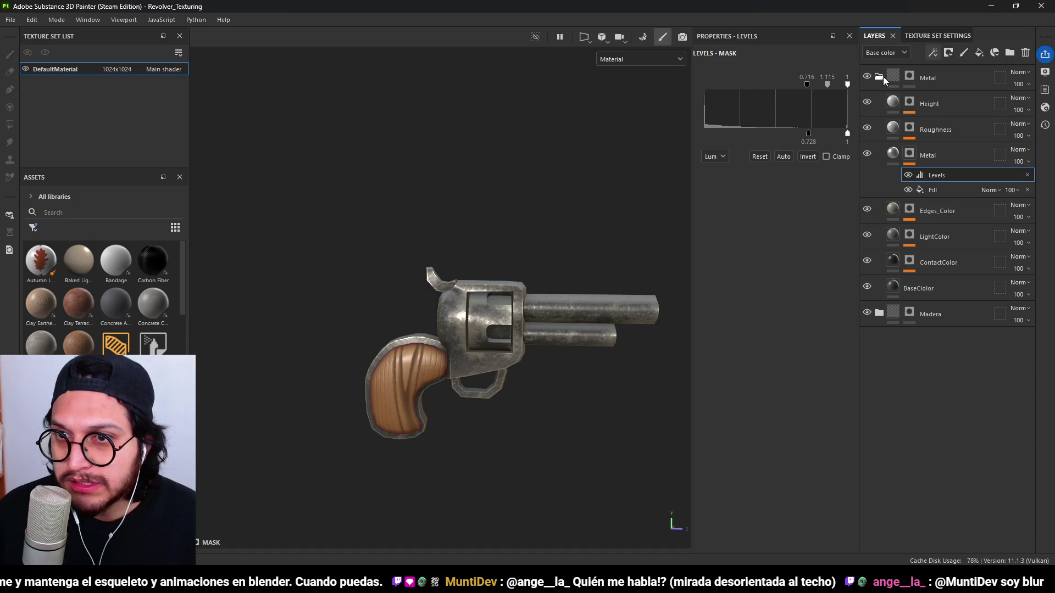
Collapse the Metal folder and rename it Dark_Metal.
click(879, 78)
click(937, 86)
double_click(929, 79)
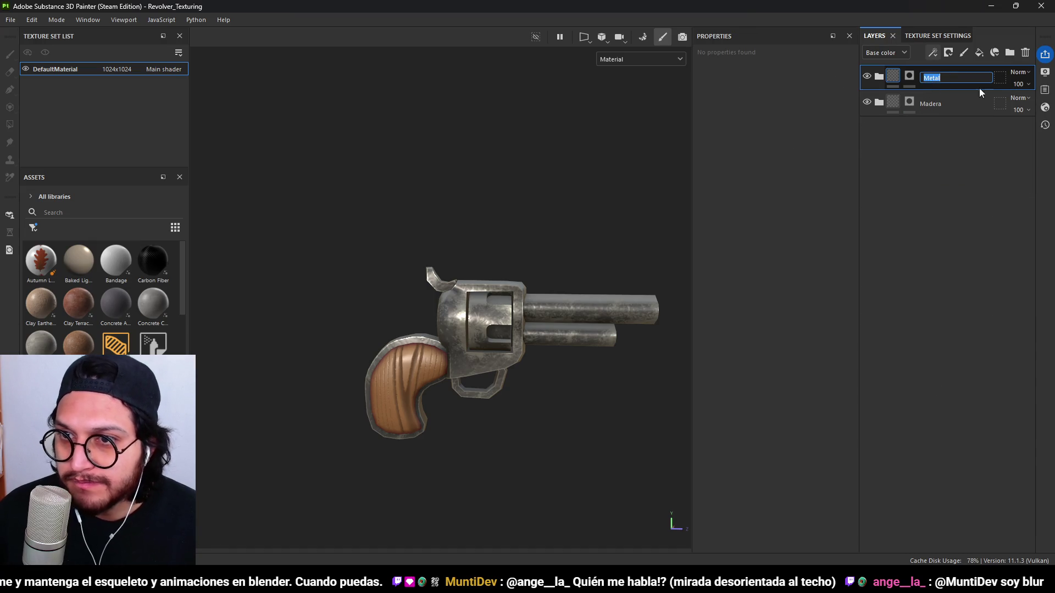
text(Dark_Metal)
key(Return)
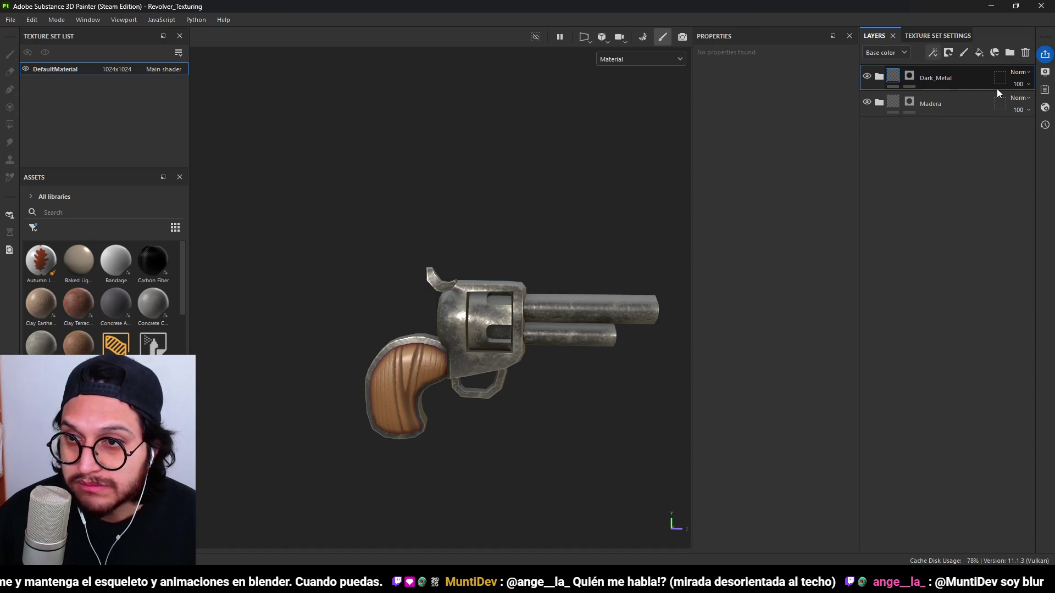
Duplicate the Dark_Metal folder and name the copy Light_Metal.
right_click(933, 81)
key(Escape)
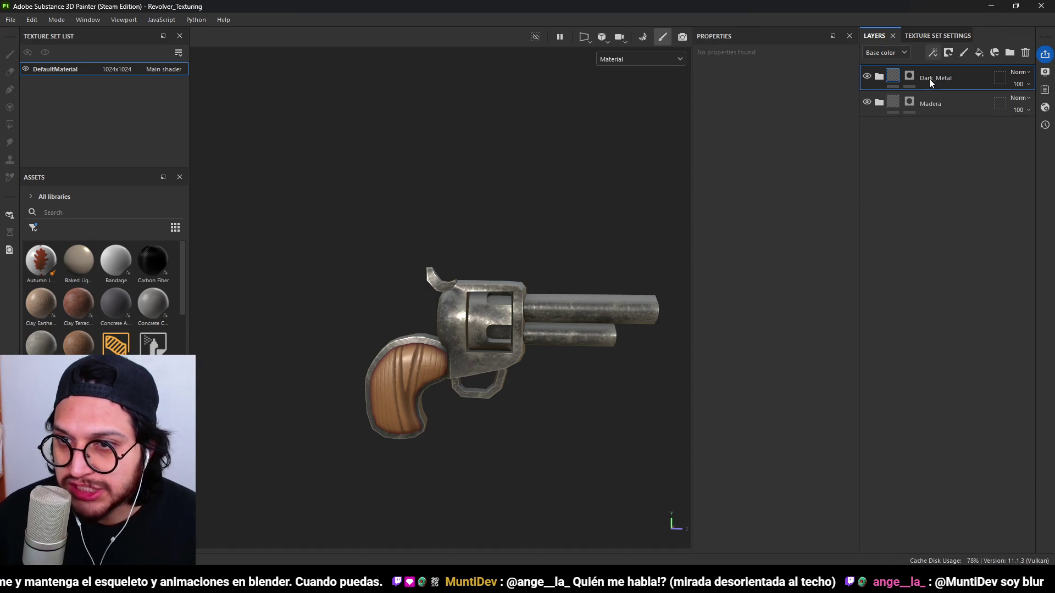
key(ctrl+d)
double_click(943, 78)
text(Ligh)
key(Return)
click(910, 101)
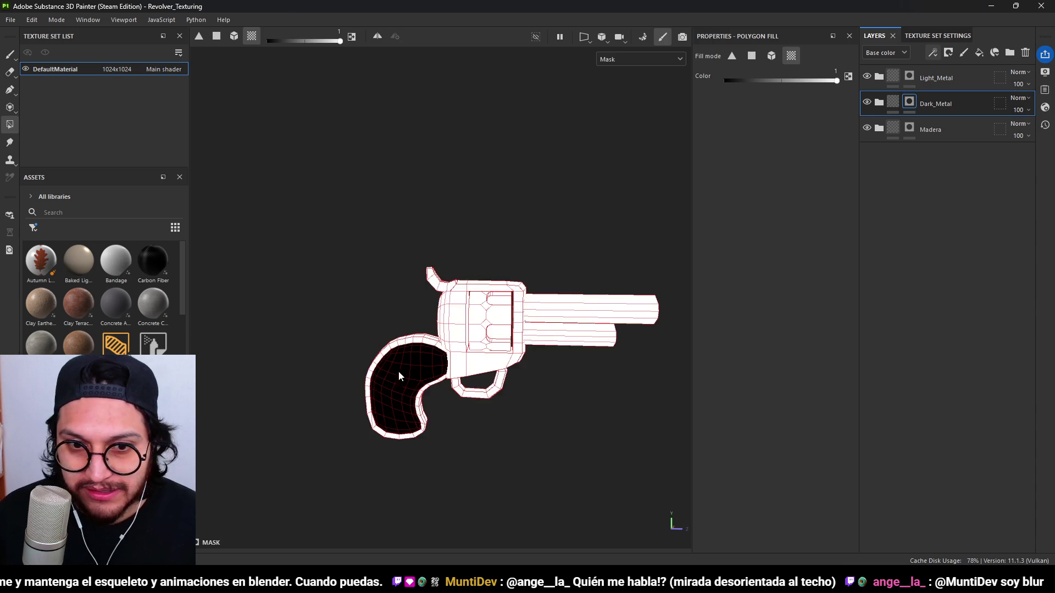
In Dark_Metal's mask, fill the cylinder and both barrels black using mesh fill.
scroll(531, 345, up, 3)
middle_drag(614, 212, 483, 203)
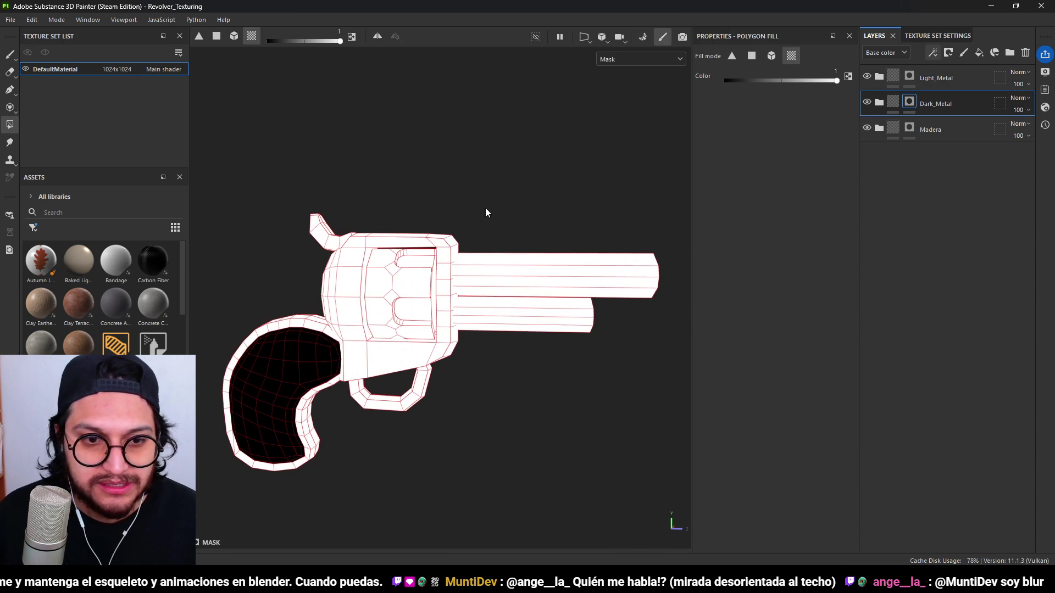
key(x)
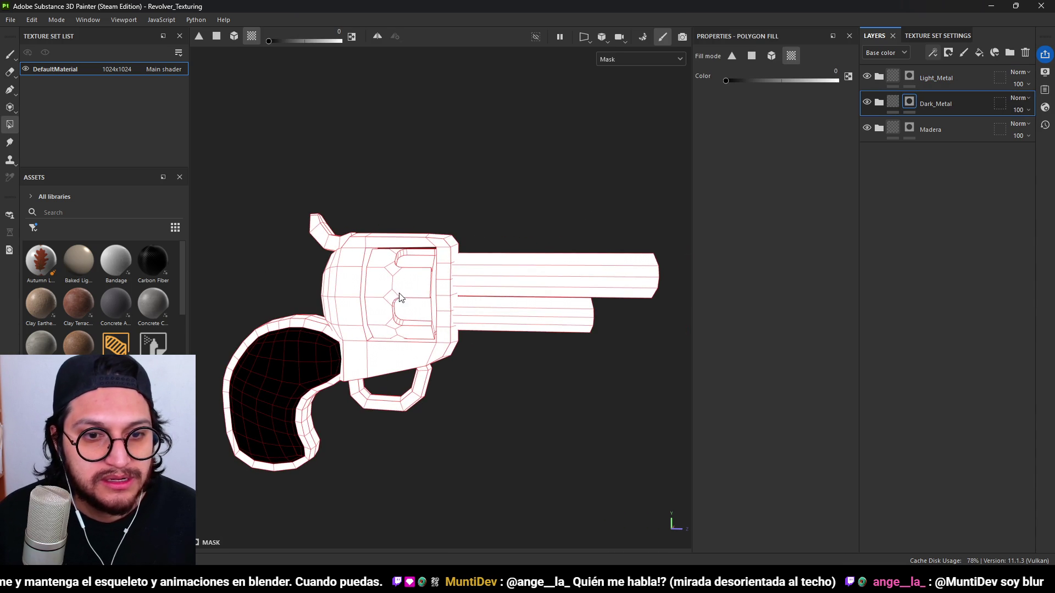
click(400, 298)
key(ctrl+z)
click(235, 42)
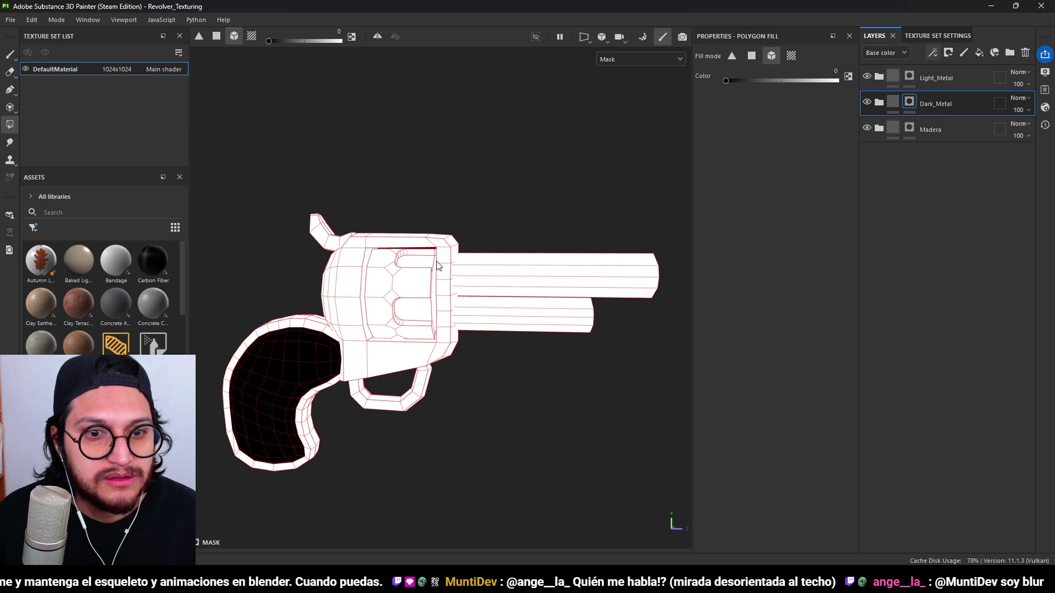
click(407, 276)
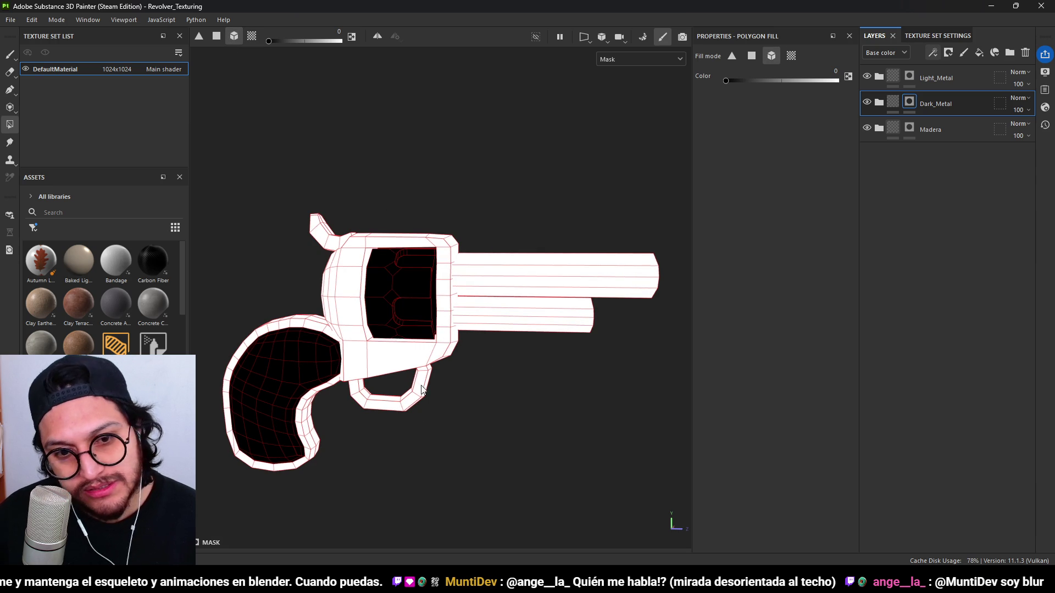
click(516, 313)
click(511, 283)
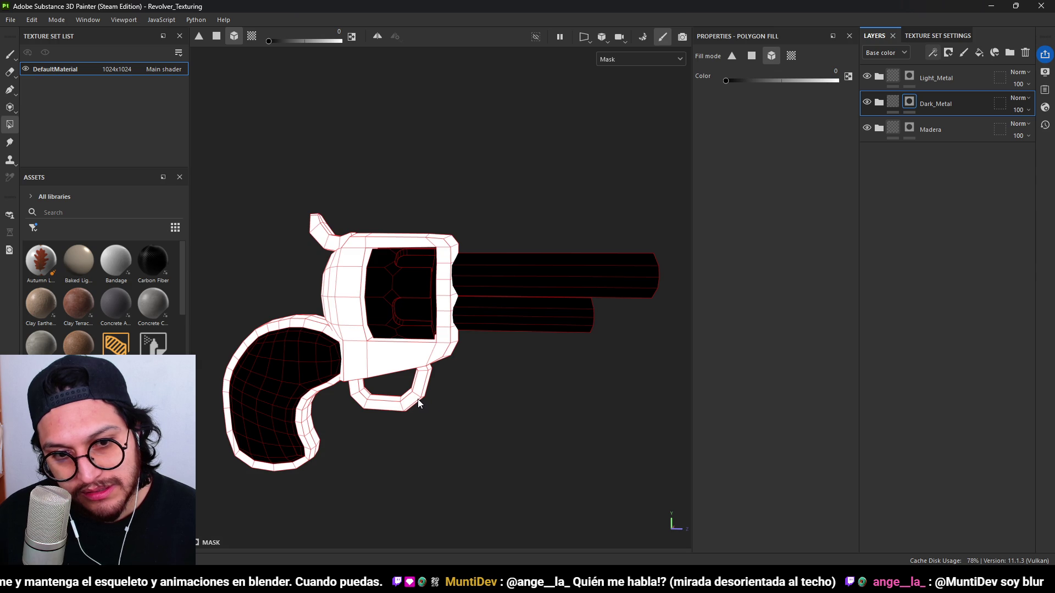
In Light_Metal's mask, fill the frame, trigger guard and grip border black.
click(909, 78)
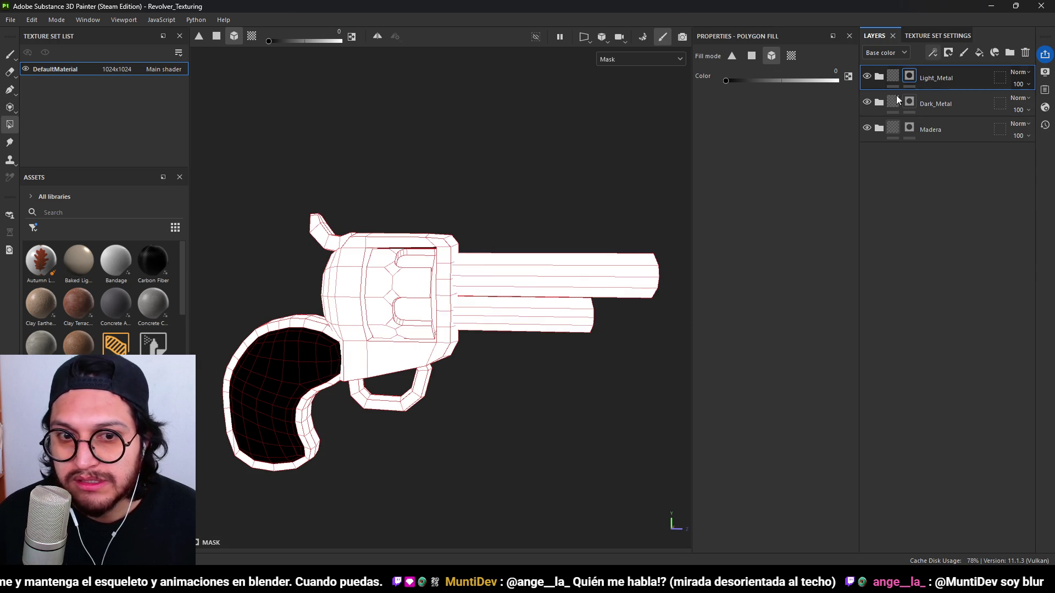
click(448, 314)
click(423, 391)
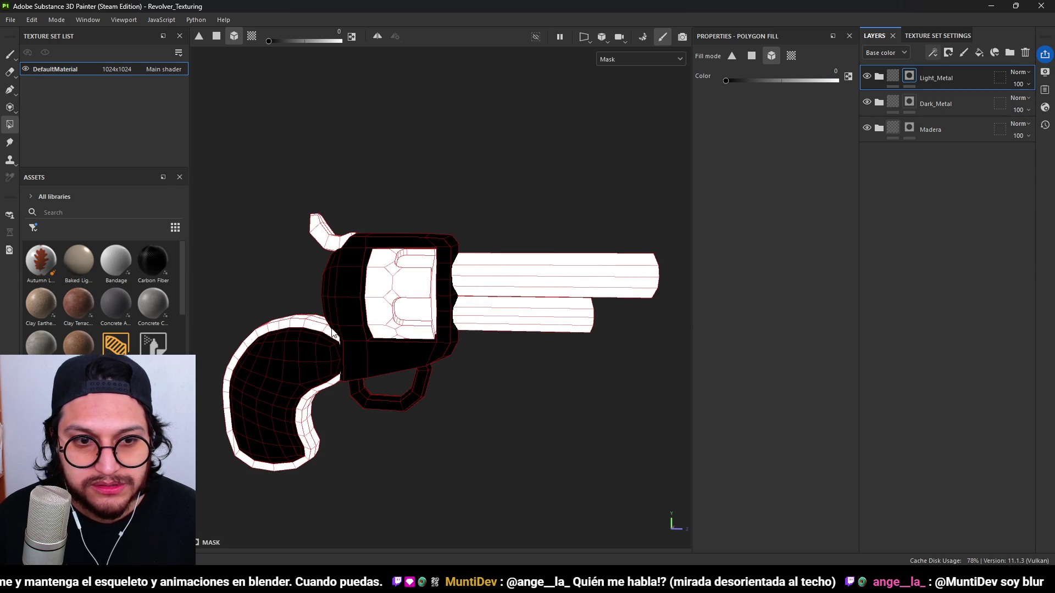
click(321, 329)
mouse_move(320, 328)
alt+mouse_down()
mouse_move(412, 358)
mouse_move(388, 346)
mouse_move(351, 366)
mouse_move(361, 364)
alt+mouse_up()
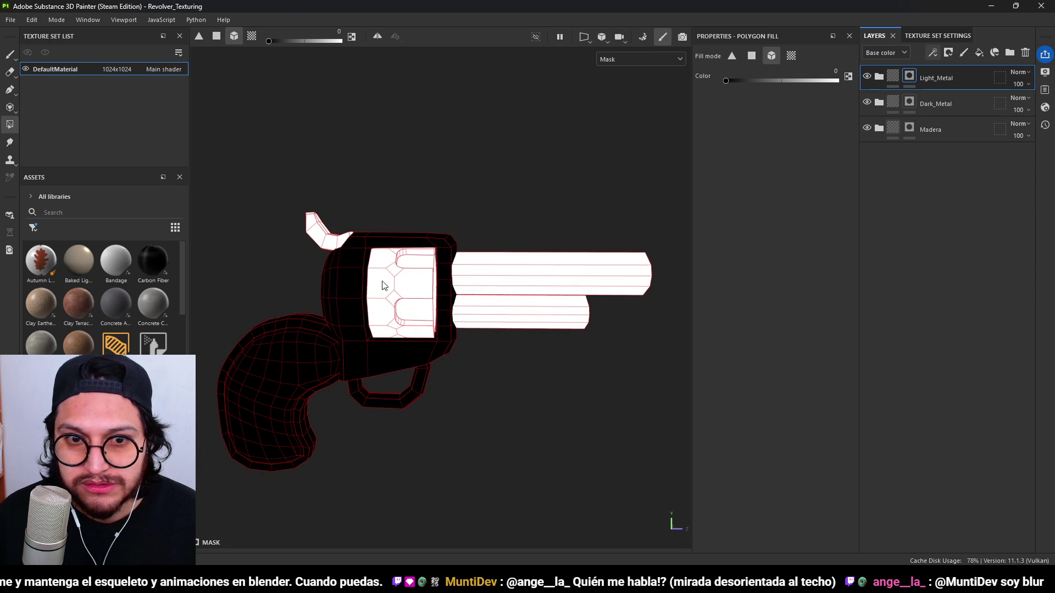
click(907, 105)
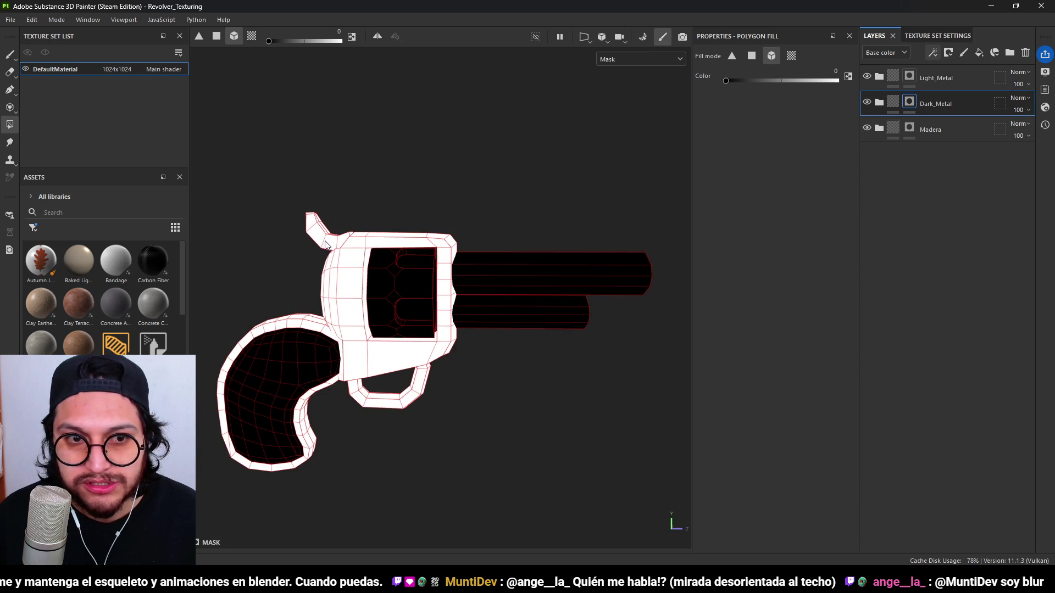
click(910, 77)
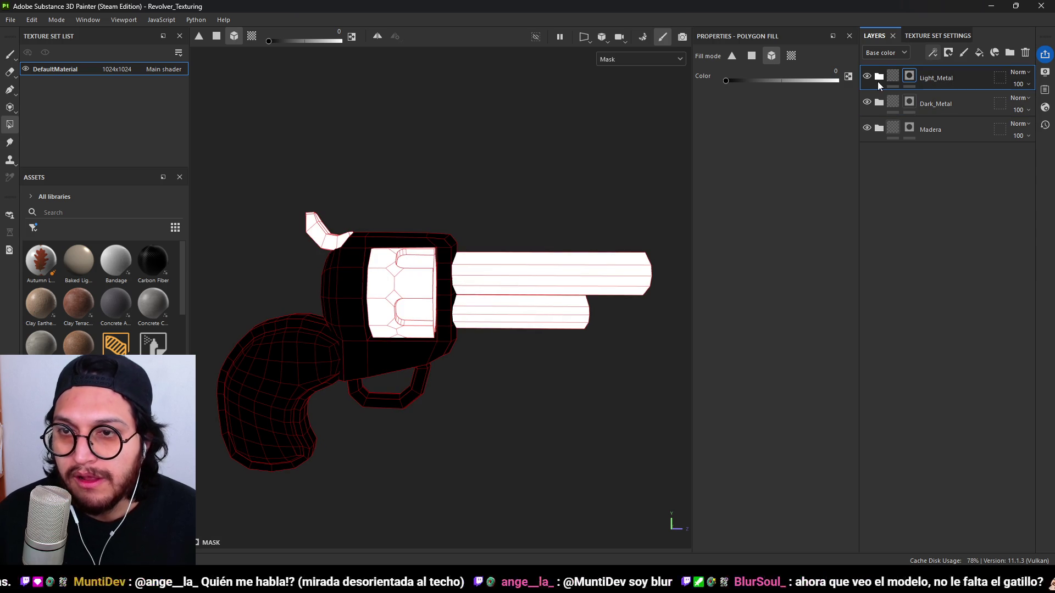
click(891, 77)
click(879, 77)
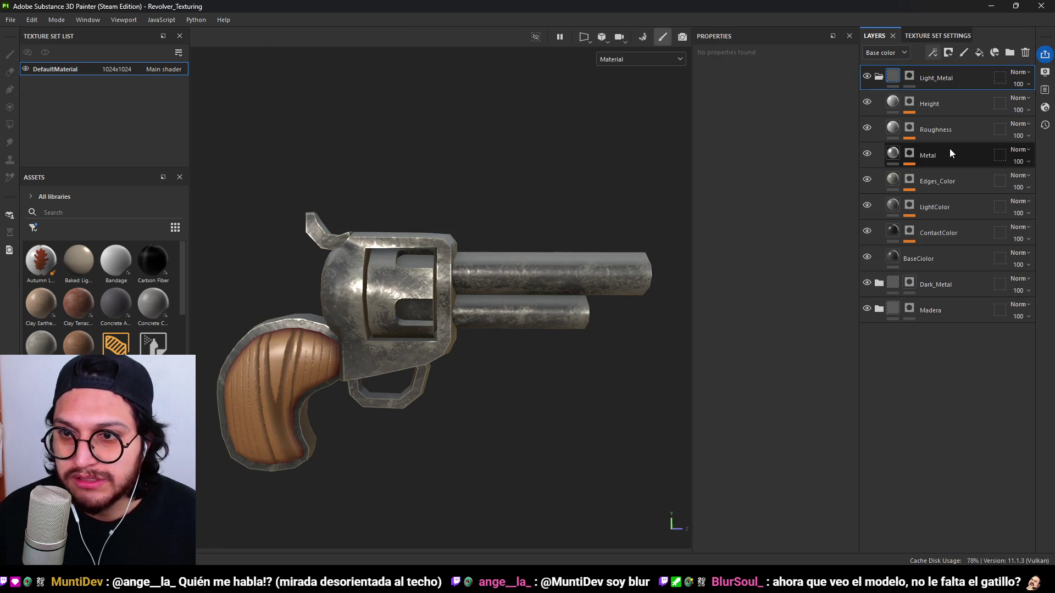
Adjust the brightness of Light_Metal's BaseColor grey.
click(897, 256)
click(758, 413)
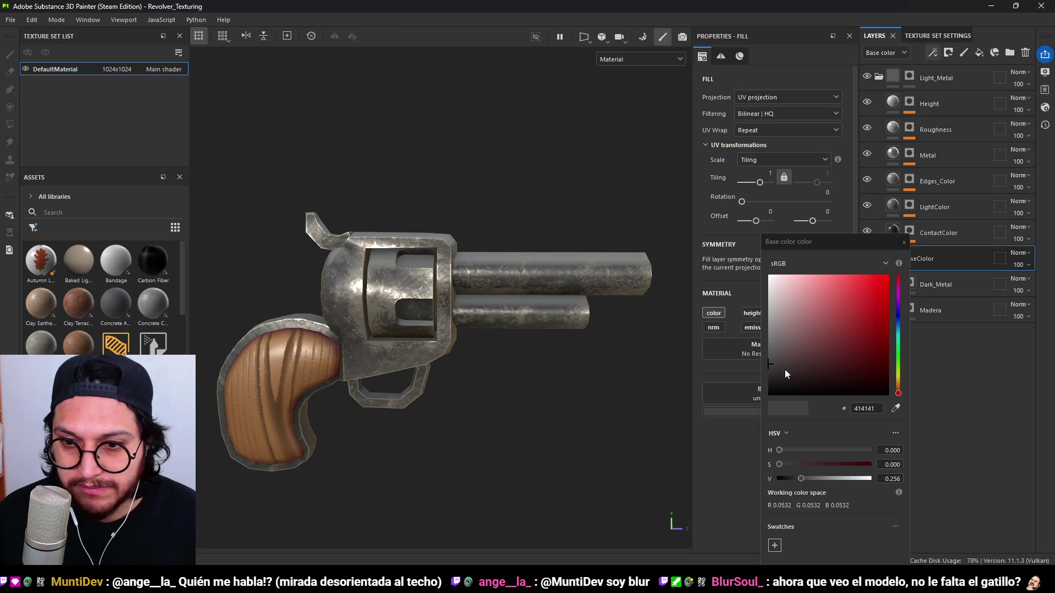
mouse_move(758, 328)
mouse_down()
mouse_move(747, 291)
mouse_move(740, 335)
mouse_move(728, 281)
mouse_move(738, 344)
mouse_move(786, 350)
mouse_move(761, 364)
mouse_move(772, 352)
mouse_up()
click(904, 245)
Darken the ContactColor layer's base colour to a dark grey.
click(896, 227)
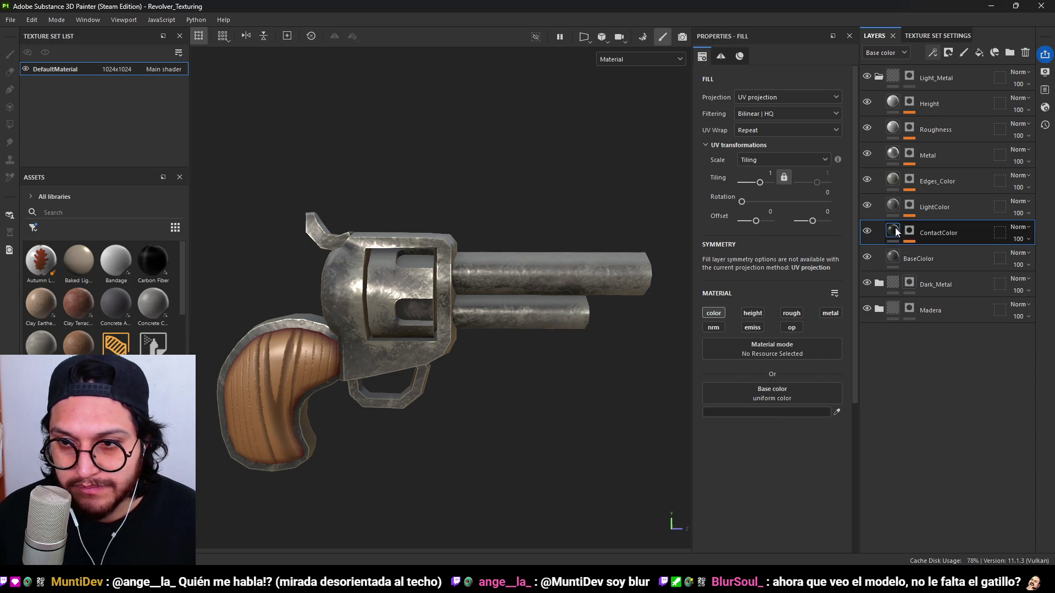
click(771, 402)
mouse_move(806, 384)
mouse_down()
mouse_move(795, 353)
mouse_move(794, 372)
mouse_up()
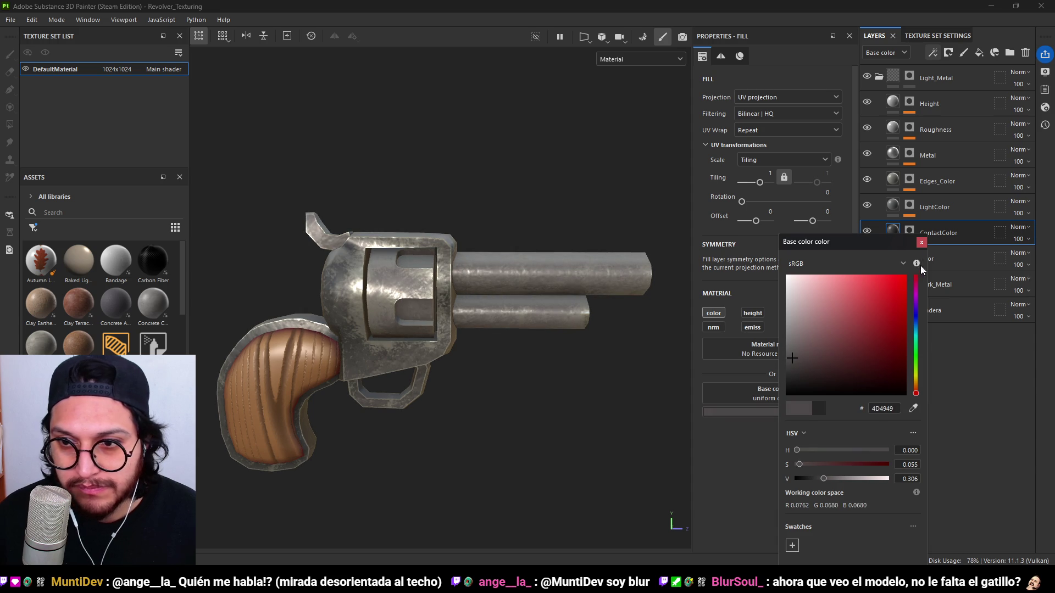
mouse_move(549, 308)
alt+mouse_down()
mouse_move(585, 329)
mouse_move(560, 390)
mouse_move(528, 357)
mouse_move(541, 396)
mouse_move(522, 341)
alt+mouse_up()
scroll(473, 325, up, 5)
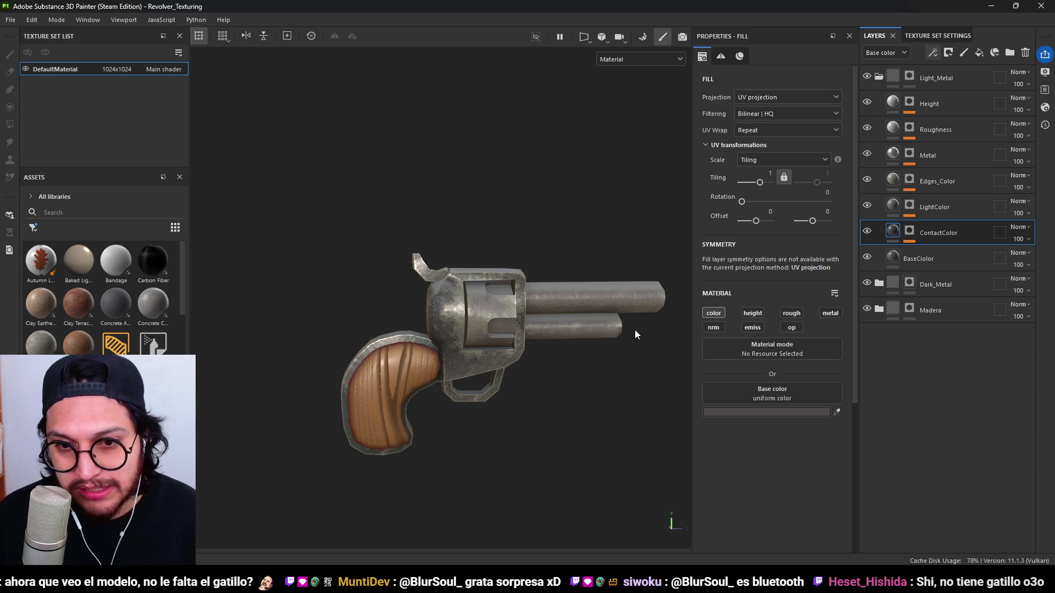
mouse_move(575, 298)
alt+mouse_down()
mouse_move(555, 320)
mouse_move(549, 299)
alt+mouse_up()
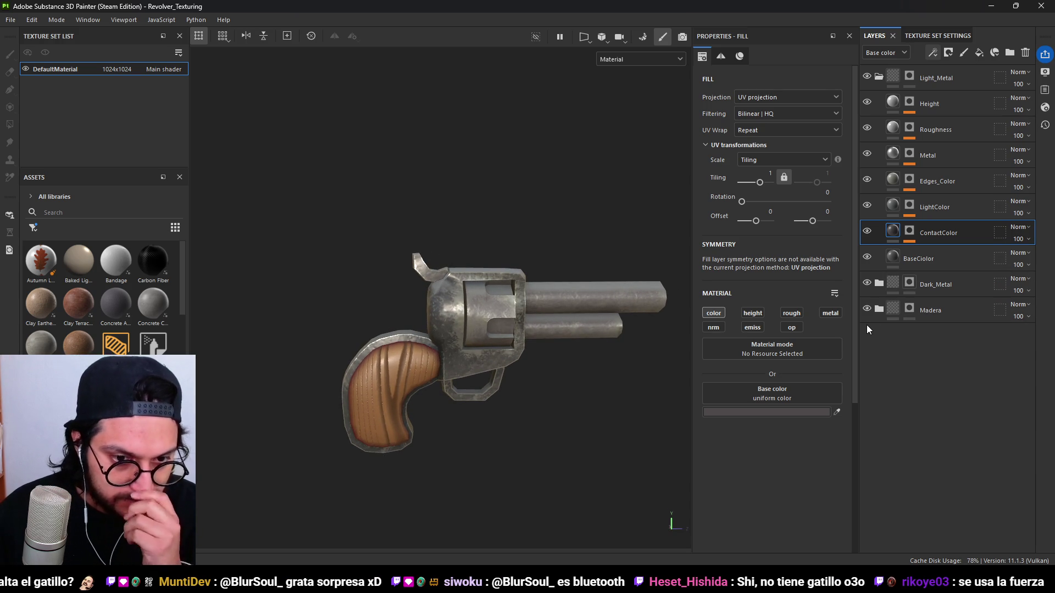
click(909, 231)
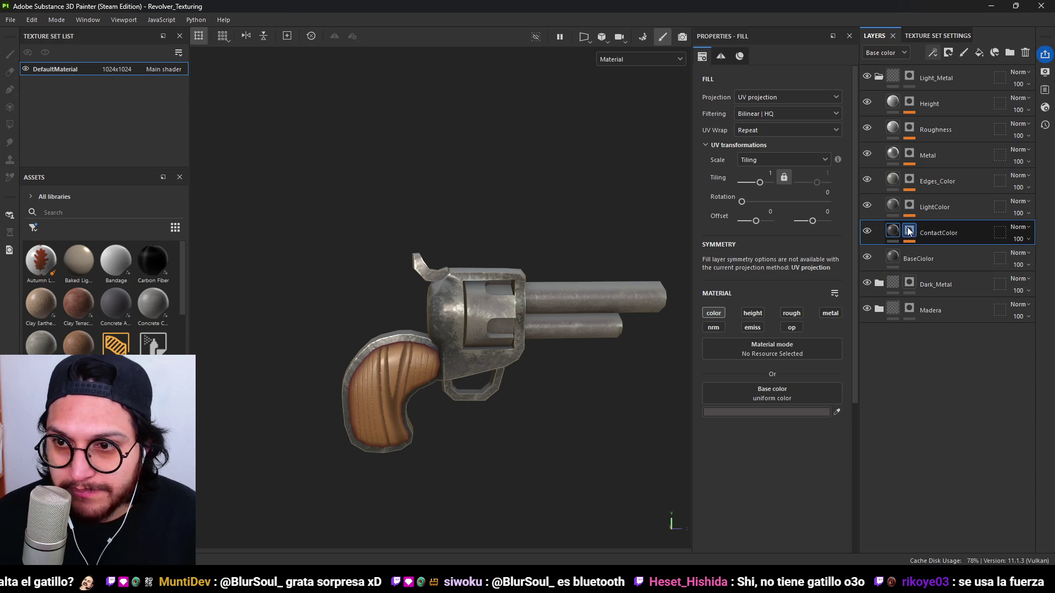
Tint ContactColor a rusty orange-brown (5F371E).
click(893, 235)
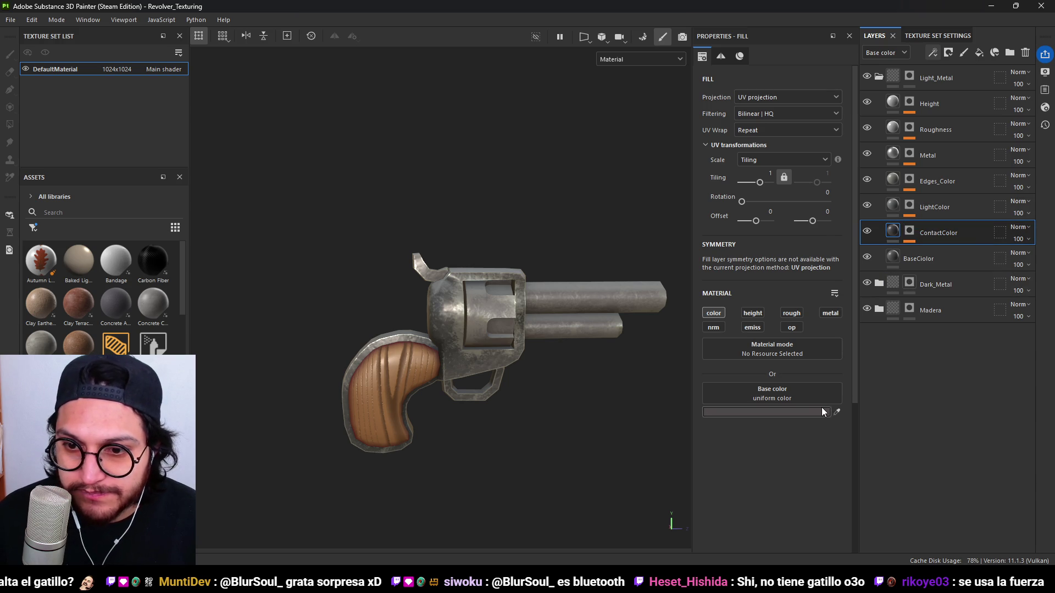
click(825, 412)
click(959, 388)
mouse_move(915, 364)
mouse_down()
mouse_move(930, 357)
mouse_move(902, 331)
mouse_move(911, 349)
mouse_up()
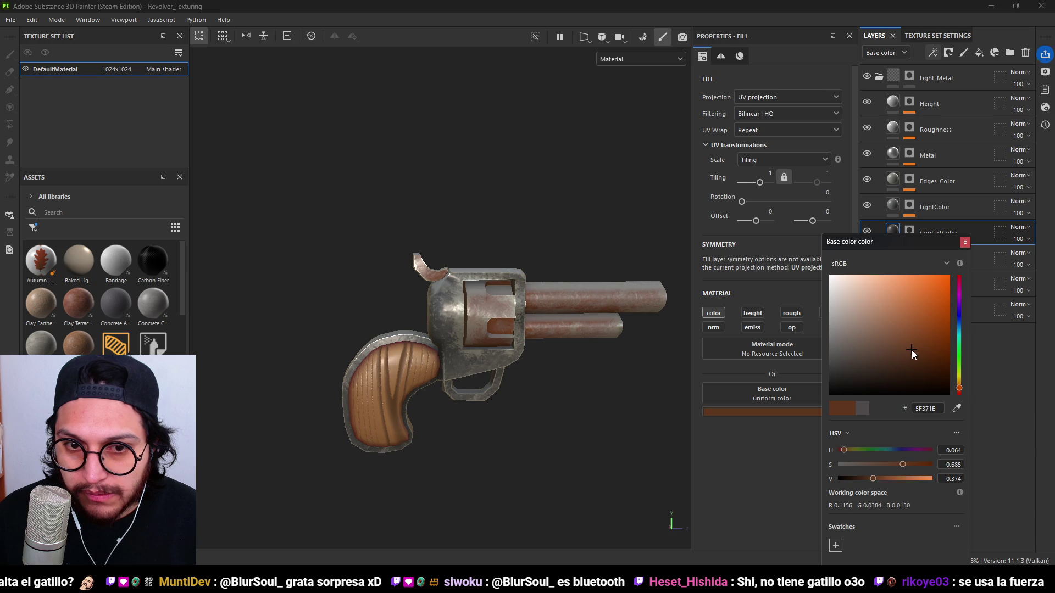
click(966, 245)
Toggle Metal, Edges_Color, ContactColor and LightColor visibility to compare their effect.
mouse_move(544, 308)
alt+mouse_down()
mouse_move(571, 314)
mouse_move(591, 301)
alt+mouse_up()
scroll(538, 317, up, 3)
scroll(556, 324, down, 3)
scroll(542, 313, up, 4)
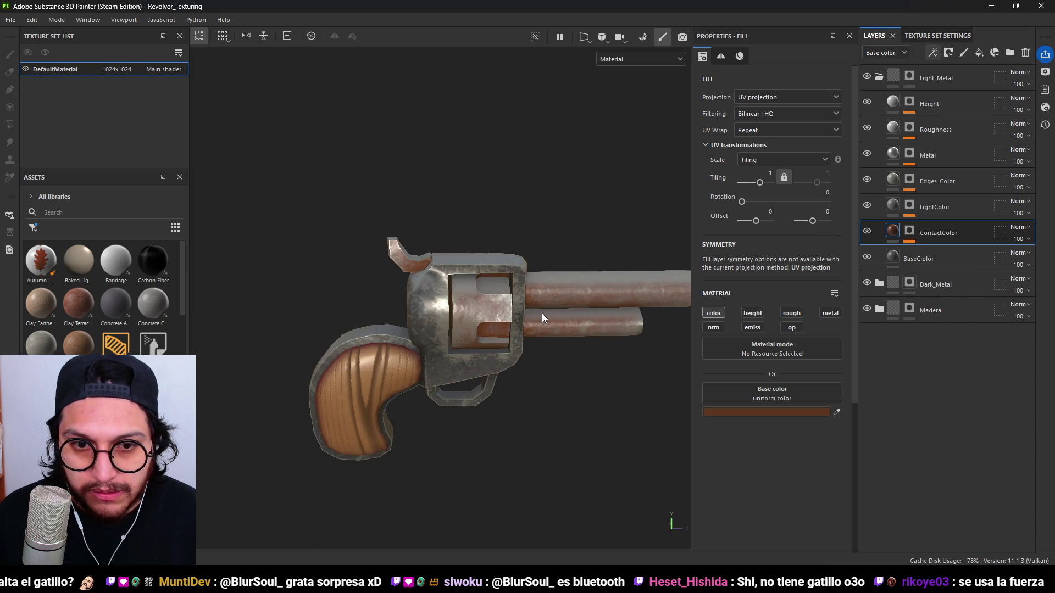
click(867, 154)
click(867, 155)
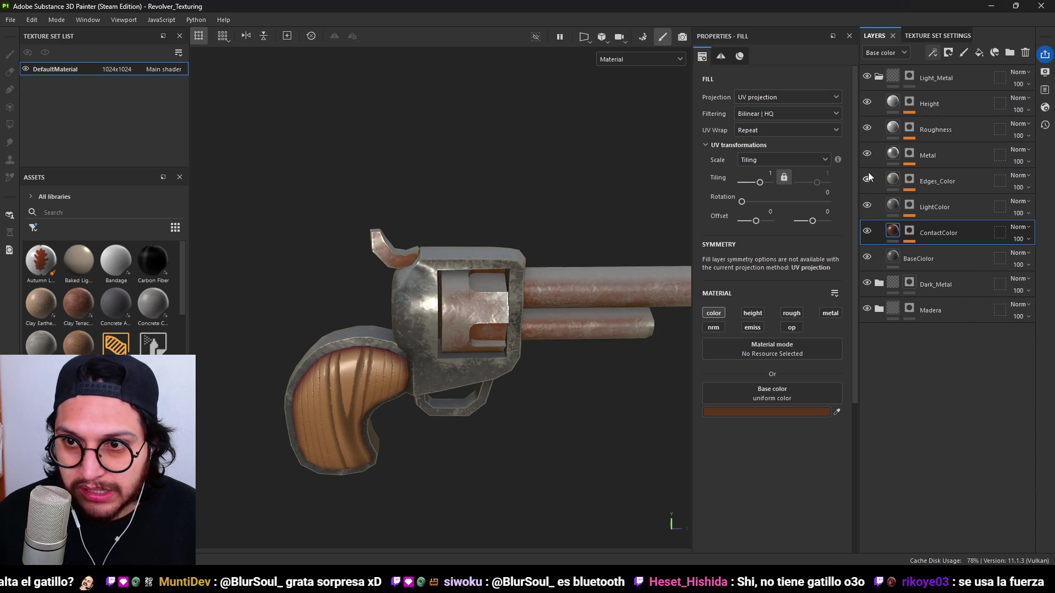
click(867, 179)
click(868, 179)
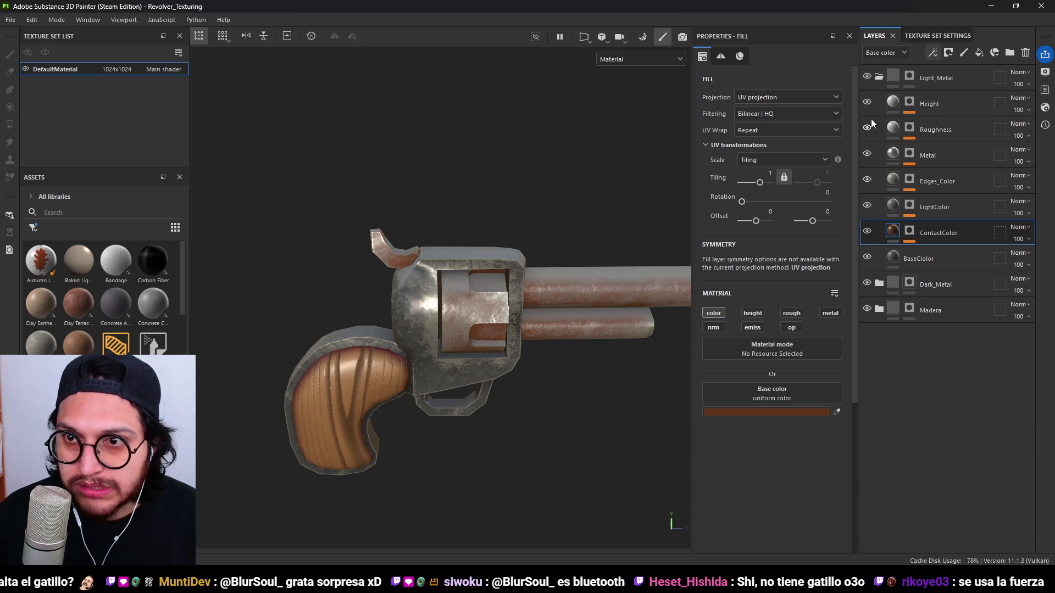
click(868, 153)
click(868, 154)
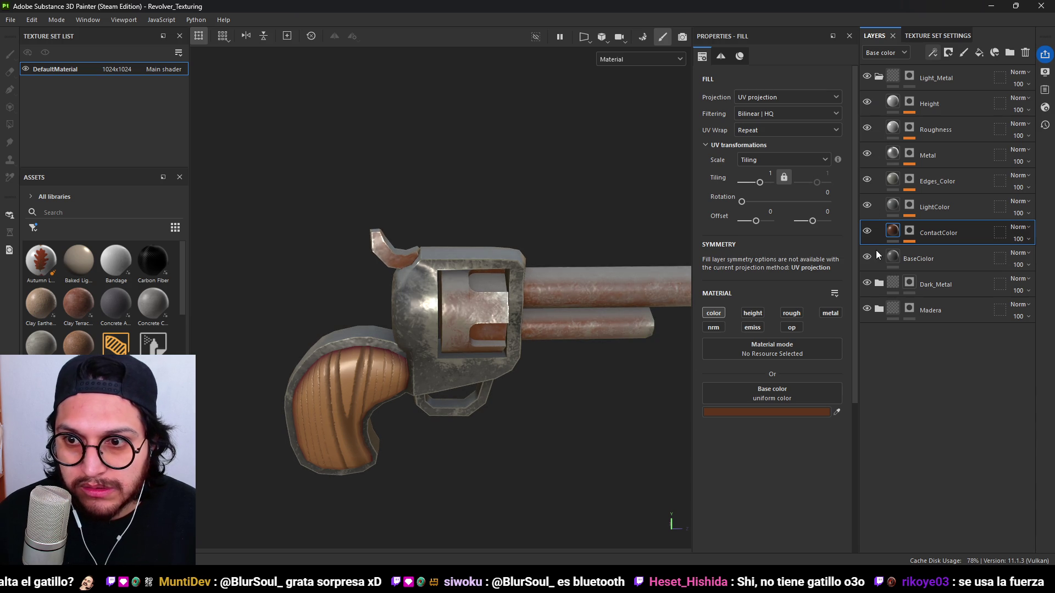
click(868, 231)
click(868, 231)
click(867, 206)
click(867, 206)
Bring up LightColor's base colour, currently BDBDBD grey.
click(867, 207)
click(867, 207)
click(928, 206)
click(736, 412)
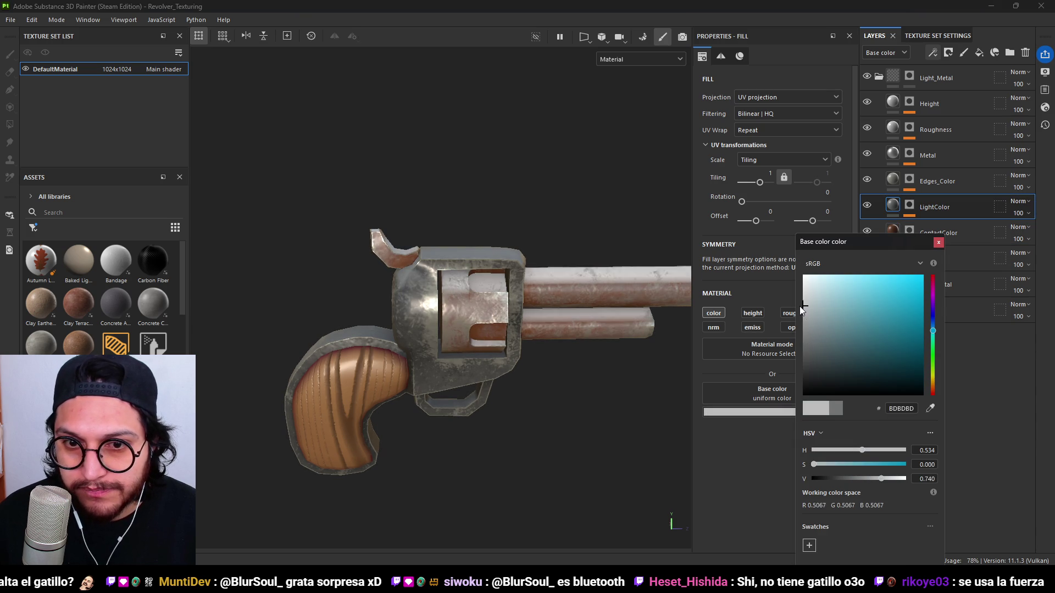
Darken LightColor to a slightly yellowish 686765 grey.
mouse_move(810, 330)
mouse_down()
mouse_move(806, 361)
mouse_move(810, 329)
mouse_move(806, 347)
mouse_up()
click(932, 379)
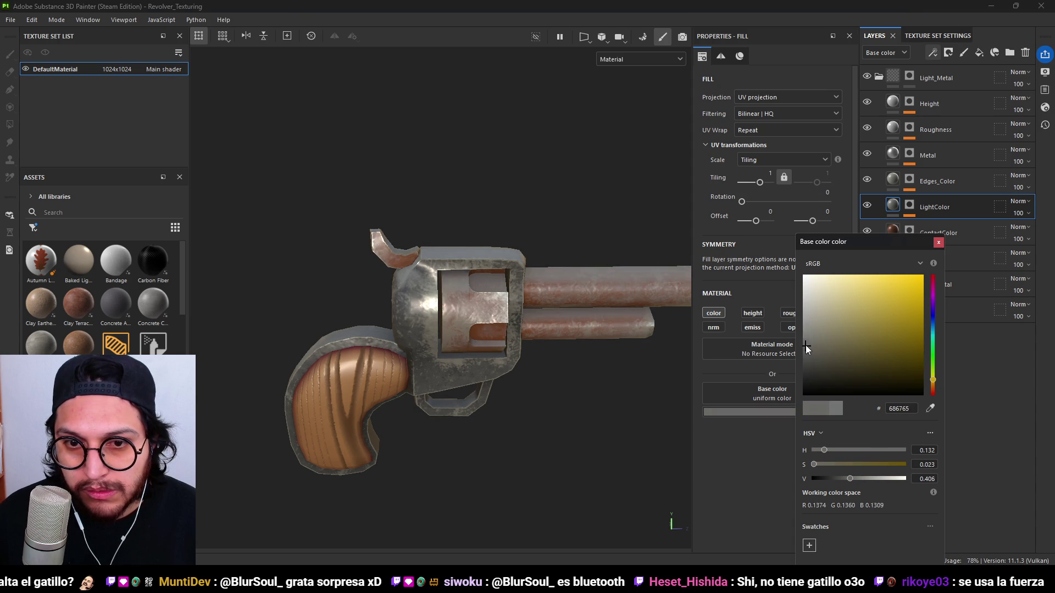
click(938, 242)
Hide LightColor, view the revolver side-on, and select the BaseColor fill layer.
mouse_move(659, 303)
alt+mouse_down()
mouse_move(592, 312)
mouse_move(449, 292)
mouse_move(478, 290)
alt+mouse_up()
click(867, 205)
mouse_move(559, 280)
alt+mouse_down()
mouse_move(613, 357)
mouse_move(592, 255)
alt+mouse_up()
mouse_move(592, 254)
alt+right_down()
mouse_move(558, 401)
mouse_move(554, 308)
mouse_move(466, 287)
alt+right_up()
mouse_move(466, 287)
alt+mouse_down()
mouse_move(566, 348)
mouse_move(564, 335)
alt+mouse_up()
mouse_move(564, 335)
alt+right_down()
mouse_move(506, 334)
mouse_move(534, 317)
alt+right_up()
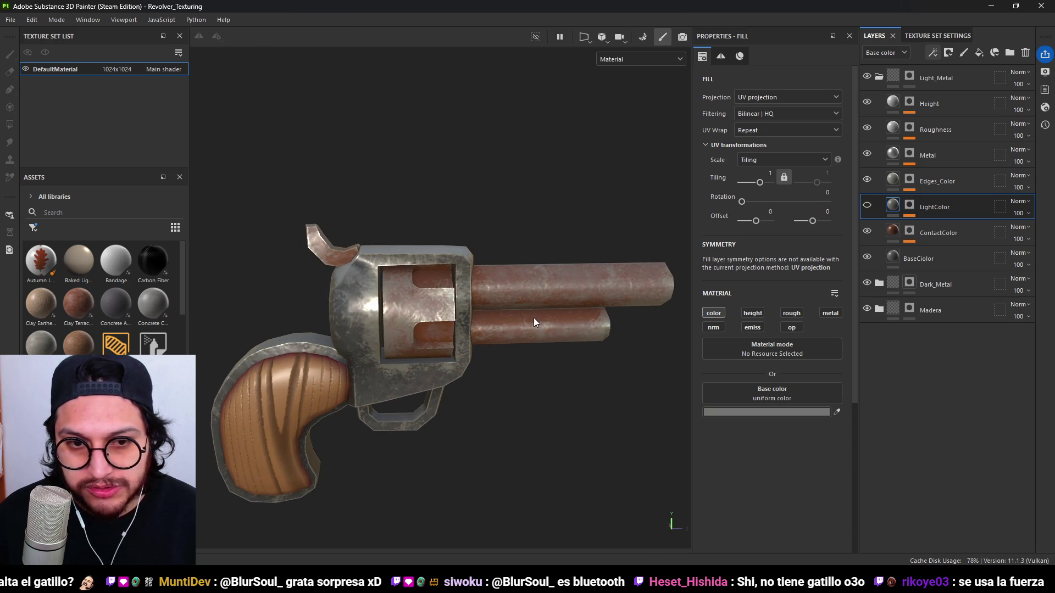
click(898, 258)
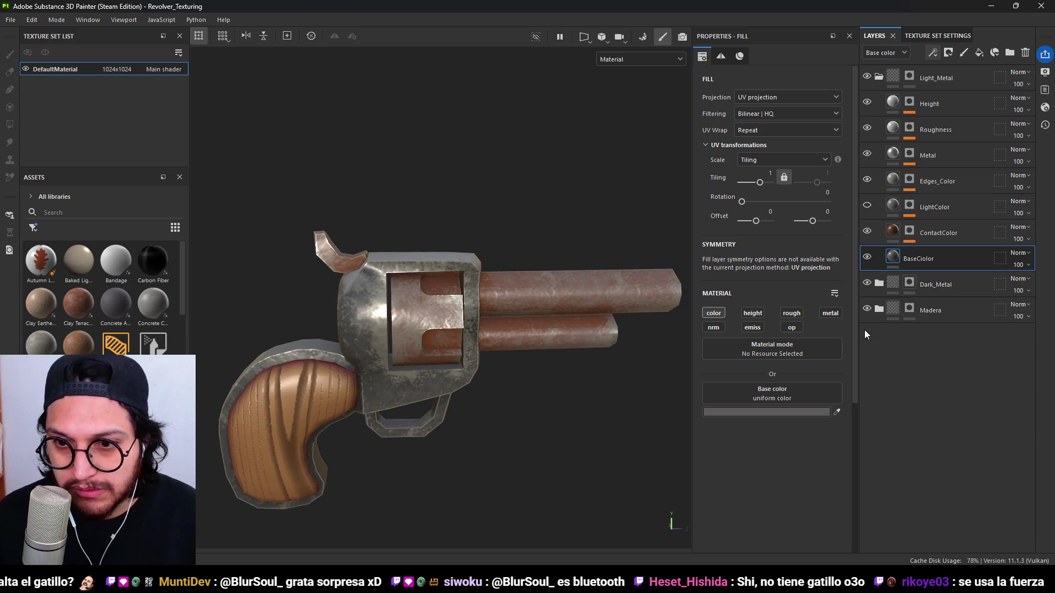
Lighten BaseColor's base colour to a mid grey.
click(769, 410)
mouse_move(769, 346)
mouse_down()
mouse_move(768, 296)
mouse_move(773, 350)
mouse_move(773, 342)
mouse_up()
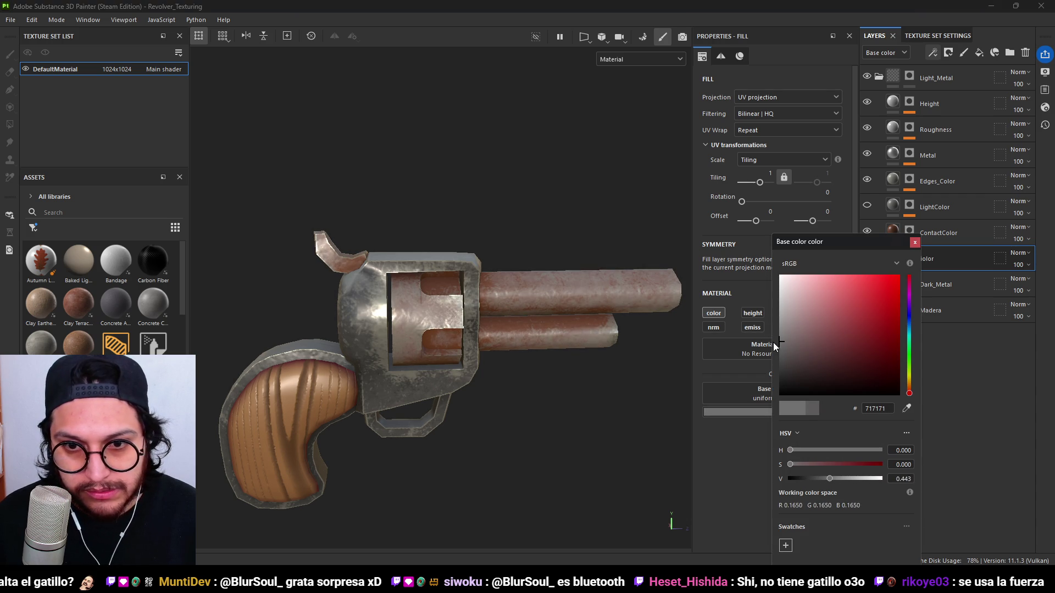
click(915, 242)
Hide Roughness and Edges_Color, compare ContactColor, then open ContactColor's mask generator menu.
click(868, 128)
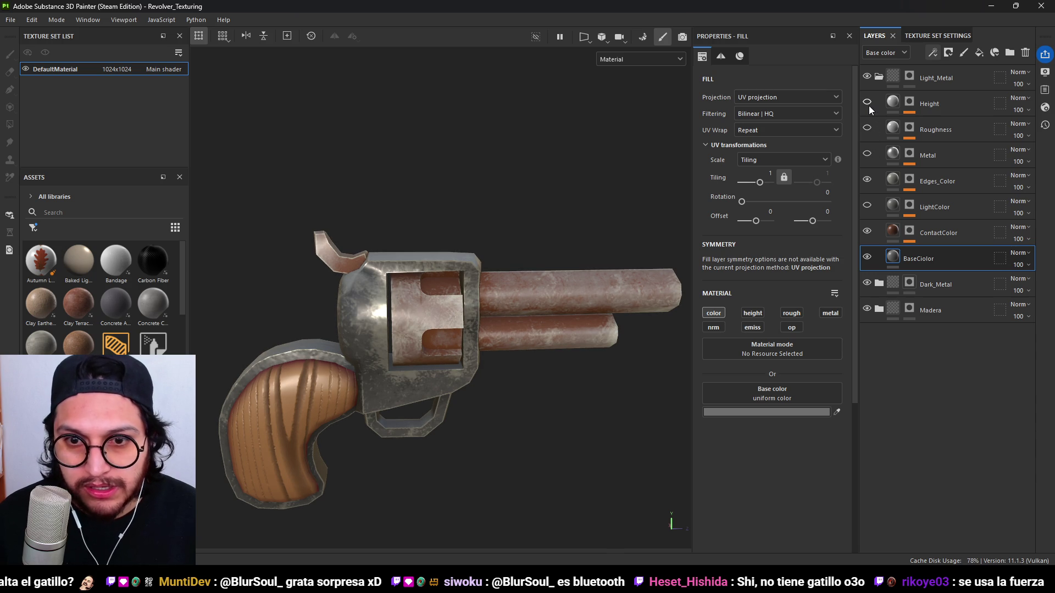
click(867, 179)
click(867, 180)
click(867, 180)
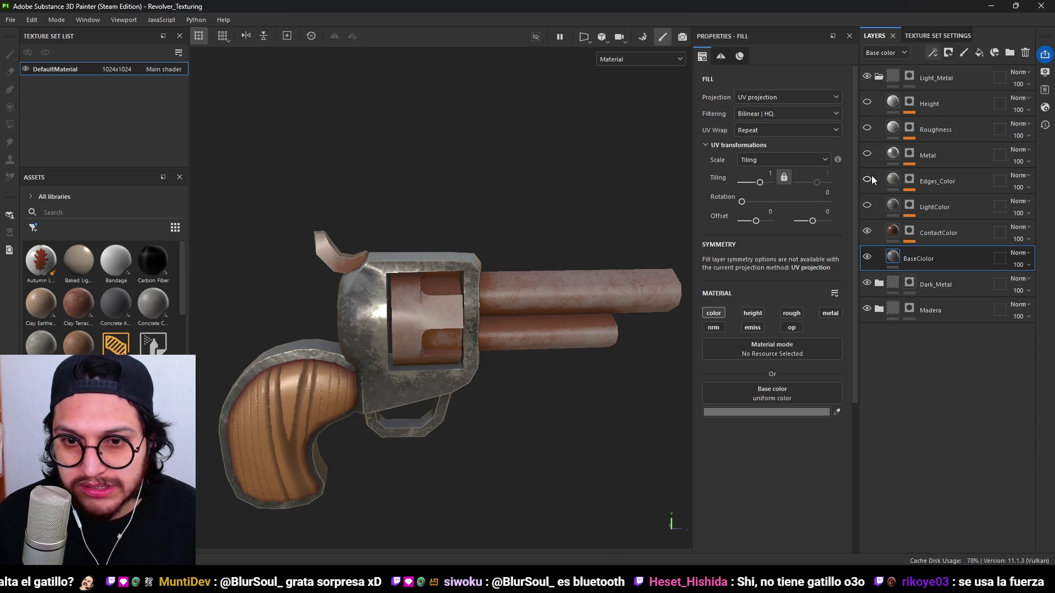
click(867, 231)
click(867, 231)
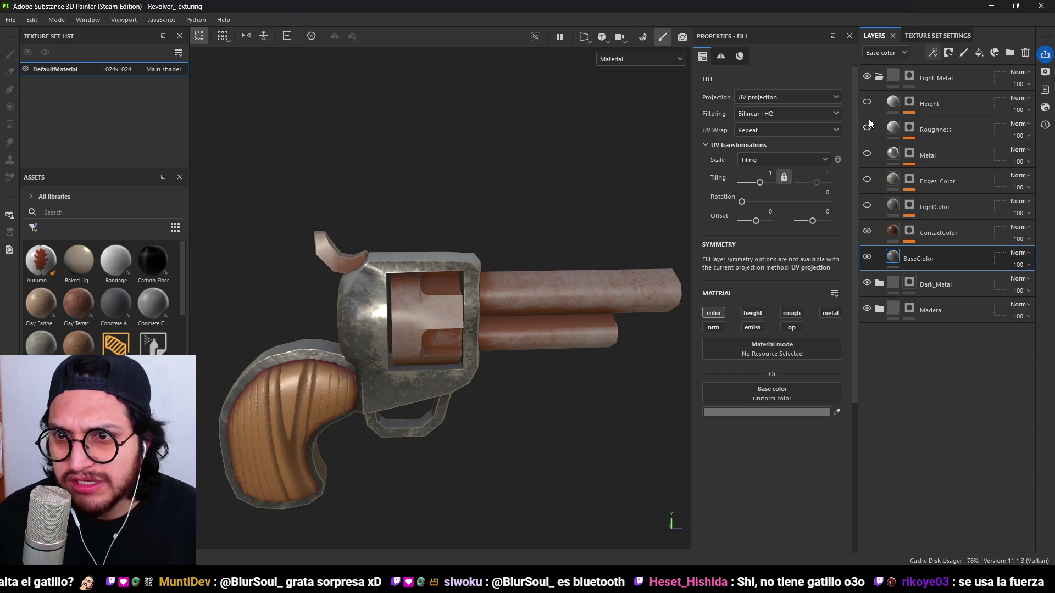
mouse_move(637, 252)
alt+mouse_down()
mouse_move(588, 245)
mouse_move(593, 256)
alt+mouse_up()
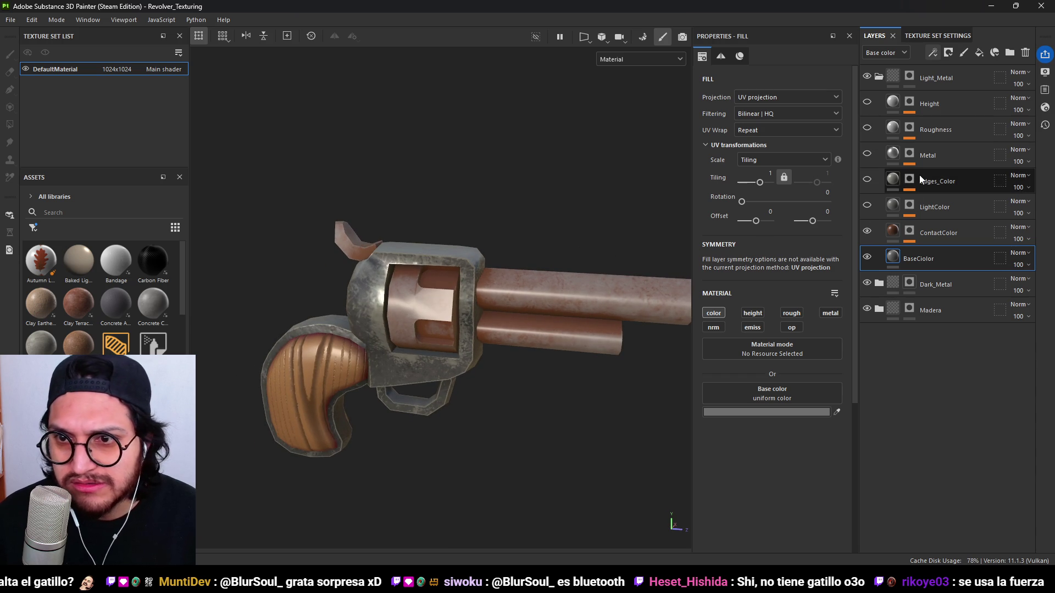
click(866, 234)
click(867, 234)
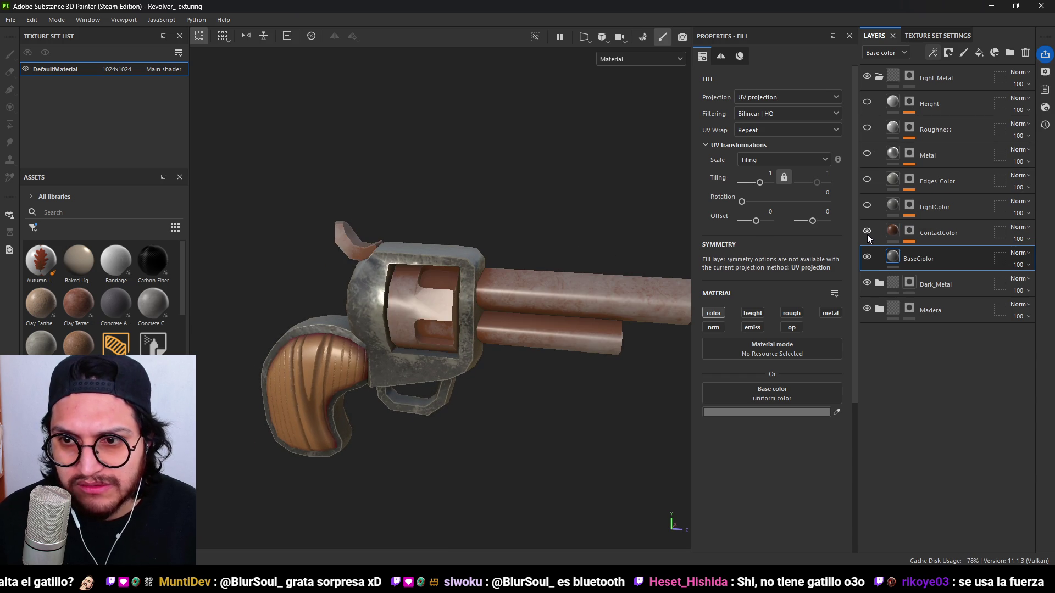
click(877, 230)
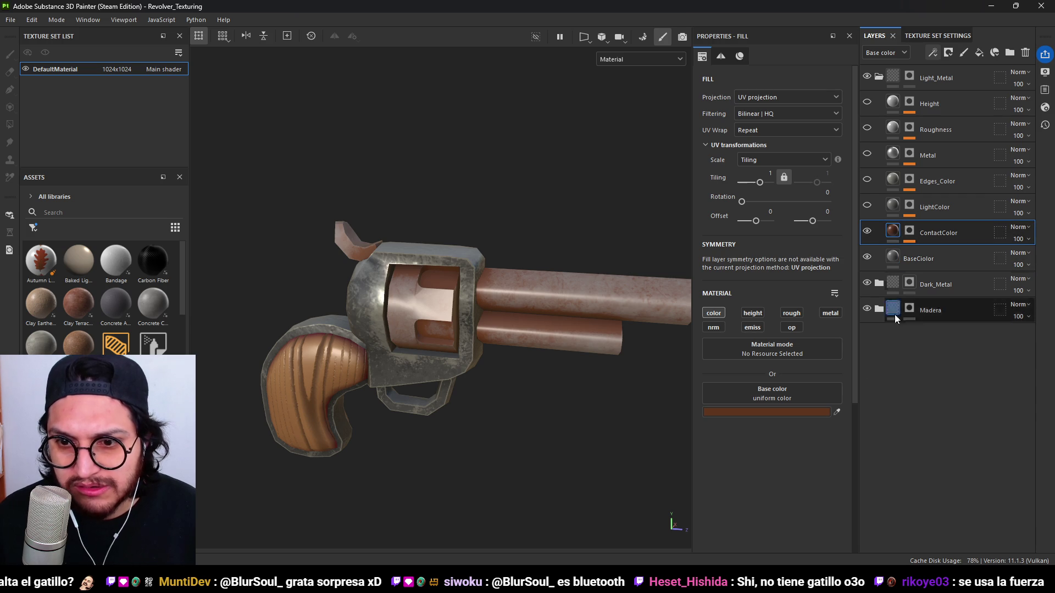
right_click(908, 239)
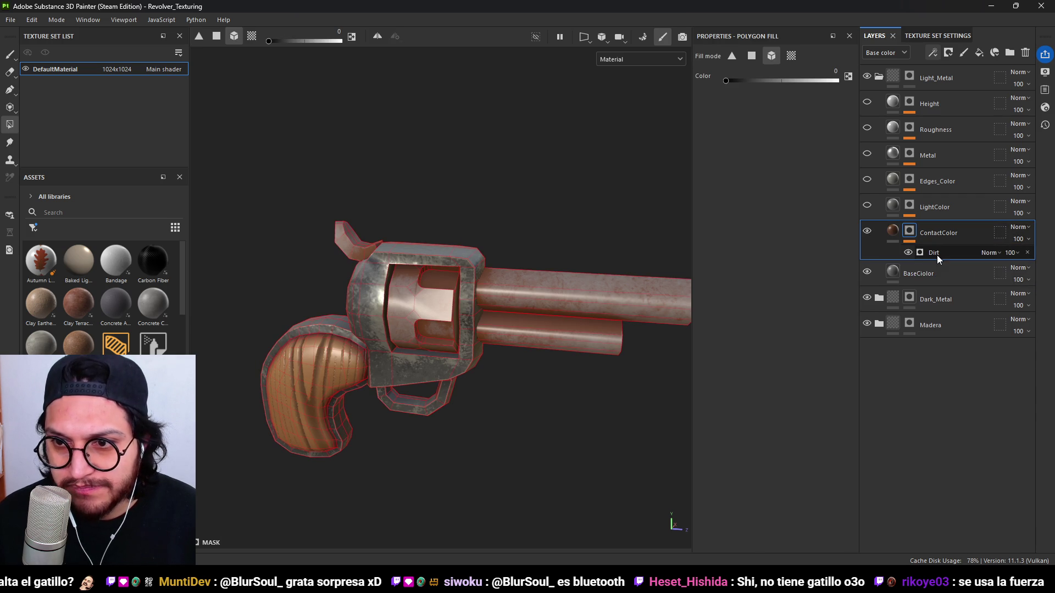
Add a Dirt generator with Dirt Level 0.81, Grunge Scale 1 and Grunge Amount 0.1.
click(937, 255)
drag(748, 274, 708, 273)
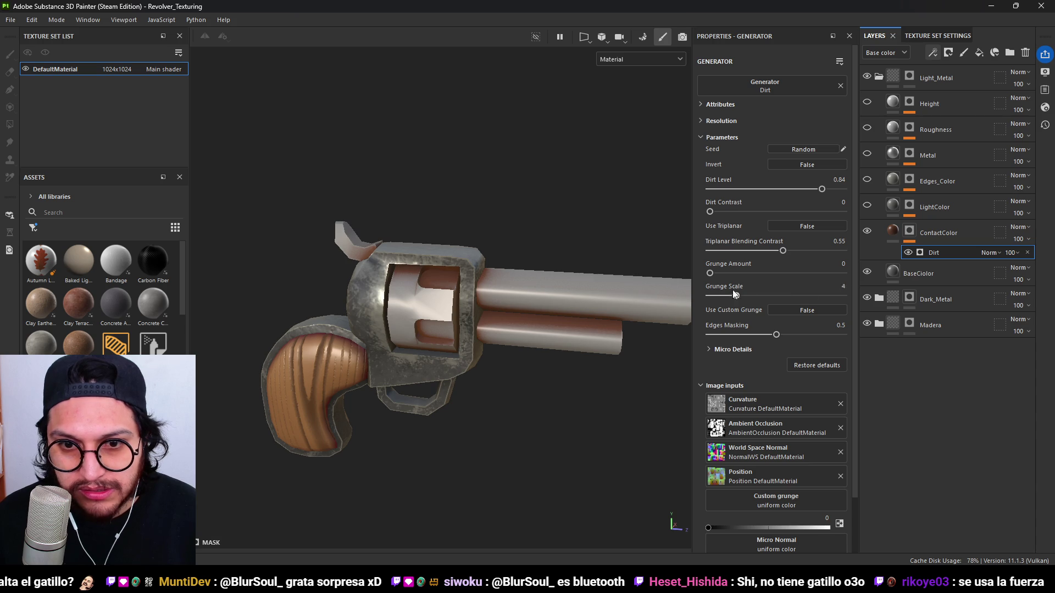
mouse_move(821, 189)
mouse_down()
mouse_move(785, 189)
mouse_move(822, 195)
mouse_up()
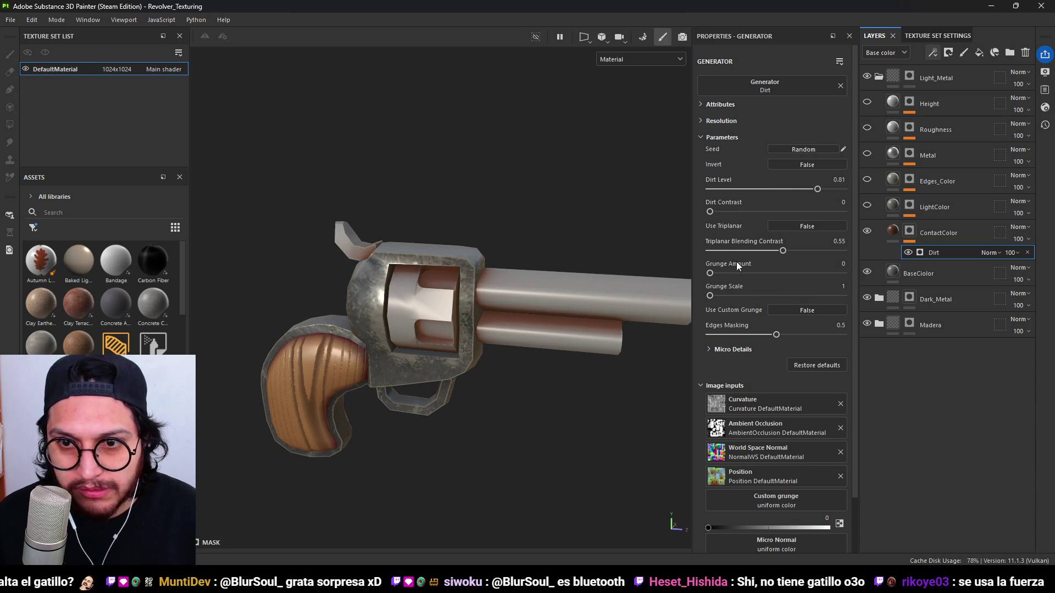
mouse_move(713, 273)
mouse_down()
mouse_move(740, 278)
mouse_move(729, 280)
mouse_up()
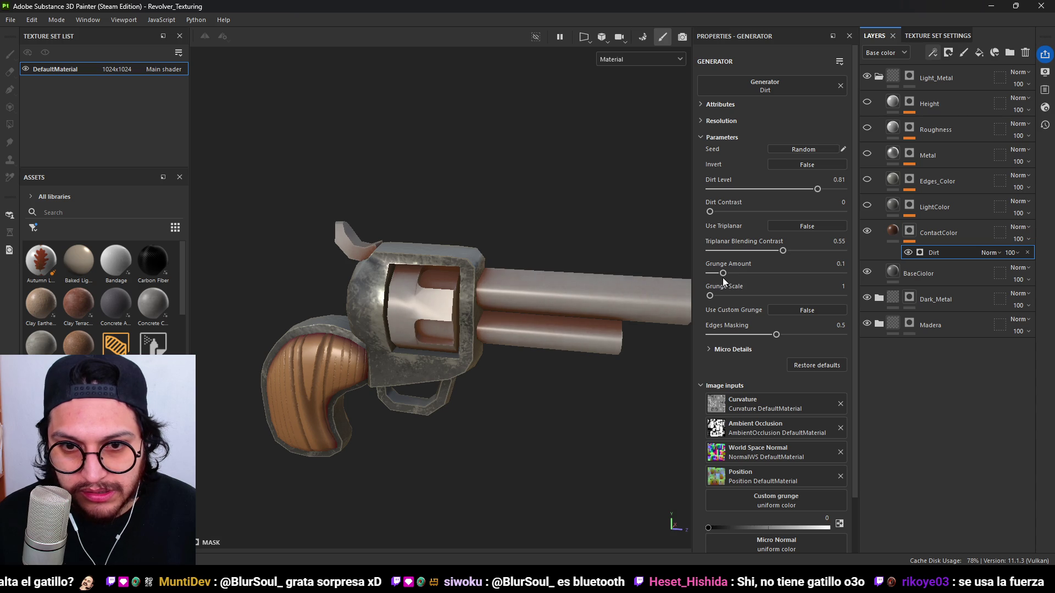
Show the LightColor layer again and select it.
alt+drag(483, 321, 511, 321)
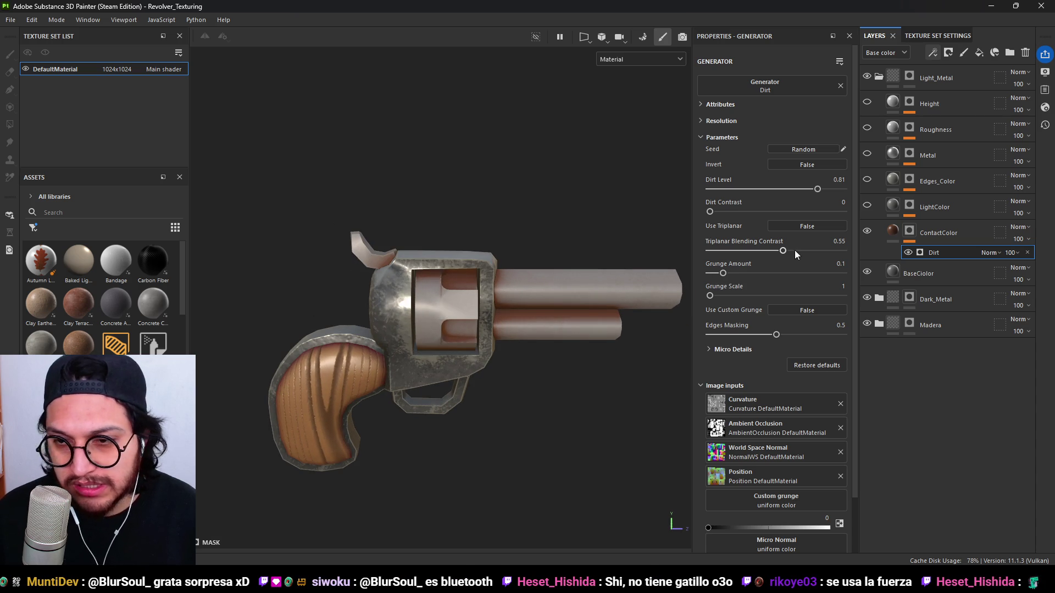
click(867, 206)
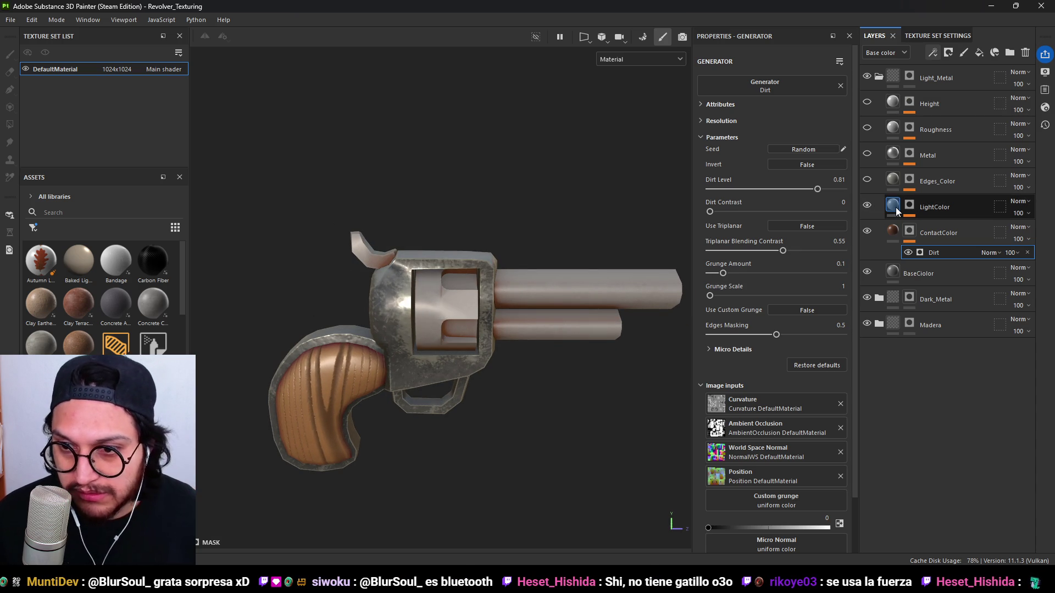
click(896, 207)
Set LightColor's base colour to a neutral A2A2A2 grey.
click(757, 412)
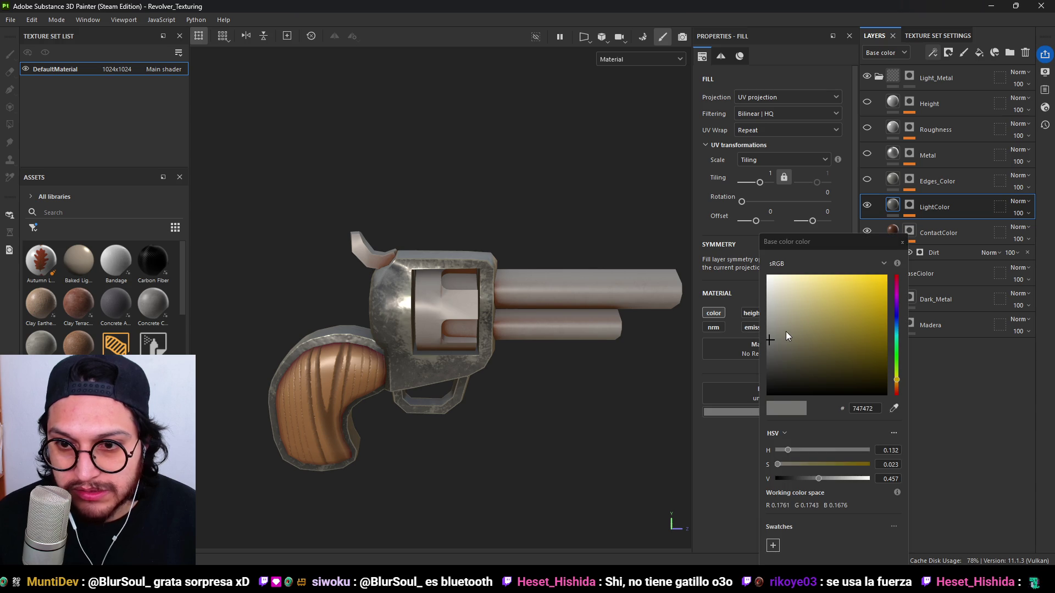
drag(785, 331, 761, 318)
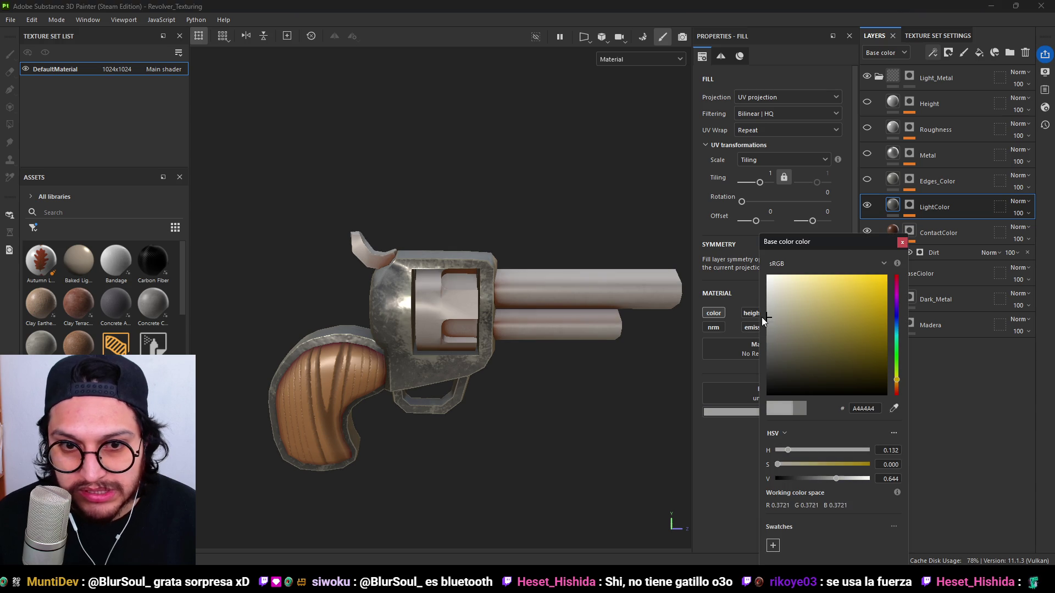
click(902, 243)
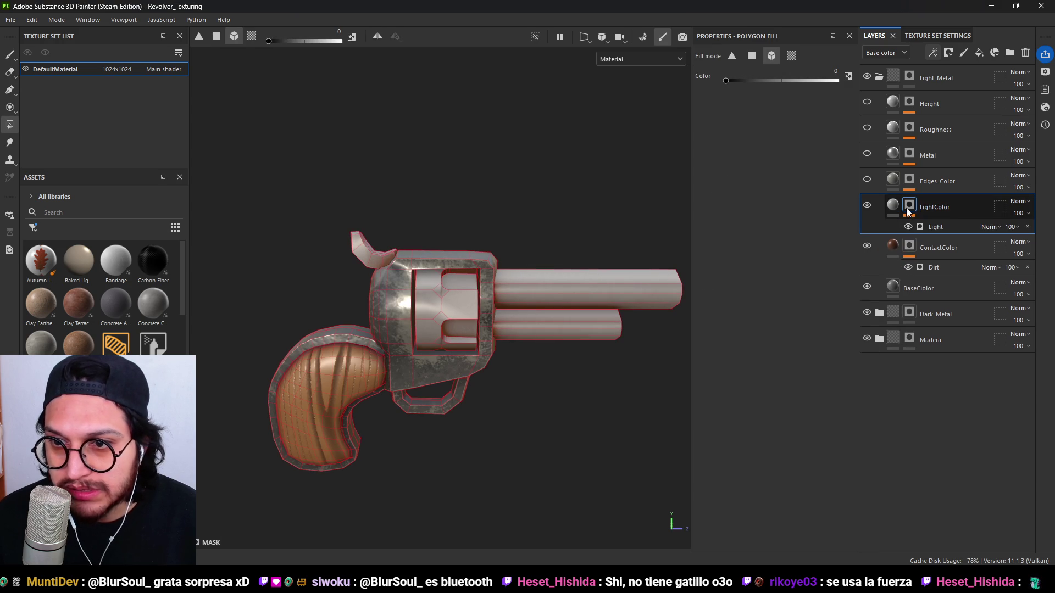
Add a Light generator with Highlight Glossiness 0.74 to LightColor's mask, then hide LightColor.
click(934, 226)
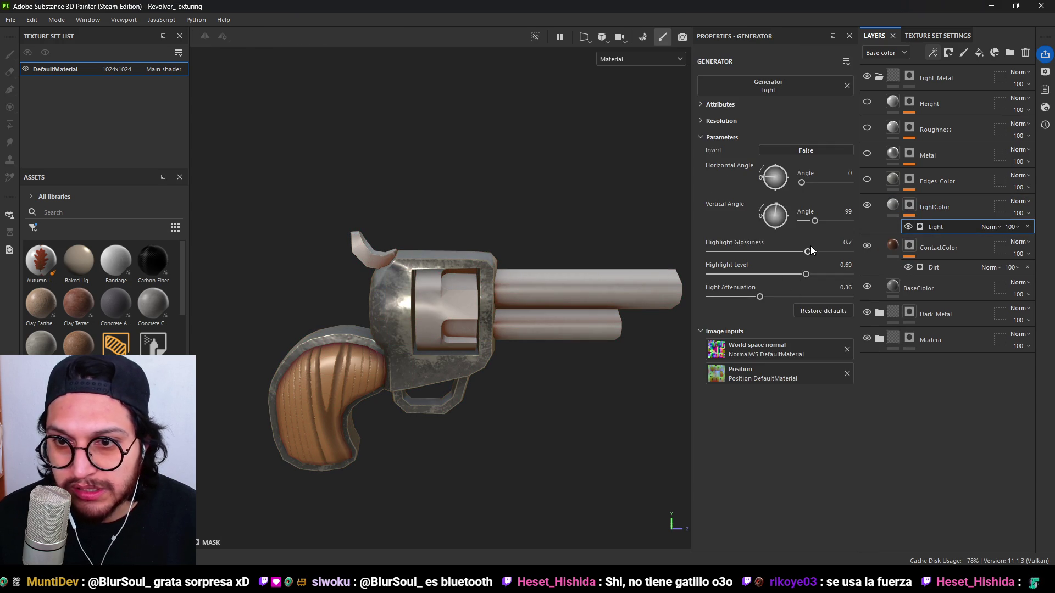
mouse_move(806, 253)
mouse_down()
mouse_move(824, 262)
mouse_move(697, 279)
mouse_move(726, 274)
mouse_move(796, 298)
mouse_move(797, 289)
mouse_move(775, 288)
mouse_up()
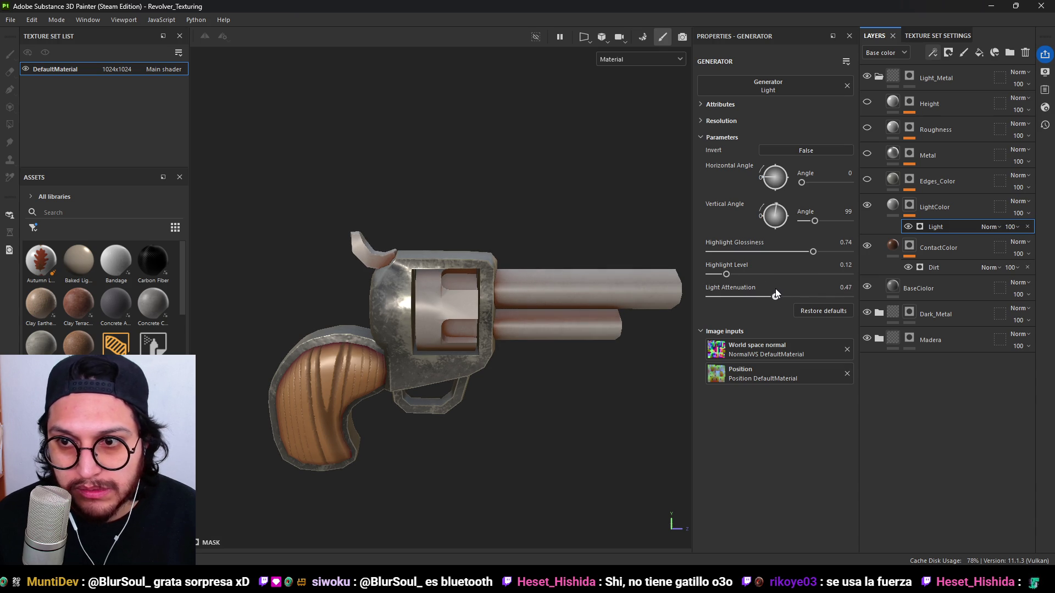
click(867, 202)
click(866, 201)
click(866, 201)
click(867, 201)
click(866, 202)
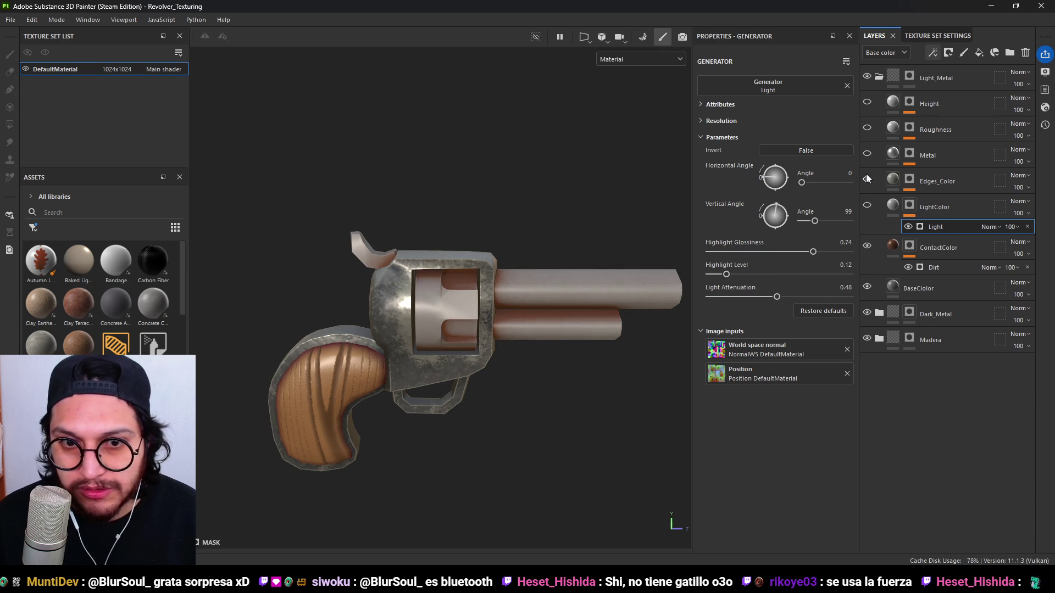
Show the Edges_Color layer again and start adding a mask to it.
click(867, 176)
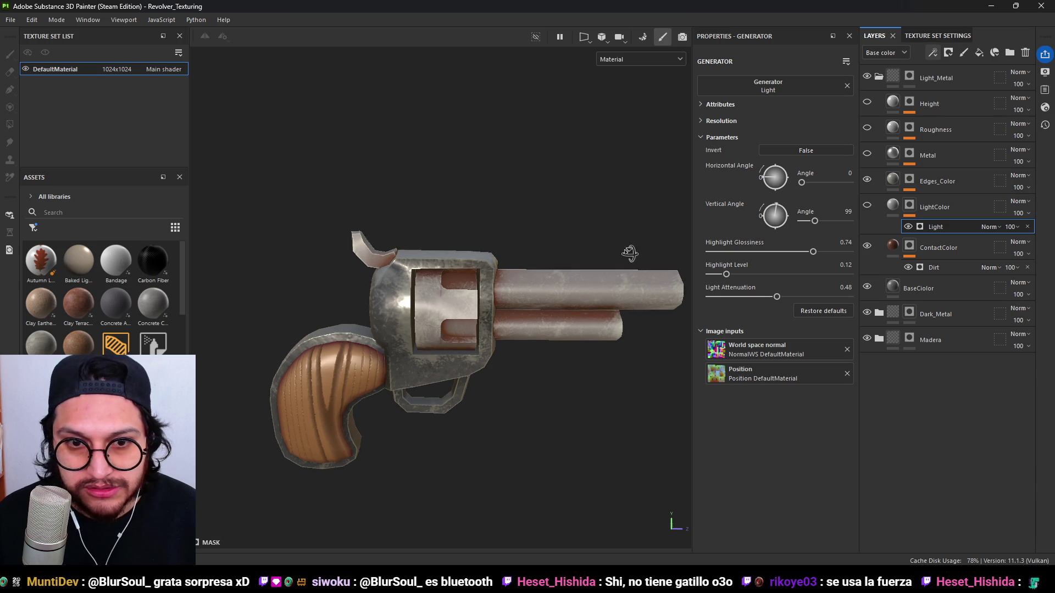
alt+drag(639, 252, 677, 226)
key(ctrl+v)
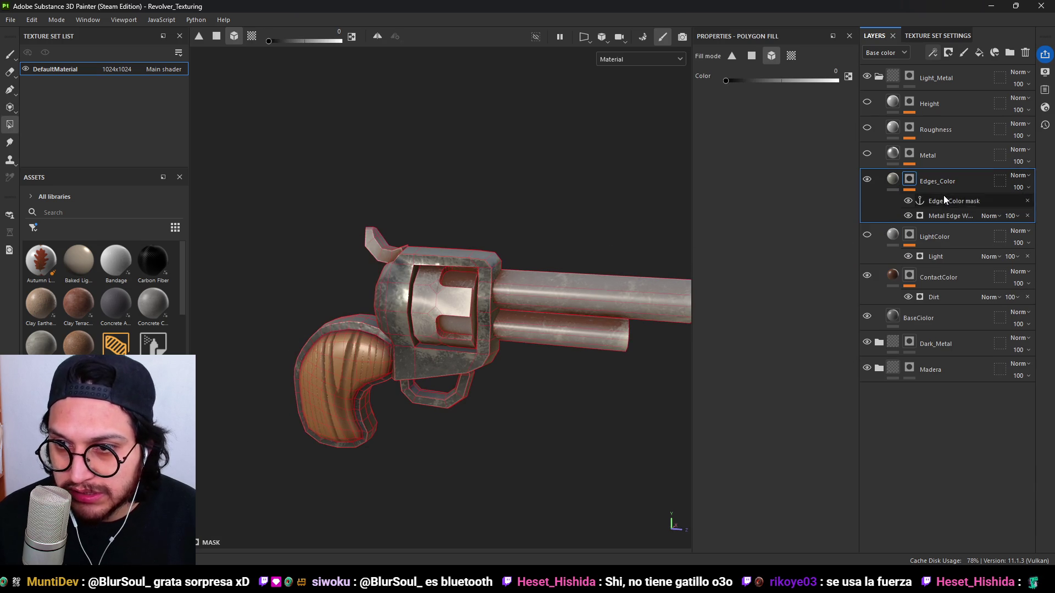
Add a Metal Edge Wear generator to Edges_Color's mask.
click(943, 215)
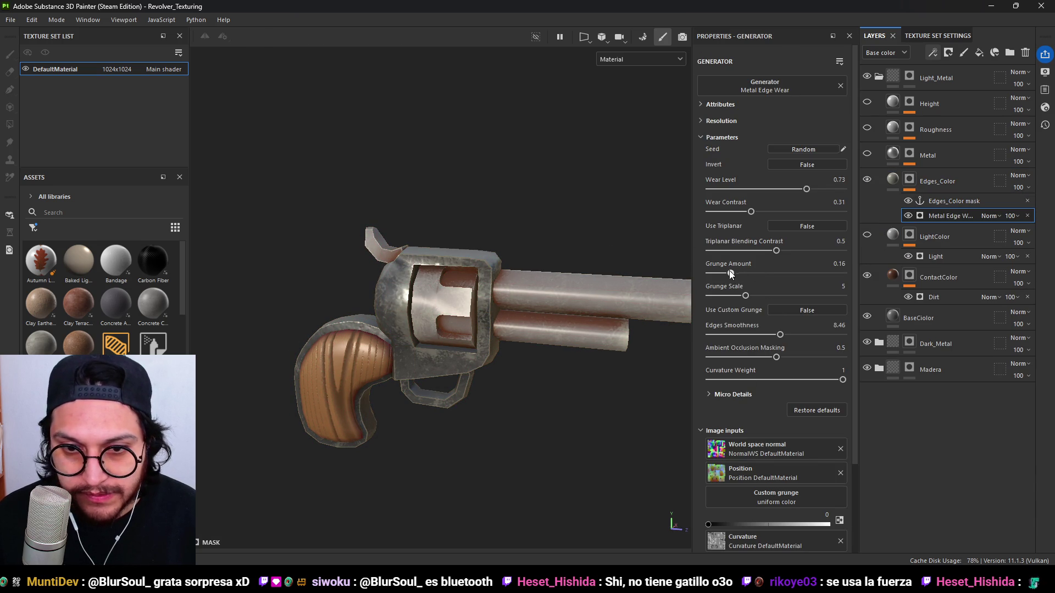
mouse_move(705, 277)
mouse_down()
mouse_move(733, 299)
mouse_move(720, 271)
mouse_up()
alt+drag(582, 299, 517, 308)
Make Edges_Color's base colour pure white (FFFFFF).
click(892, 190)
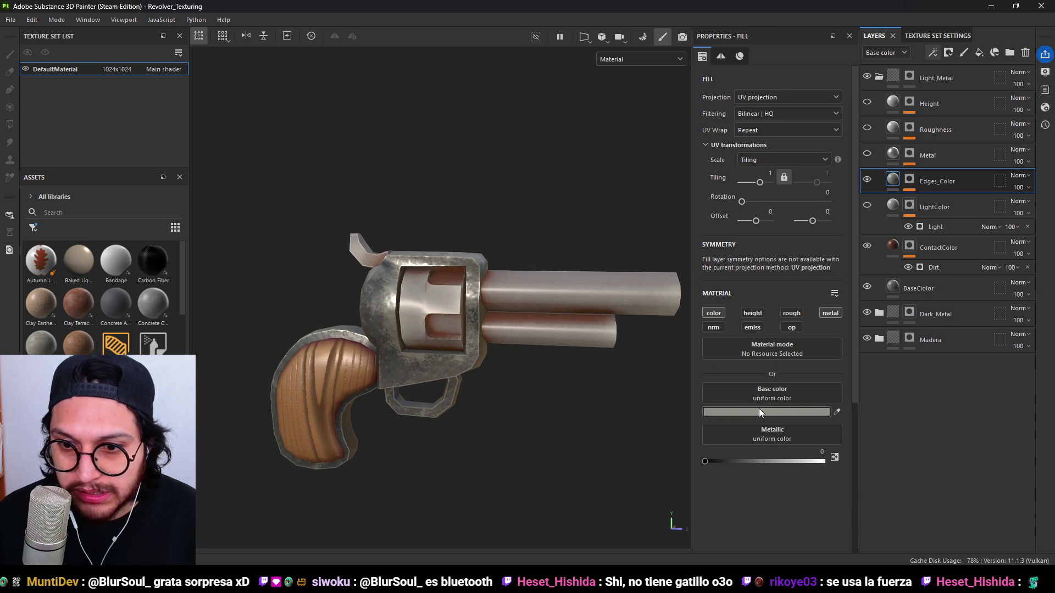
click(760, 407)
drag(810, 332, 772, 281)
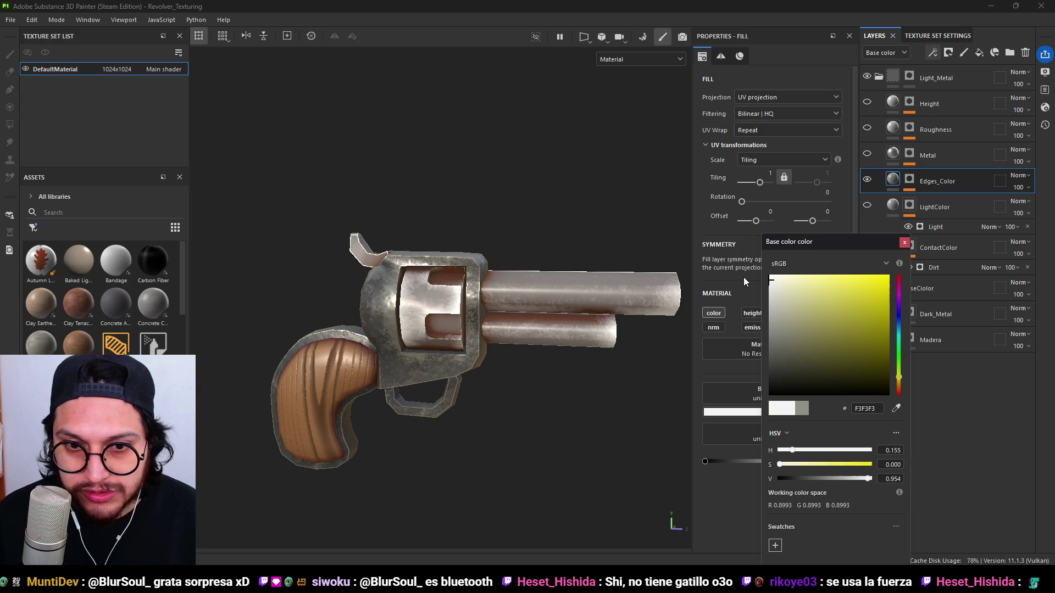
click(904, 242)
scroll(563, 349, down, 3)
scroll(538, 359, up, 5)
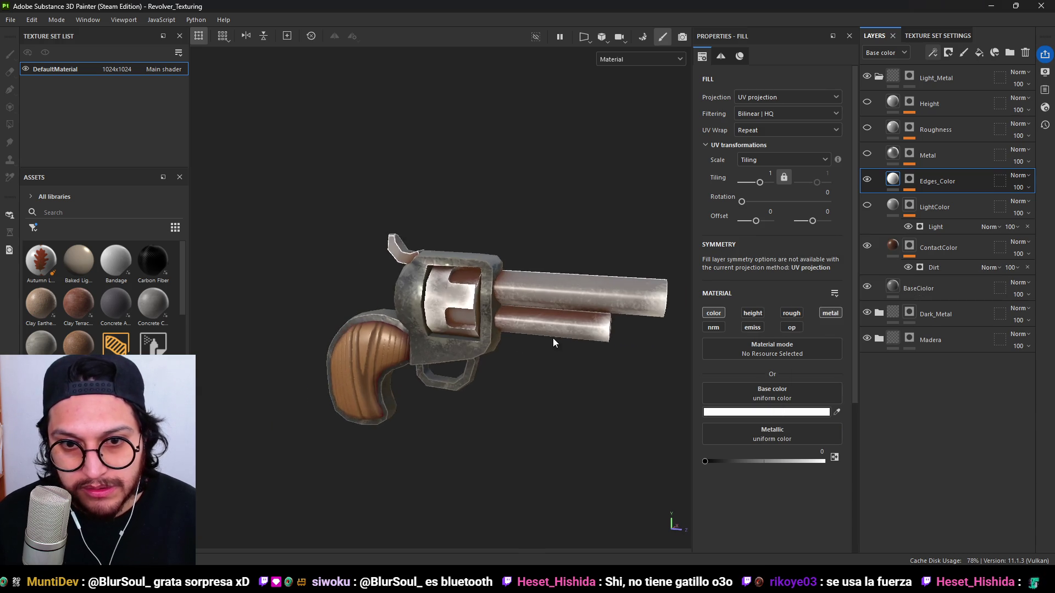
Cut the edge wear's Grunge Amount to 0.03 with Grunge Scale 1, then show the Metal layer.
click(909, 181)
click(941, 214)
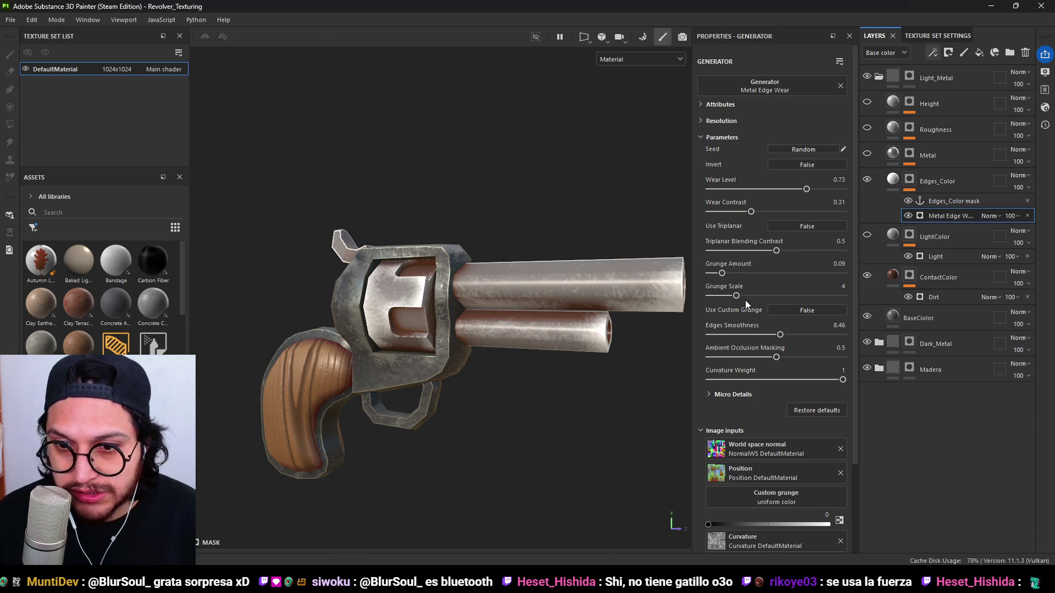
mouse_move(726, 273)
mouse_down()
mouse_move(707, 271)
mouse_move(727, 295)
mouse_move(709, 295)
mouse_move(713, 277)
mouse_up()
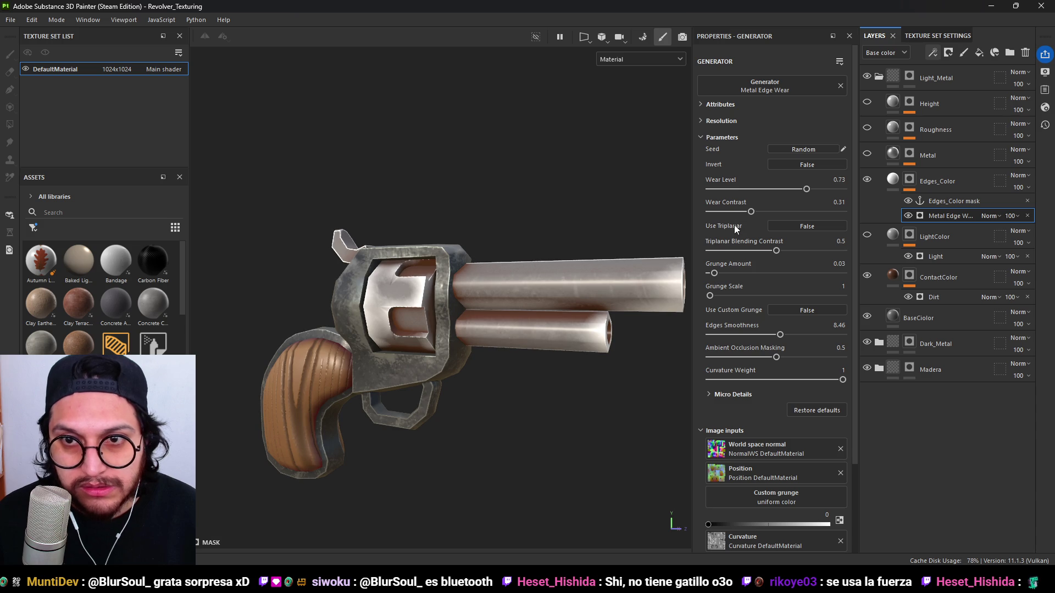
drag(713, 273, 713, 275)
mouse_move(654, 311)
alt+mouse_down()
mouse_move(596, 377)
mouse_move(579, 338)
mouse_move(554, 335)
alt+mouse_up()
scroll(588, 377, down, 3)
scroll(555, 335, up, 2)
click(869, 150)
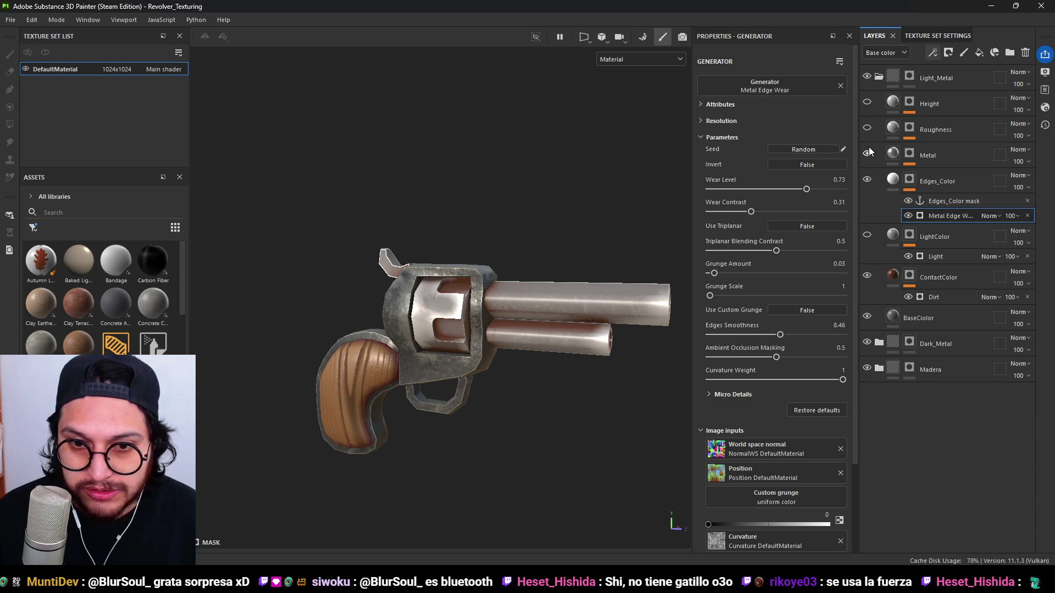
click(901, 158)
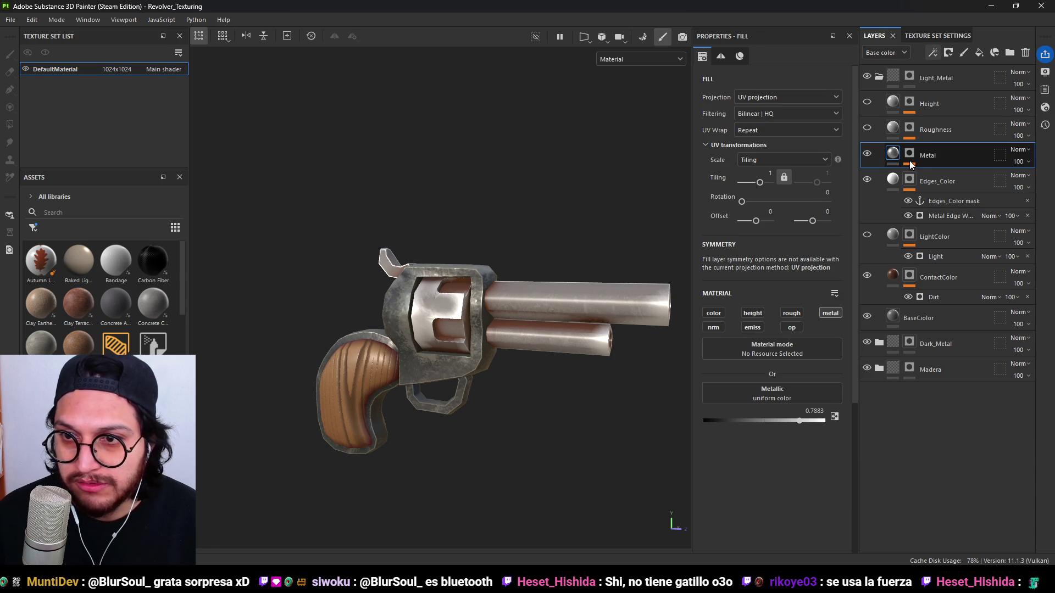
Add an Invert filter to the Metal layer's mask.
click(910, 162)
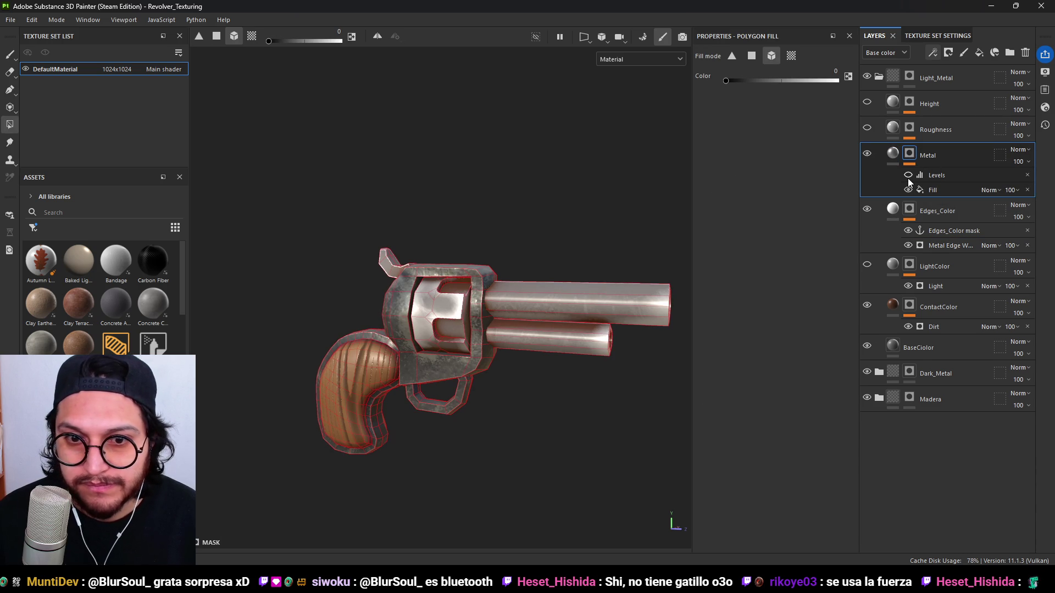
click(935, 189)
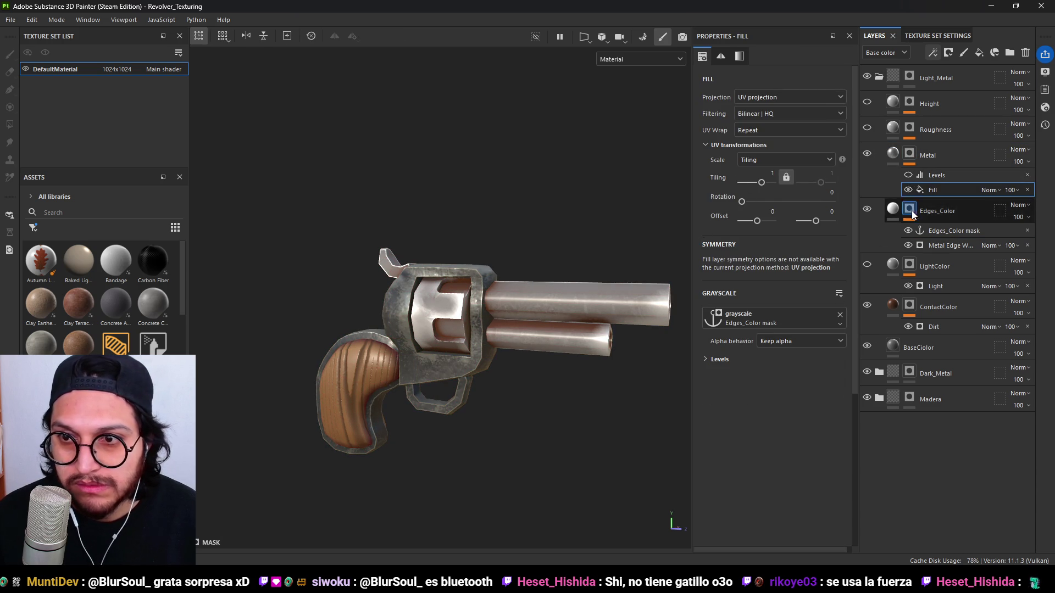
mouse_move(844, 154)
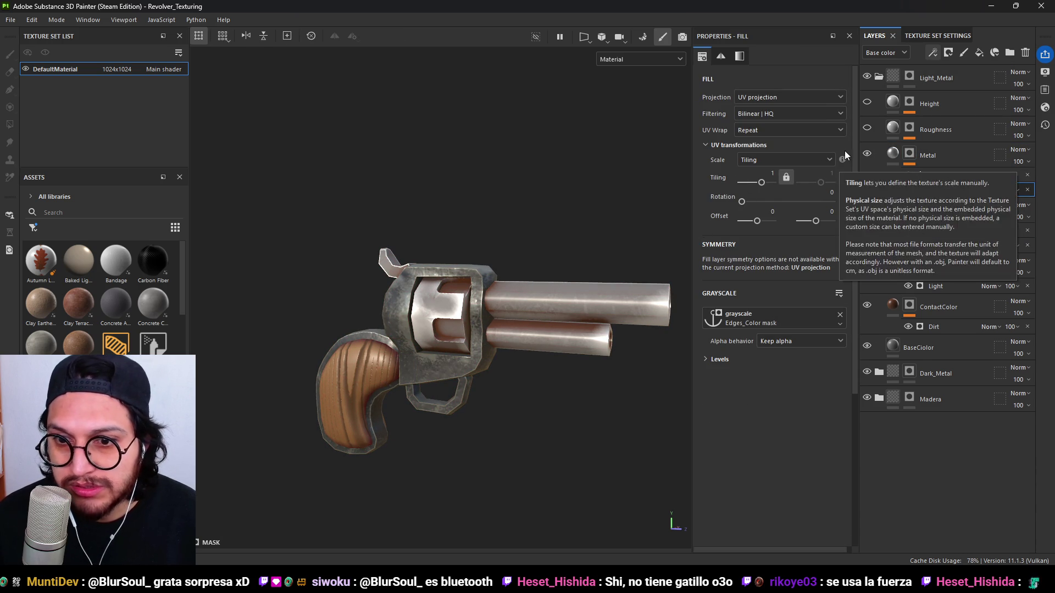
scroll(598, 259, up, 2)
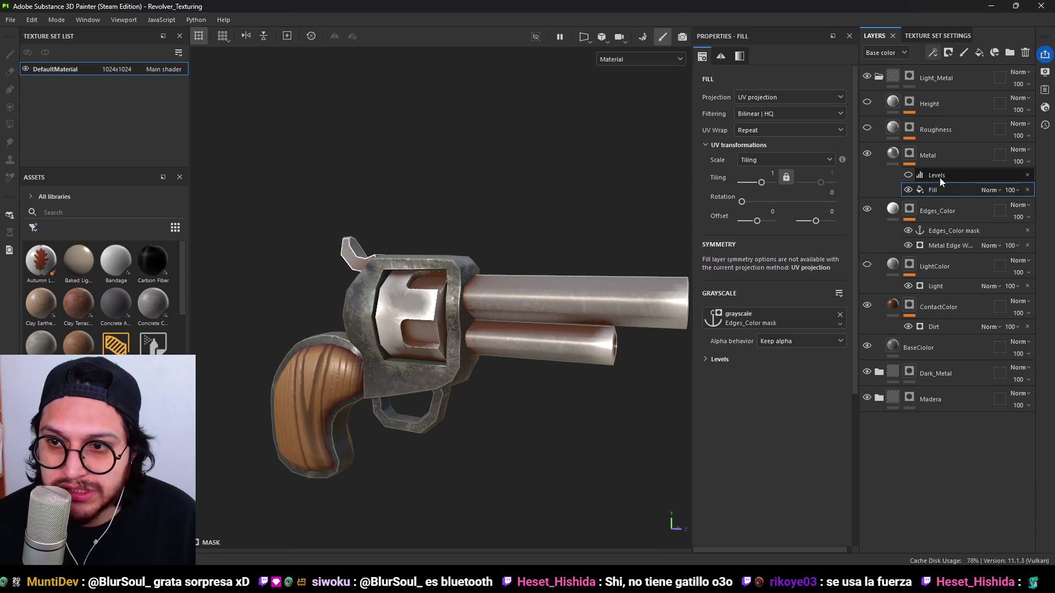
click(938, 54)
click(956, 136)
click(786, 88)
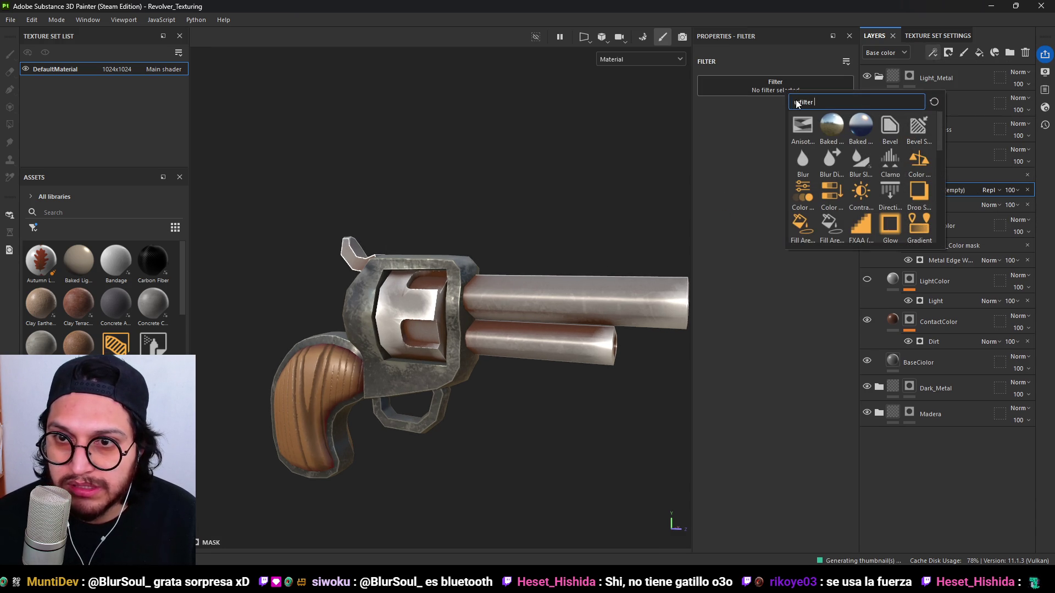
text(u:fi)
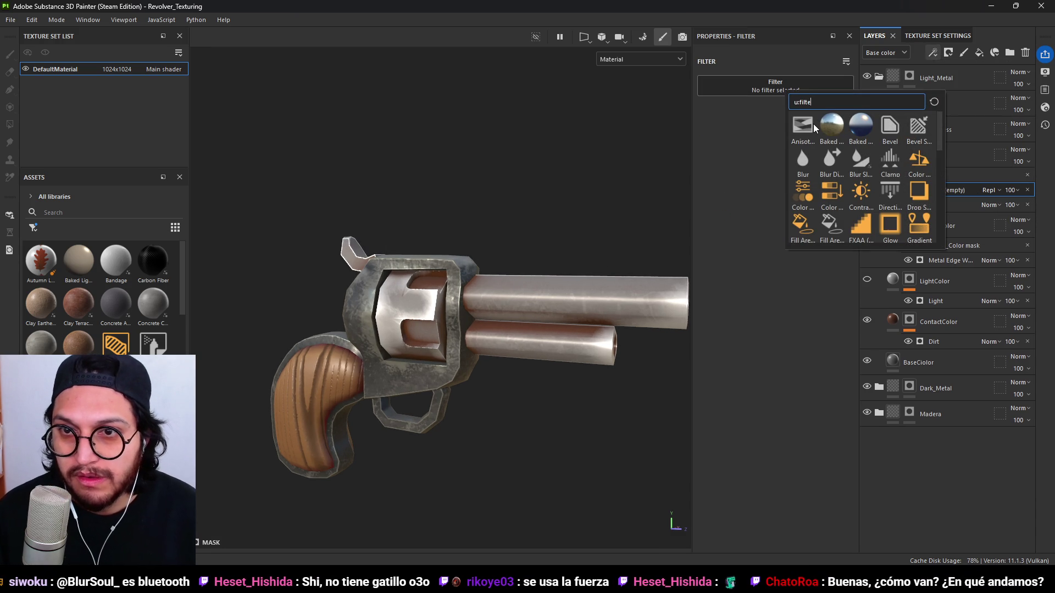
key(BackSpace)
key(BackSpace)
key(BackSpace)
text(invert)
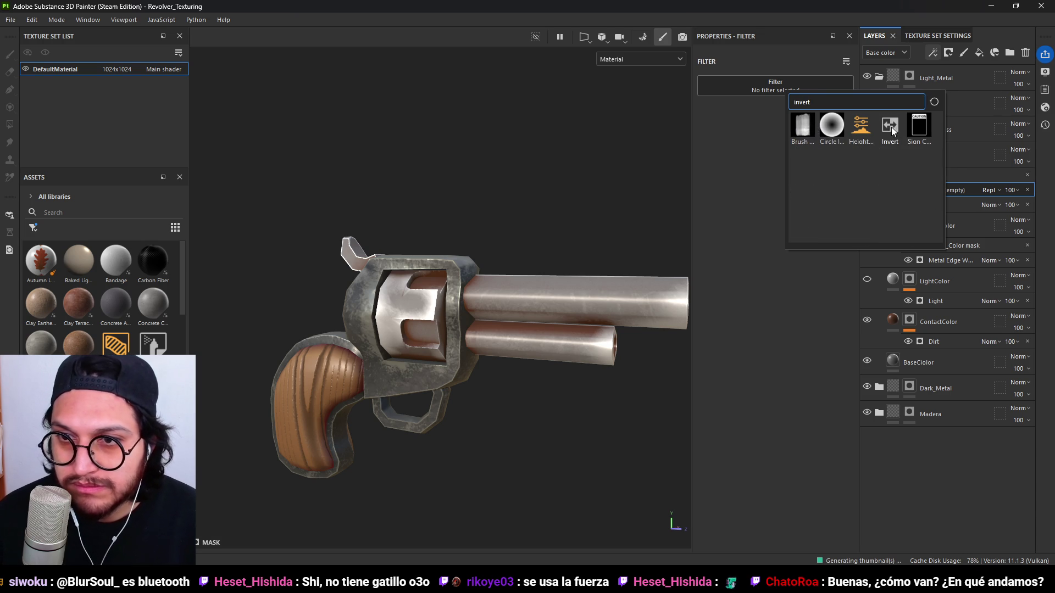
click(890, 127)
Set the Metal mask's Levels input points to 0 and 0.797, toggling Metal to compare.
alt+drag(675, 274, 533, 276)
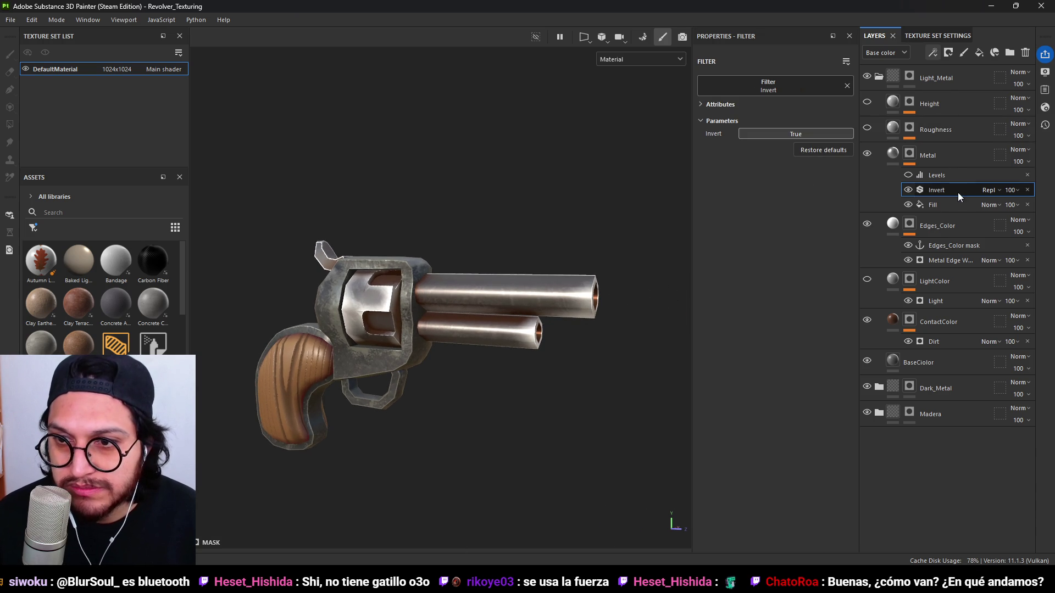
click(931, 175)
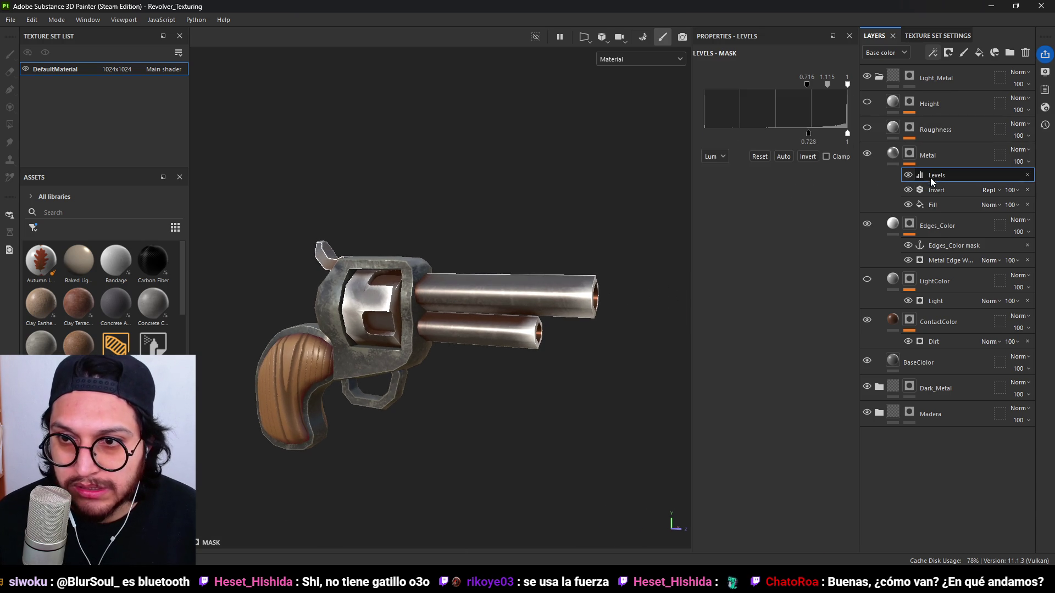
drag(808, 133, 668, 141)
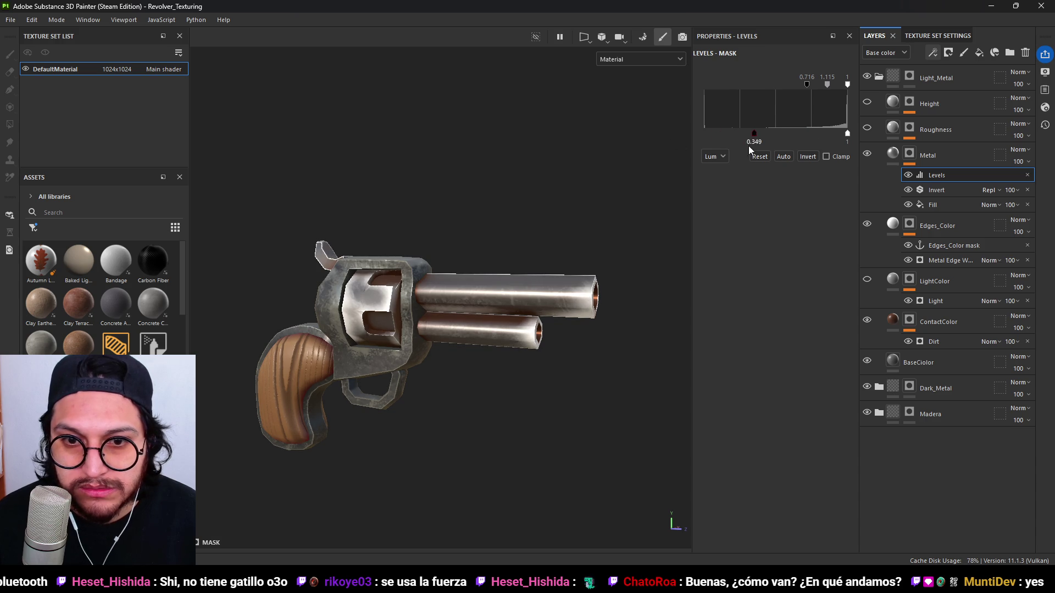
mouse_move(846, 133)
mouse_down()
mouse_move(741, 134)
mouse_move(818, 137)
mouse_up()
scroll(494, 340, down, 2)
mouse_move(511, 362)
alt+mouse_down()
mouse_move(559, 434)
mouse_move(485, 323)
mouse_move(482, 346)
alt+mouse_up()
scroll(482, 346, up, 4)
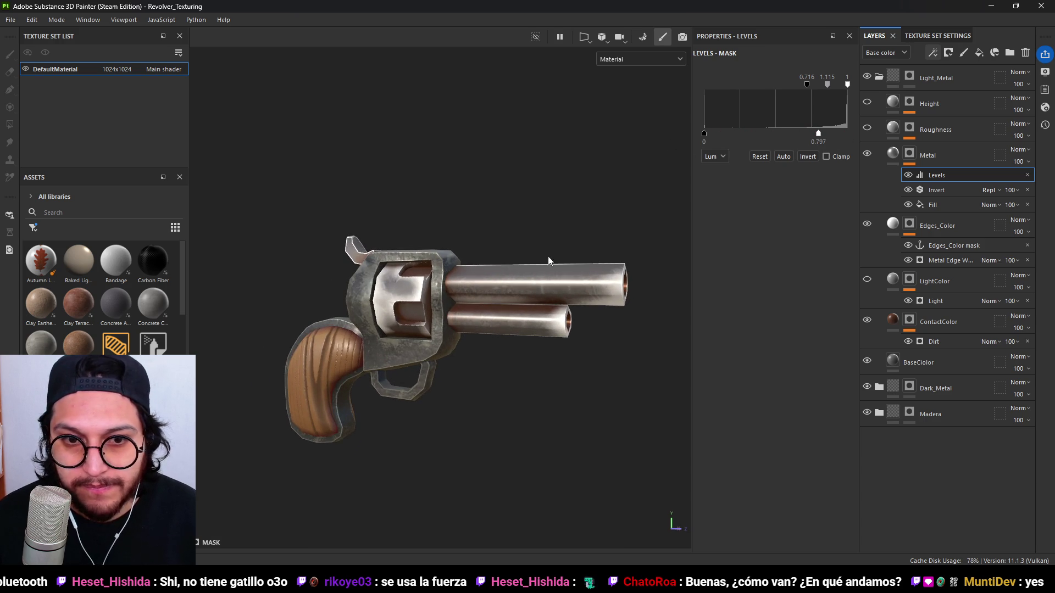
click(867, 154)
click(867, 153)
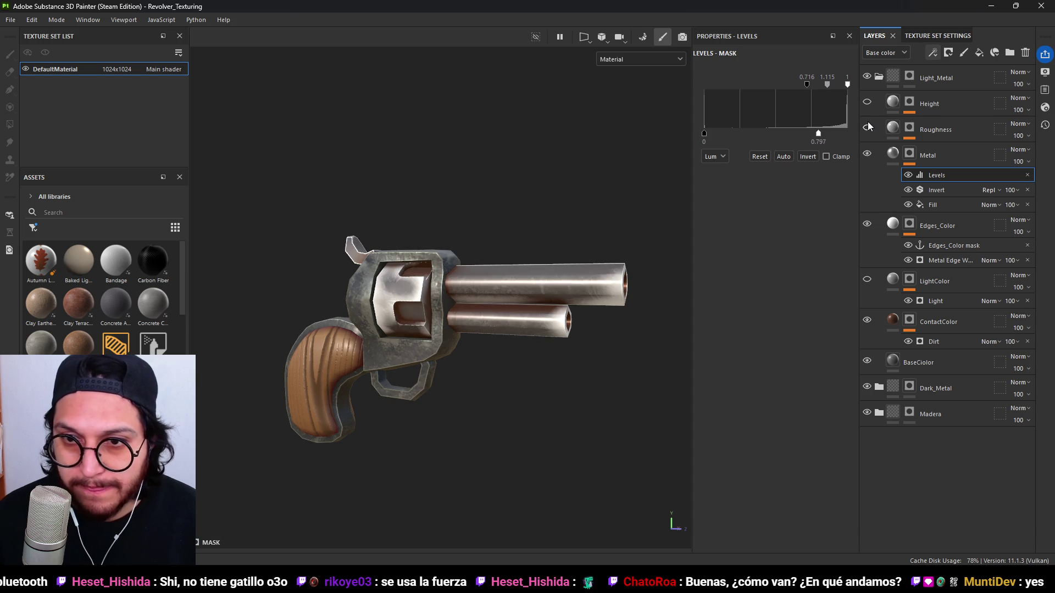
click(909, 128)
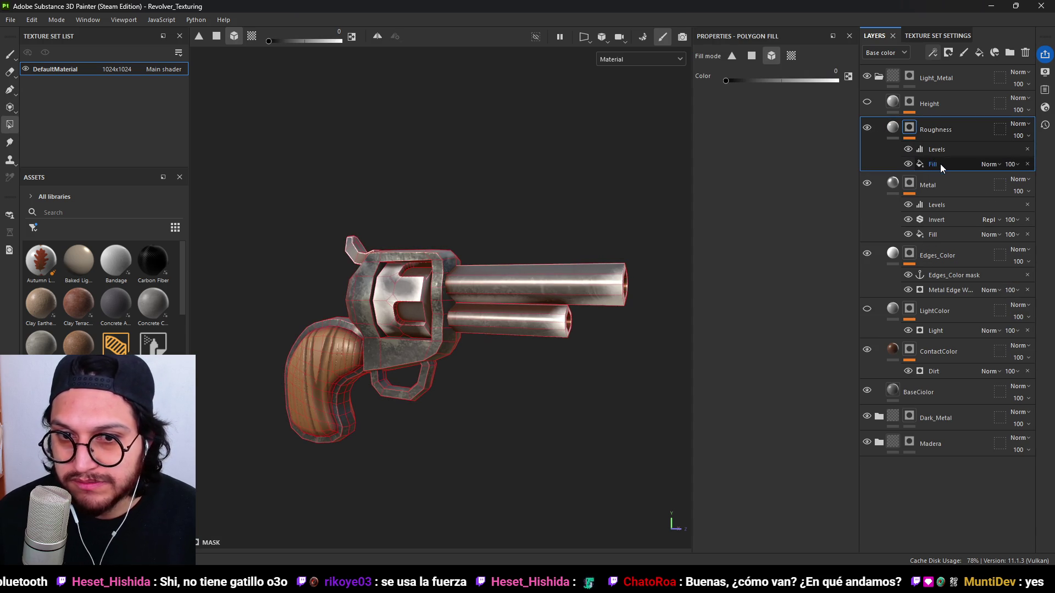
Raise the Roughness layer's uniform roughness and add an Invert filter to its mask.
click(902, 139)
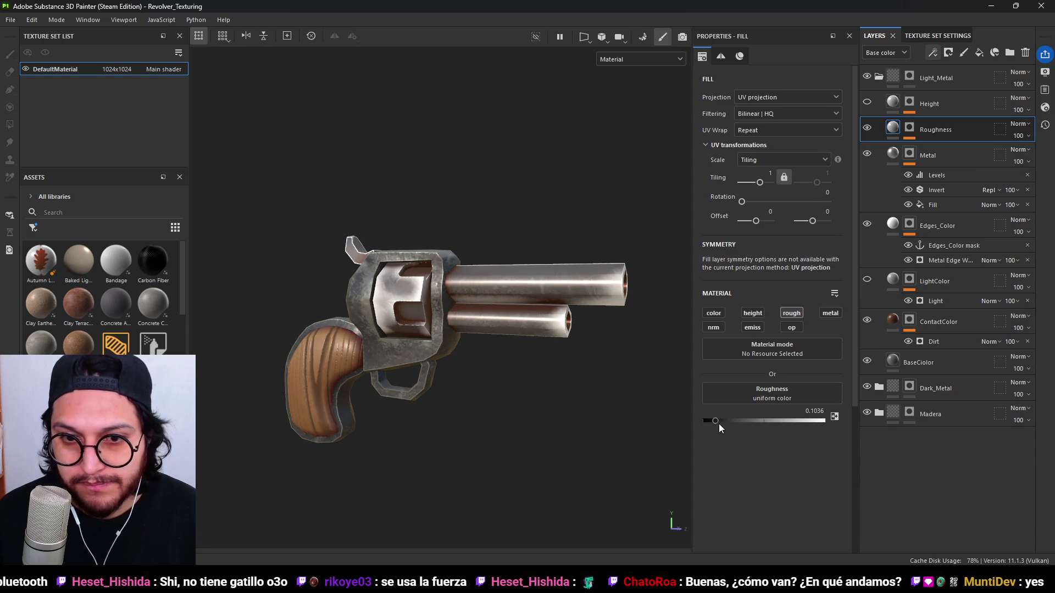
drag(724, 425, 747, 427)
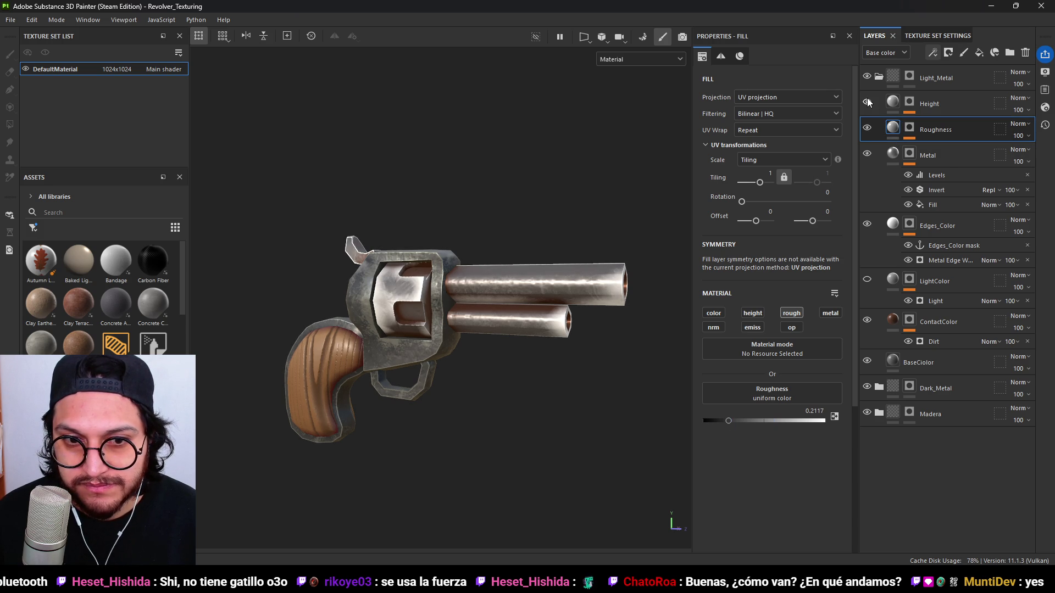
click(914, 127)
click(939, 153)
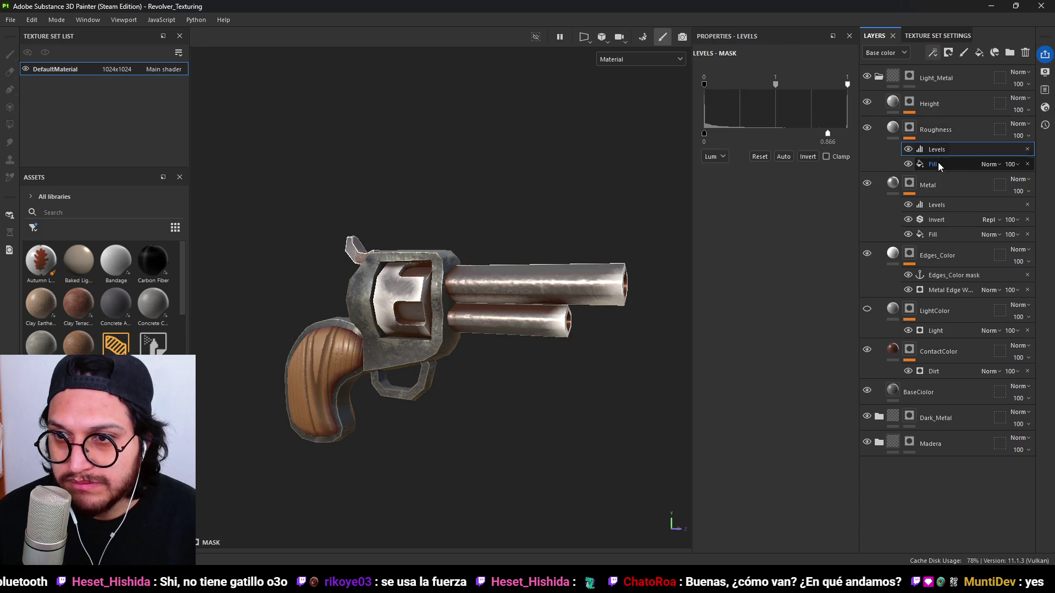
click(941, 159)
click(933, 53)
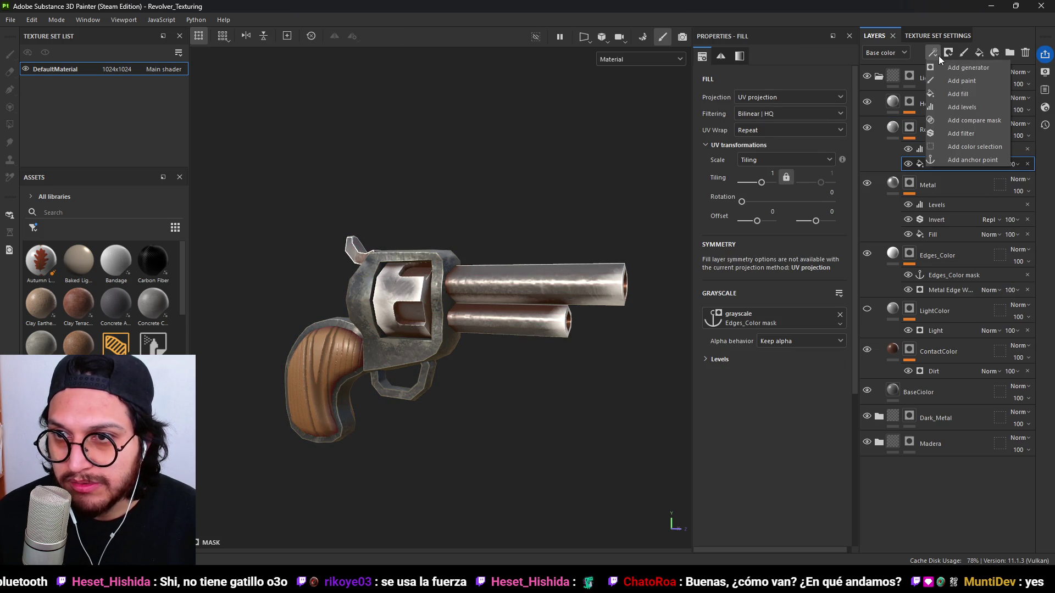
click(972, 133)
click(798, 89)
click(909, 116)
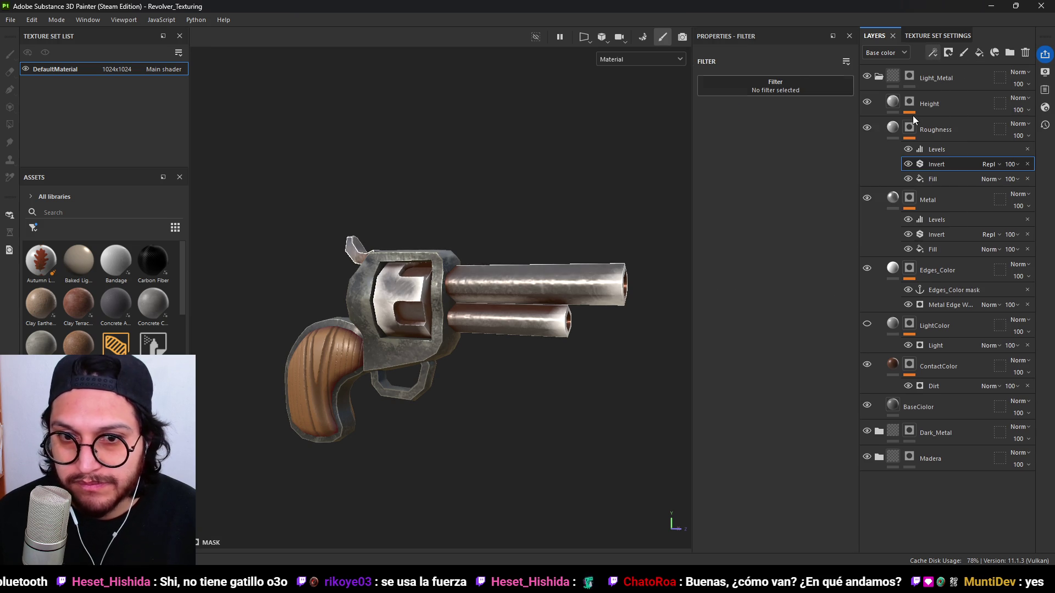
Lower the Roughness and Metal masks' Levels output white, with Metal's midpoint at 0.441.
click(928, 177)
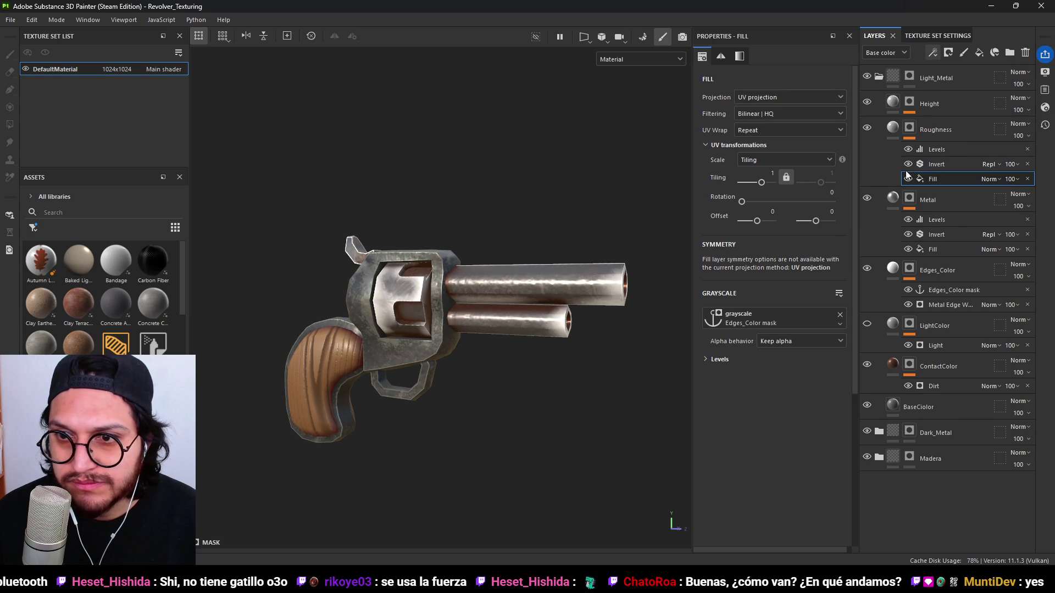
click(939, 151)
mouse_move(828, 134)
mouse_down()
mouse_move(847, 134)
mouse_move(754, 135)
mouse_up()
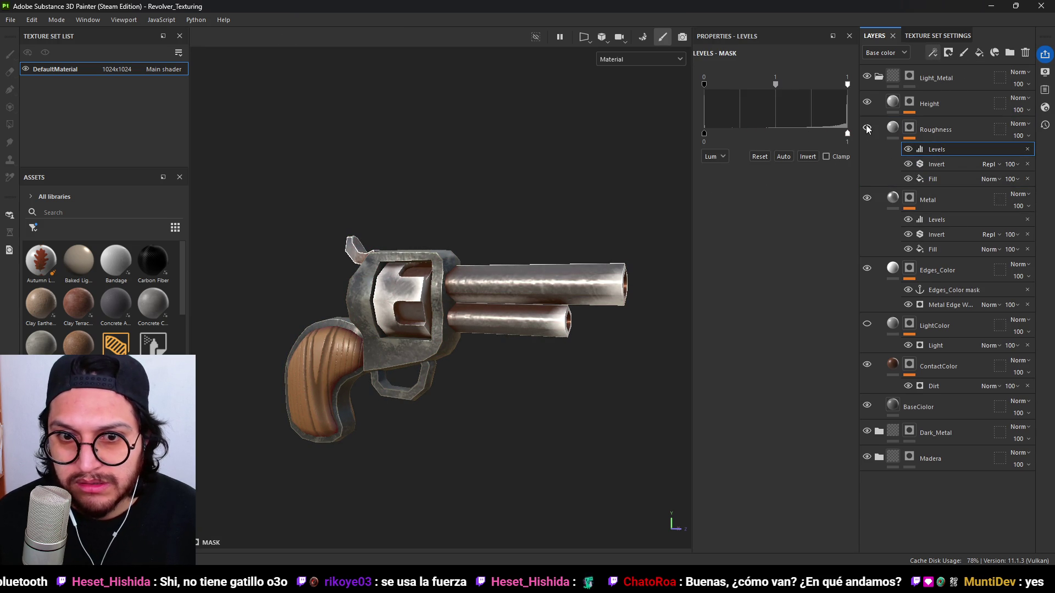
click(937, 219)
mouse_move(818, 133)
mouse_down()
mouse_move(731, 134)
mouse_move(767, 135)
mouse_up()
mouse_move(561, 281)
alt+mouse_down()
mouse_move(579, 395)
mouse_move(471, 353)
mouse_move(585, 384)
mouse_move(604, 357)
alt+mouse_up()
Delete the Grunge Dirt Scratchy fill from Height's mask and retune its height value to 0.0477.
click(897, 97)
key(4)
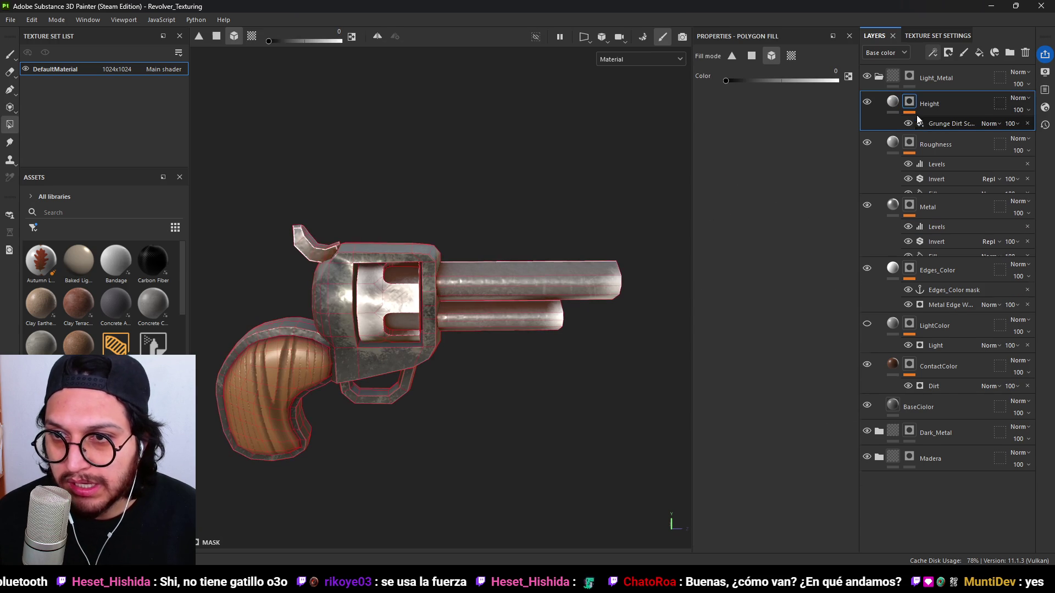
click(947, 122)
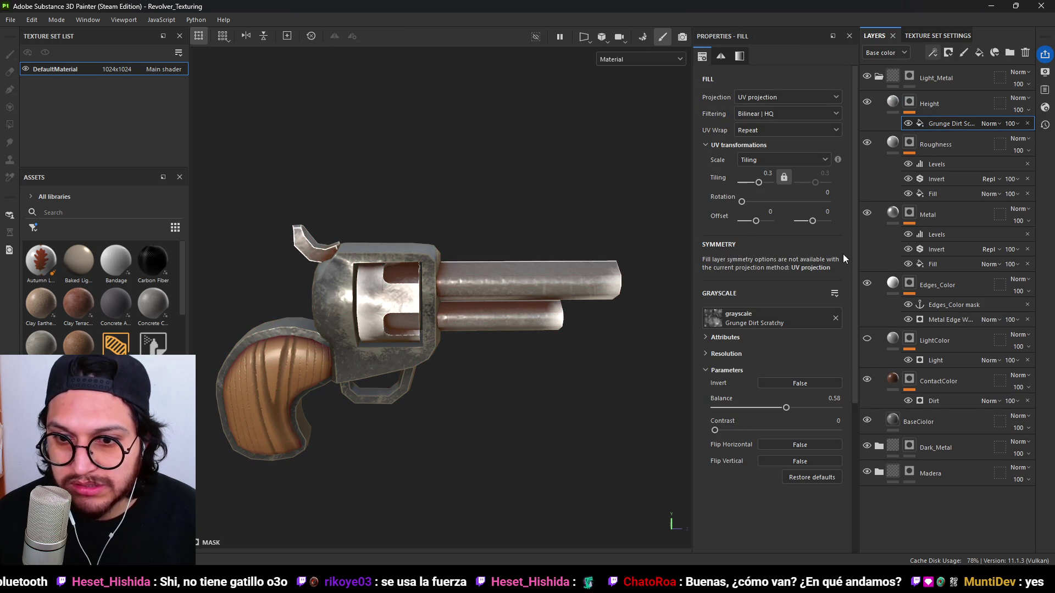
key(Delete)
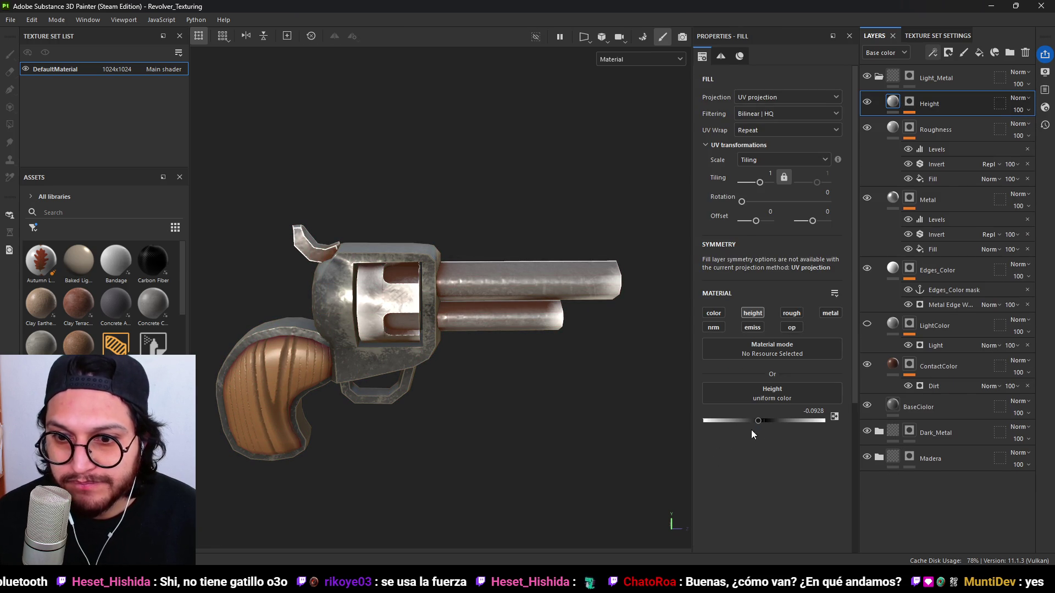
drag(761, 422, 787, 420)
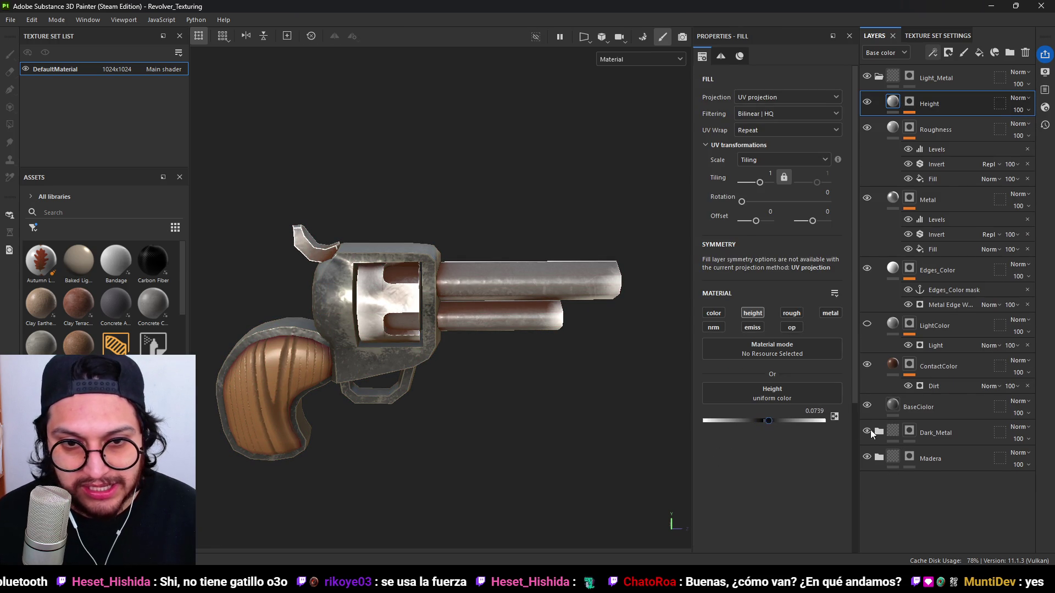
click(759, 421)
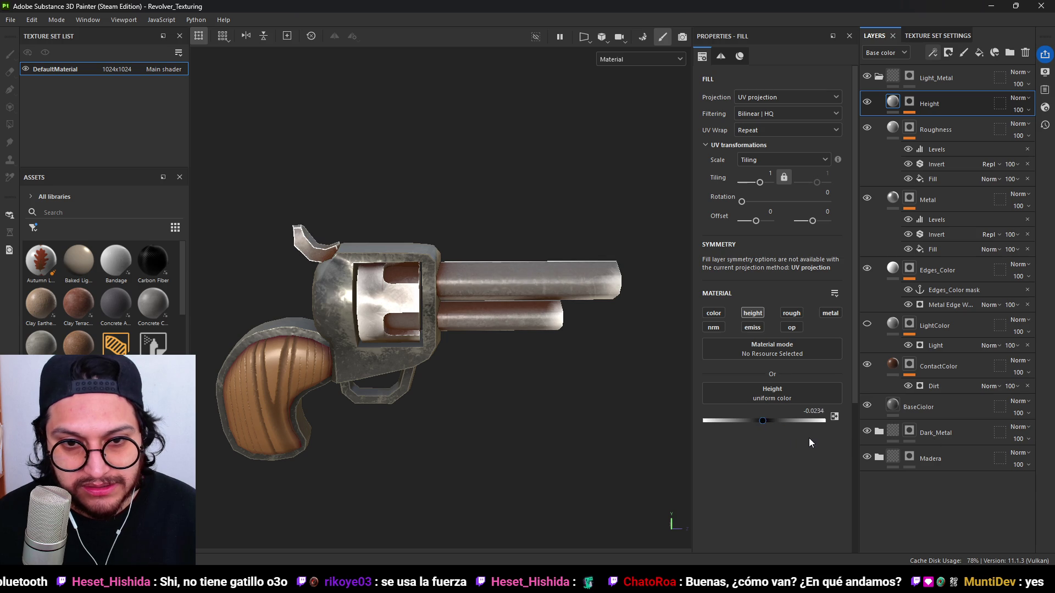
Compare the Metal, Roughness and Edges_Color layers by toggling their visibility.
mouse_move(634, 314)
alt+mouse_down()
mouse_move(546, 364)
mouse_move(577, 296)
mouse_move(526, 322)
alt+mouse_up()
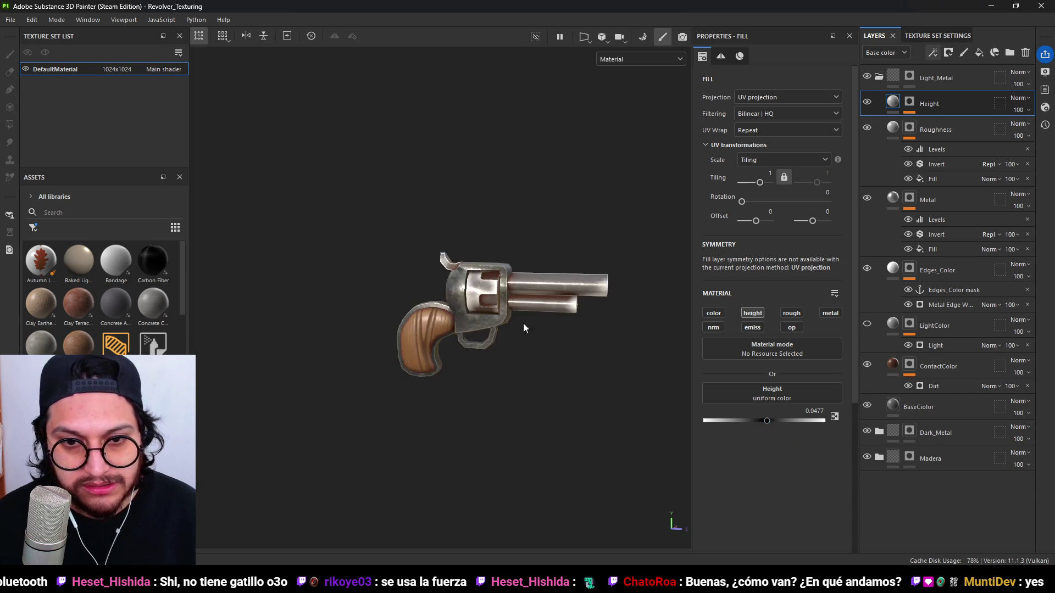
scroll(512, 327, down, 3)
scroll(533, 304, up, 3)
mouse_move(543, 269)
alt+mouse_down()
mouse_move(544, 346)
mouse_move(636, 284)
alt+mouse_up()
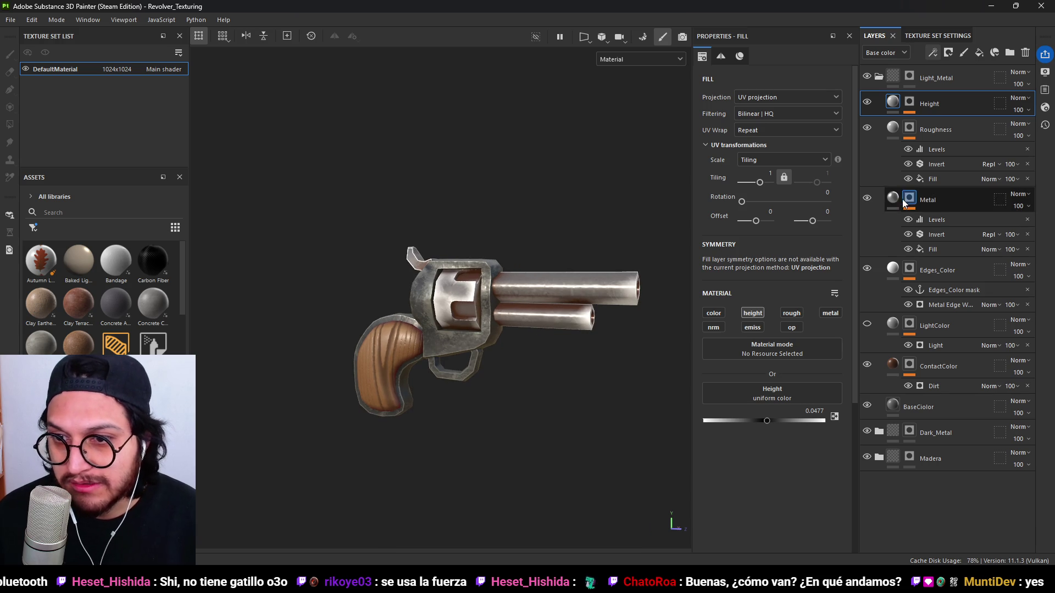
click(868, 199)
click(868, 199)
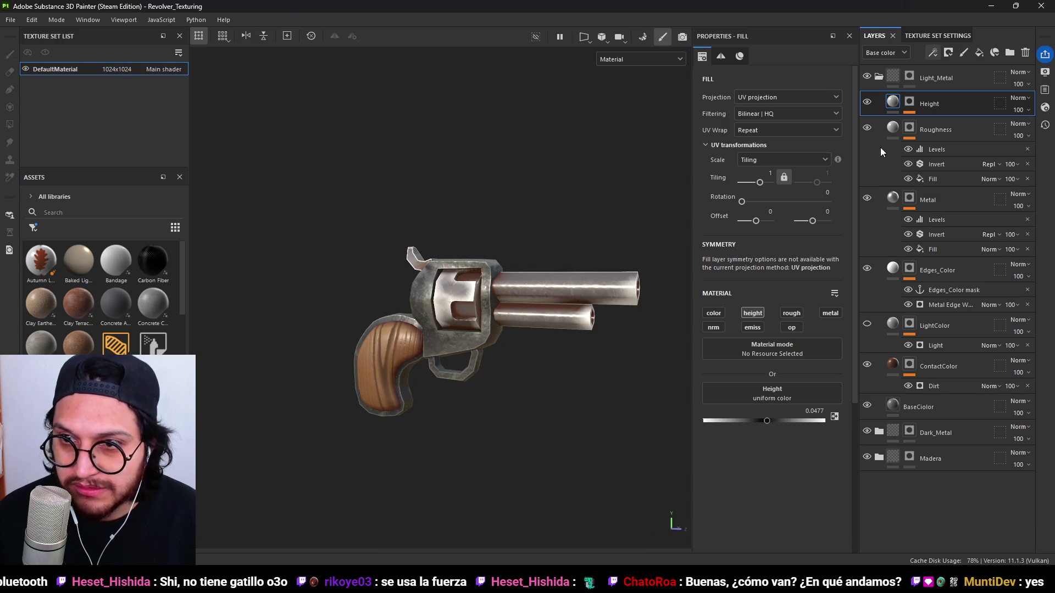
click(868, 128)
click(868, 128)
click(867, 268)
click(868, 269)
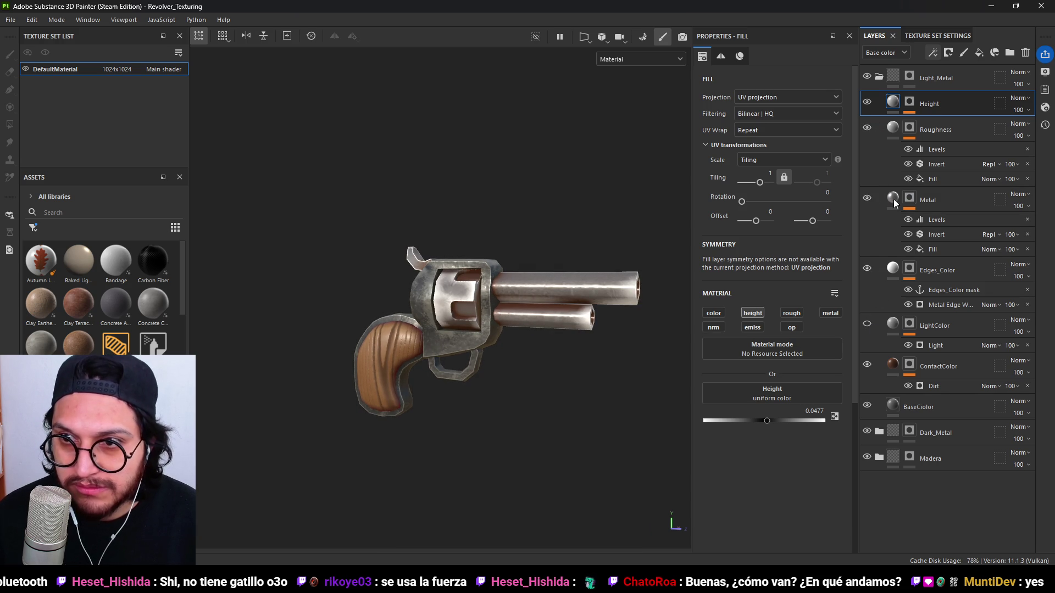
click(867, 127)
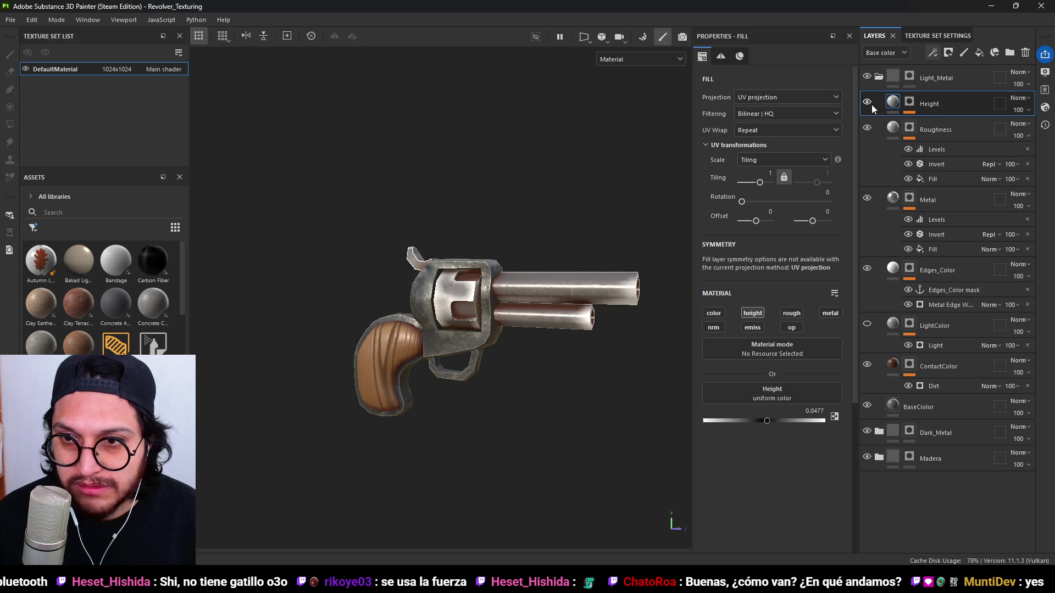
click(909, 128)
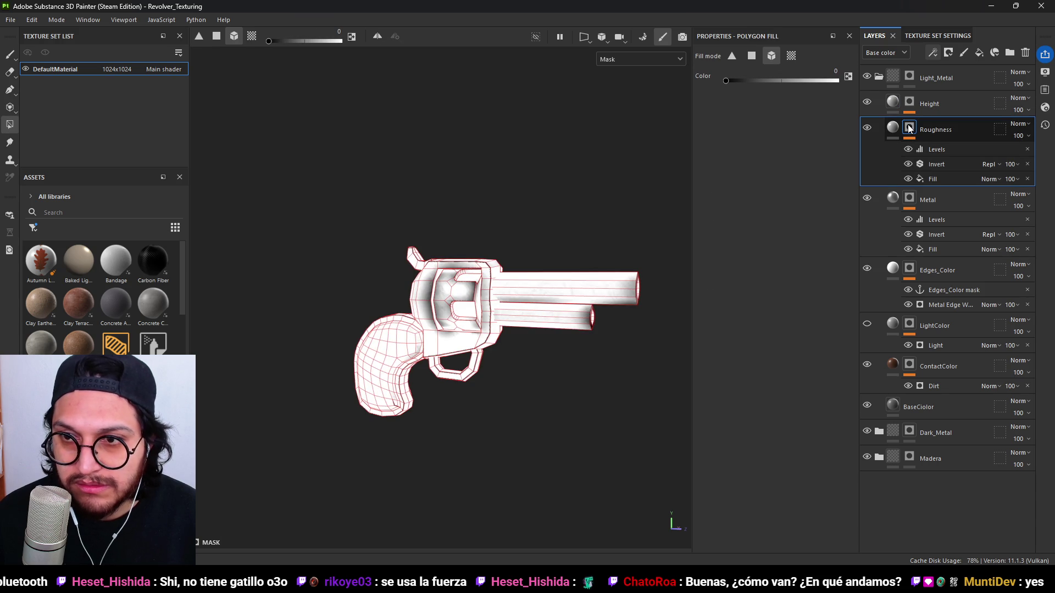
Turn off the Invert effect in the Roughness mask and compare the Roughness layer.
click(908, 164)
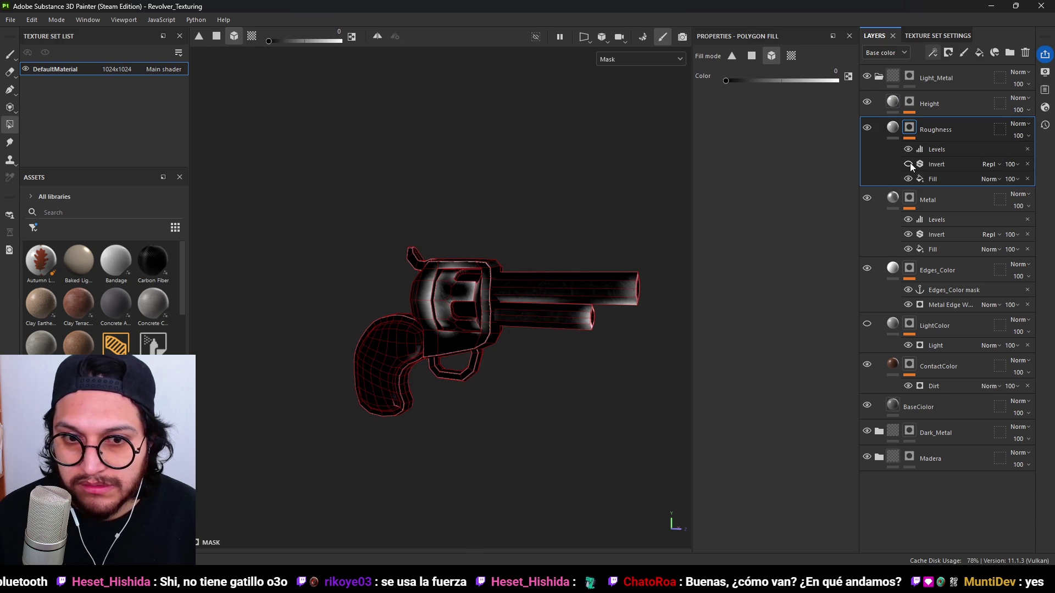
click(893, 127)
click(868, 128)
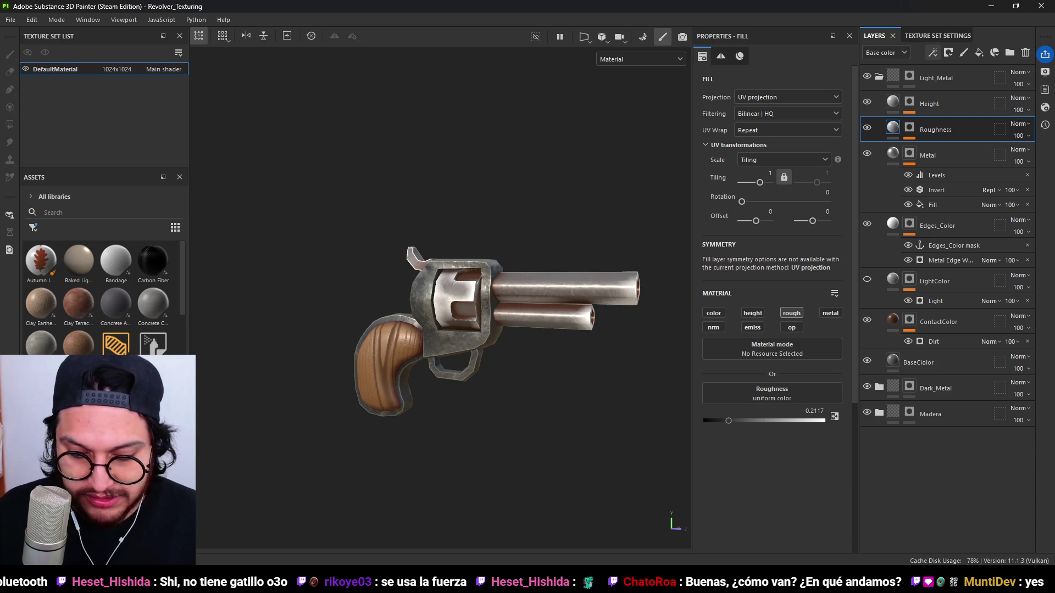
click(910, 128)
key(ctrl+v)
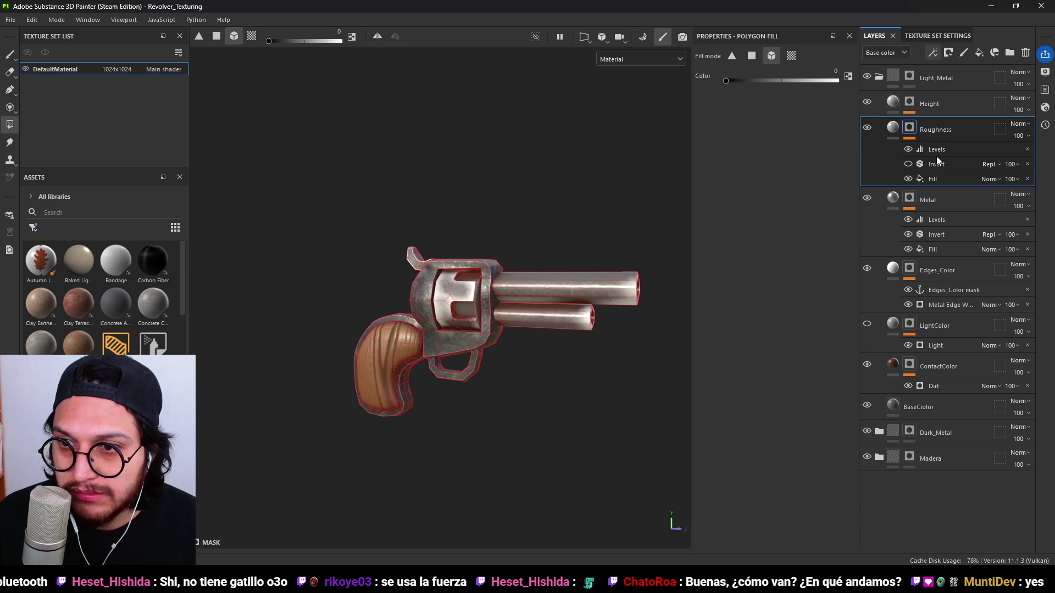
Check the Roughness mask's Levels effect while viewing the grip and cylinder side-on.
click(938, 154)
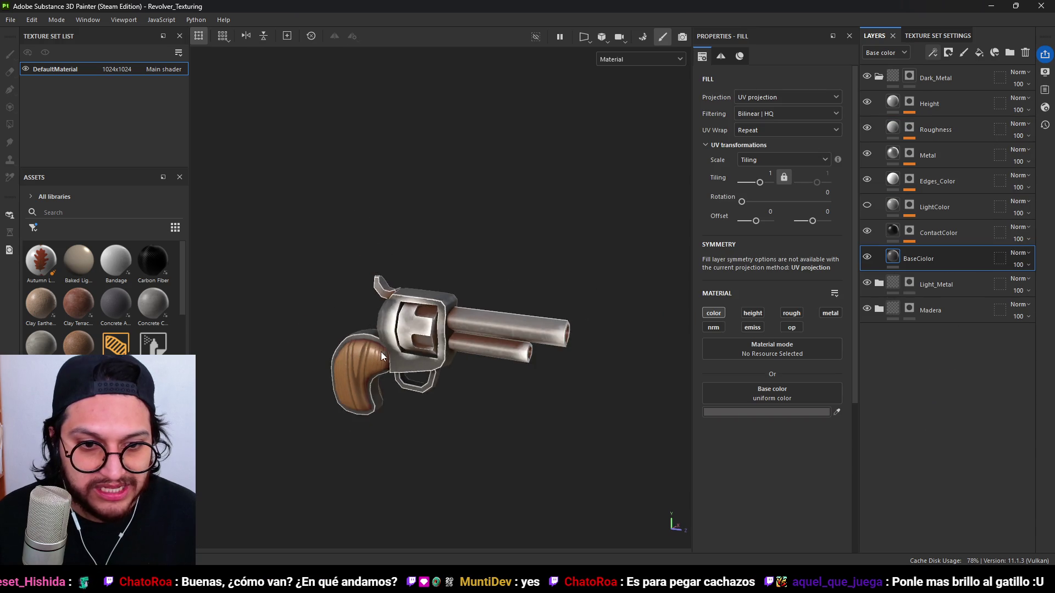
mouse_move(383, 356)
alt+mouse_down()
mouse_move(558, 346)
mouse_move(384, 345)
alt+mouse_up()
scroll(369, 322, up, 5)
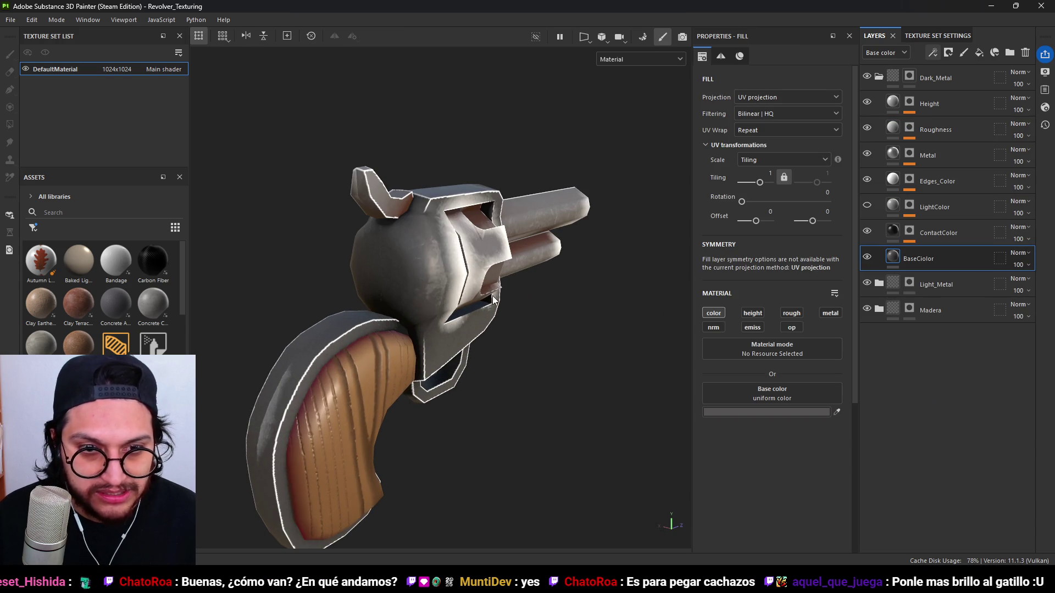
alt+drag(417, 286, 307, 286)
scroll(301, 287, up, 3)
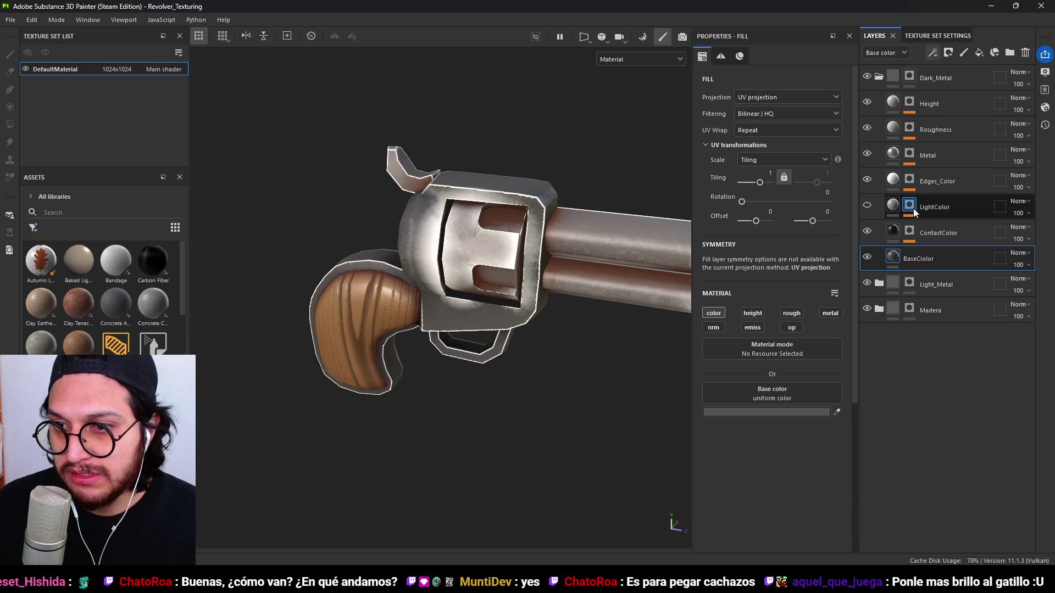
Reduce Edges_Color's Metal Edge Wear amount and raise its grunge and edges smoothness.
click(911, 187)
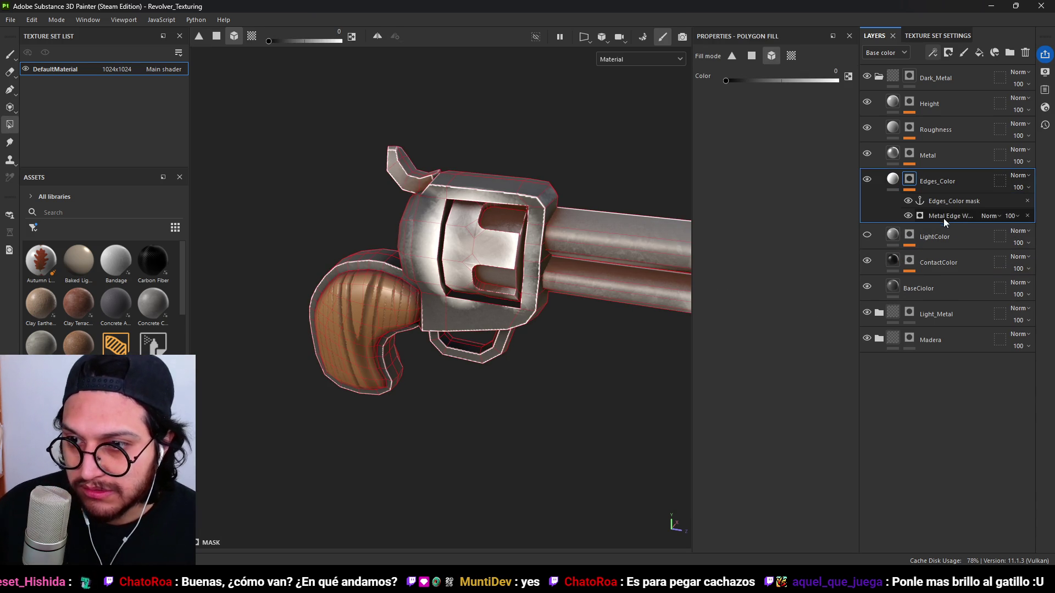
click(943, 200)
click(945, 215)
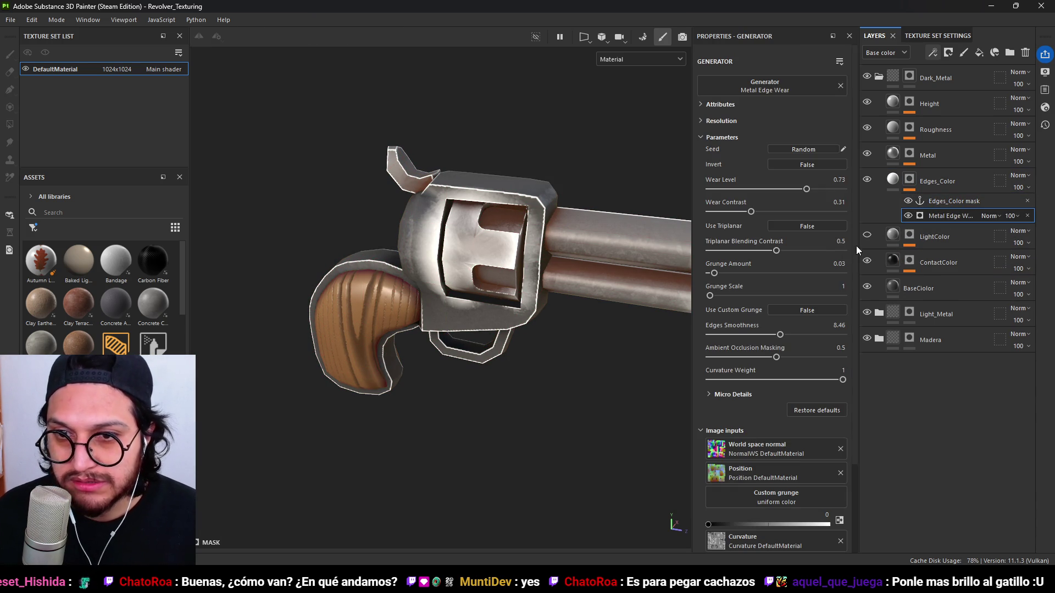
mouse_move(806, 189)
mouse_down()
mouse_move(753, 197)
mouse_move(778, 190)
mouse_move(806, 206)
mouse_move(746, 213)
mouse_move(878, 213)
mouse_move(724, 234)
mouse_move(820, 249)
mouse_move(757, 236)
mouse_up()
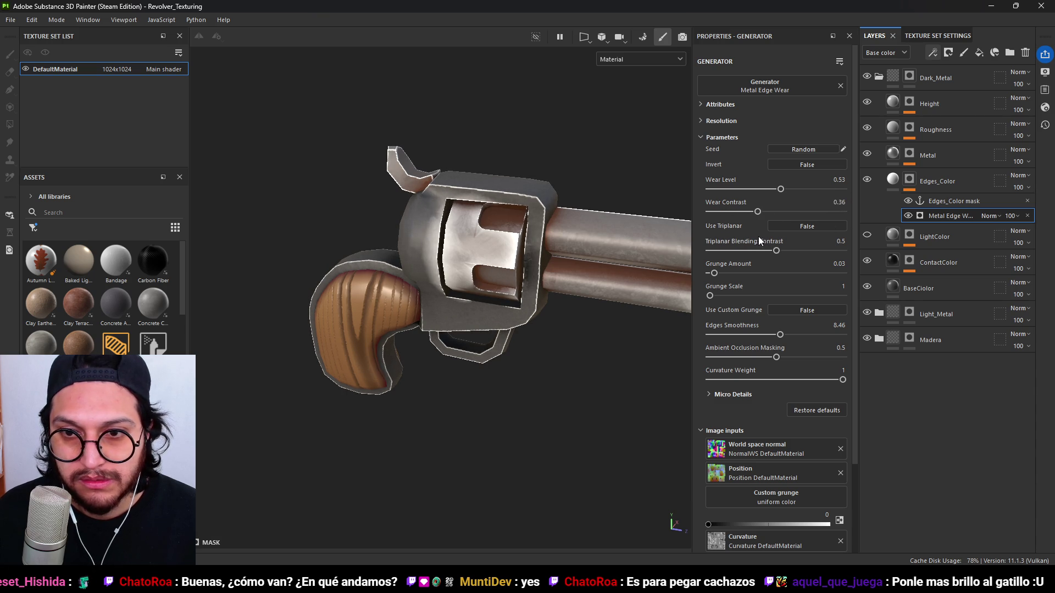
mouse_move(717, 276)
mouse_down()
mouse_move(707, 276)
mouse_move(716, 276)
mouse_up()
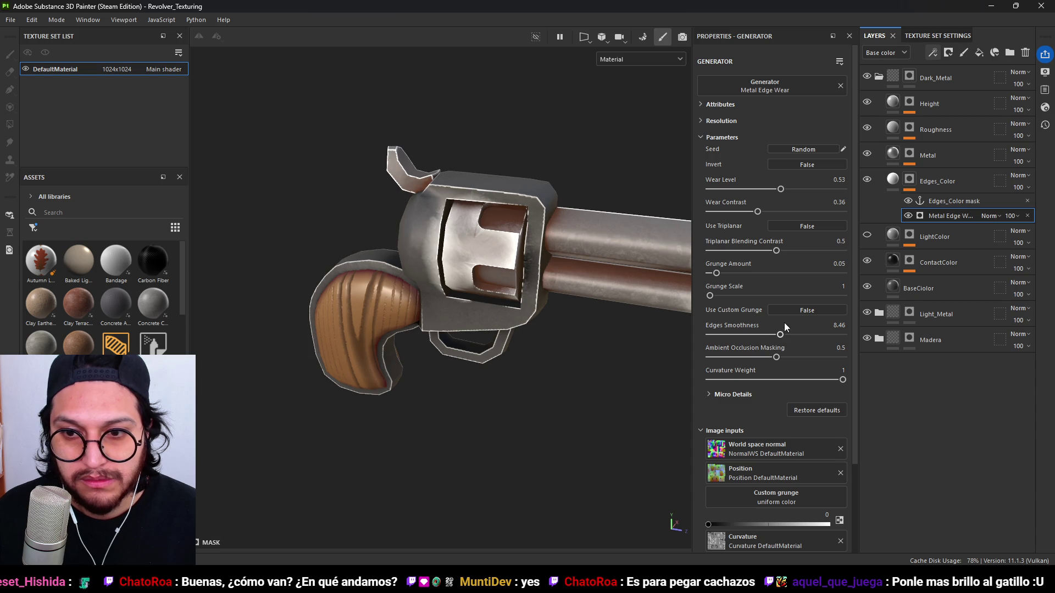
mouse_move(780, 334)
mouse_down()
mouse_move(862, 351)
mouse_move(833, 354)
mouse_up()
Finalise Wear Level 0.49, Wear Contrast 0.29, Grunge Amount 0.02 and Edges Smoothness 1.79.
mouse_move(781, 189)
mouse_down()
mouse_move(726, 188)
mouse_move(763, 197)
mouse_up()
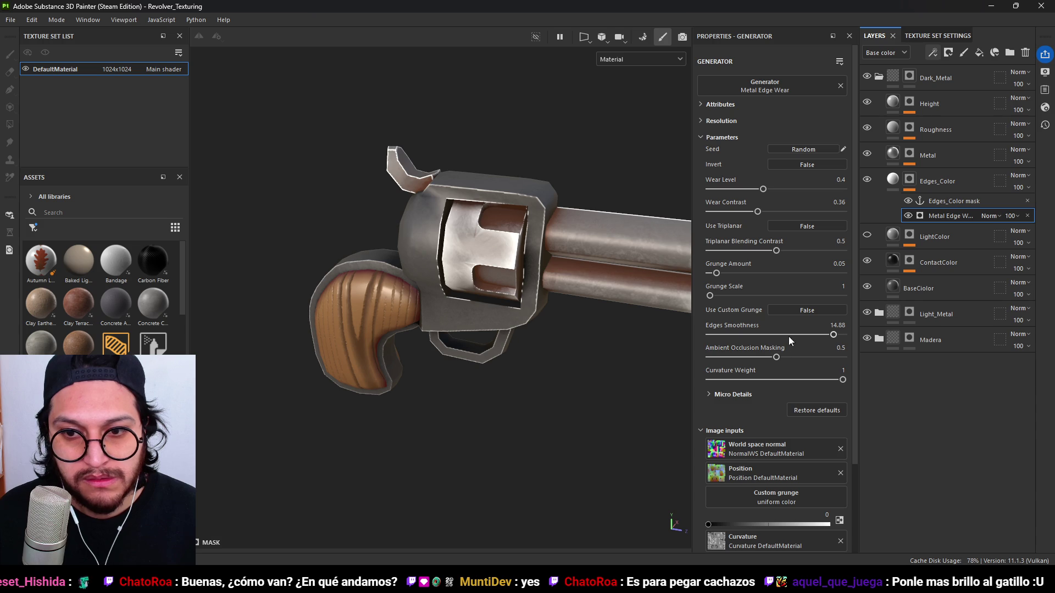
drag(835, 335, 884, 333)
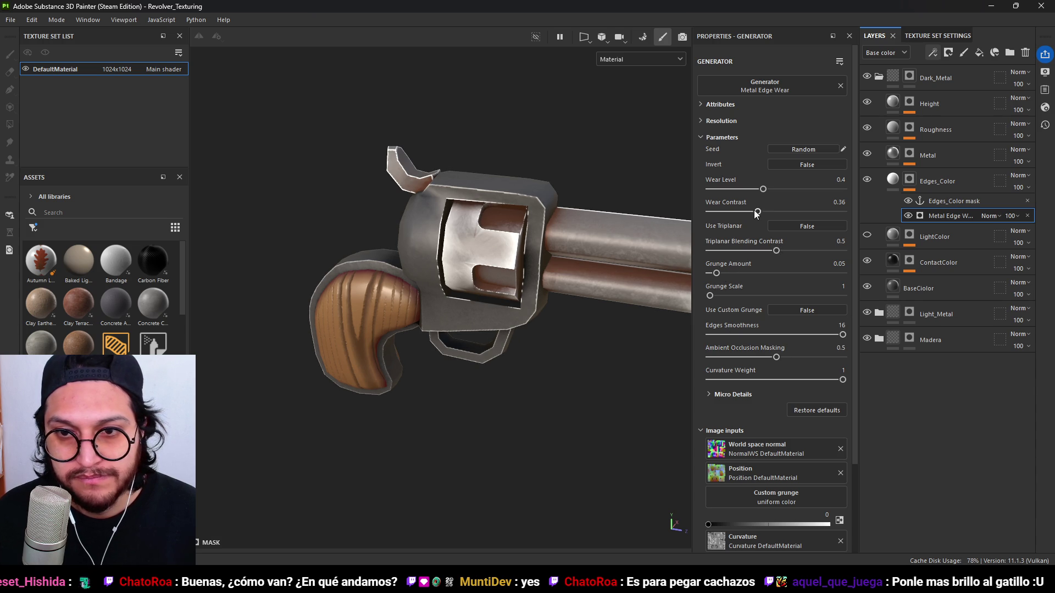
mouse_move(774, 212)
mouse_down()
mouse_move(853, 213)
mouse_move(696, 219)
mouse_move(795, 233)
mouse_move(744, 232)
mouse_move(717, 213)
mouse_move(723, 191)
mouse_move(751, 196)
mouse_move(737, 217)
mouse_move(747, 217)
mouse_up()
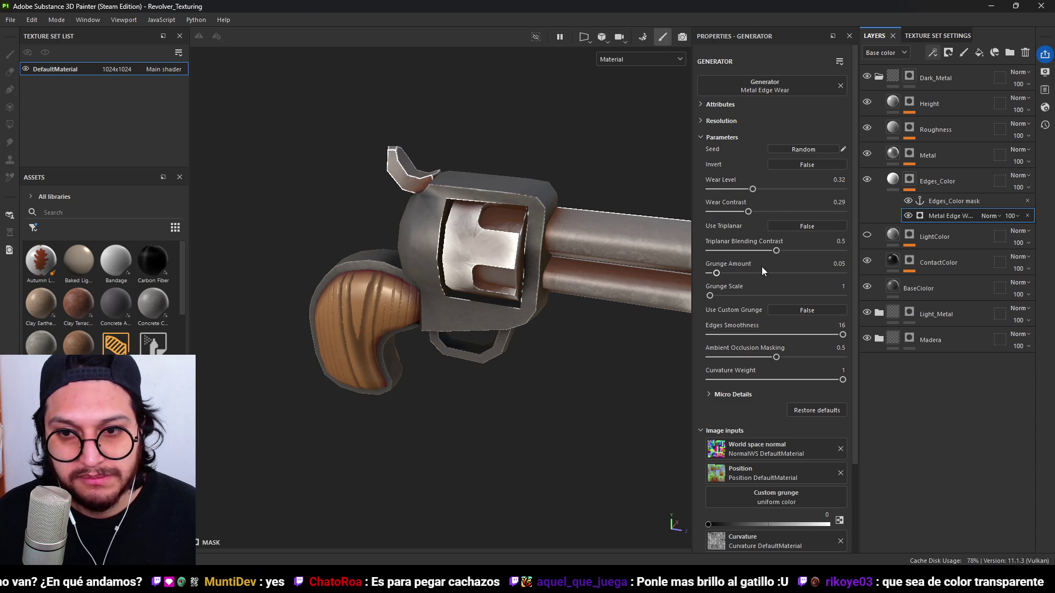
drag(715, 274, 712, 275)
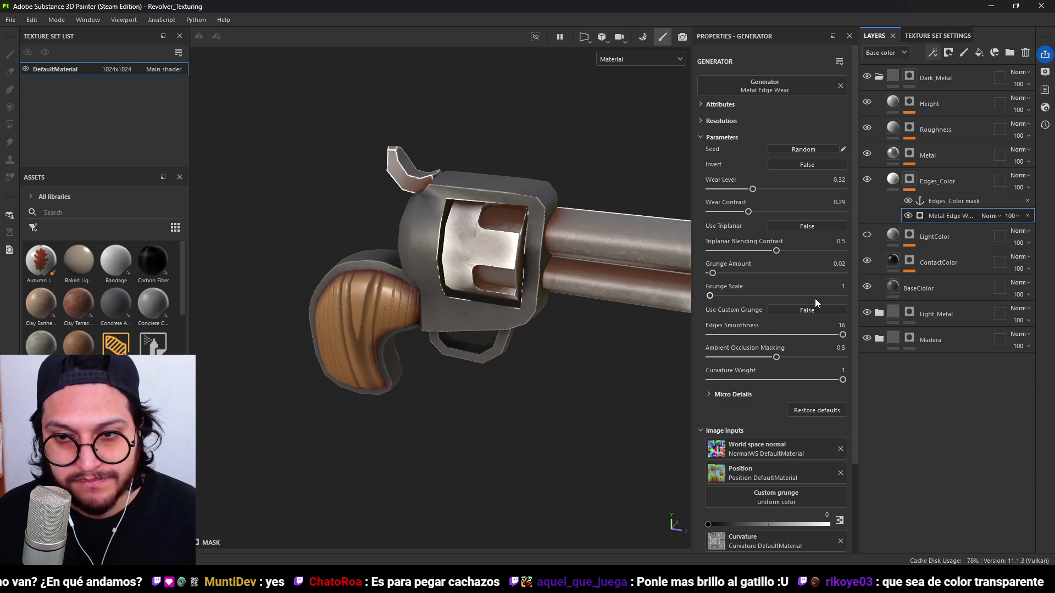
mouse_move(842, 334)
mouse_down()
mouse_move(716, 340)
mouse_move(727, 340)
mouse_up()
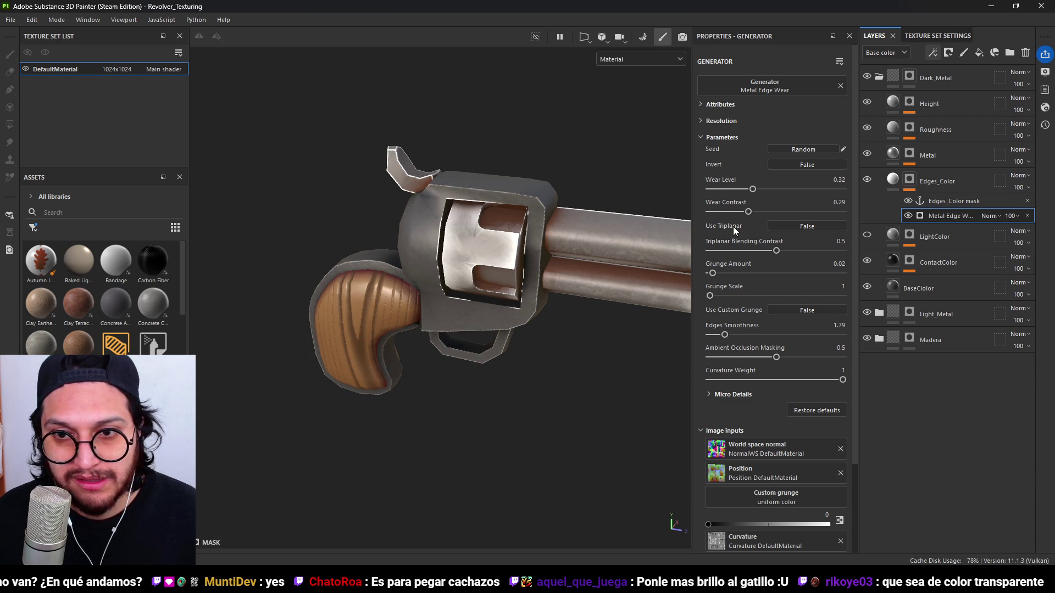
drag(753, 188, 775, 196)
click(932, 53)
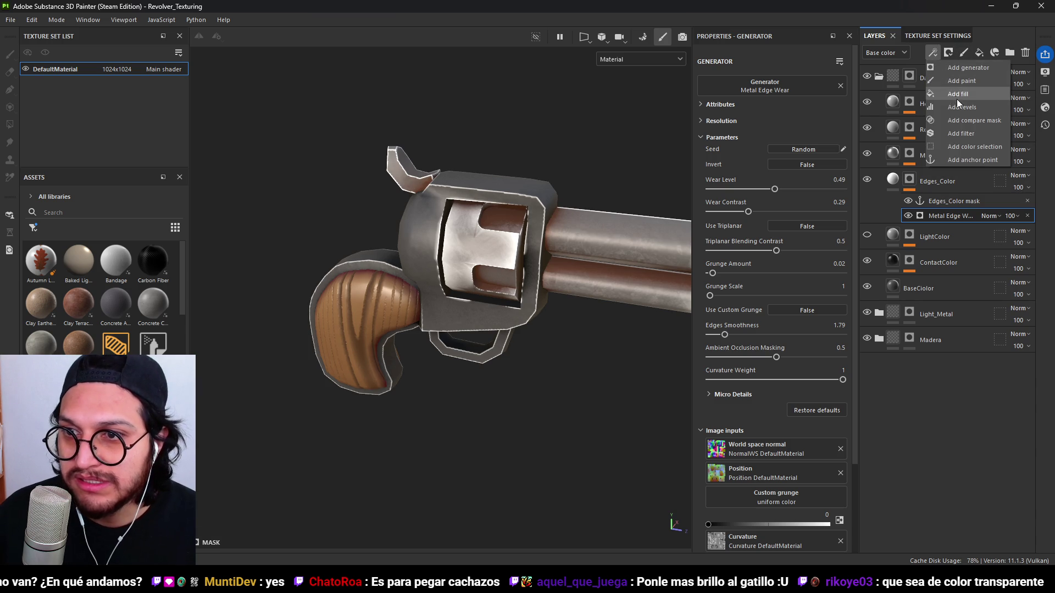
Add a Blur filter to the Edges_Color mask with intensity about 0.82.
click(968, 130)
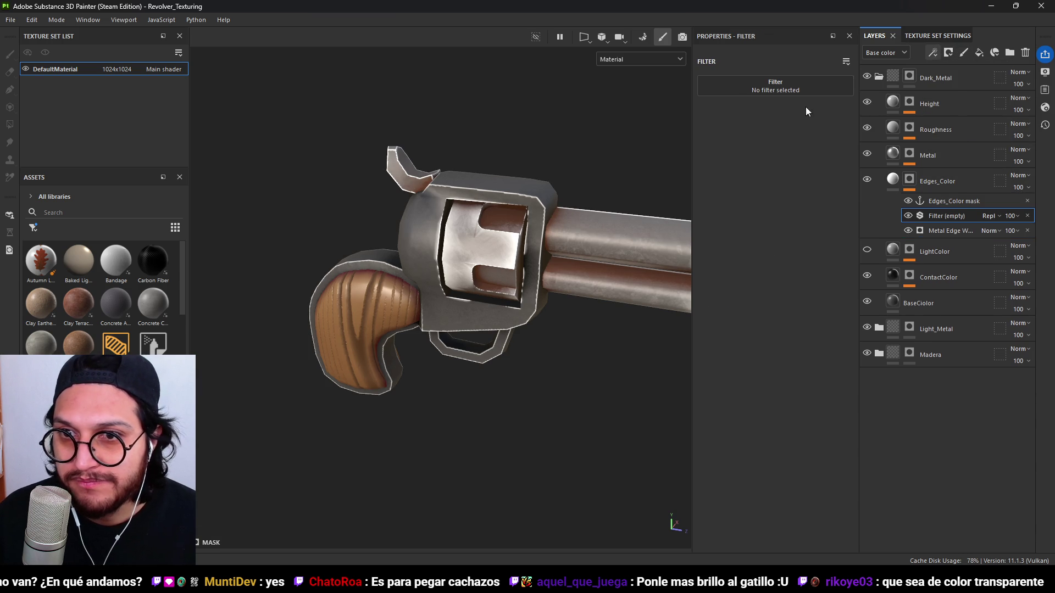
click(799, 93)
double_click(849, 101)
text(blur)
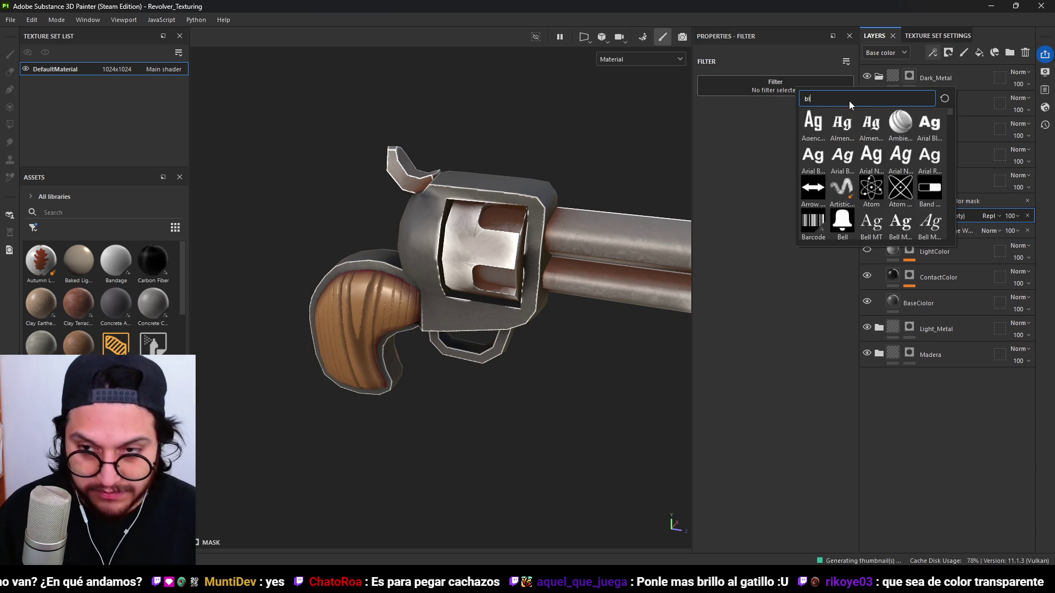
click(840, 121)
mouse_move(734, 142)
mouse_down()
mouse_move(707, 140)
mouse_move(716, 136)
mouse_up()
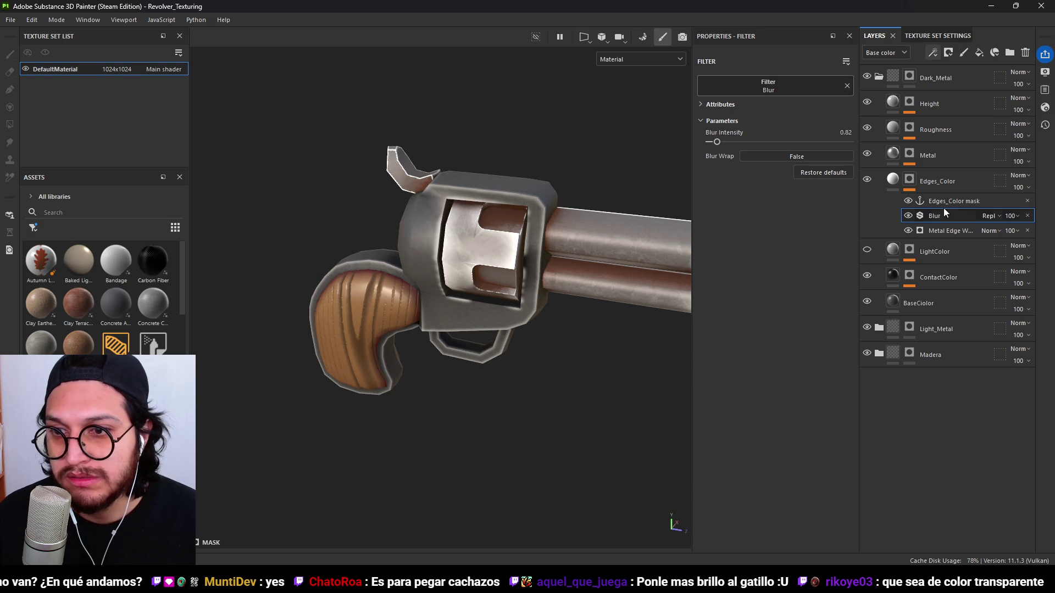
Lower the Metal Edge Wear generator's Wear Level to 0.4.
click(942, 230)
drag(777, 185, 763, 188)
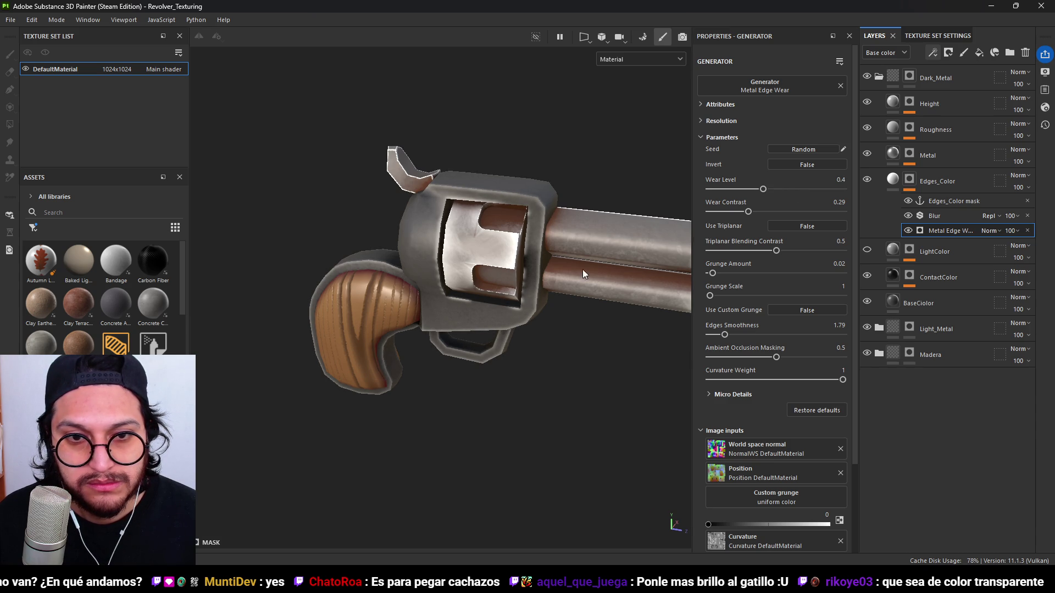
scroll(549, 302, down, 3)
mouse_move(577, 329)
alt+mouse_down()
mouse_move(513, 341)
mouse_move(379, 299)
mouse_move(503, 302)
mouse_move(499, 275)
alt+mouse_up()
scroll(495, 345, up, 3)
alt+drag(495, 344, 487, 324)
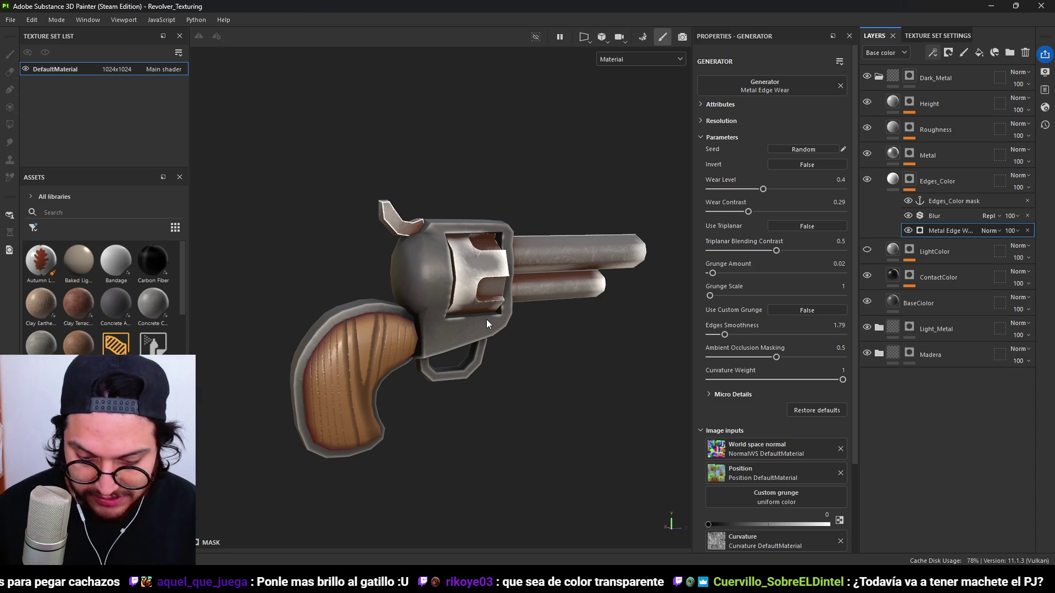
mouse_move(515, 259)
alt+mouse_down()
mouse_move(513, 350)
mouse_move(522, 330)
mouse_move(500, 336)
mouse_move(542, 298)
alt+mouse_up()
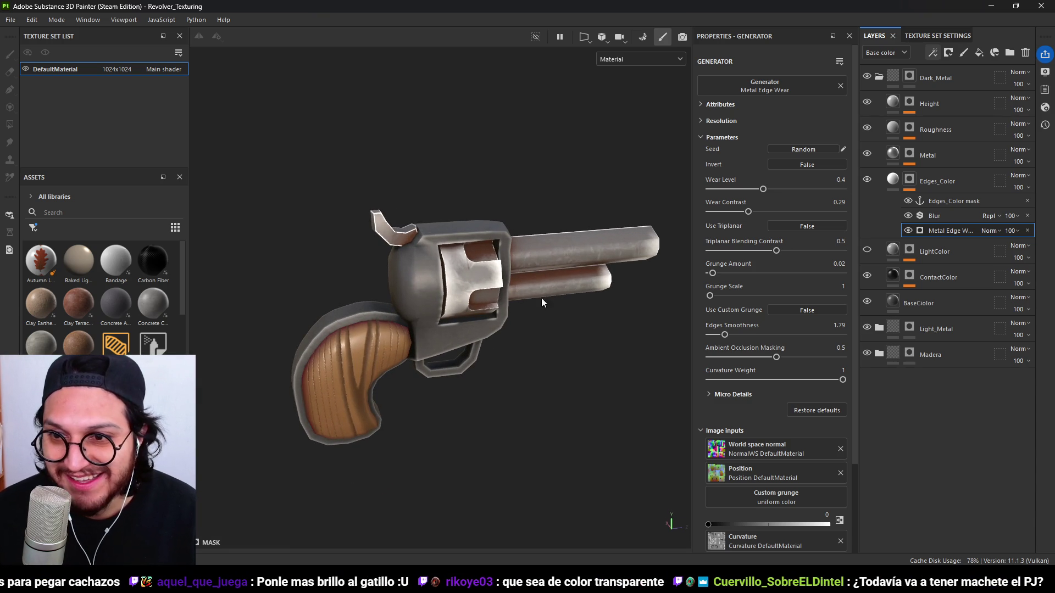
Reset the Roughness mask's Levels low input to 0.
click(900, 151)
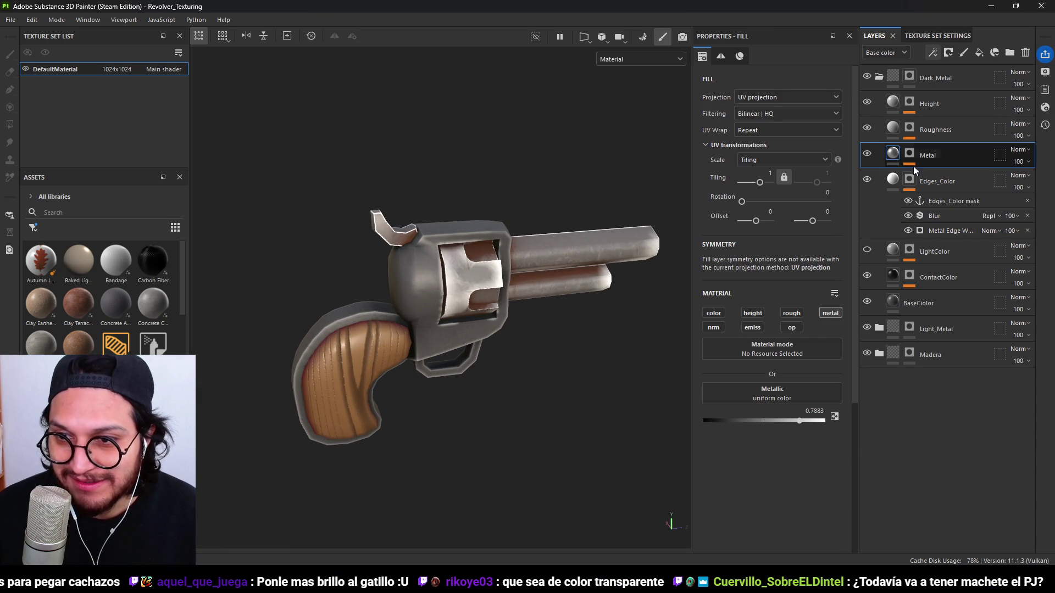
click(910, 129)
click(943, 148)
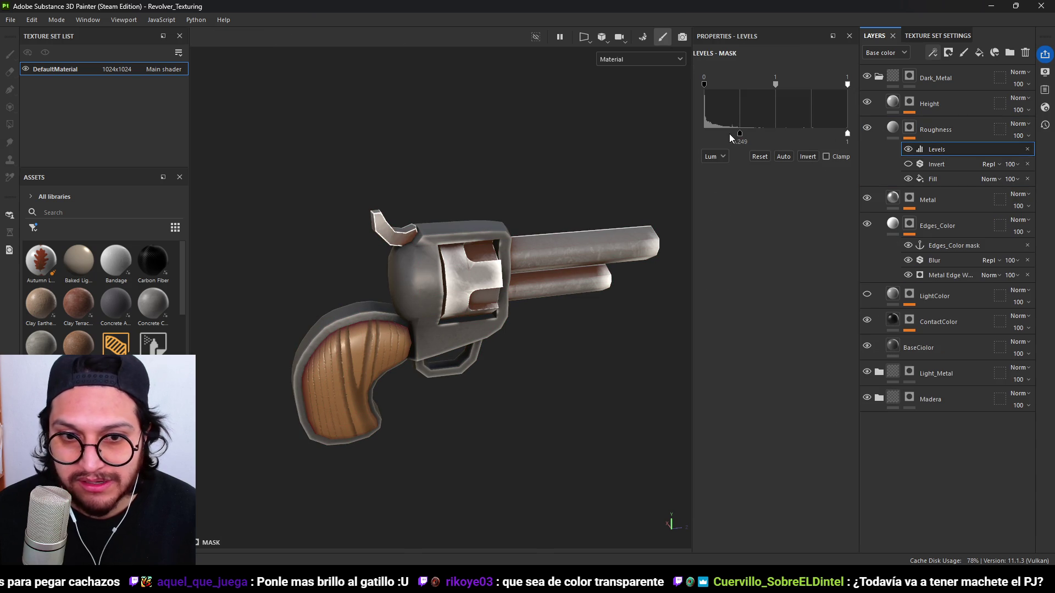
drag(740, 133, 694, 130)
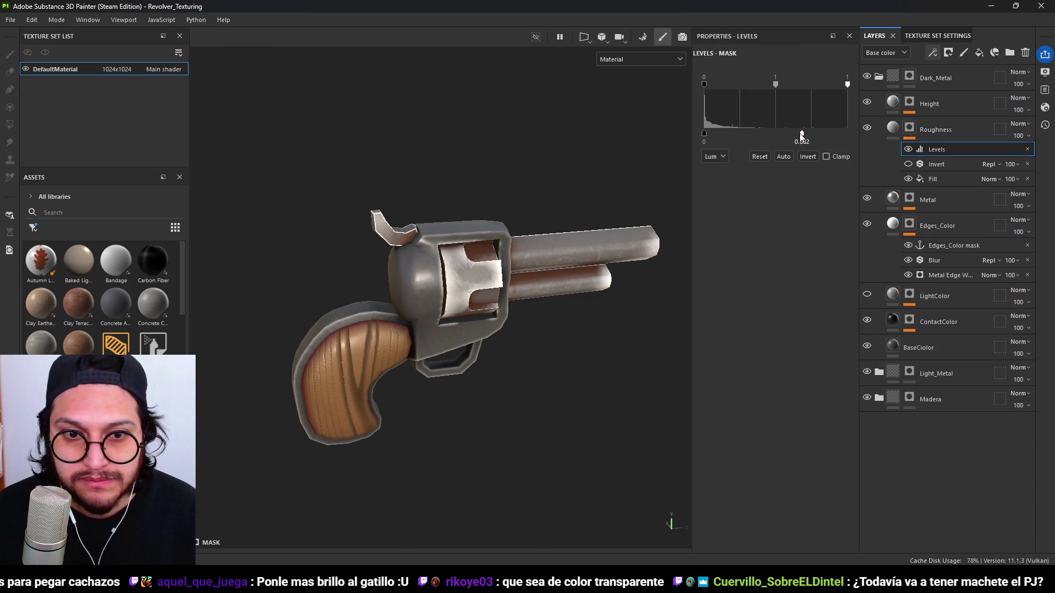
Set the Roughness layer's uniform roughness to about 0.68.
click(918, 140)
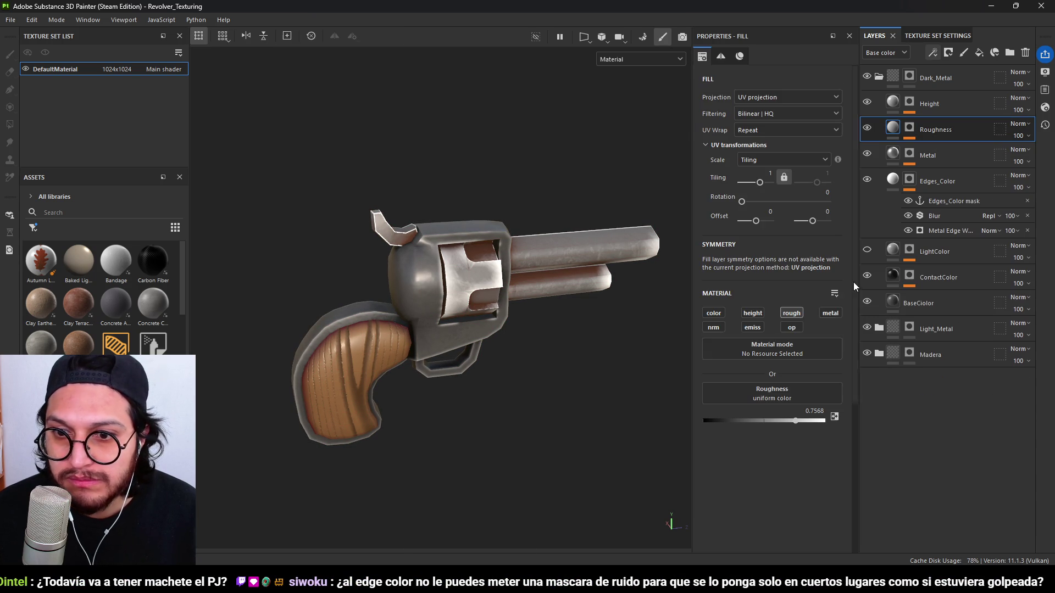
click(713, 422)
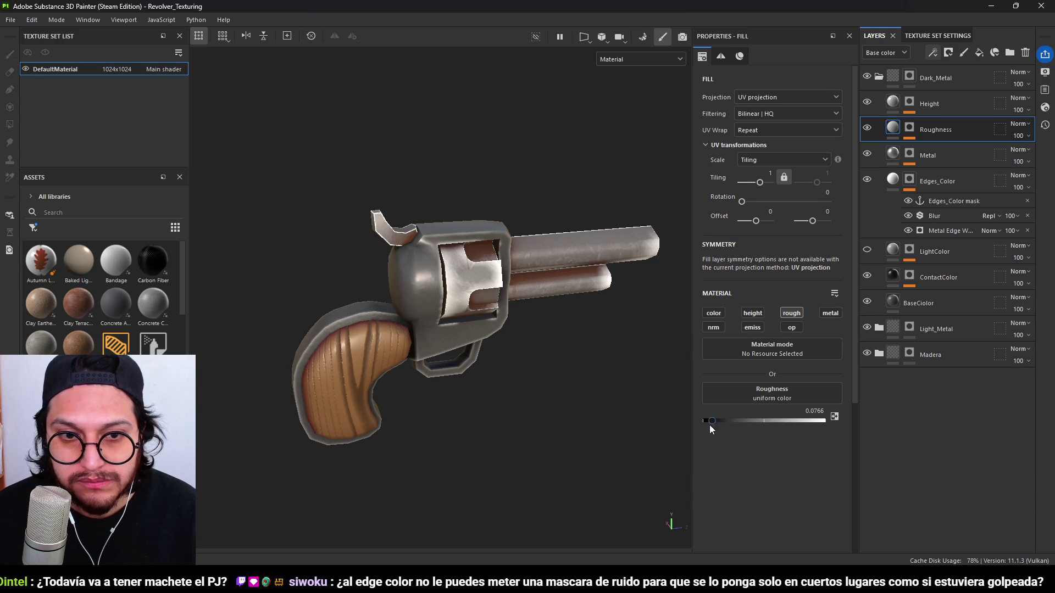
mouse_move(759, 433)
mouse_down()
mouse_move(817, 423)
mouse_move(786, 424)
mouse_up()
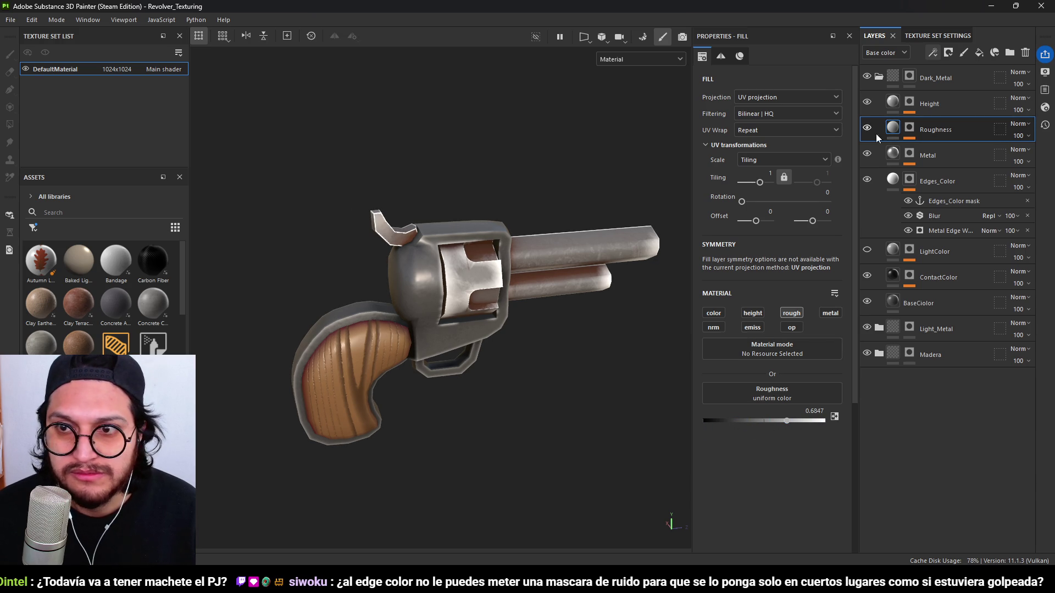
click(910, 129)
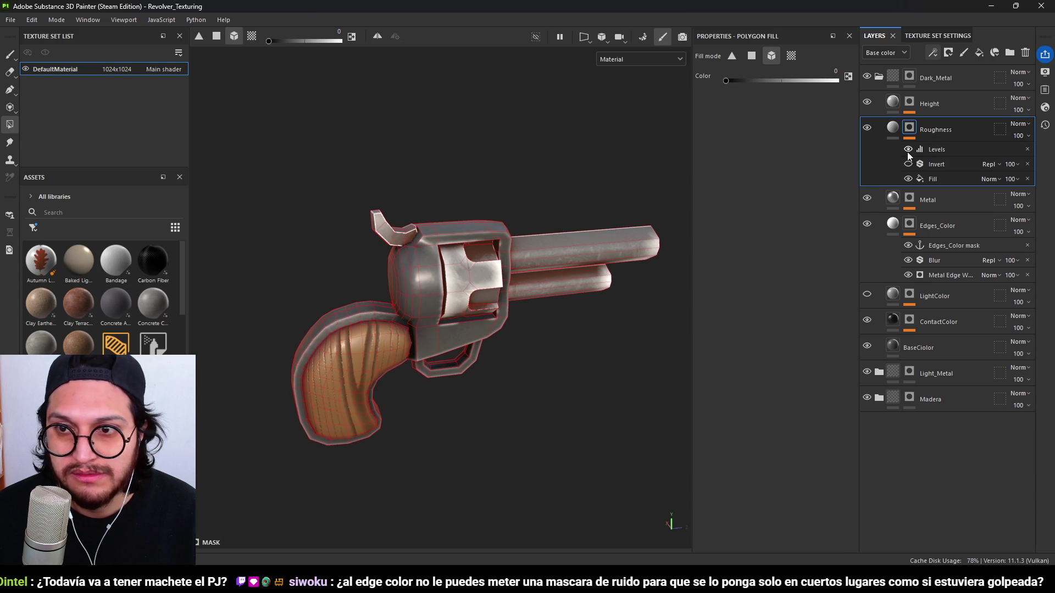
alt+drag(495, 308, 461, 306)
scroll(461, 306, up, 3)
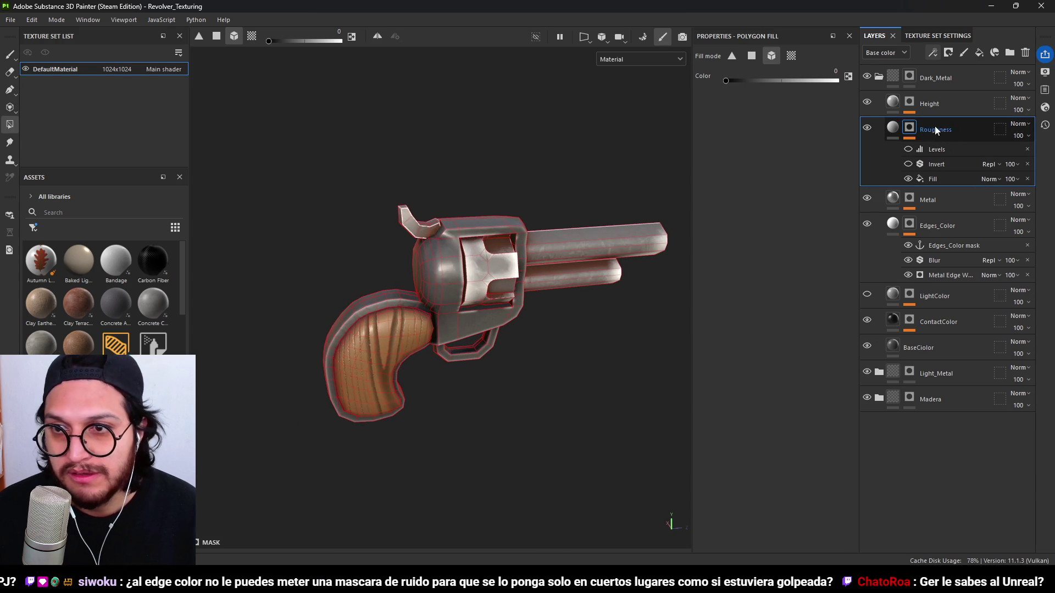
Set Light_Metal's Edges_Color Metal Edge Wear level to 0.5.
click(870, 77)
click(872, 78)
click(879, 78)
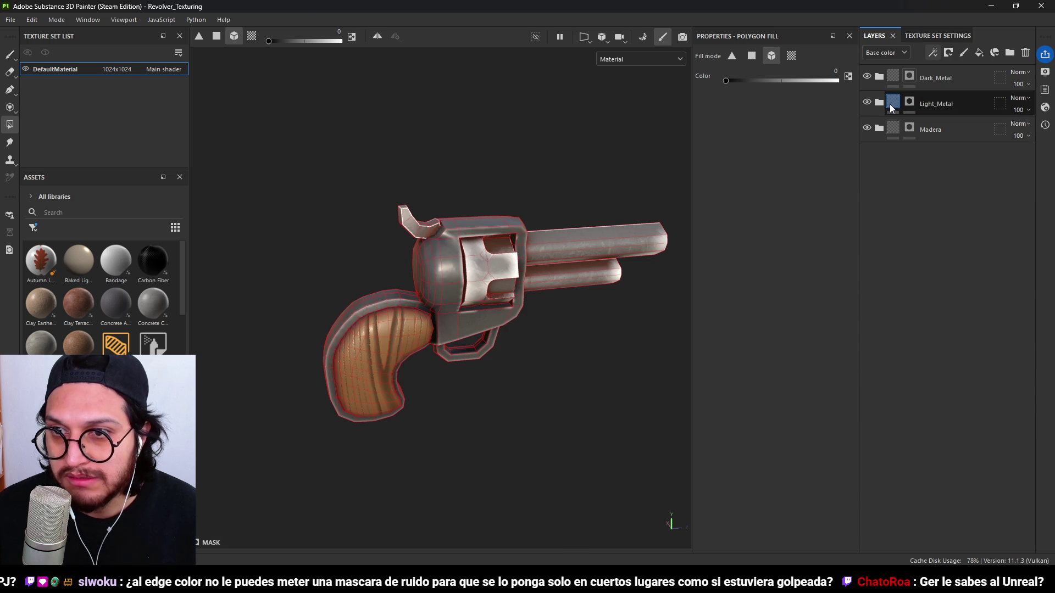
click(879, 103)
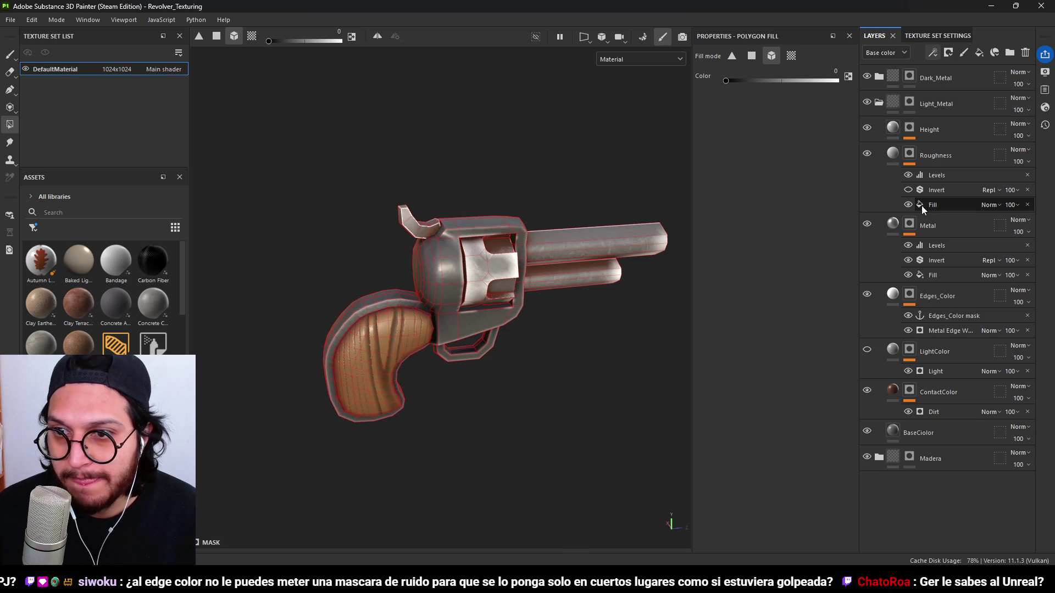
click(945, 315)
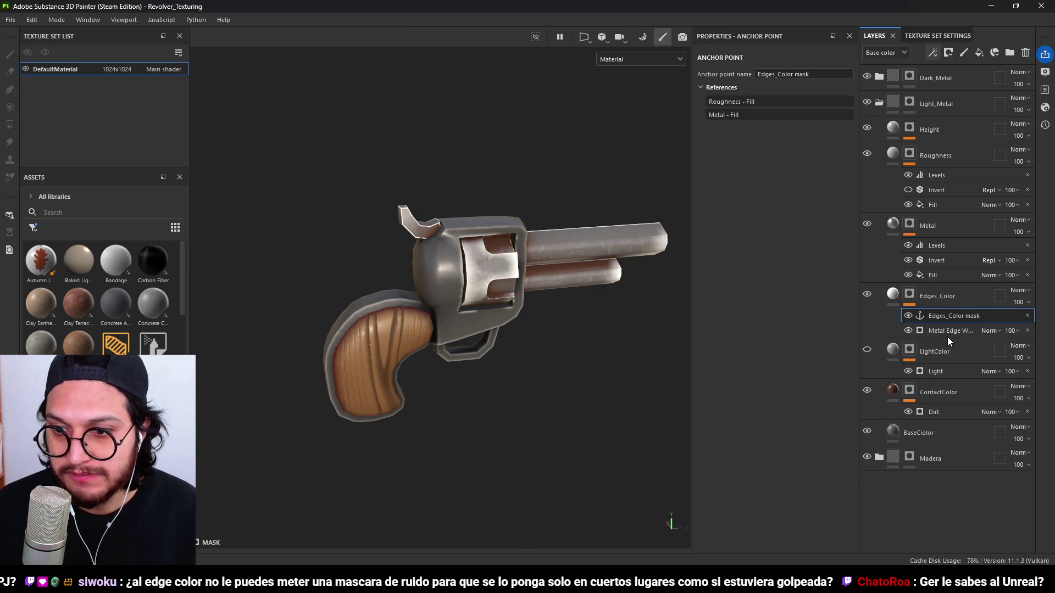
click(946, 331)
drag(805, 189, 777, 185)
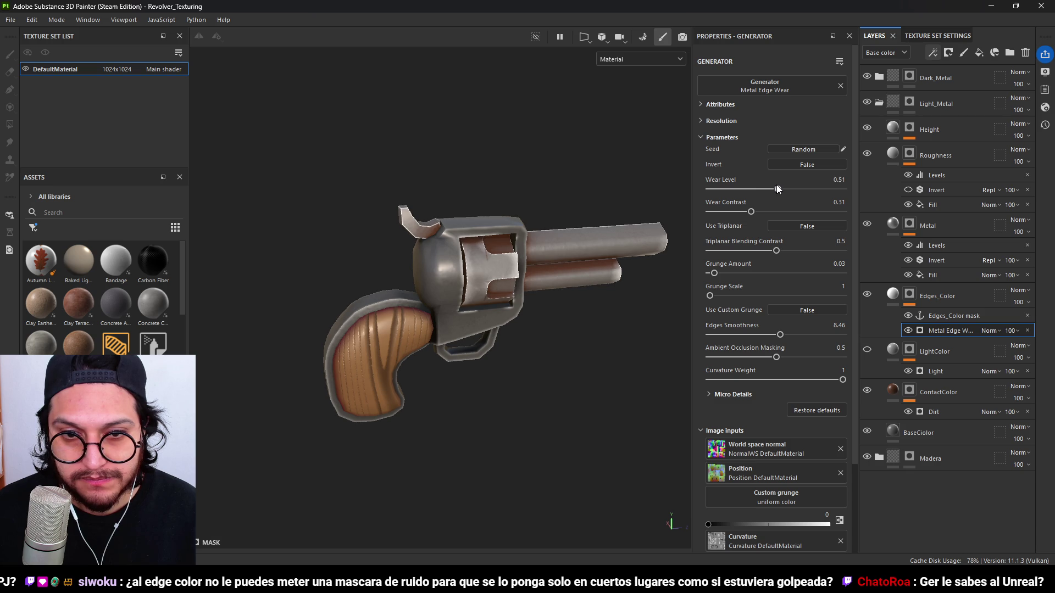
mouse_move(628, 280)
alt+mouse_down()
mouse_move(454, 286)
mouse_move(395, 311)
alt+mouse_up()
scroll(549, 329, down, 4)
mouse_move(539, 315)
alt+mouse_down()
mouse_move(614, 372)
mouse_move(473, 332)
mouse_move(451, 379)
mouse_move(482, 436)
mouse_move(504, 323)
alt+mouse_up()
scroll(503, 322, up, 3)
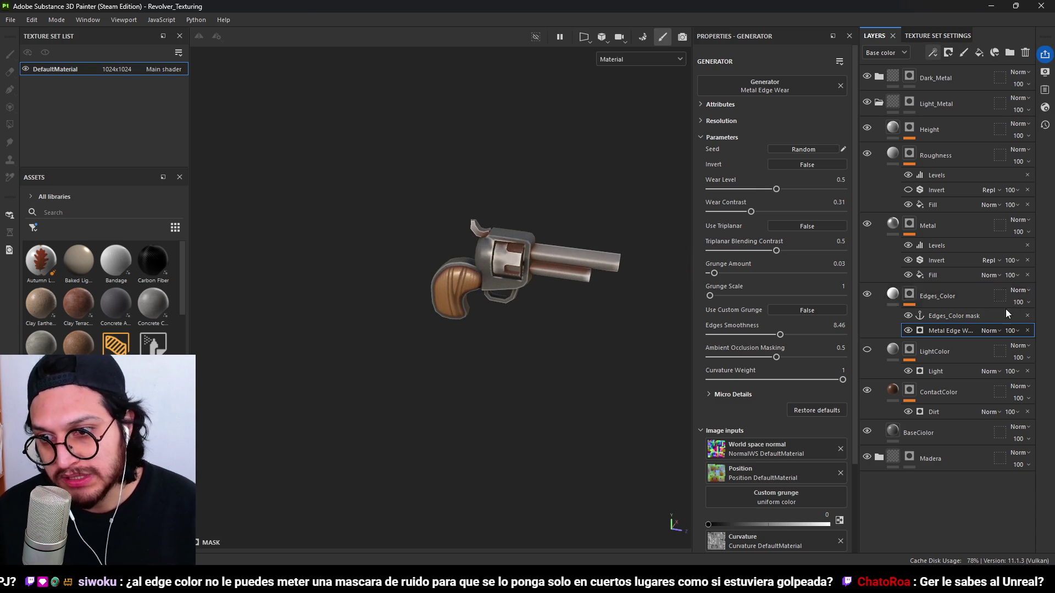
Brighten the ContactColor base colour to orange-brown 8E4417.
click(893, 391)
click(808, 413)
mouse_move(888, 339)
mouse_down()
mouse_move(902, 312)
mouse_move(882, 294)
mouse_move(907, 314)
mouse_move(907, 303)
mouse_move(921, 328)
mouse_up()
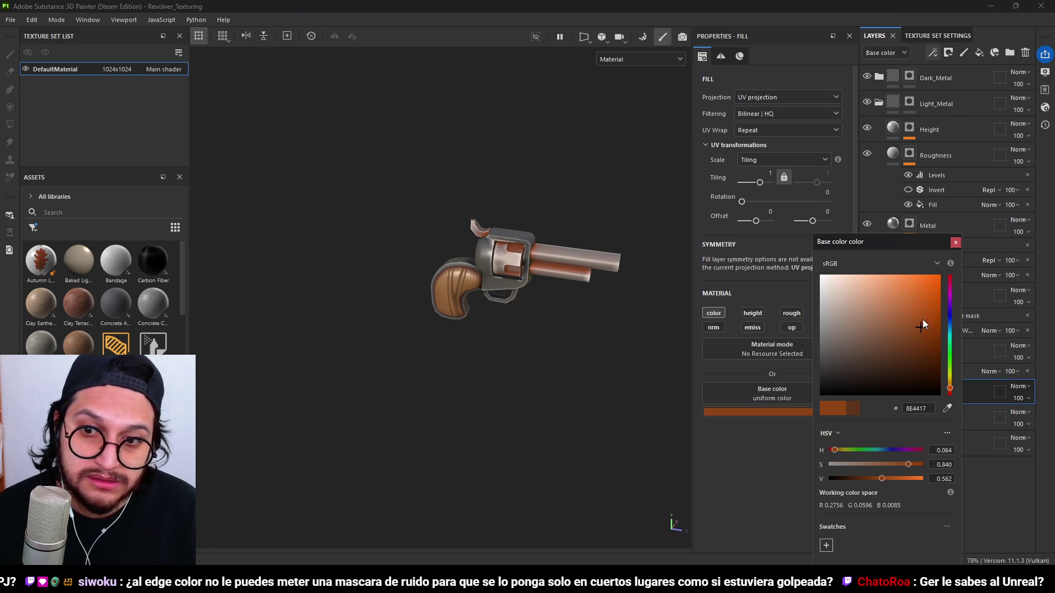
Set the BaseColor layer's colour to a muted grey with its hue shifted toward orange.
click(956, 242)
click(895, 414)
click(799, 413)
mouse_move(838, 354)
mouse_down()
mouse_move(830, 339)
mouse_move(842, 355)
mouse_move(836, 343)
mouse_move(817, 357)
mouse_move(829, 363)
mouse_move(826, 346)
mouse_move(801, 365)
mouse_move(808, 283)
mouse_move(814, 356)
mouse_up()
click(938, 383)
click(943, 242)
Frame the revolver and orbit it to inspect the new colours from several angles.
scroll(496, 339, up, 2)
key(f)
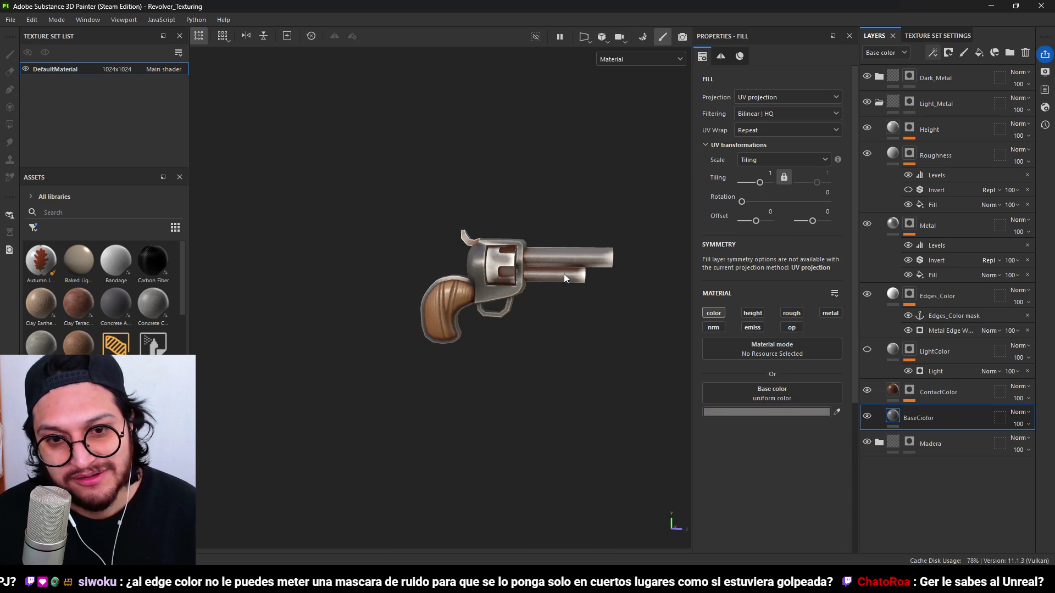
mouse_move(556, 302)
alt+mouse_down()
mouse_move(535, 263)
mouse_move(613, 332)
mouse_move(337, 271)
mouse_move(493, 338)
mouse_move(546, 247)
alt+mouse_up()
scroll(585, 278, down, 5)
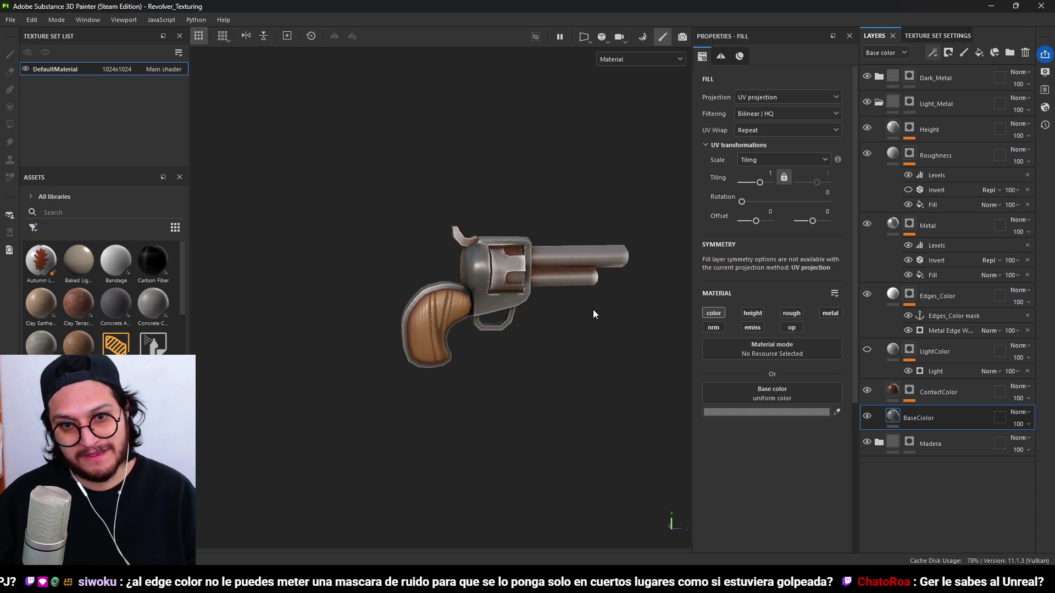
mouse_move(565, 326)
alt+mouse_down()
mouse_move(566, 407)
mouse_move(507, 409)
mouse_move(495, 307)
mouse_move(615, 292)
mouse_move(621, 237)
mouse_move(485, 220)
mouse_move(504, 362)
mouse_move(492, 340)
mouse_move(180, 316)
mouse_move(584, 289)
alt+mouse_up()
scroll(584, 290, down, 2)
scroll(578, 289, up, 4)
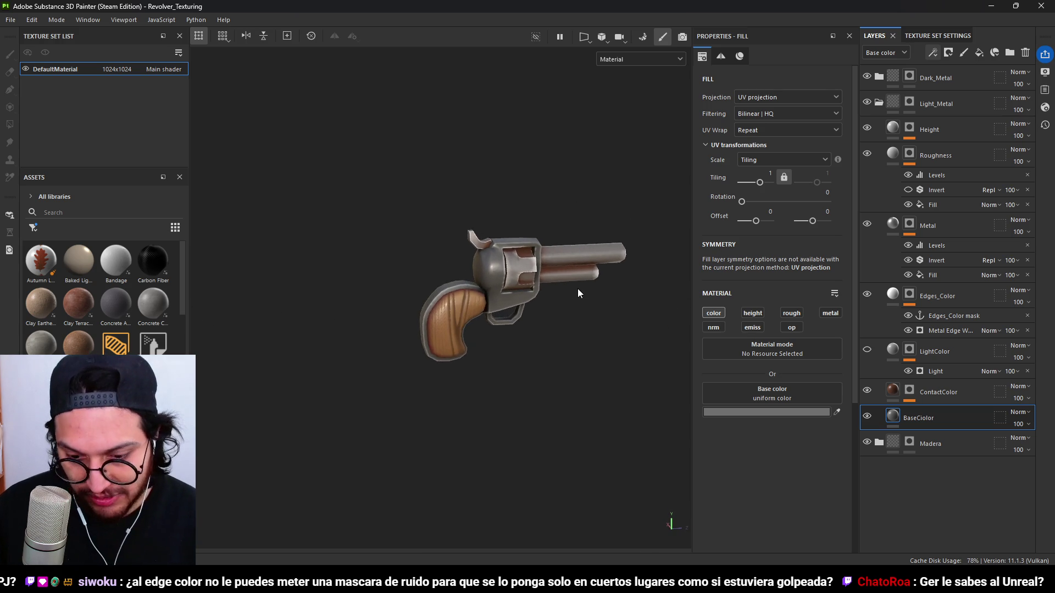
scroll(542, 293, up, 4)
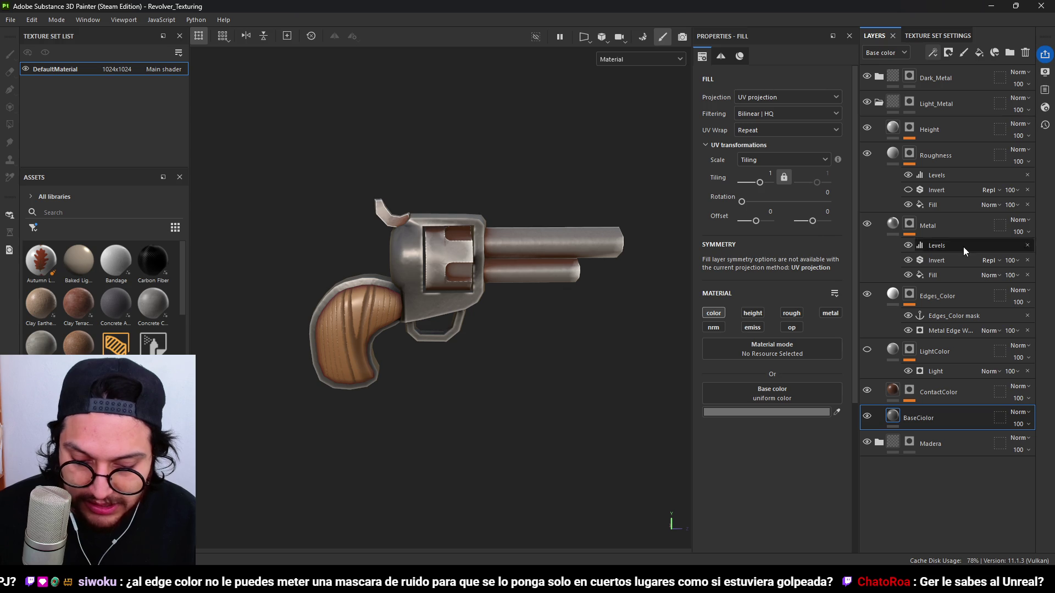
mouse_move(444, 292)
alt+mouse_down()
mouse_move(462, 336)
mouse_move(443, 294)
mouse_move(486, 314)
mouse_move(371, 310)
mouse_move(214, 346)
mouse_move(385, 402)
mouse_move(385, 379)
mouse_move(375, 395)
mouse_move(418, 259)
mouse_move(466, 291)
alt+mouse_up()
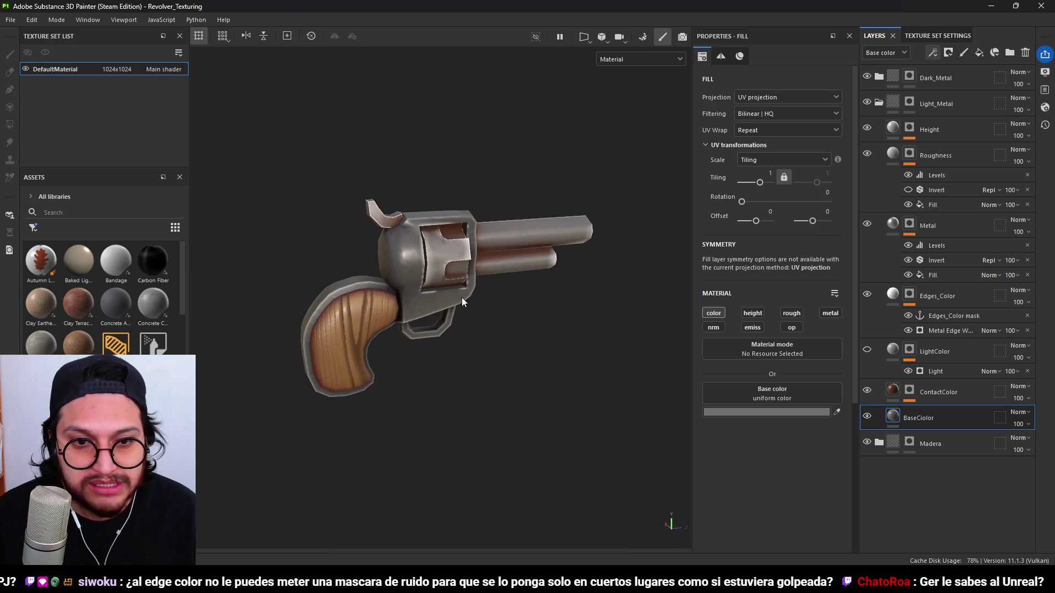
scroll(396, 228, up, 5)
mouse_move(384, 294)
alt+mouse_down()
mouse_move(523, 324)
mouse_move(456, 258)
mouse_move(617, 266)
mouse_move(404, 248)
mouse_move(423, 230)
mouse_move(472, 241)
mouse_move(452, 249)
mouse_move(487, 365)
mouse_move(494, 340)
alt+mouse_up()
scroll(452, 254, up, 5)
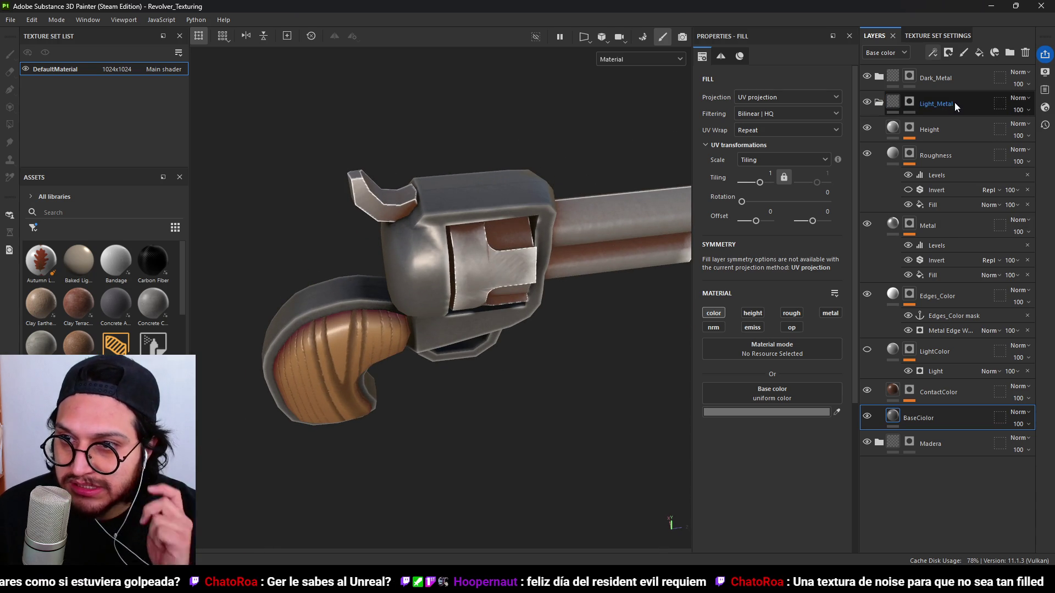
Open the Dark_Metal folder and expand the Height layer's mask stack to its Grunge Dirt fill.
click(879, 103)
click(880, 76)
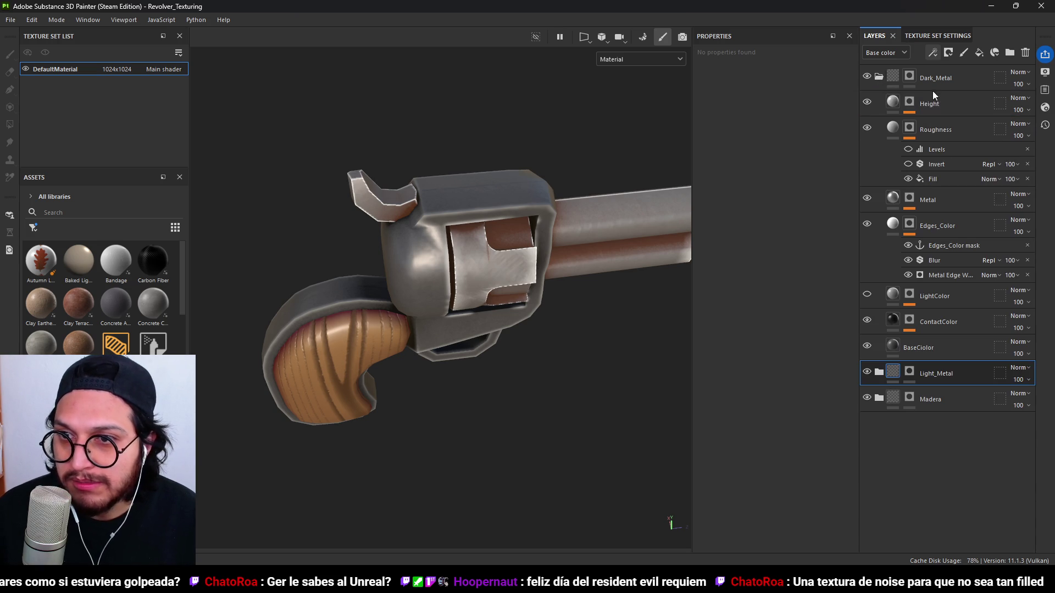
click(946, 104)
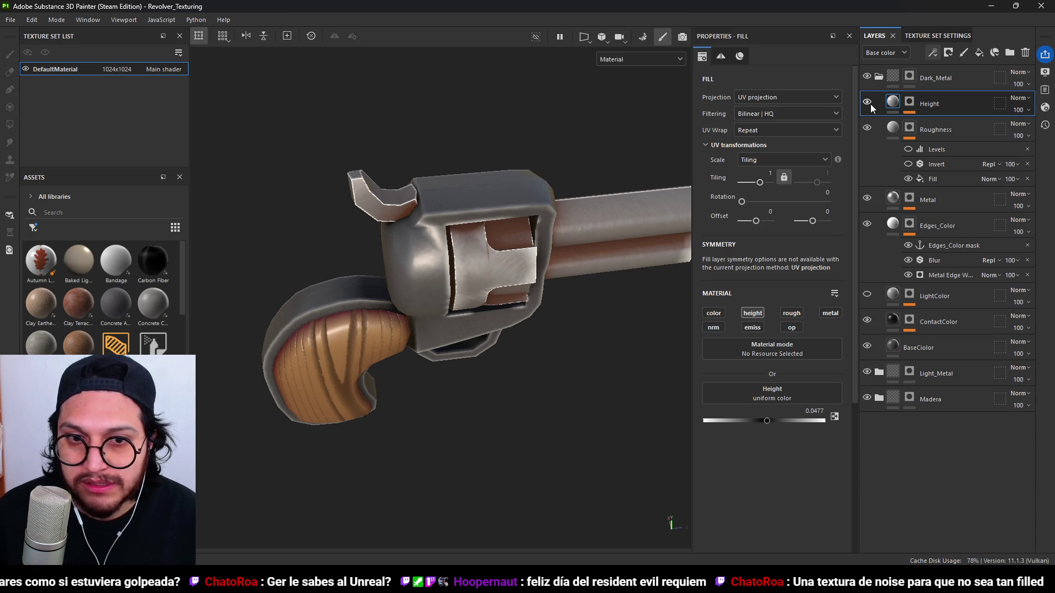
click(903, 104)
click(912, 107)
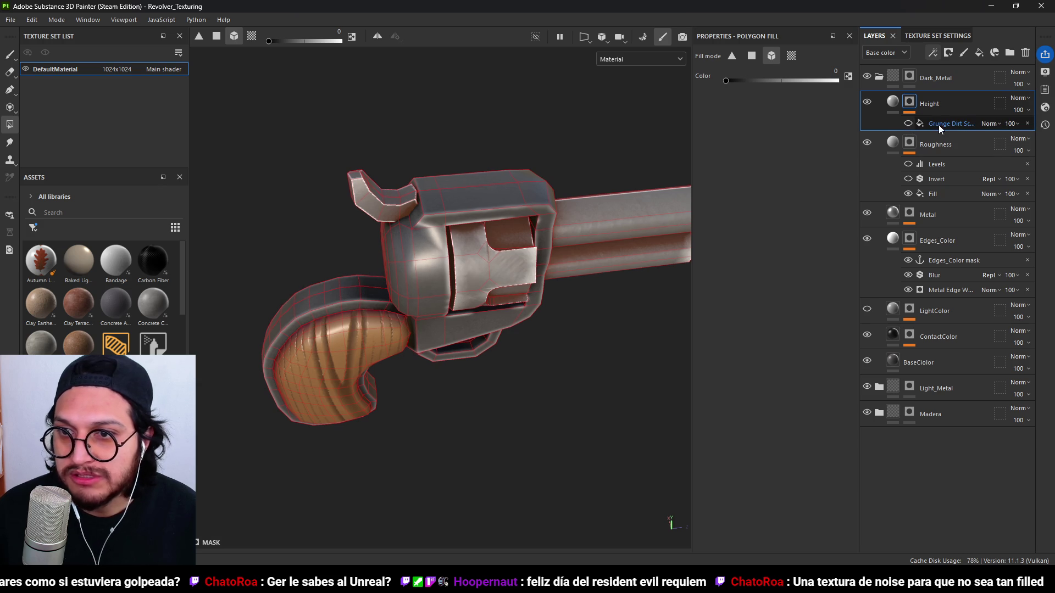
click(938, 124)
Add a UV Border Distance generator to the Height mask and lower Balance to about 0.13.
click(932, 54)
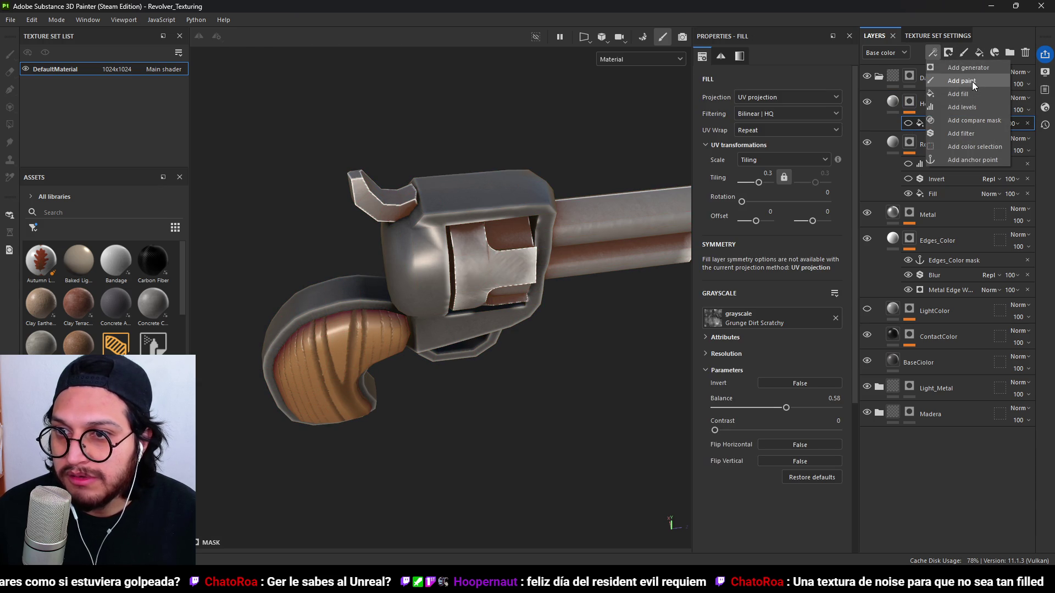
click(782, 84)
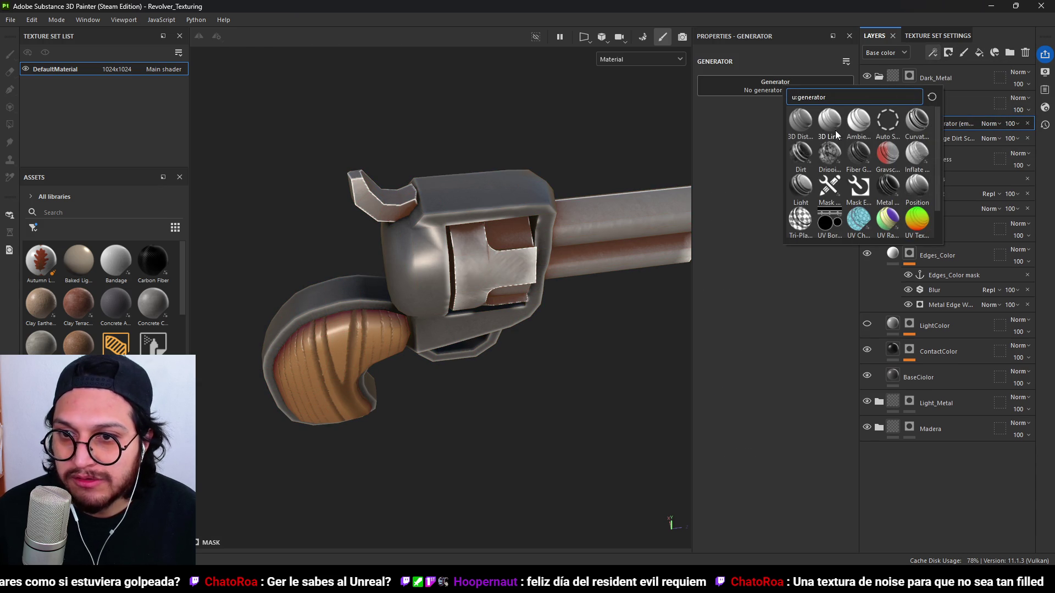
click(831, 193)
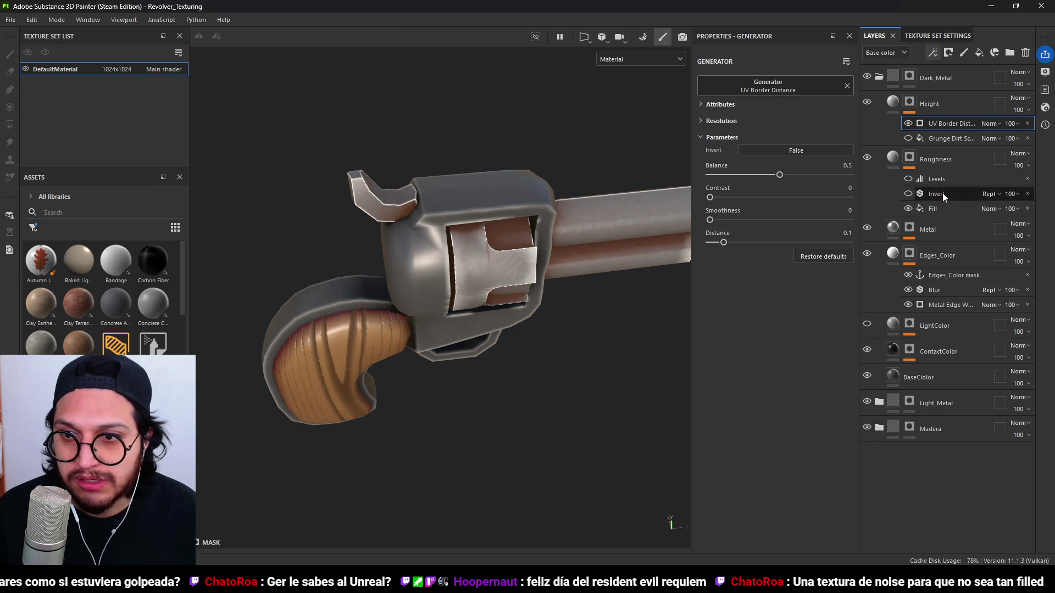
alt+click(911, 102)
mouse_move(780, 175)
mouse_down()
mouse_move(722, 175)
mouse_move(730, 196)
mouse_move(849, 192)
mouse_move(760, 196)
mouse_move(713, 219)
mouse_move(728, 218)
mouse_move(725, 243)
mouse_up()
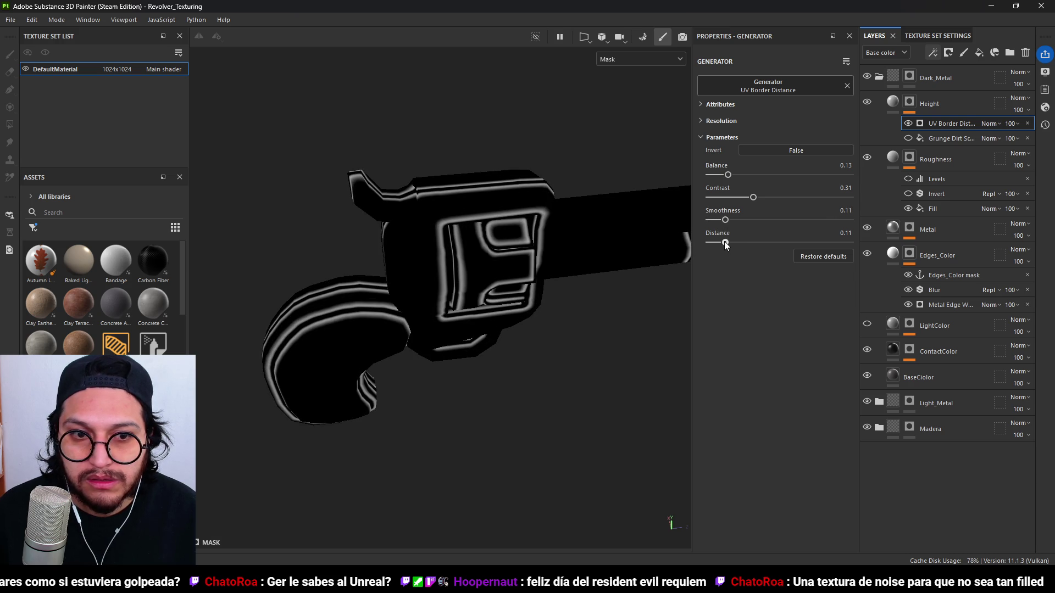
click(897, 108)
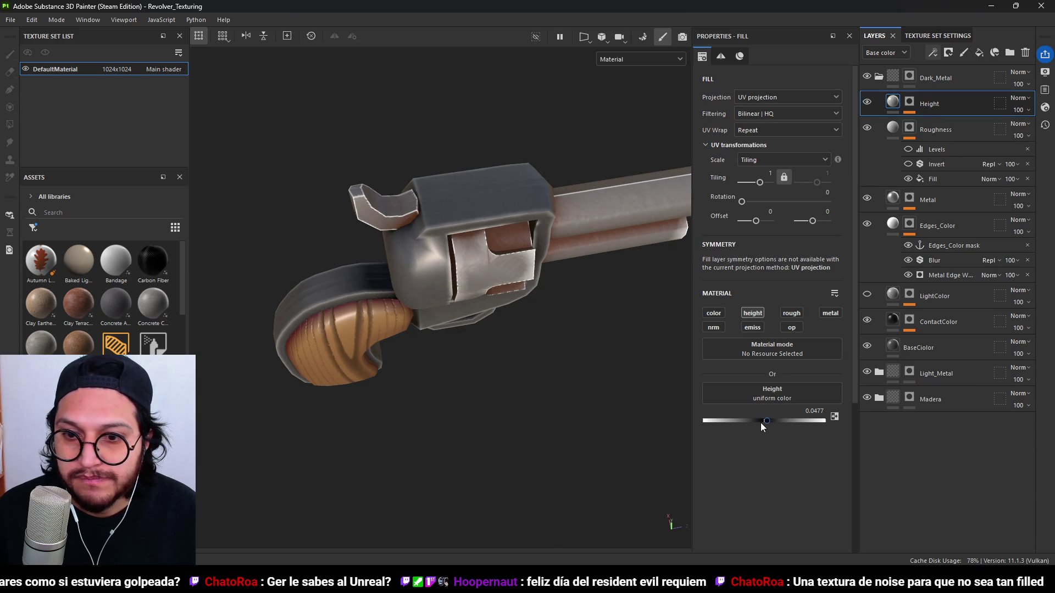
Try height values on the Height fill, raising it to 0.4324.
drag(768, 419, 745, 416)
drag(737, 412, 791, 407)
mouse_move(484, 198)
alt+mouse_down()
mouse_move(498, 167)
mouse_move(572, 231)
mouse_move(499, 258)
mouse_move(505, 173)
mouse_move(525, 189)
mouse_move(547, 271)
mouse_move(506, 208)
alt+mouse_up()
scroll(499, 167, up, 3)
Refine UV Border Distance to Balance 0.06, Contrast 0.39, Smoothness 0.01, Distance 0.1.
click(912, 103)
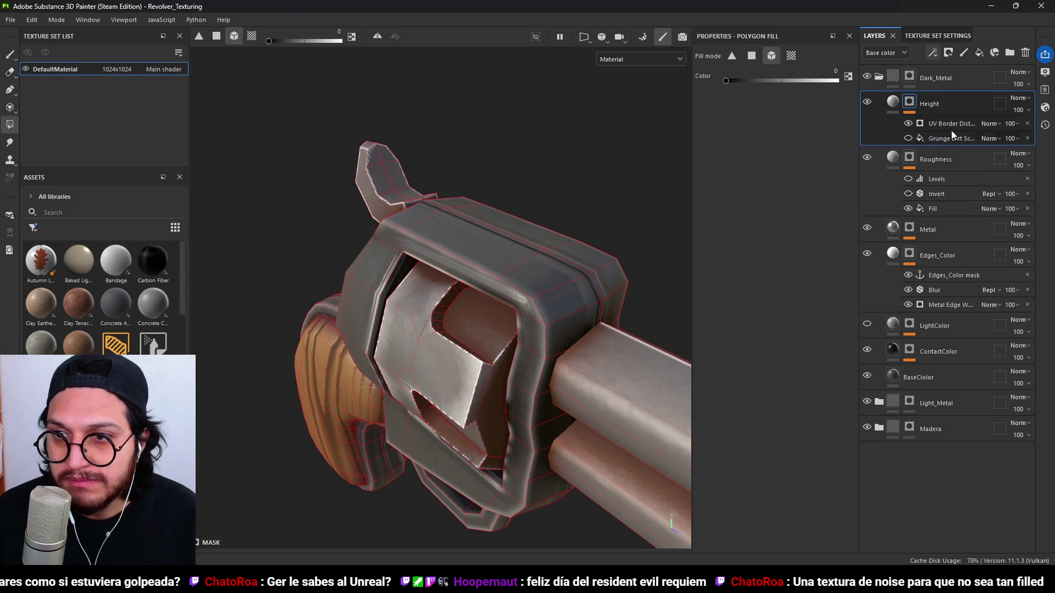
click(947, 125)
drag(728, 174, 724, 172)
drag(726, 222, 710, 218)
drag(725, 175, 717, 175)
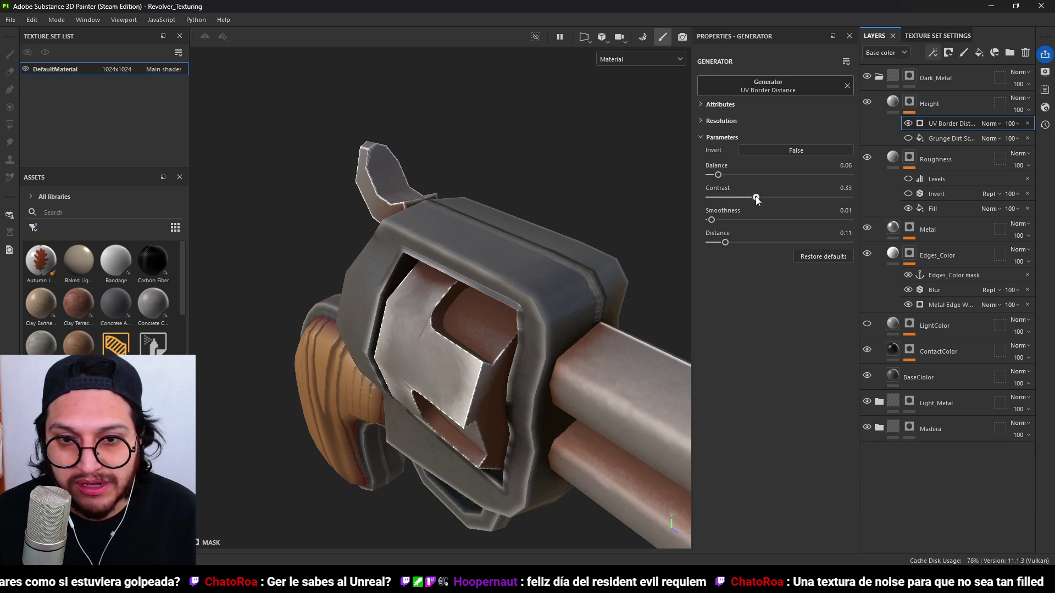
drag(774, 198, 764, 196)
drag(731, 240, 724, 242)
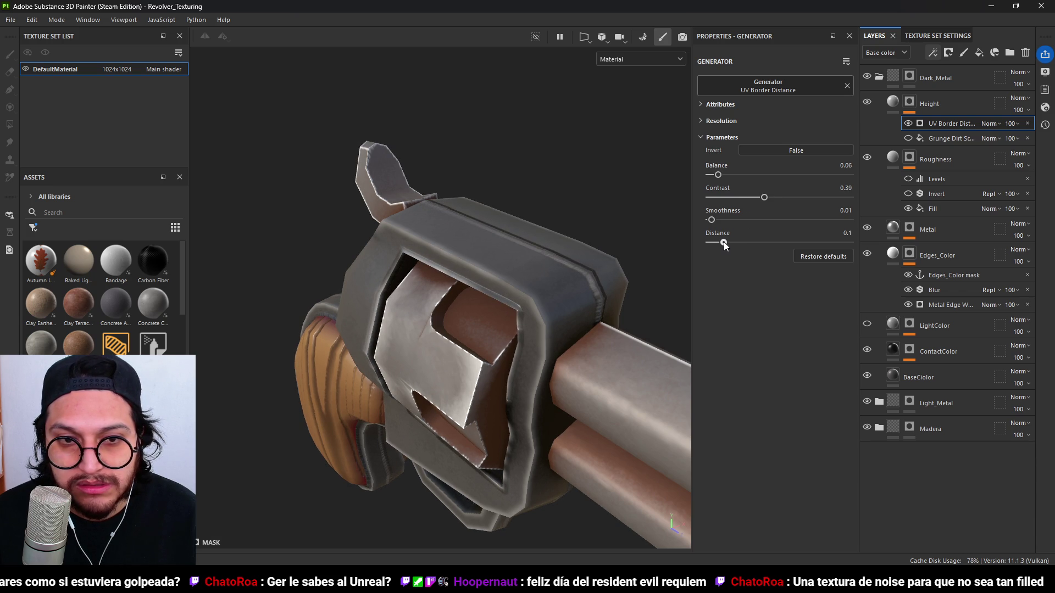
scroll(487, 309, down, 2)
mouse_move(488, 313)
alt+mouse_down()
mouse_move(436, 419)
mouse_move(498, 297)
mouse_move(344, 366)
alt+mouse_up()
Set the Height fill to -0.2793 and move Grunge Dirt Scratchy above UV Border Distance.
click(892, 102)
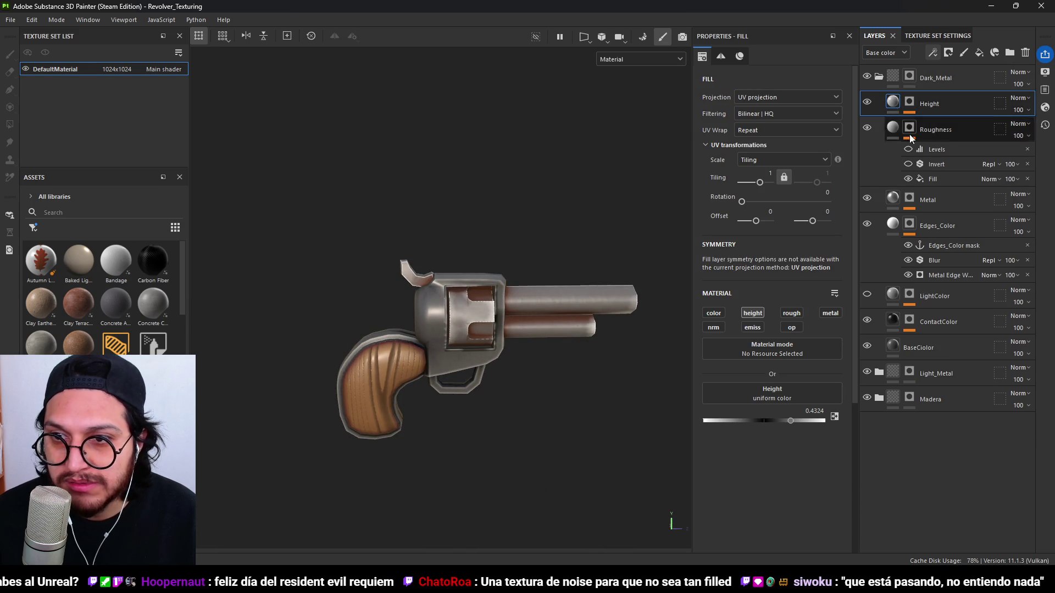
drag(787, 420, 747, 420)
mouse_move(625, 341)
alt+mouse_down()
mouse_move(506, 335)
mouse_move(317, 230)
mouse_move(497, 228)
mouse_move(538, 264)
mouse_move(553, 365)
mouse_move(518, 268)
alt+mouse_up()
scroll(519, 267, up, 5)
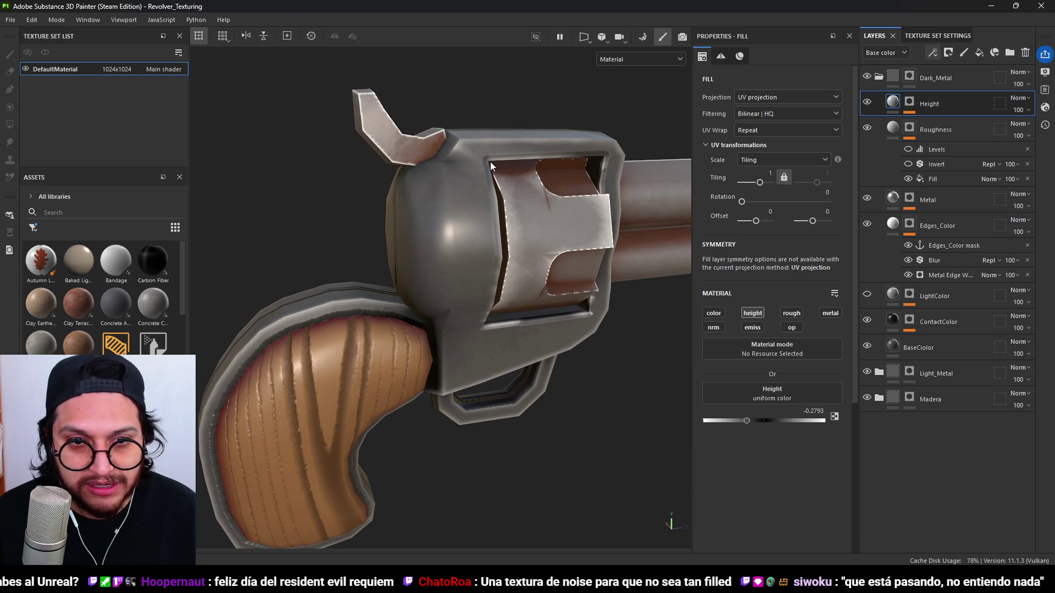
click(490, 161)
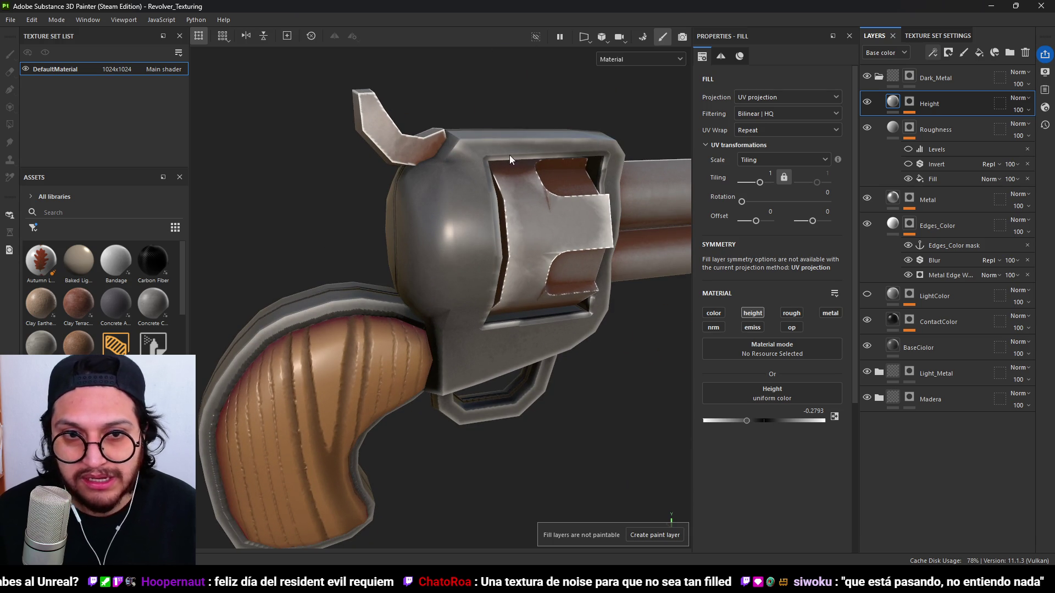
click(909, 104)
mouse_move(940, 124)
mouse_down()
mouse_move(950, 147)
mouse_move(939, 121)
mouse_up()
Place Grunge Dirt Scratchy above UV Border Distance and switch its blending from Multiply to Overlay.
alt+drag(483, 220, 498, 252)
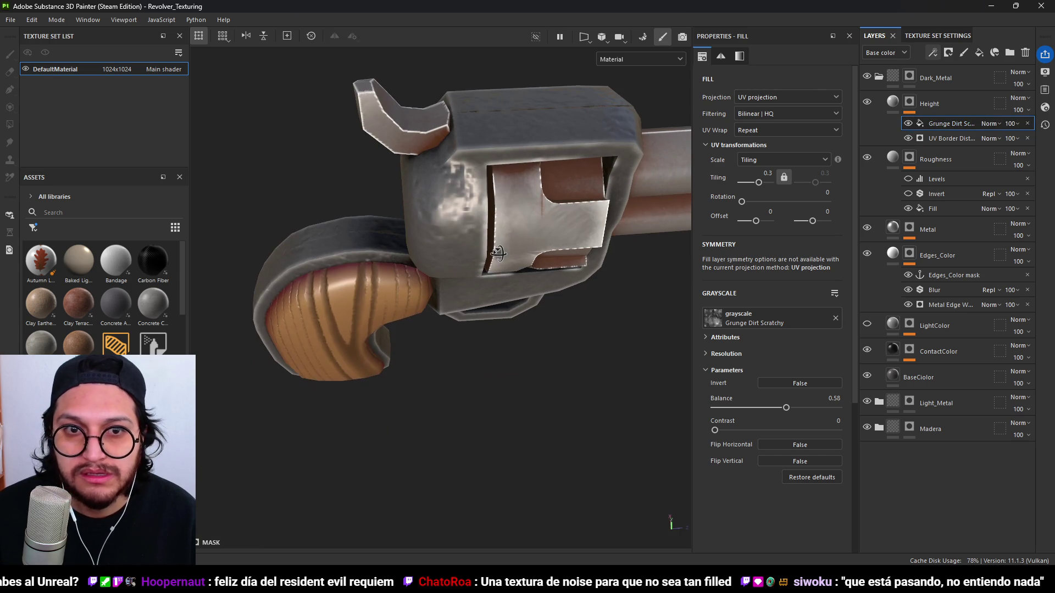
click(998, 123)
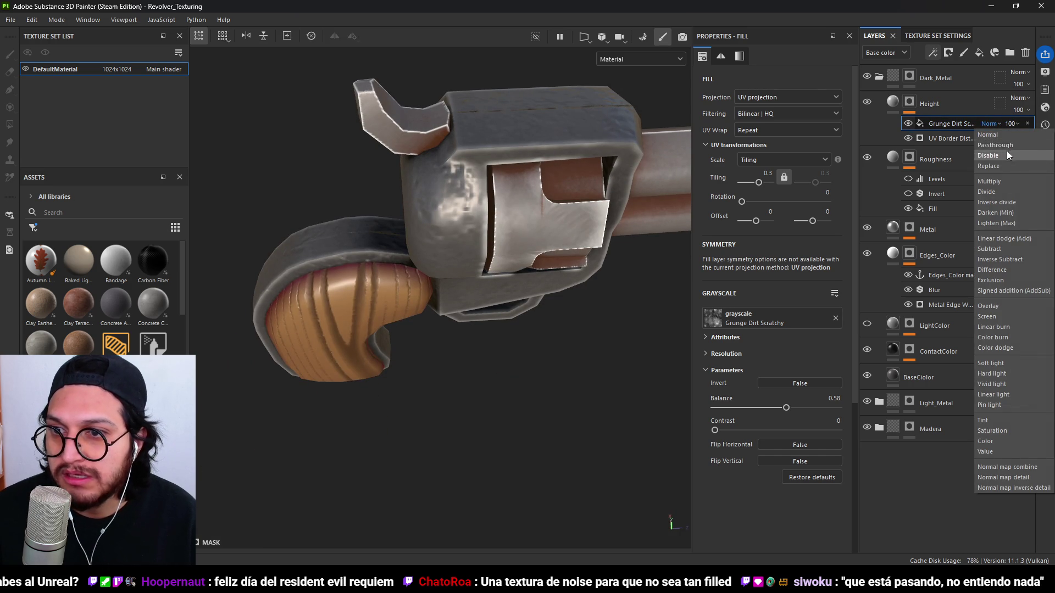
click(995, 181)
click(989, 123)
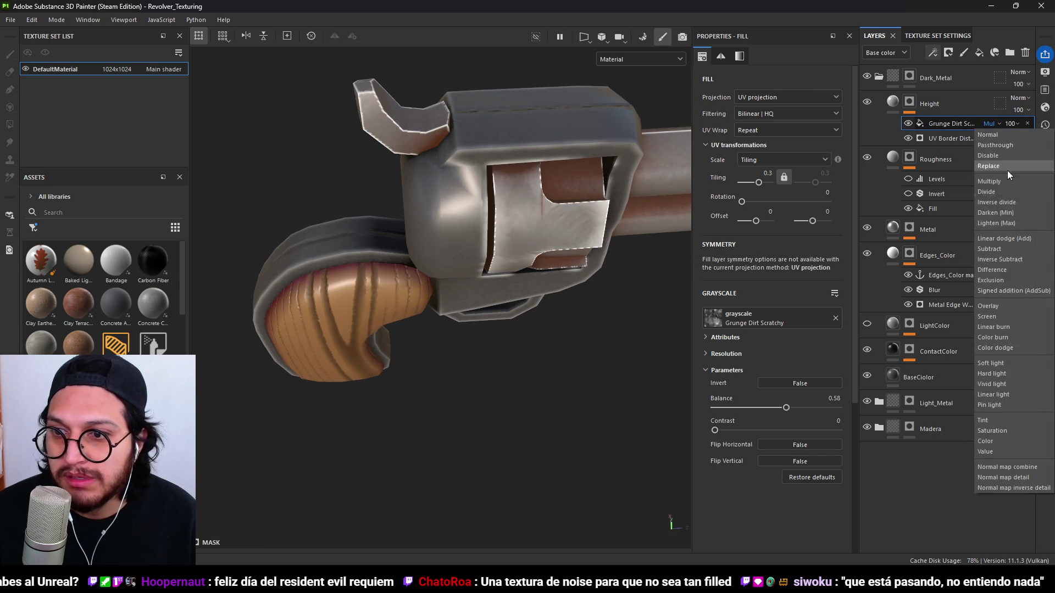
click(993, 306)
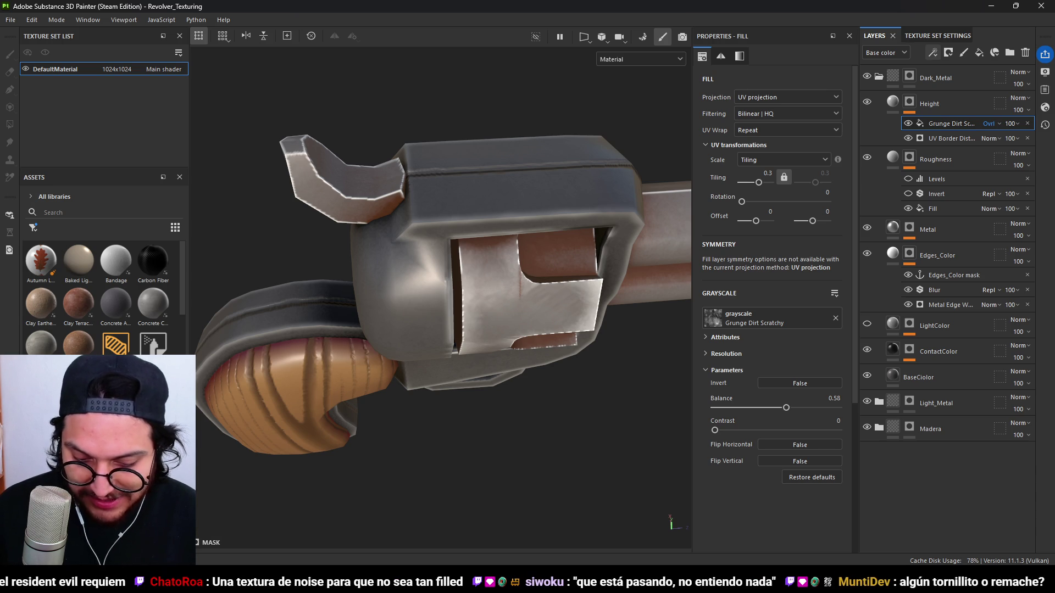
mouse_move(525, 398)
alt+mouse_down()
mouse_move(483, 146)
mouse_move(574, 191)
alt+mouse_up()
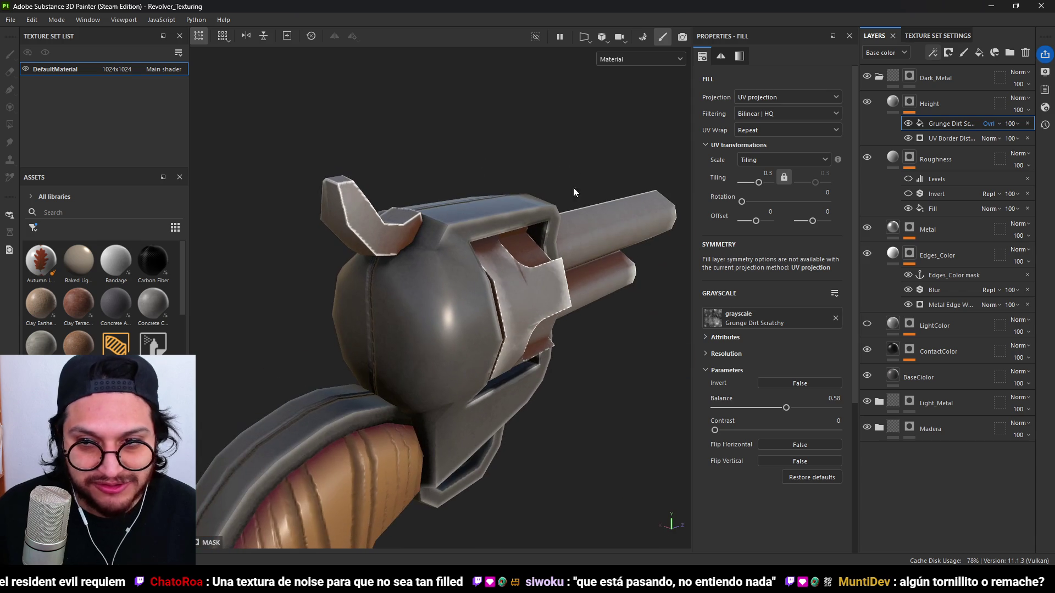
Add a Paint effect to the Height layer's mask.
click(933, 53)
click(977, 80)
key(4)
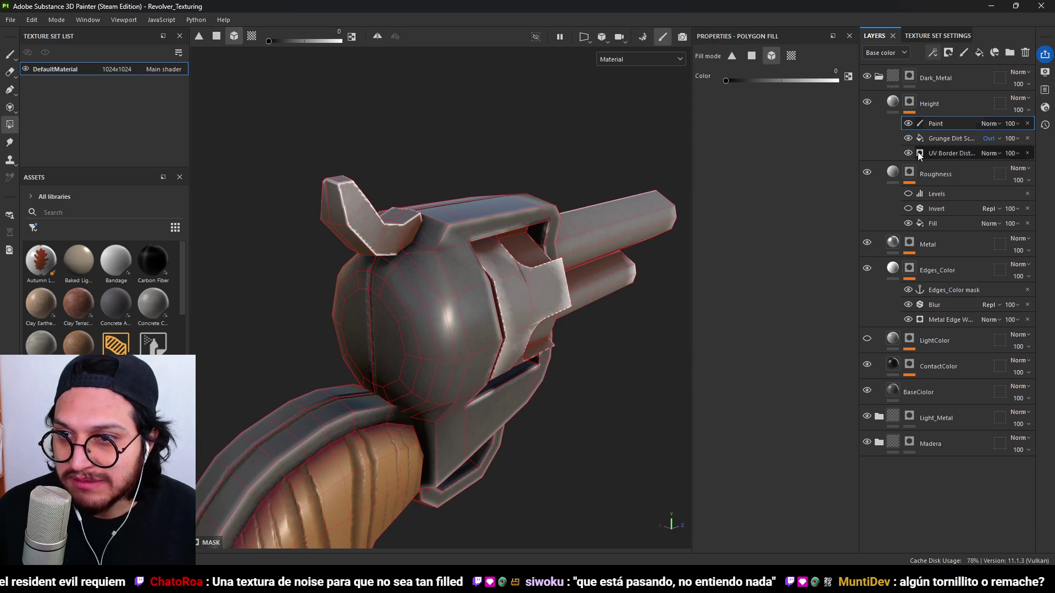
scroll(360, 286, up, 3)
drag(450, 220, 484, 228)
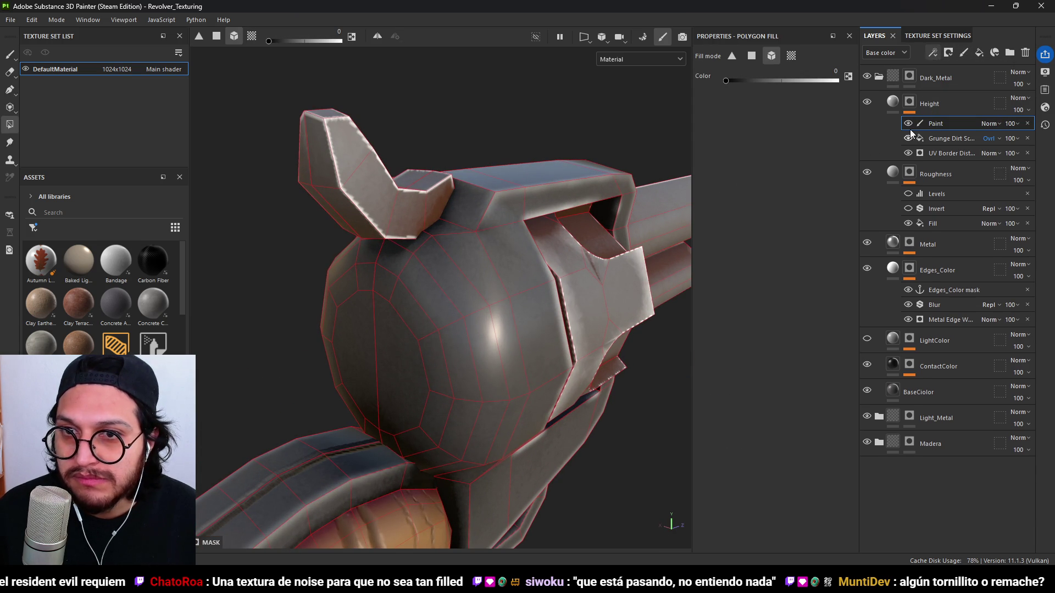
Set the freehand brush to size 2.51, paint a test stroke on the cylinder, and undo it.
click(9, 54)
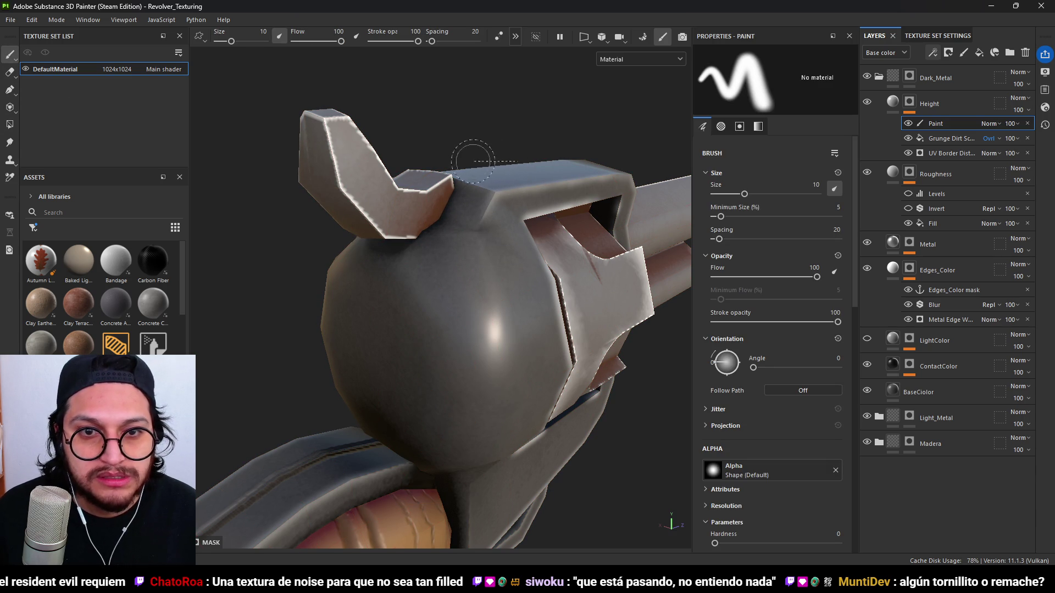
drag(231, 41, 224, 41)
mouse_move(438, 226)
mouse_down()
mouse_move(516, 228)
mouse_move(424, 251)
mouse_move(453, 248)
mouse_up()
key(ctrl+z)
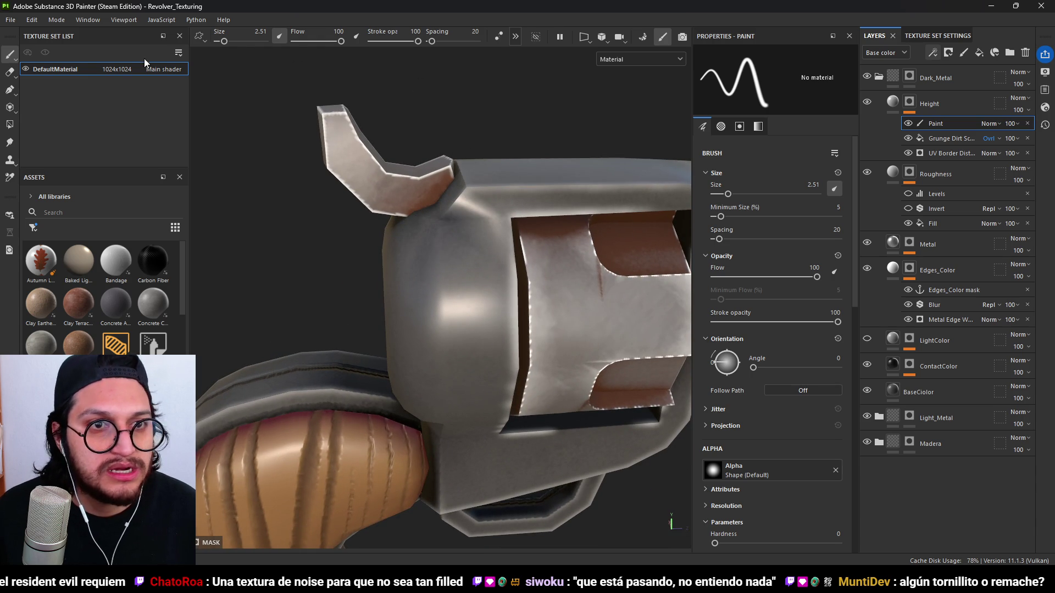
click(9, 89)
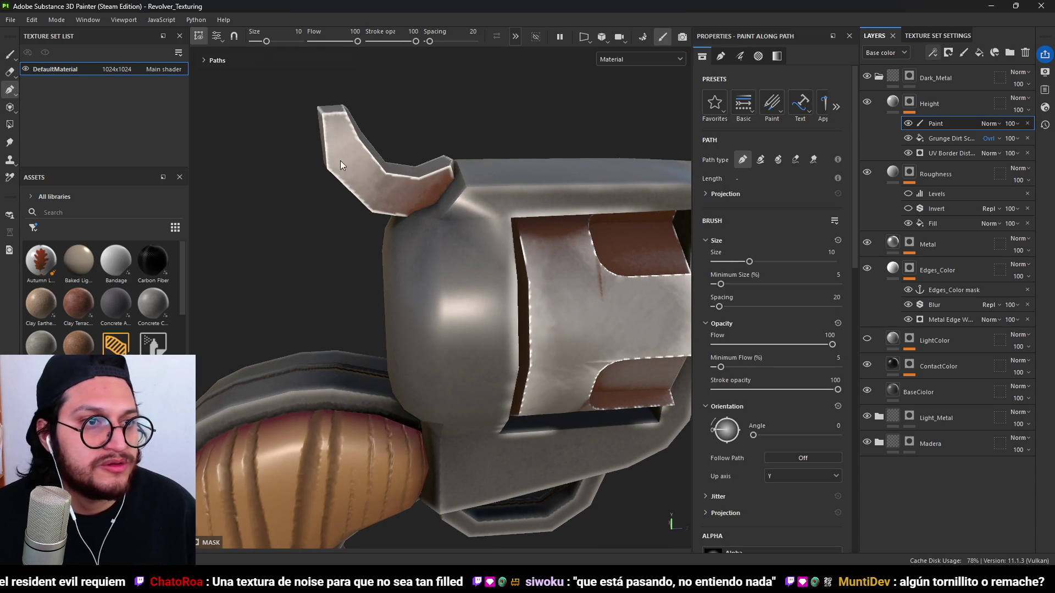
Paint a straight raised path line across the top of the frame.
click(507, 216)
click(439, 217)
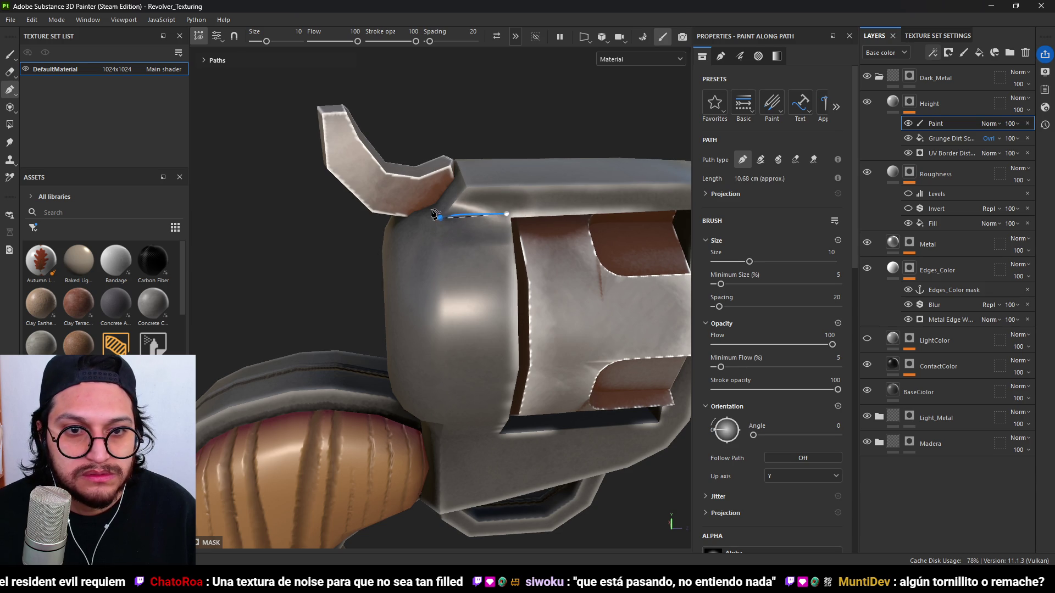
key(Return)
alt+drag(512, 242, 506, 226)
Trace a curved path along the cylinder edge and thin the brush to 1.18.
click(498, 216)
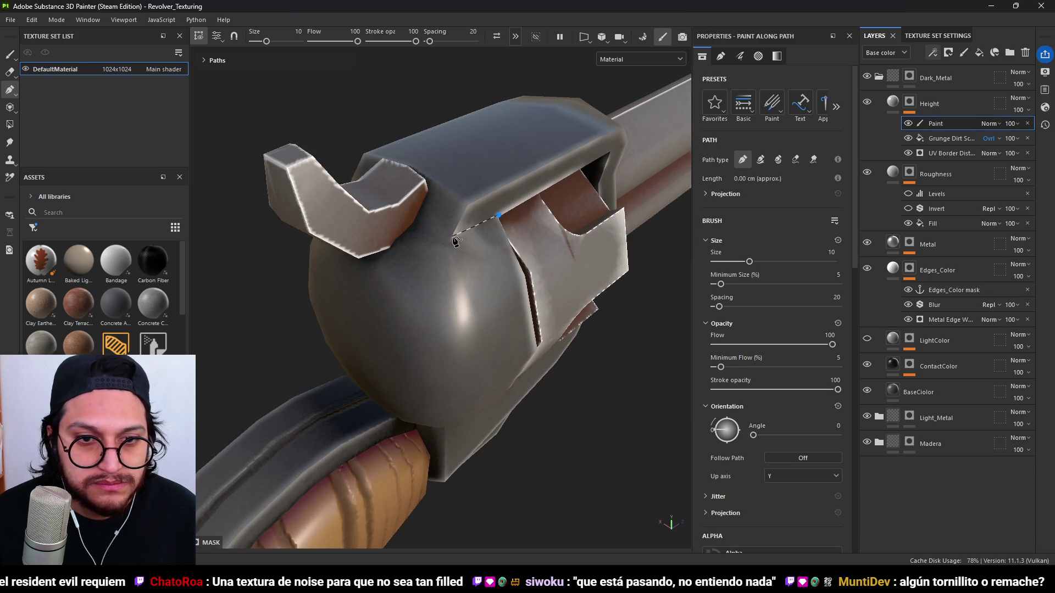
click(448, 243)
click(413, 227)
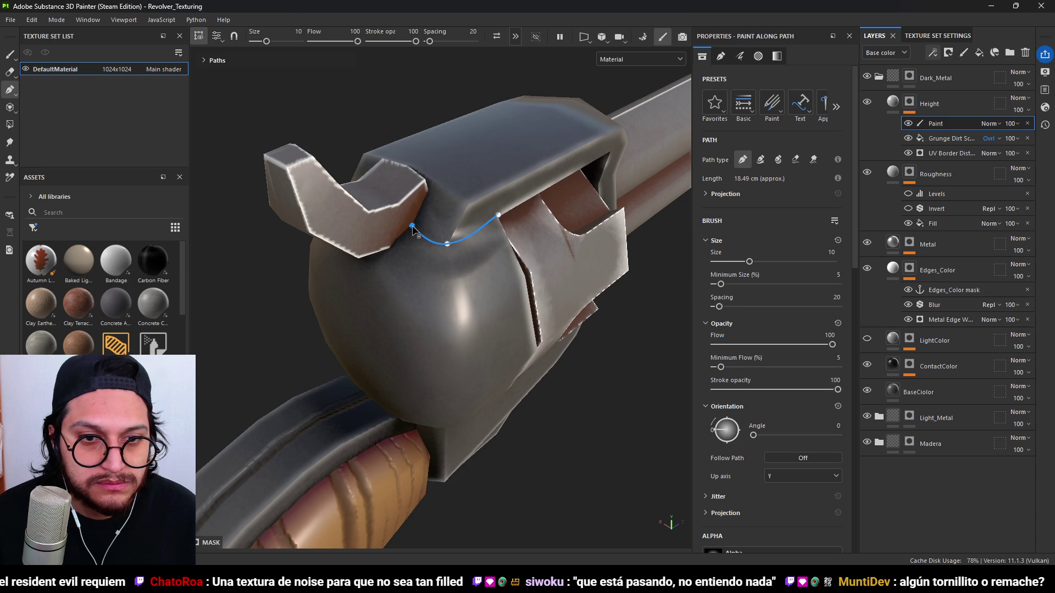
mouse_move(208, 272)
alt+mouse_down()
mouse_move(367, 312)
mouse_move(462, 316)
alt+mouse_up()
click(357, 333)
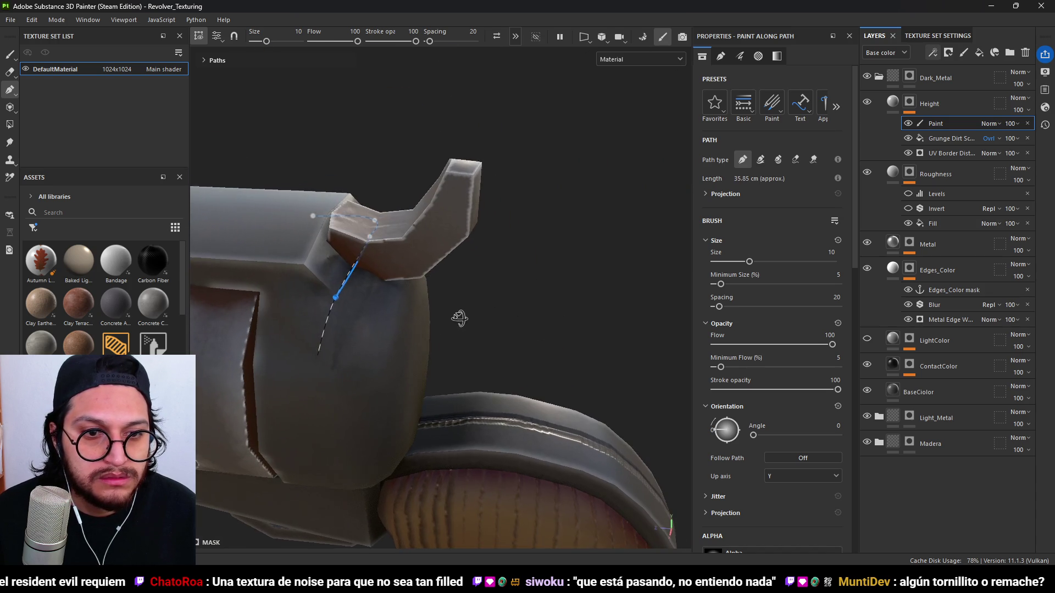
click(259, 297)
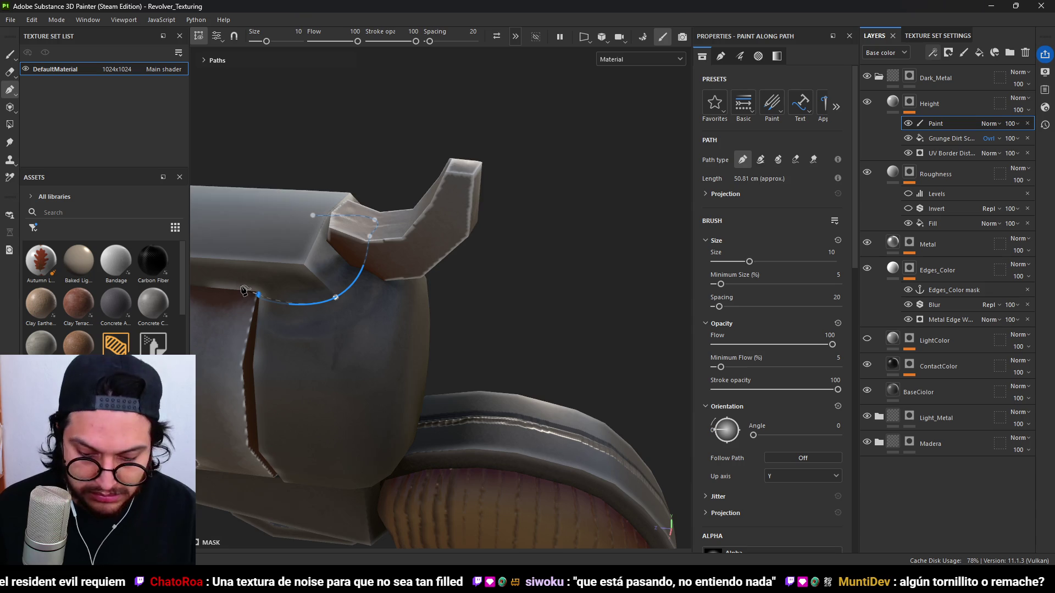
mouse_move(528, 286)
alt+mouse_down()
mouse_move(549, 304)
mouse_move(365, 267)
alt+mouse_up()
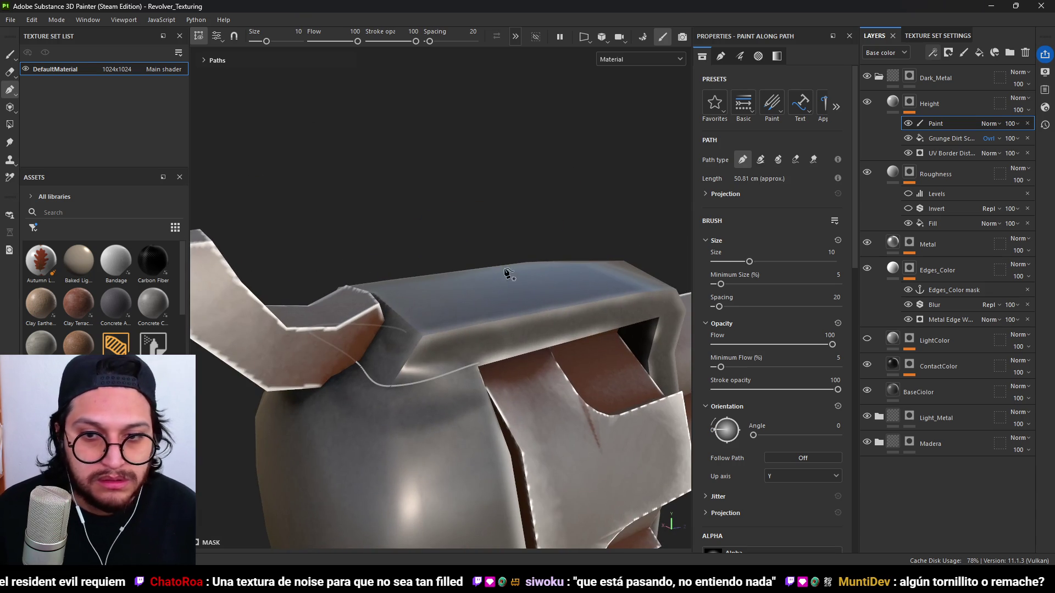
mouse_move(751, 265)
mouse_down()
mouse_move(712, 267)
mouse_move(729, 266)
mouse_up()
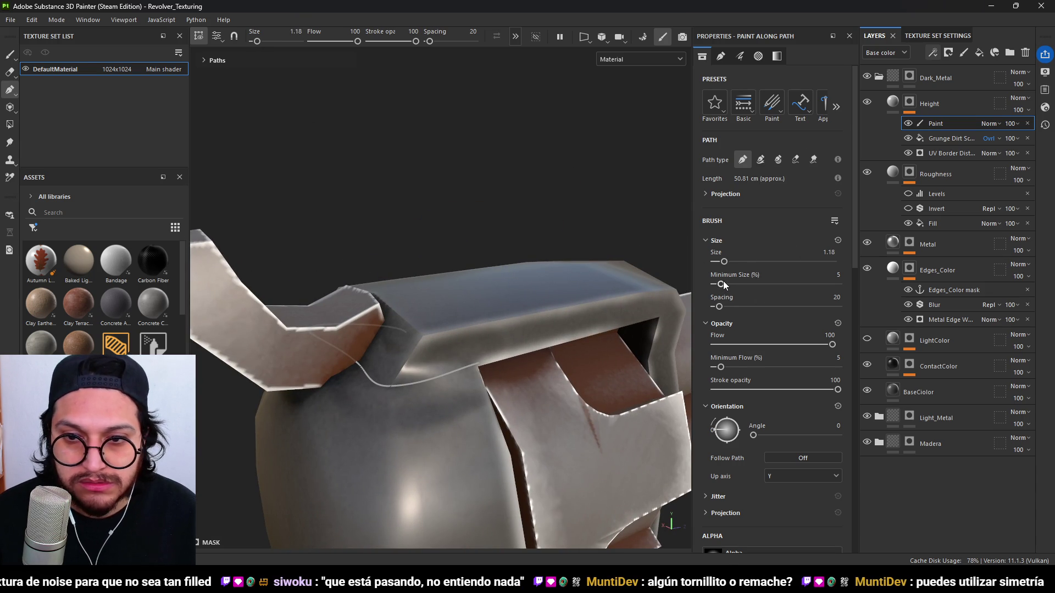
mouse_move(465, 218)
alt+mouse_down()
mouse_move(443, 256)
mouse_move(415, 252)
mouse_move(386, 271)
mouse_move(353, 241)
mouse_move(438, 292)
alt+mouse_up()
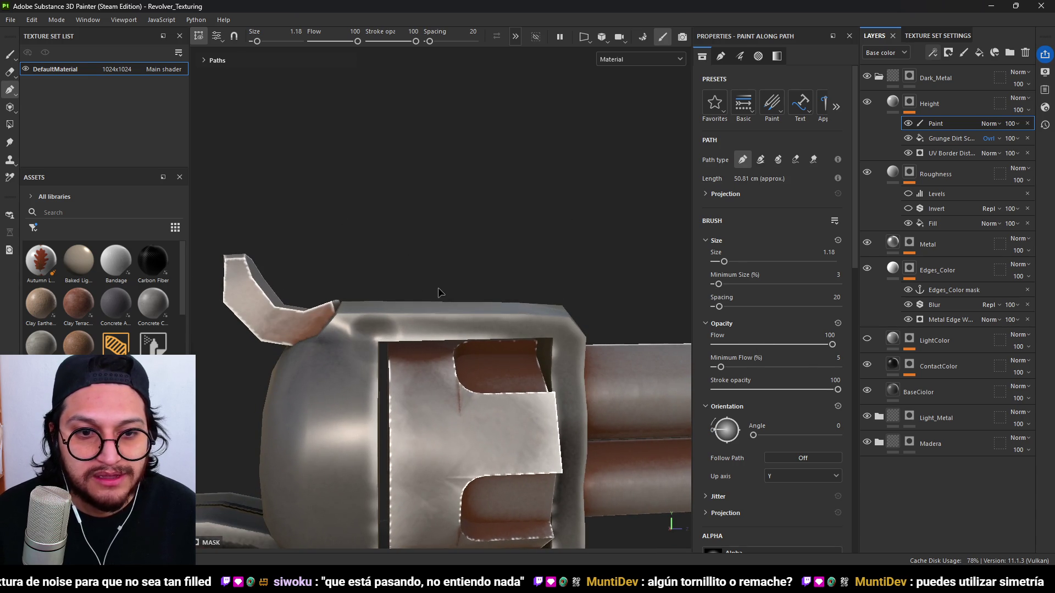
mouse_move(440, 293)
alt+mouse_down()
mouse_move(410, 299)
mouse_move(423, 338)
alt+mouse_up()
Switch back to the freehand Paint brush and enlarge it to size 29.04.
click(9, 54)
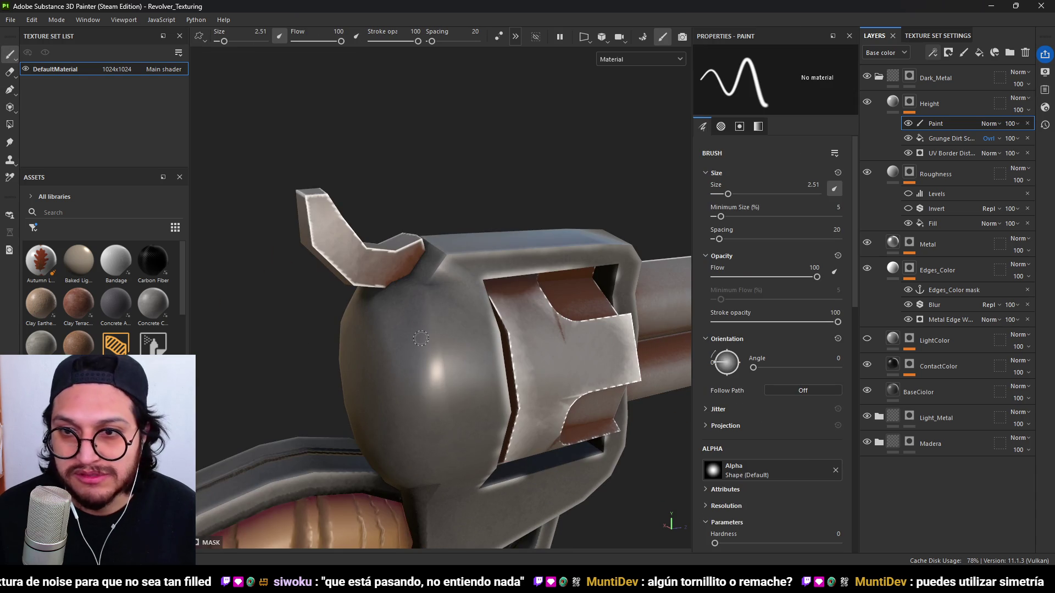
drag(224, 41, 243, 41)
alt+drag(475, 376, 501, 329)
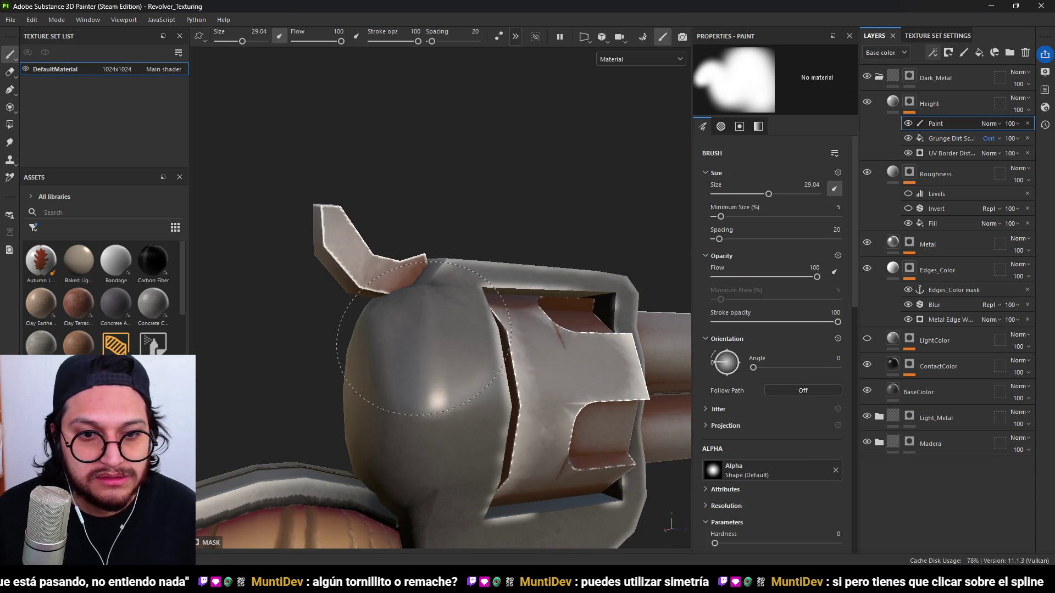
alt+drag(438, 233, 514, 315)
alt+drag(503, 253, 468, 333)
Orbit and zoom around the revolver to inspect the cylinder, frame and grip.
scroll(469, 334, down, 3)
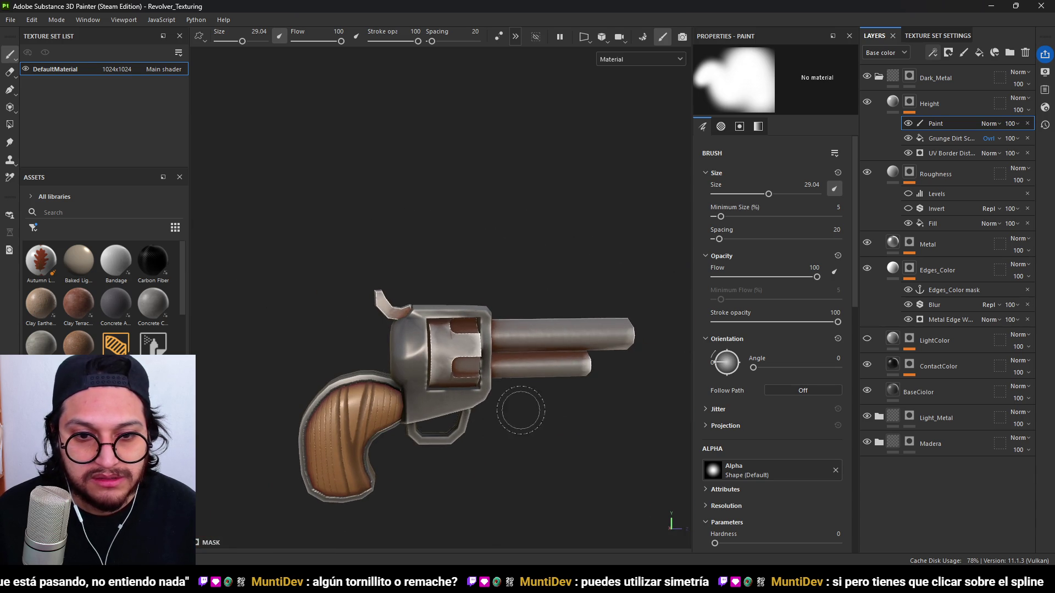
alt+drag(520, 412, 502, 407)
scroll(502, 407, up, 3)
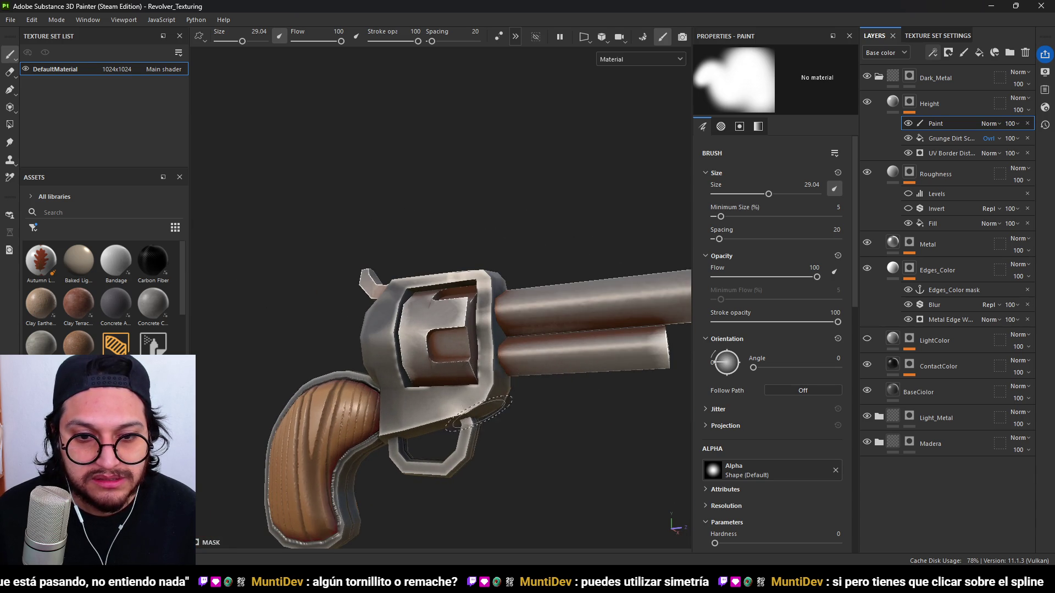
scroll(482, 415, down, 5)
mouse_move(483, 409)
alt+mouse_down()
mouse_move(389, 361)
mouse_move(402, 374)
mouse_move(510, 348)
alt+mouse_up()
scroll(389, 361, up, 5)
scroll(392, 376, down, 5)
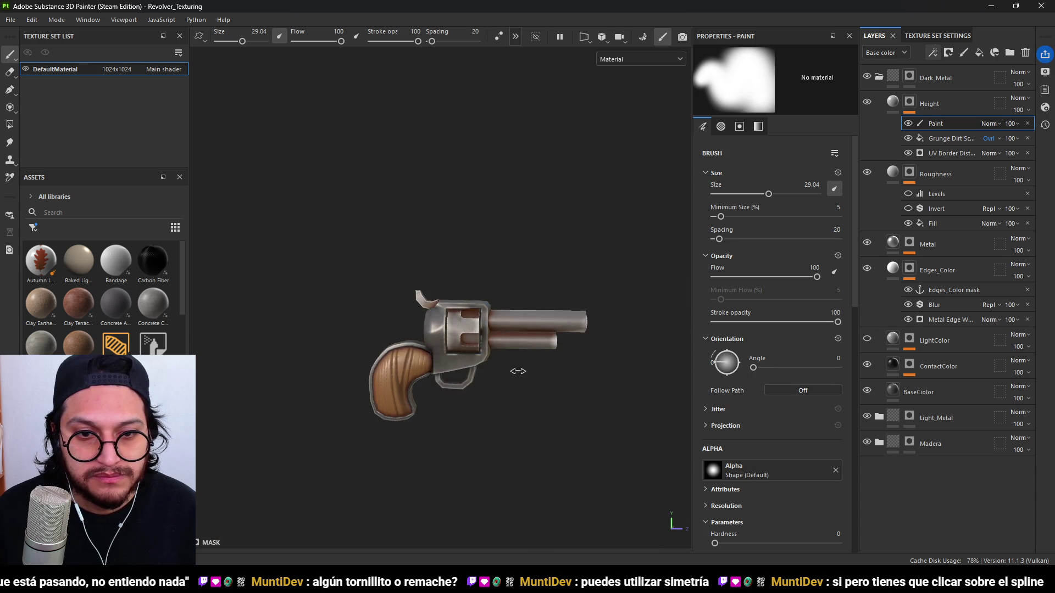
scroll(513, 371, up, 5)
alt+drag(466, 344, 491, 358)
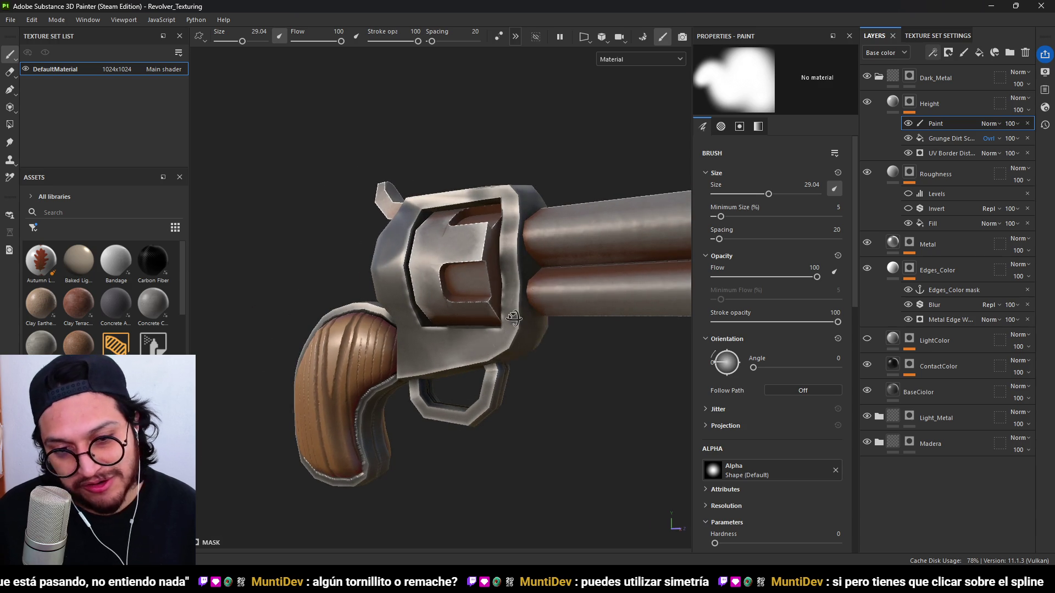
alt+drag(514, 318, 522, 351)
scroll(522, 352, down, 4)
mouse_move(527, 383)
alt+right_down()
mouse_move(576, 376)
mouse_move(532, 354)
mouse_move(476, 349)
alt+right_up()
alt+drag(477, 349, 362, 328)
scroll(414, 292, up, 3)
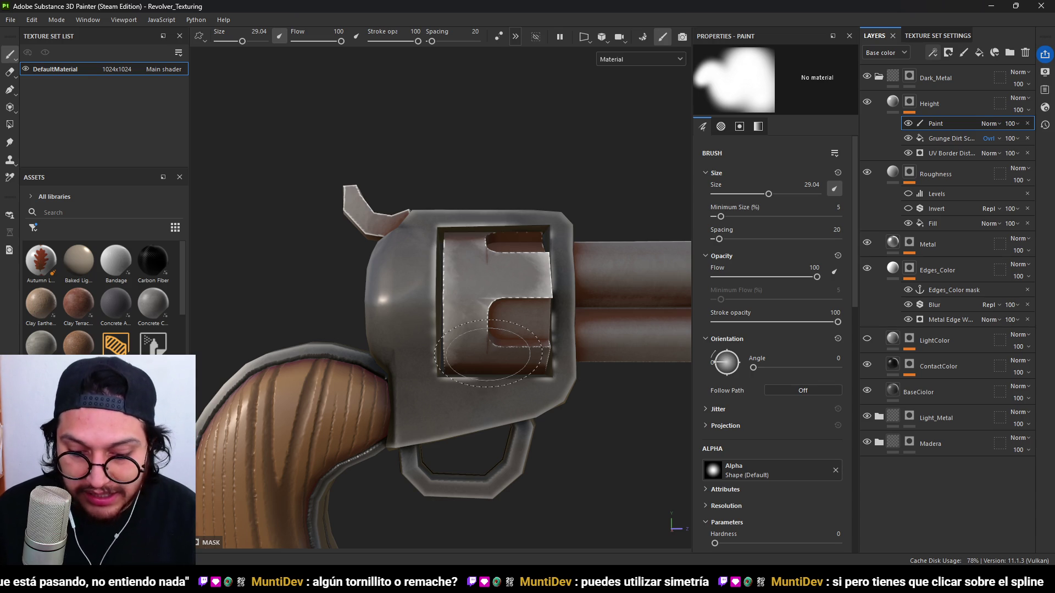
scroll(488, 352, down, 3)
mouse_move(488, 352)
alt+mouse_down()
mouse_move(534, 402)
mouse_move(637, 384)
mouse_move(500, 312)
mouse_move(493, 319)
mouse_move(652, 280)
alt+mouse_up()
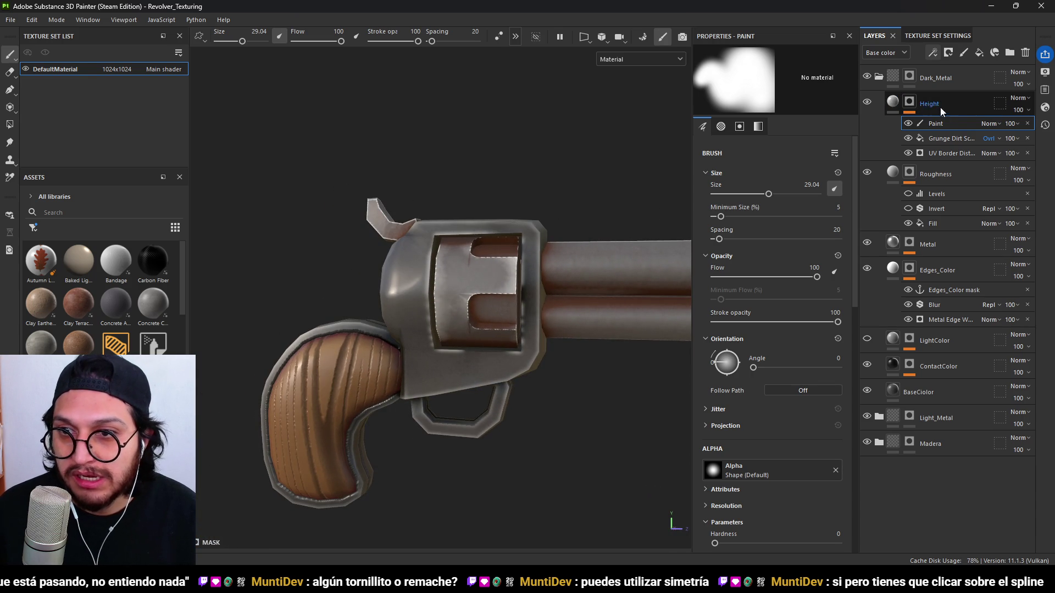
Add a fill effect to the Height mask using the Lines Wave grayscale, found by searching 'line'.
click(935, 49)
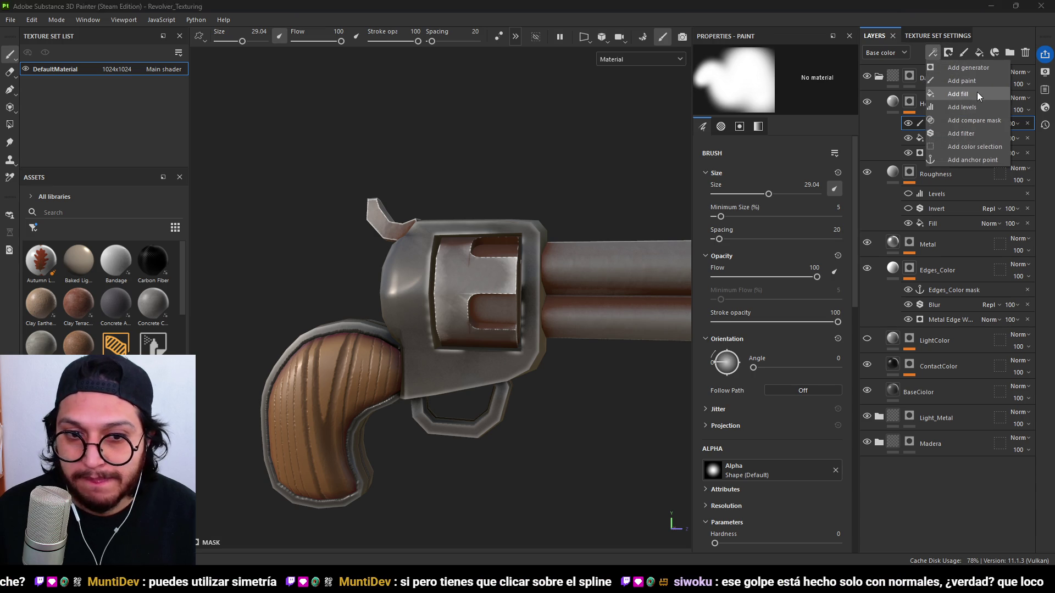
click(967, 93)
click(932, 53)
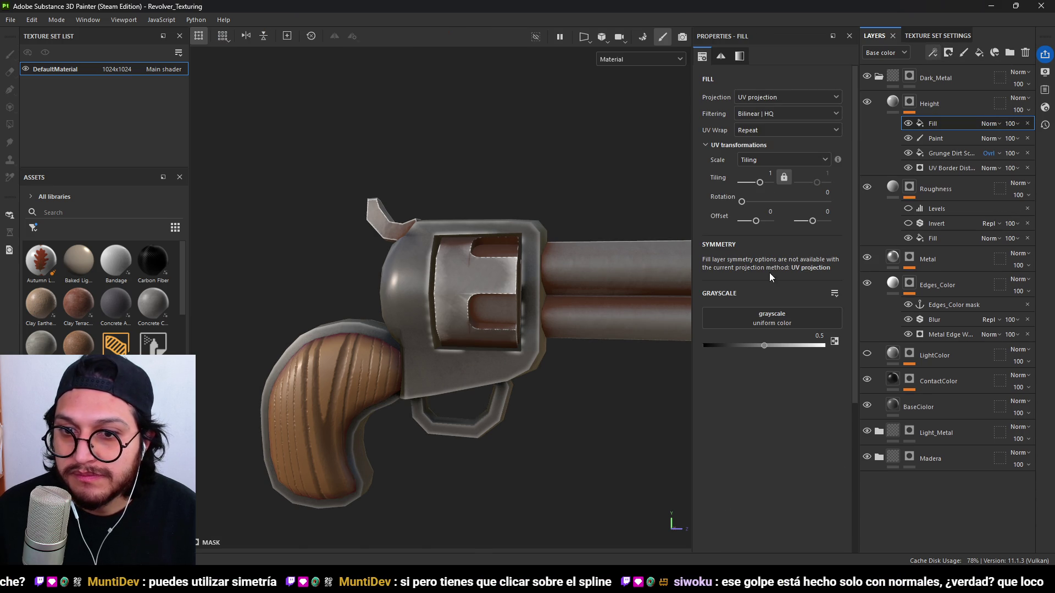
click(772, 317)
text(line)
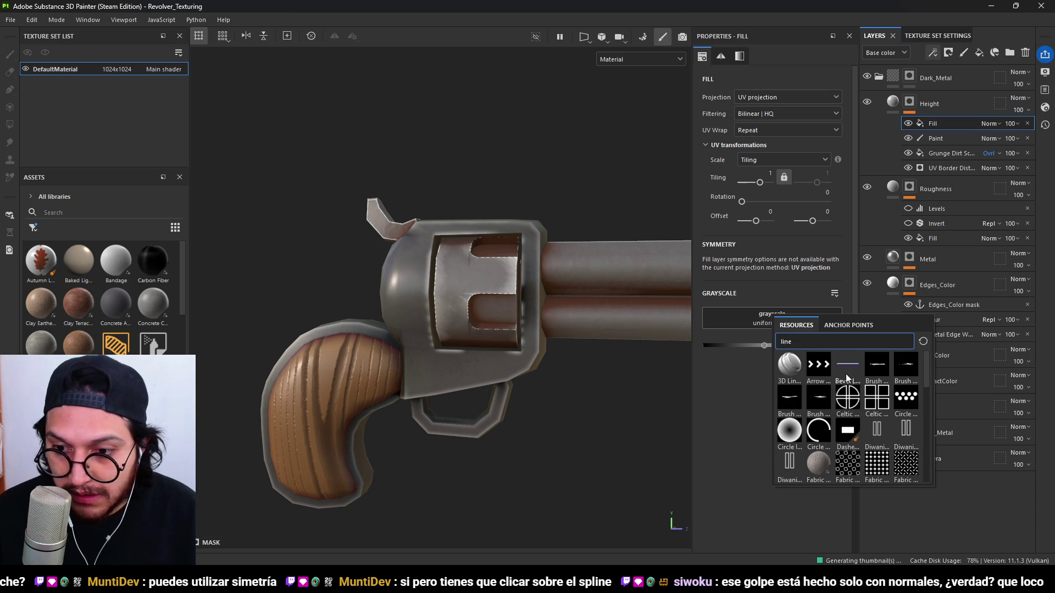
scroll(834, 362, down, 10)
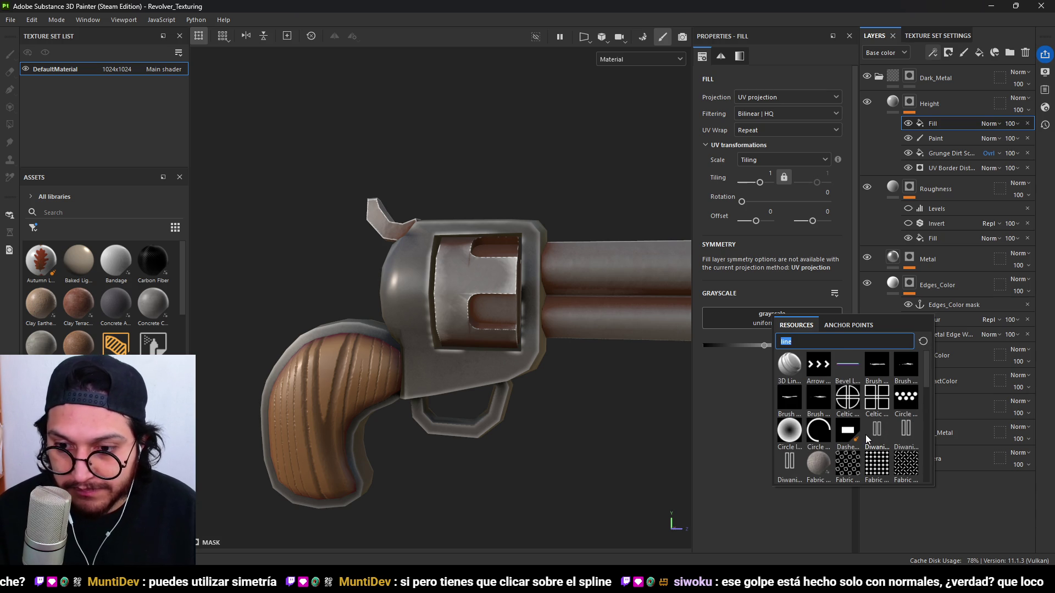
scroll(866, 434, down, 10)
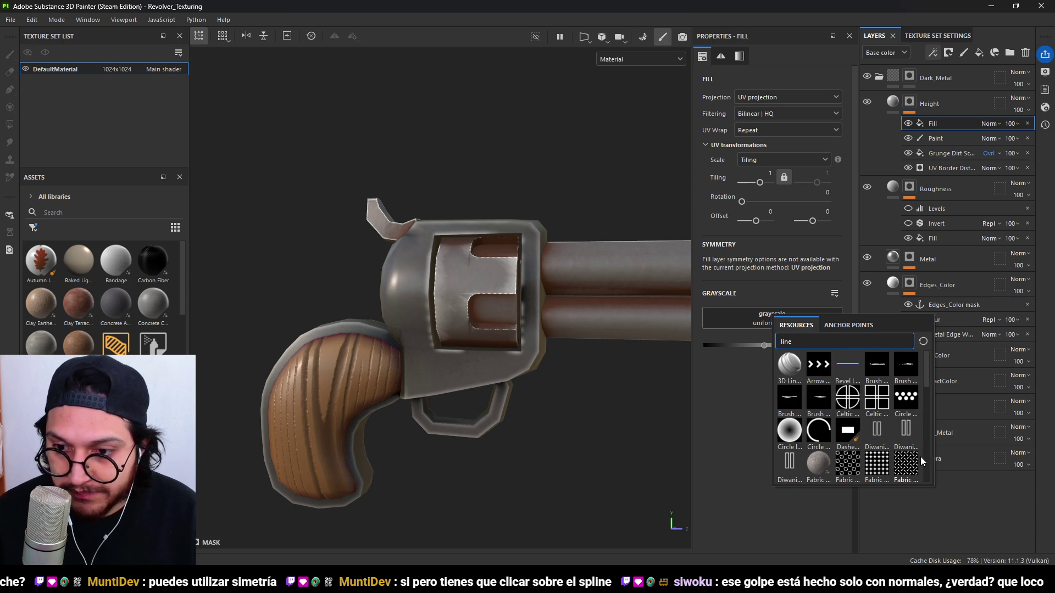
scroll(878, 443, down, 10)
scroll(878, 443, up, 5)
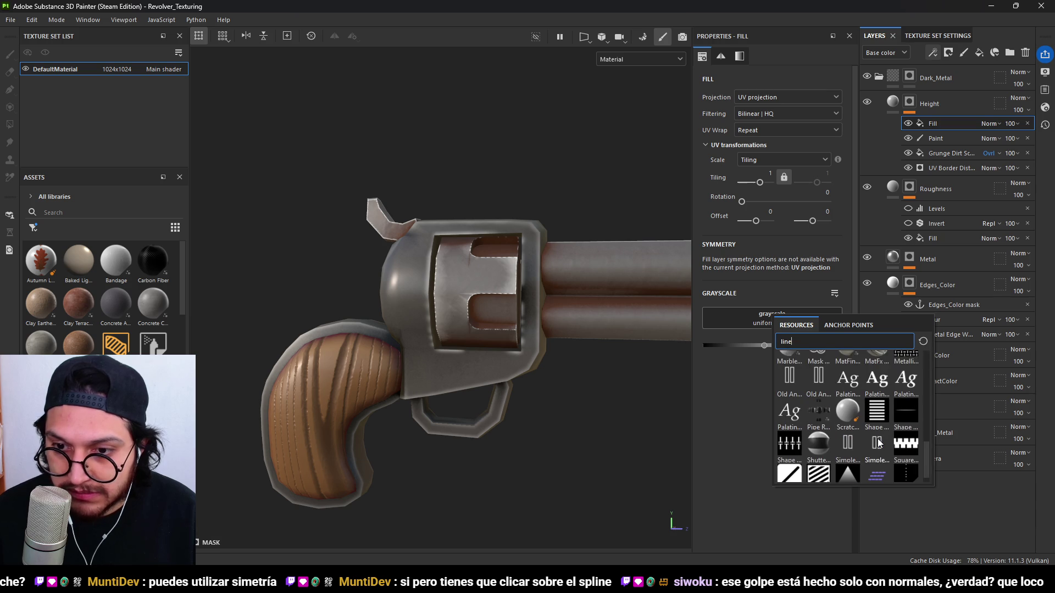
click(878, 409)
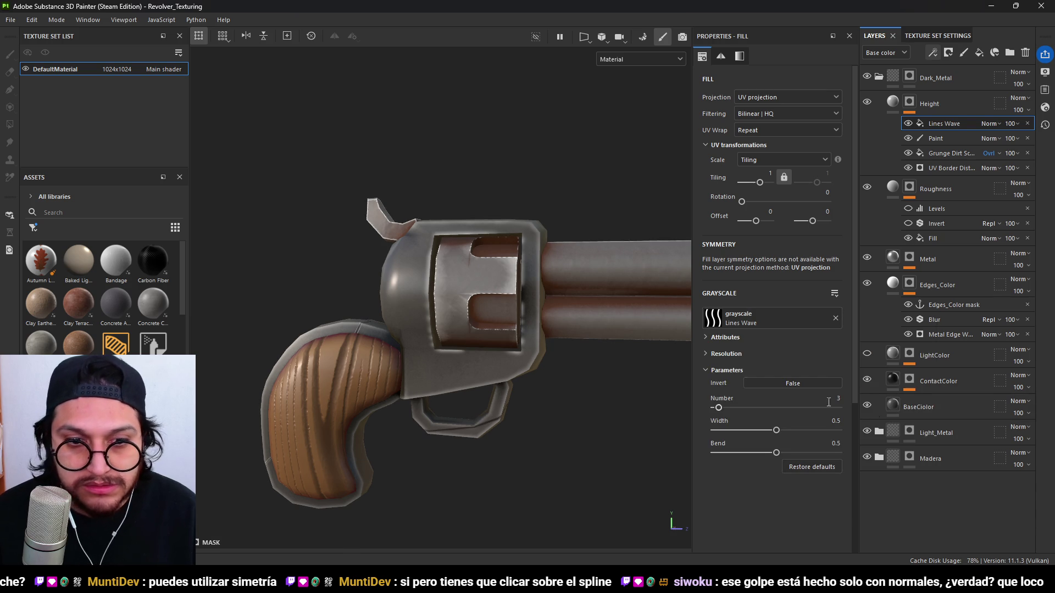
Rotate the Lines Wave pattern 90° after trying 14 lines, width 0.03 and bend 0.66.
mouse_move(719, 407)
mouse_down()
mouse_move(740, 408)
mouse_move(697, 434)
mouse_up()
drag(715, 431, 720, 426)
mouse_move(775, 452)
mouse_down()
mouse_move(796, 453)
mouse_move(701, 447)
mouse_up()
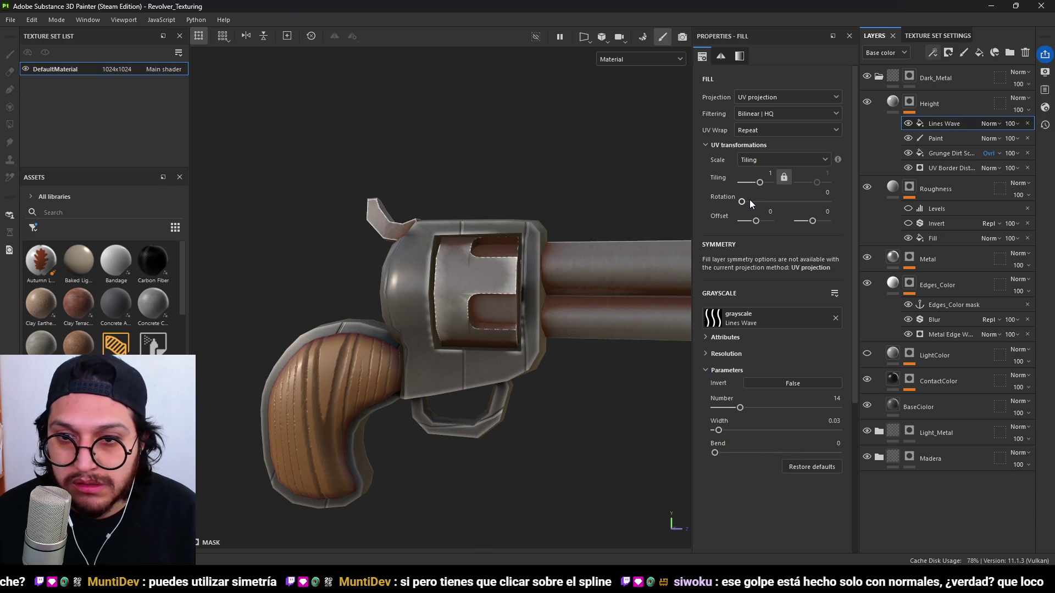
drag(741, 201, 762, 199)
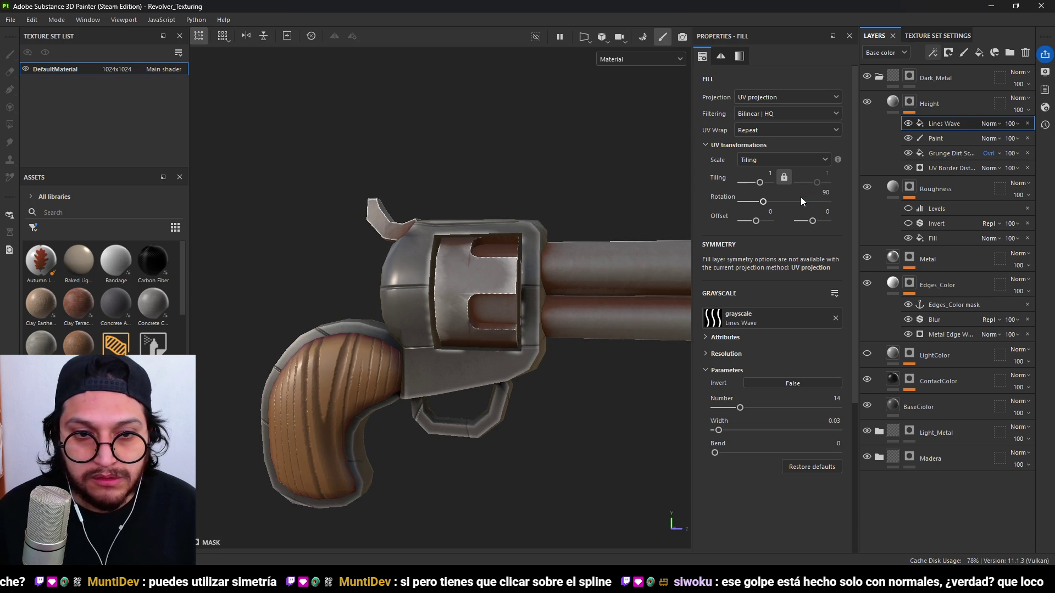
mouse_move(531, 288)
alt+mouse_down()
mouse_move(660, 299)
mouse_move(527, 327)
alt+mouse_up()
mouse_move(405, 298)
alt+mouse_down()
mouse_move(540, 324)
mouse_move(394, 313)
alt+mouse_up()
mouse_move(394, 313)
alt+right_down()
mouse_move(511, 315)
mouse_move(670, 234)
alt+right_up()
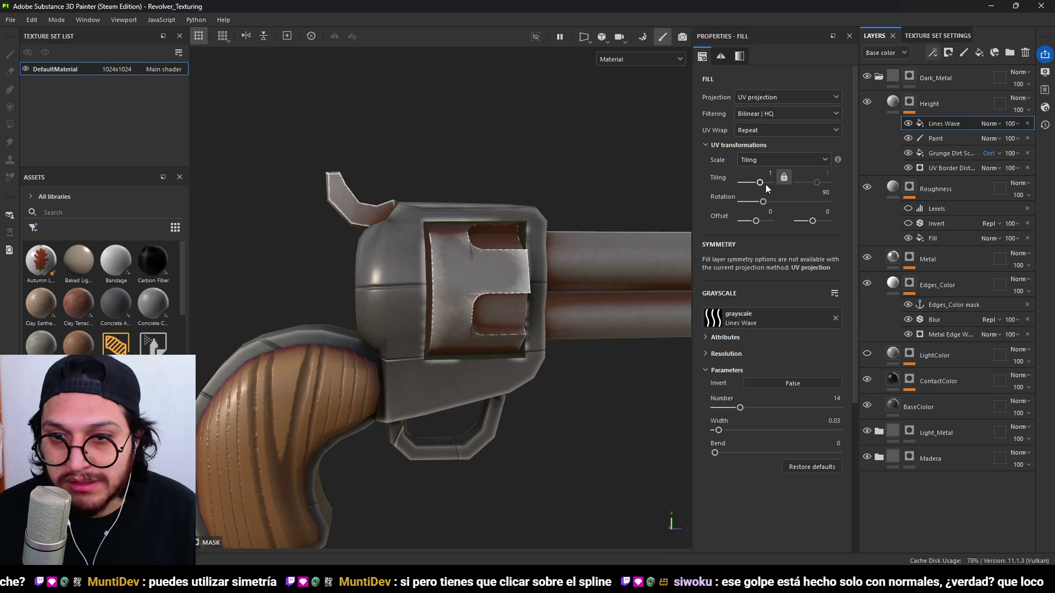
Reset the first Lines Wave offset to 0, shift the second offset, and toggle it to compare.
double_click(762, 221)
mouse_move(812, 221)
mouse_down()
mouse_move(826, 219)
mouse_move(816, 219)
mouse_up()
scroll(413, 318, down, 5)
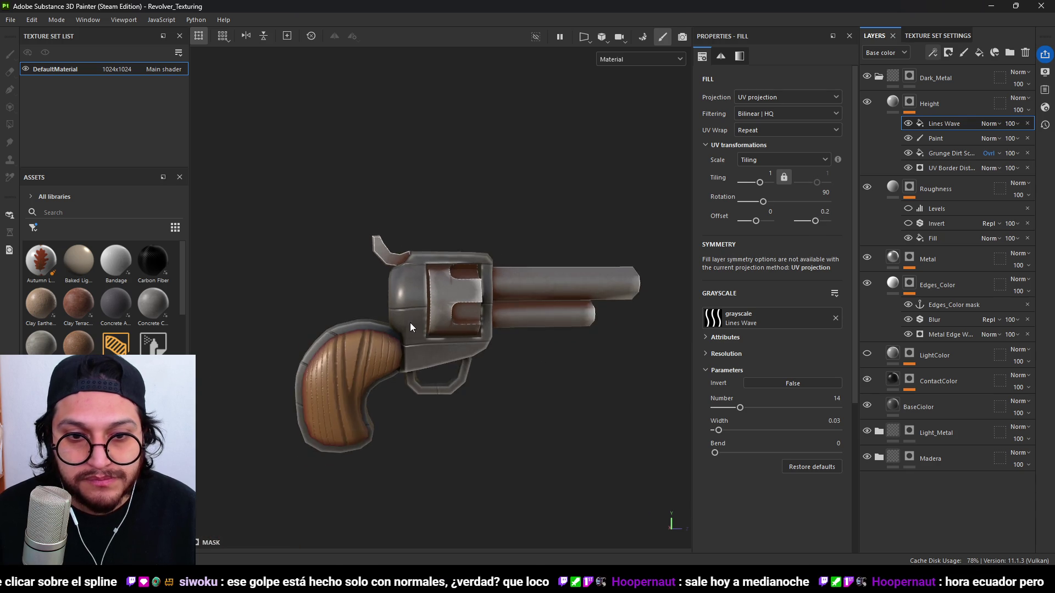
mouse_move(415, 323)
alt+mouse_down()
mouse_move(575, 372)
mouse_move(352, 248)
mouse_move(373, 256)
mouse_move(322, 315)
mouse_move(276, 314)
mouse_move(429, 281)
alt+mouse_up()
scroll(430, 281, up, 3)
scroll(429, 281, up, 2)
click(908, 124)
click(908, 124)
mouse_move(714, 453)
mouse_down()
mouse_move(731, 452)
mouse_move(698, 456)
mouse_move(766, 430)
mouse_move(808, 438)
mouse_move(726, 431)
mouse_move(742, 411)
mouse_up()
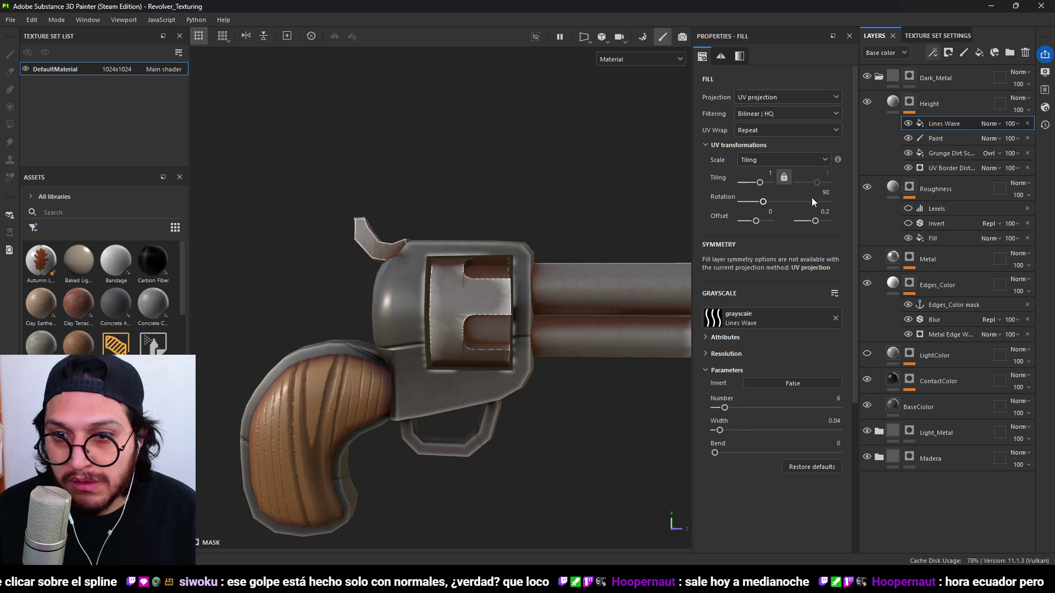
Settle Lines Wave at 8 lines, width 0.04, with the second offset at 0.31.
drag(817, 220, 835, 226)
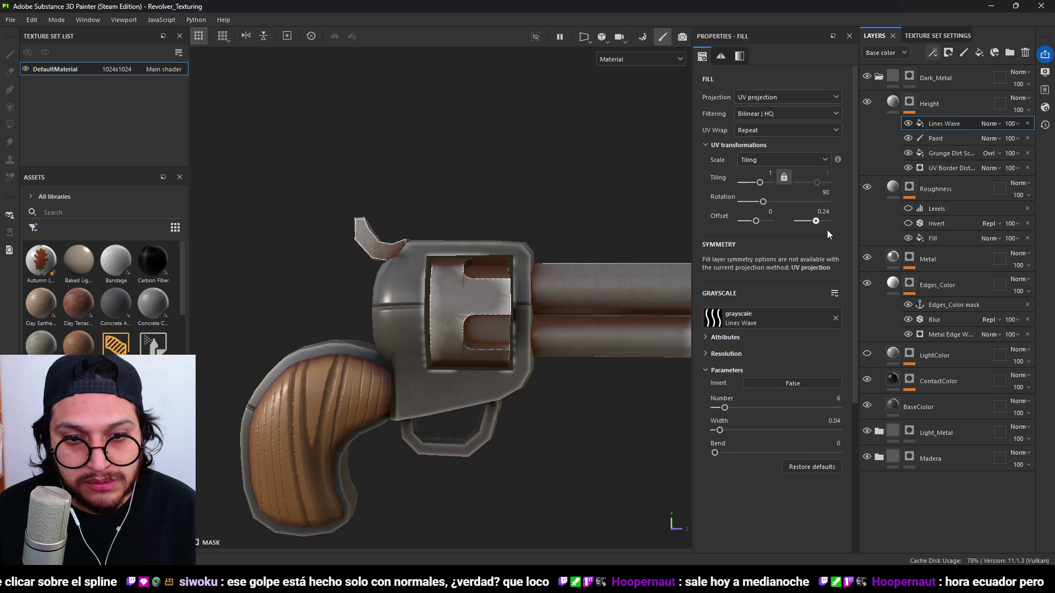
drag(826, 230, 815, 237)
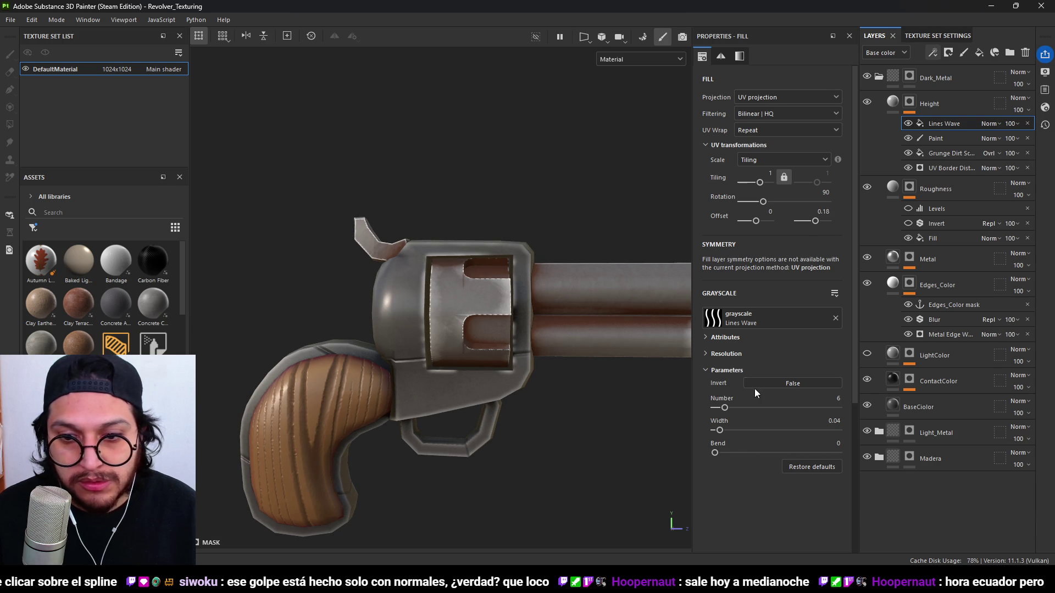
drag(728, 408, 741, 408)
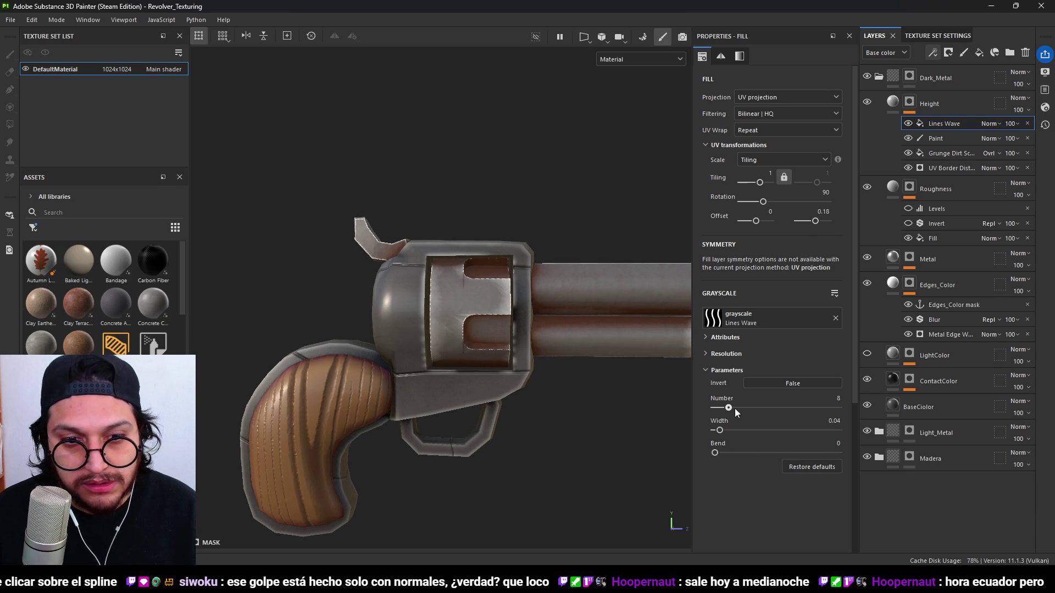
drag(816, 219, 824, 221)
scroll(632, 271, down, 5)
mouse_move(407, 294)
alt+mouse_down()
mouse_move(574, 405)
mouse_move(619, 353)
mouse_move(350, 342)
mouse_move(236, 302)
mouse_move(549, 360)
mouse_move(706, 363)
mouse_move(855, 391)
mouse_move(581, 361)
mouse_move(574, 473)
mouse_move(454, 414)
mouse_move(329, 329)
alt+mouse_up()
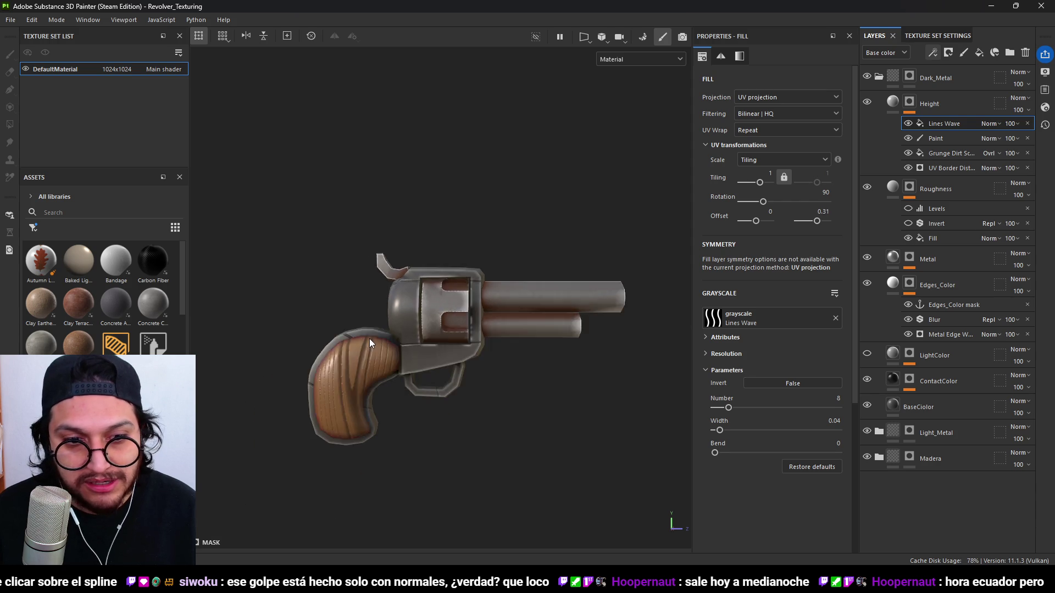
scroll(328, 330, up, 5)
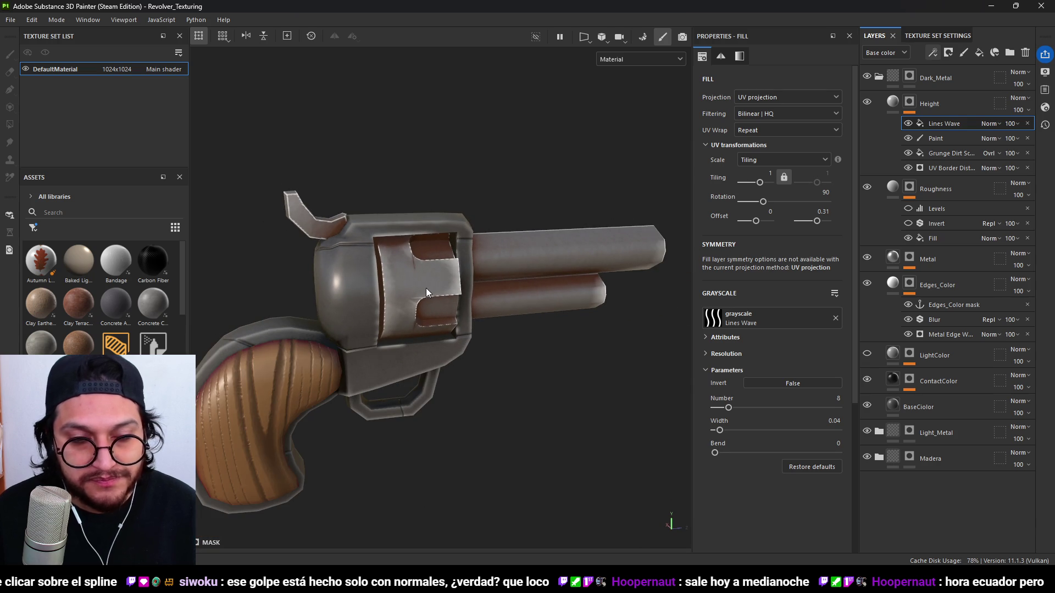
scroll(426, 287, down, 2)
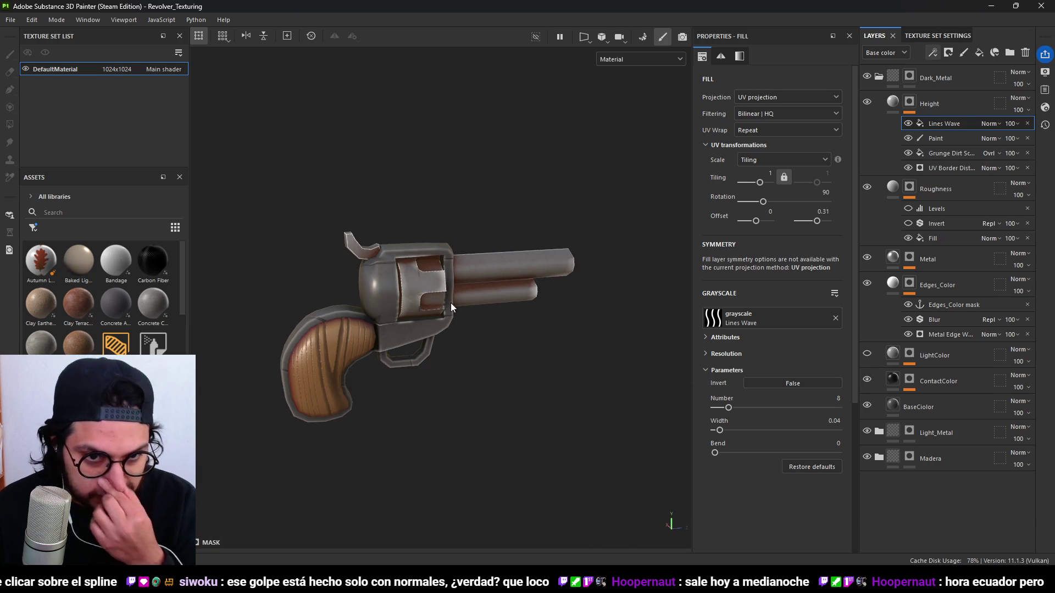
scroll(368, 259, up, 5)
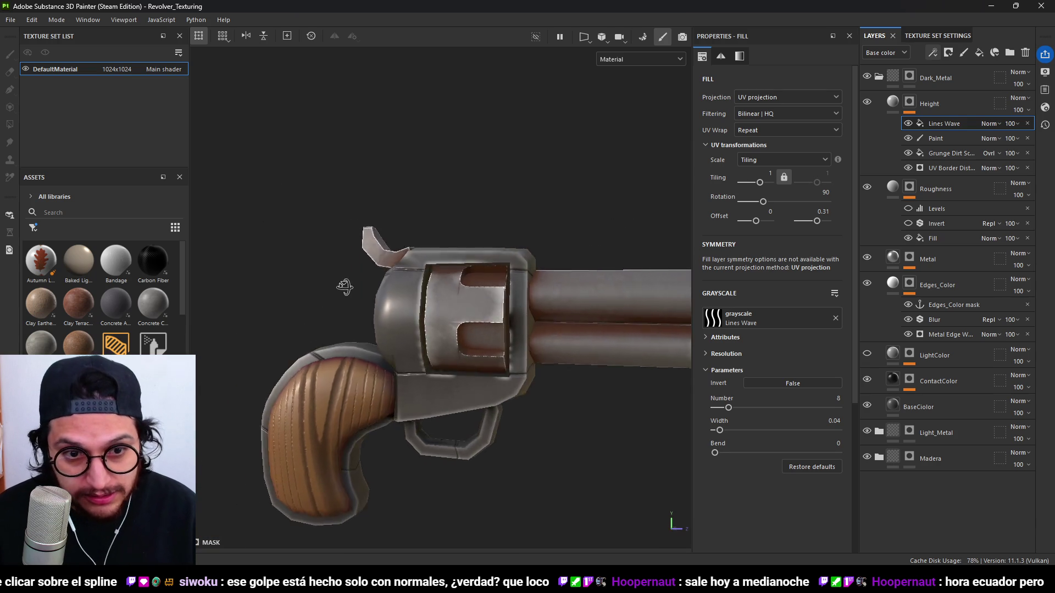
Blend Lines Wave as Overlay and check the result on the cylinder and frame.
click(990, 124)
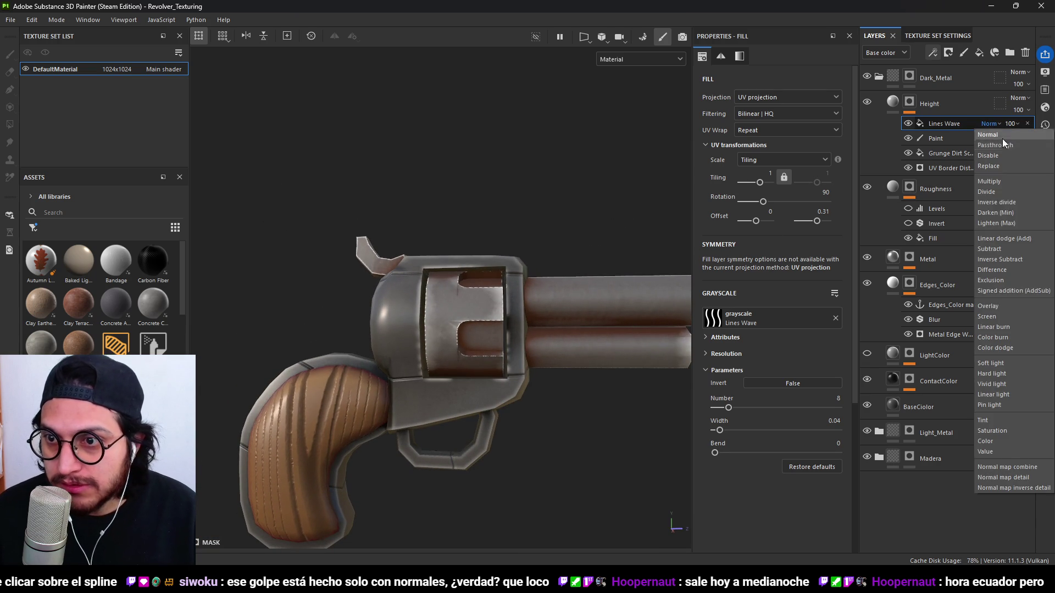
click(999, 305)
mouse_move(583, 351)
alt+mouse_down()
mouse_move(541, 365)
mouse_move(381, 230)
mouse_move(361, 235)
mouse_move(341, 294)
mouse_move(466, 354)
alt+mouse_up()
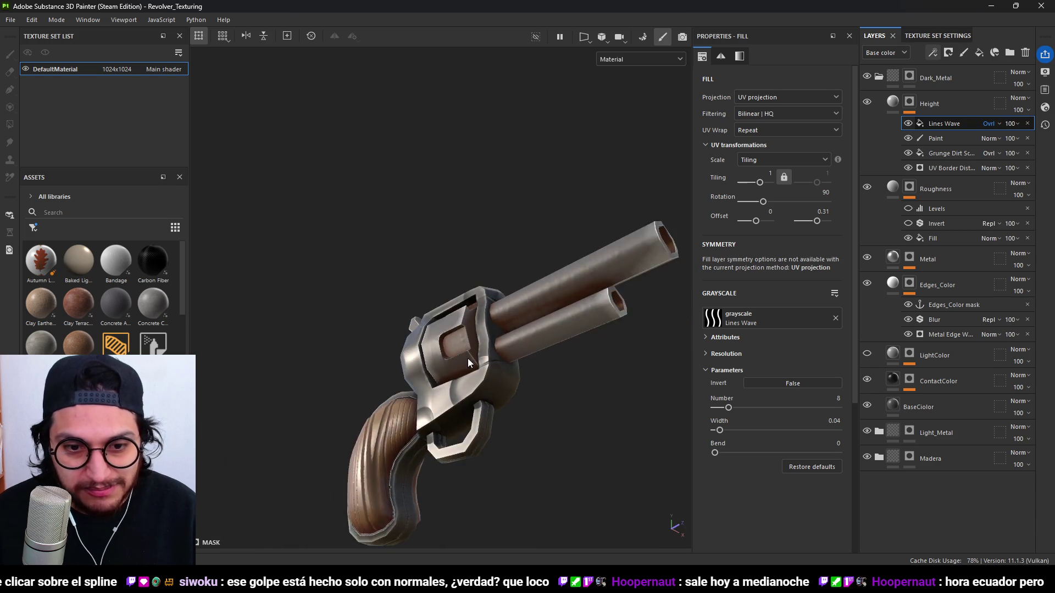
alt+right_drag(466, 354, 460, 435)
mouse_move(486, 463)
alt+mouse_down()
mouse_move(499, 397)
mouse_move(473, 326)
mouse_move(520, 372)
mouse_move(633, 381)
mouse_move(508, 411)
mouse_move(549, 355)
mouse_move(483, 357)
alt+mouse_up()
key(f)
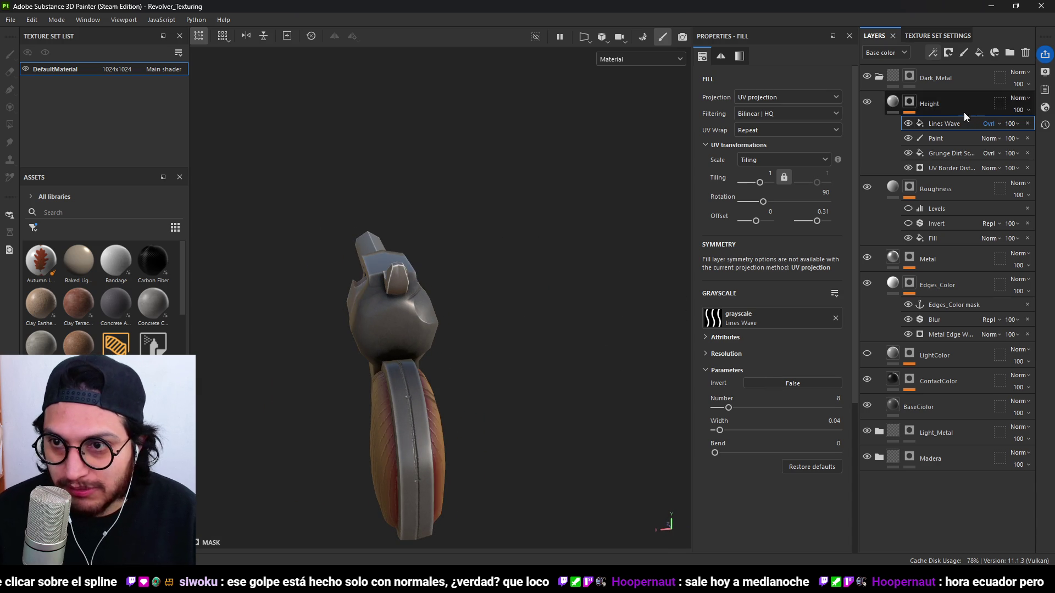
Select the Paint effect in the Height mask and inspect the revolver from side and rear views.
click(939, 138)
mouse_move(418, 330)
alt+mouse_down()
mouse_move(384, 336)
mouse_move(494, 308)
mouse_move(460, 287)
mouse_move(345, 320)
alt+mouse_up()
scroll(382, 335, up, 2)
scroll(331, 326, down, 3)
mouse_move(531, 312)
alt+mouse_down()
mouse_move(341, 308)
mouse_move(410, 302)
alt+mouse_up()
scroll(541, 252, up, 3)
mouse_move(541, 253)
alt+mouse_down()
mouse_move(349, 306)
mouse_move(403, 275)
alt+mouse_up()
scroll(509, 350, up, 3)
scroll(509, 350, down, 2)
alt+drag(423, 330, 395, 279)
alt+drag(357, 401, 529, 349)
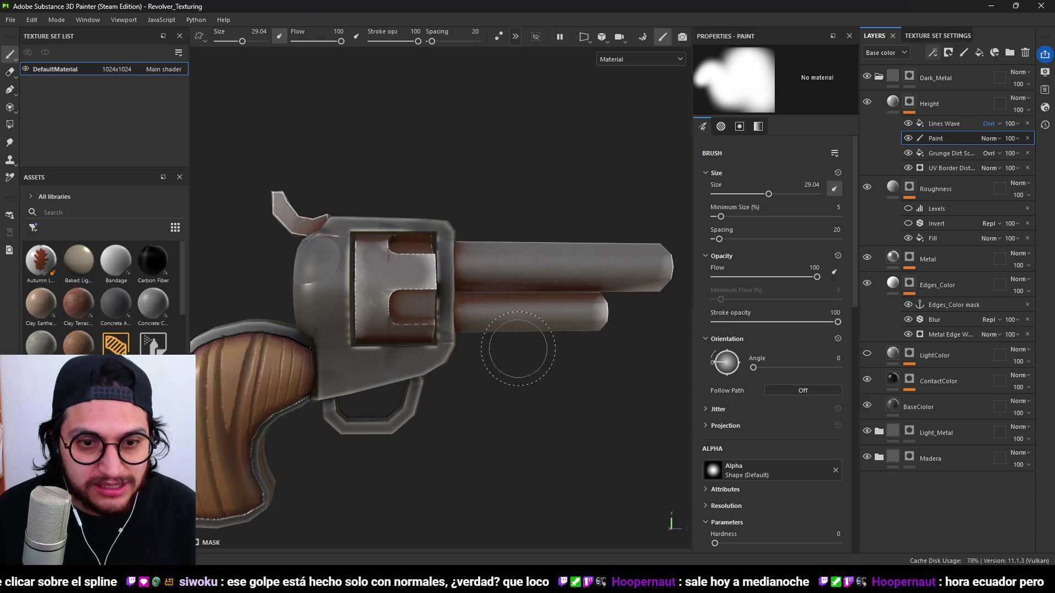
alt+middle_drag(529, 349, 427, 319)
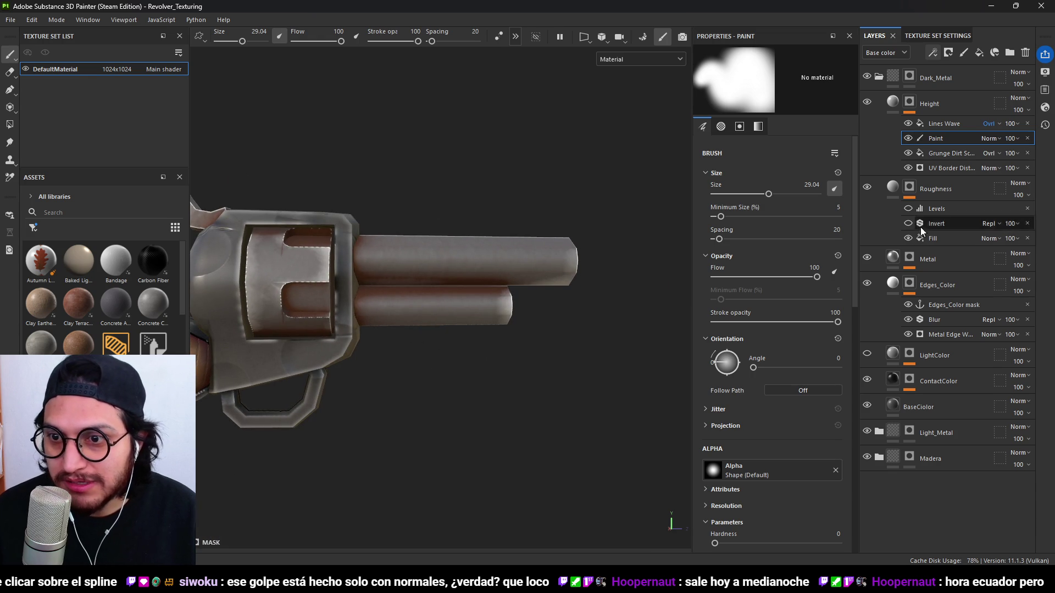
Collapse Dark_Metal, expand Light_Metal and select the Height layer's mask.
click(879, 77)
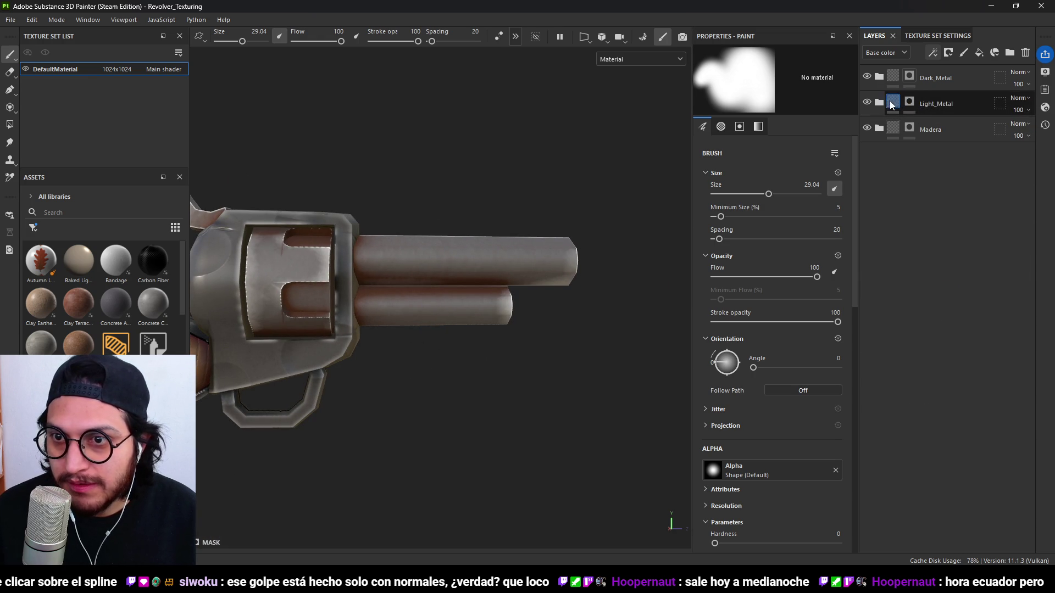
click(879, 103)
click(937, 131)
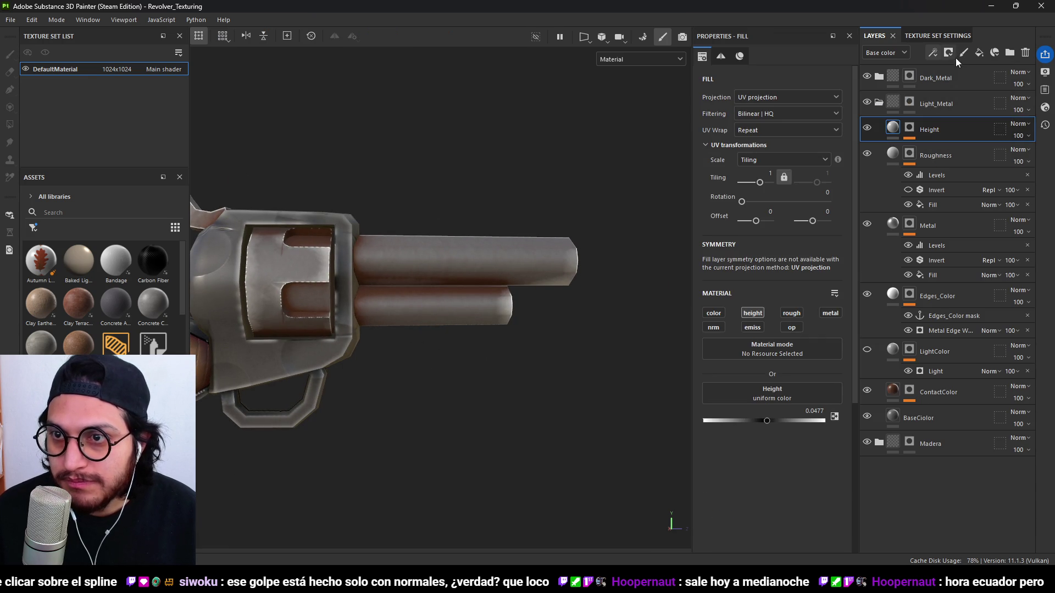
click(911, 130)
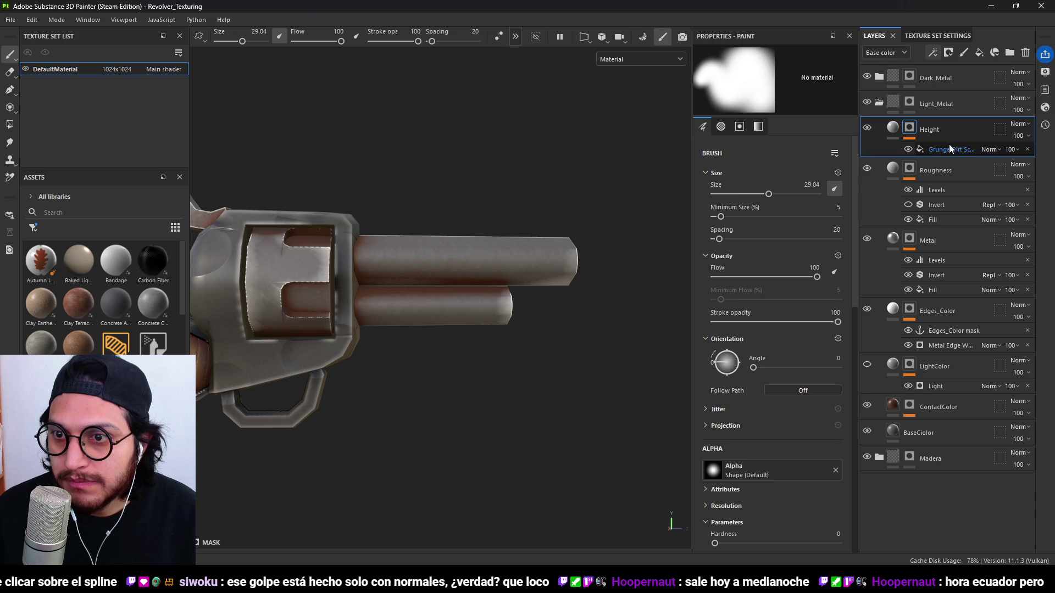
click(948, 147)
Add a Paint effect to the Height mask above the Grunge Dirt Scratchy fill.
click(933, 52)
click(977, 82)
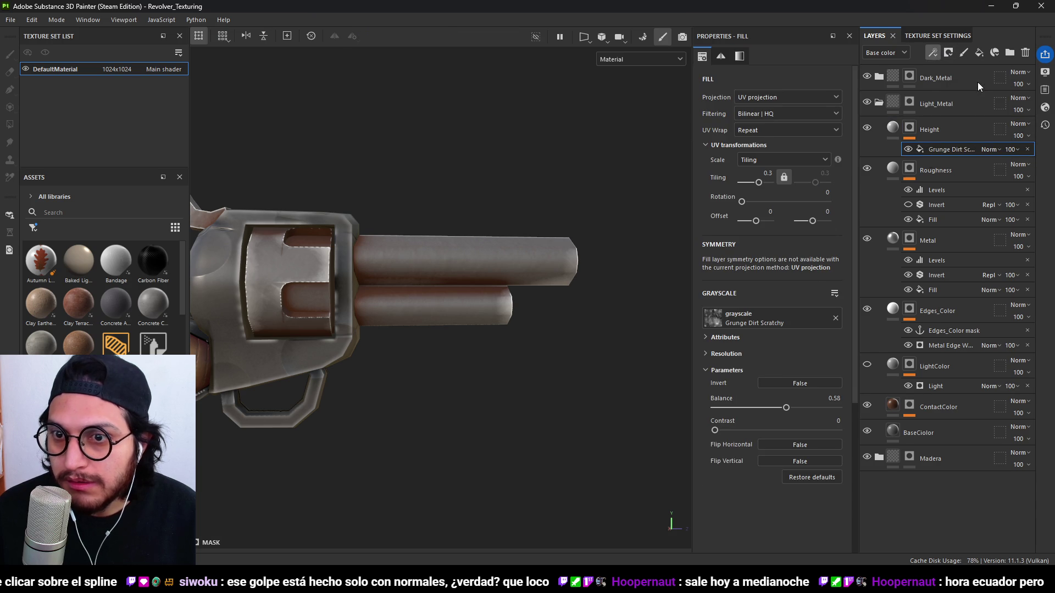
scroll(561, 213, up, 1)
scroll(562, 213, up, 3)
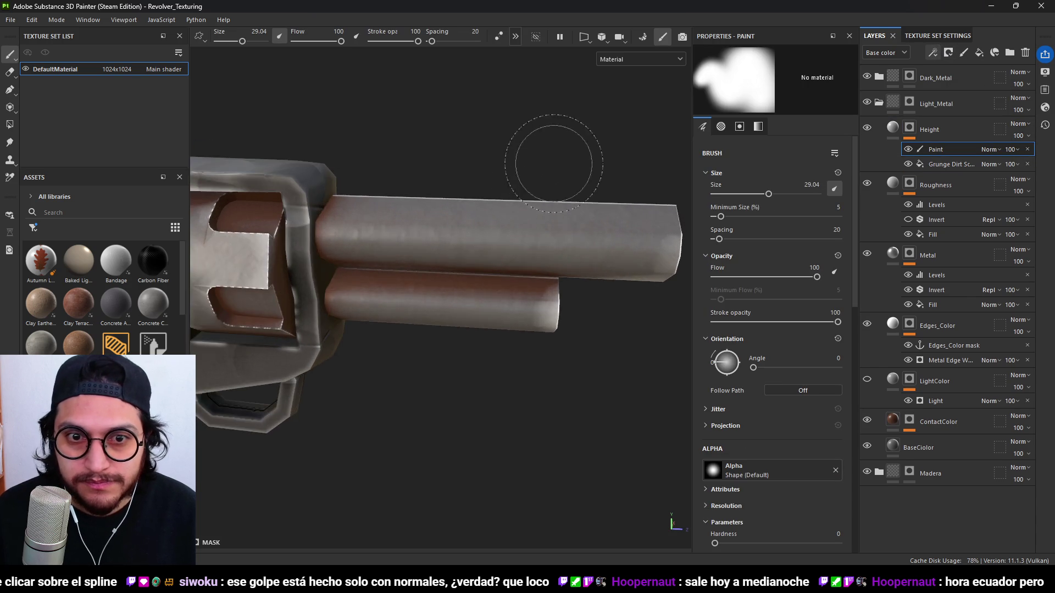
scroll(537, 183, up, 2)
scroll(522, 228, down, 2)
alt+drag(522, 229, 494, 233)
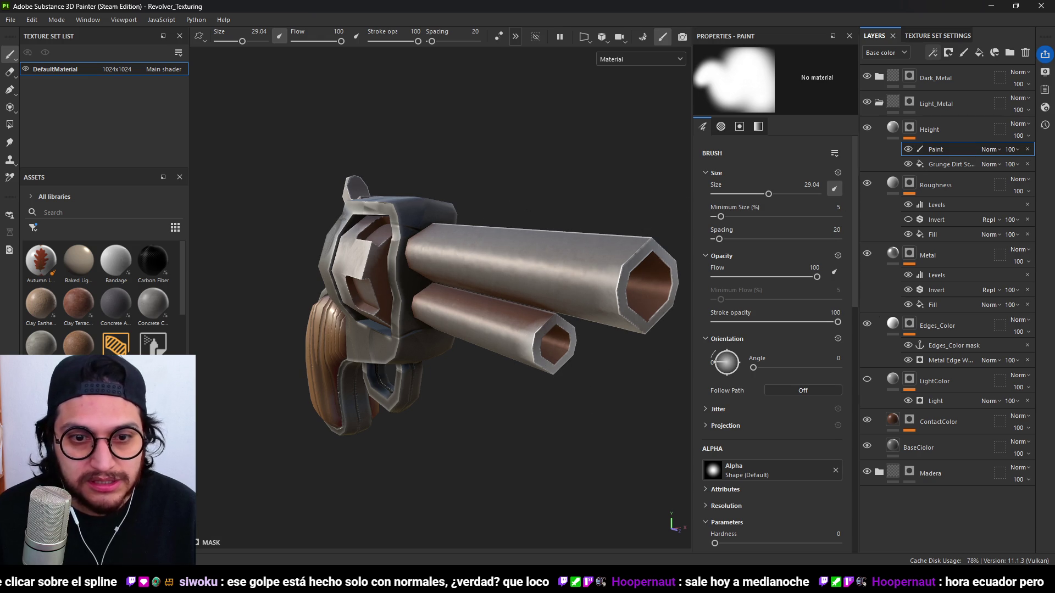
Move the Grunge Dirt fill above the Paint effect, set it to Overlay, and reselect Paint.
drag(946, 162, 949, 145)
click(992, 150)
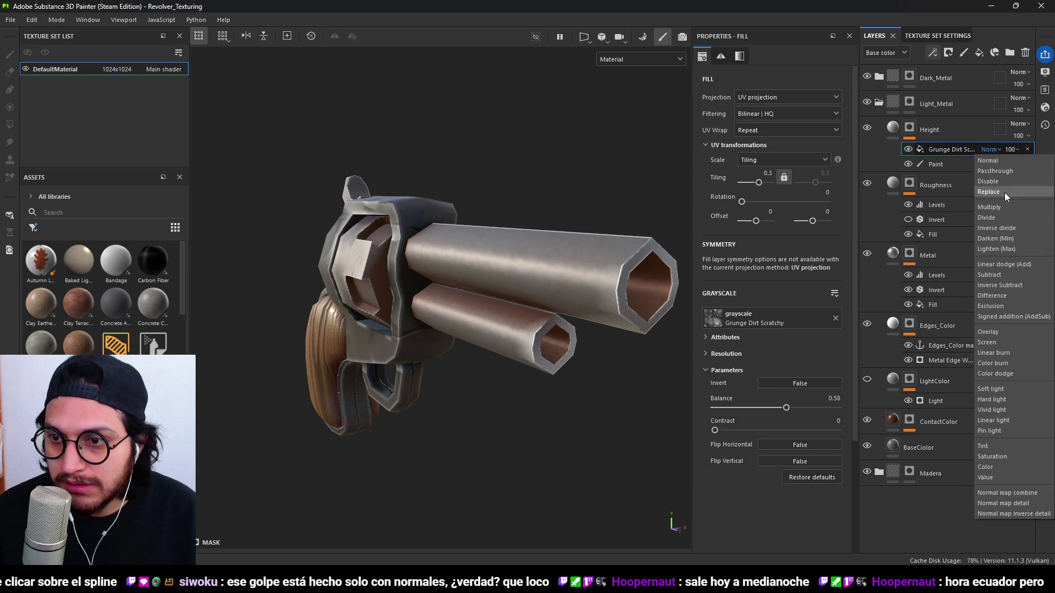
click(989, 332)
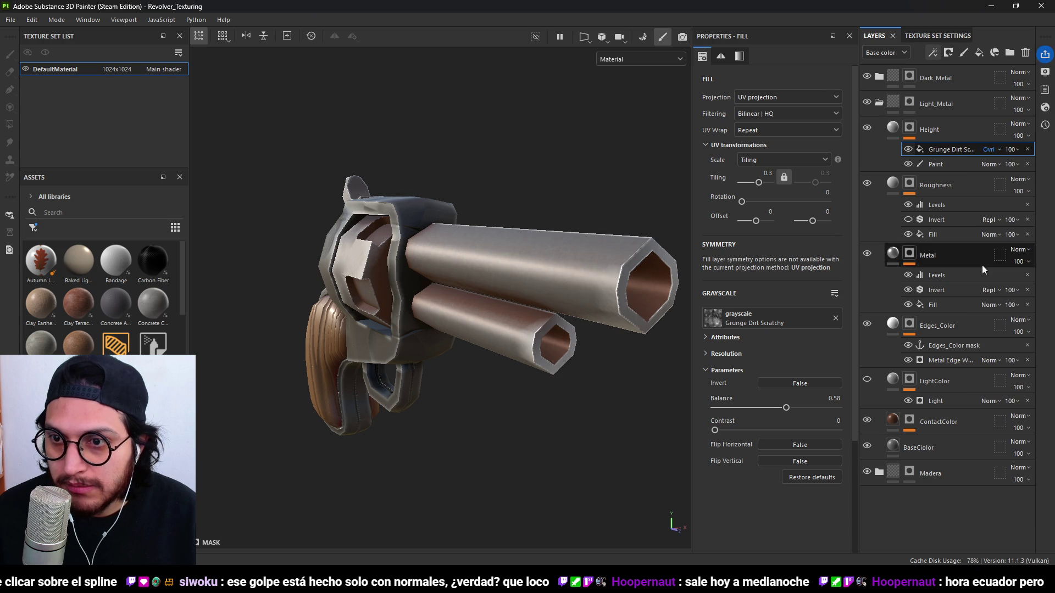
click(952, 160)
Lower the Height fill layer's height value to -0.2432.
alt+drag(532, 253, 507, 216)
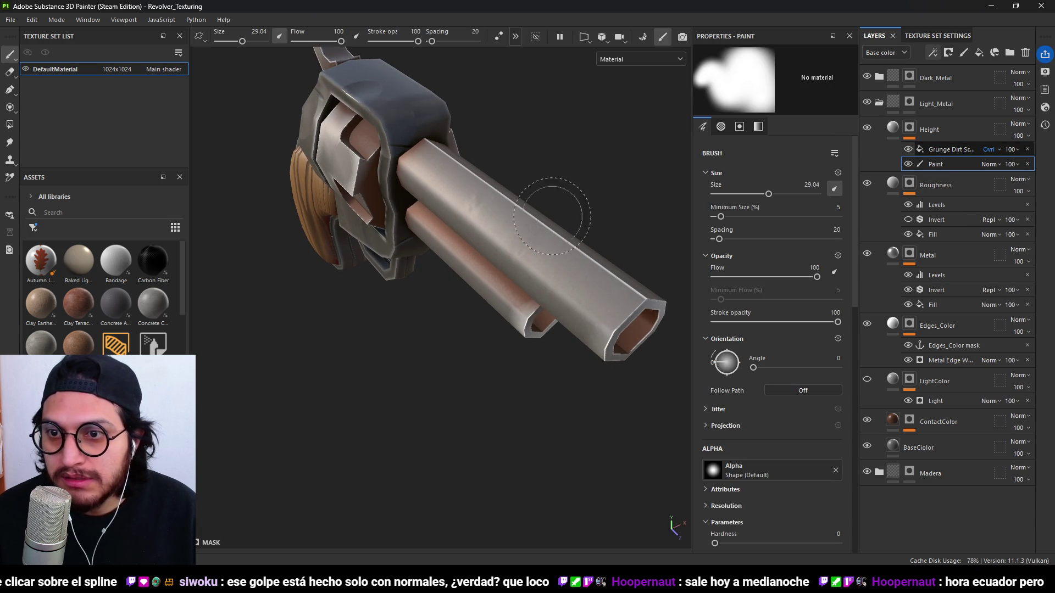
click(892, 128)
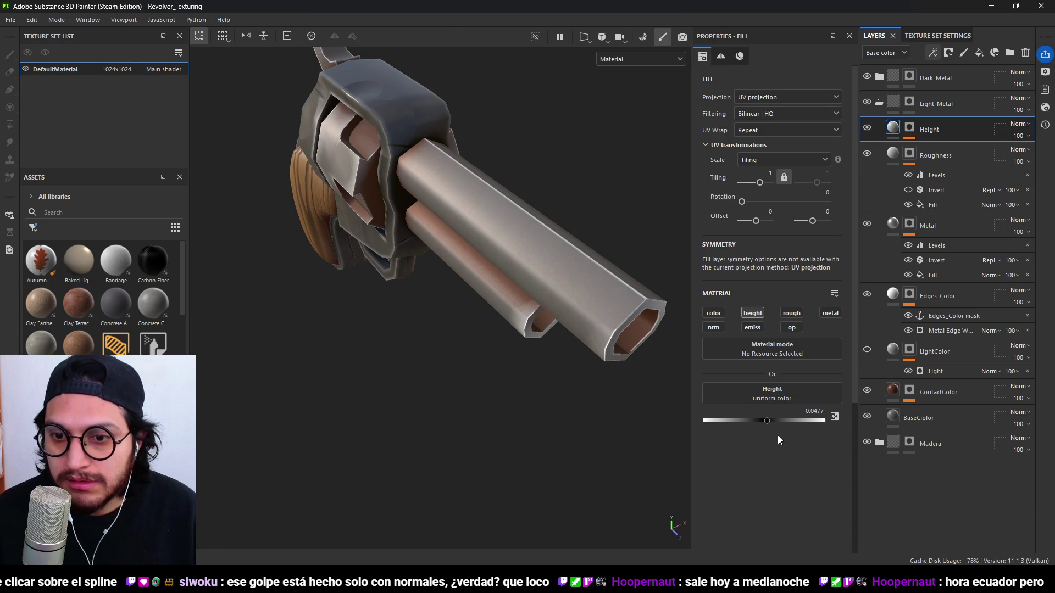
drag(765, 423, 735, 421)
Reselect the mask's Paint effect and enlarge the brush to about 39.83, framing the barrels.
click(914, 133)
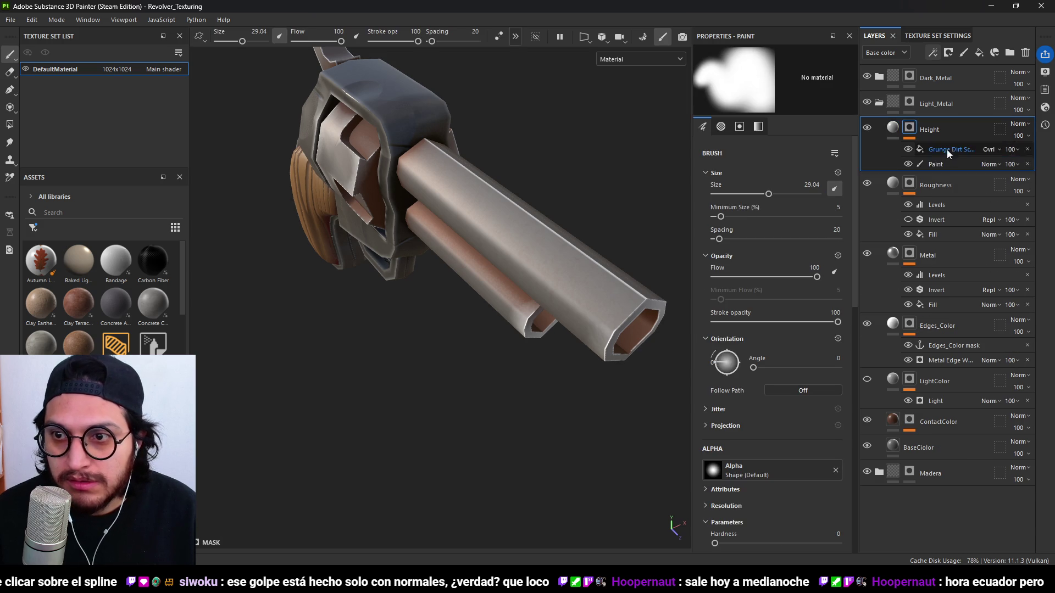
click(938, 170)
mouse_move(536, 209)
alt+mouse_down()
mouse_move(587, 222)
mouse_move(561, 183)
mouse_move(523, 191)
mouse_move(495, 266)
mouse_move(530, 244)
mouse_move(554, 308)
alt+mouse_up()
ctrl+right_drag(555, 308, 578, 359)
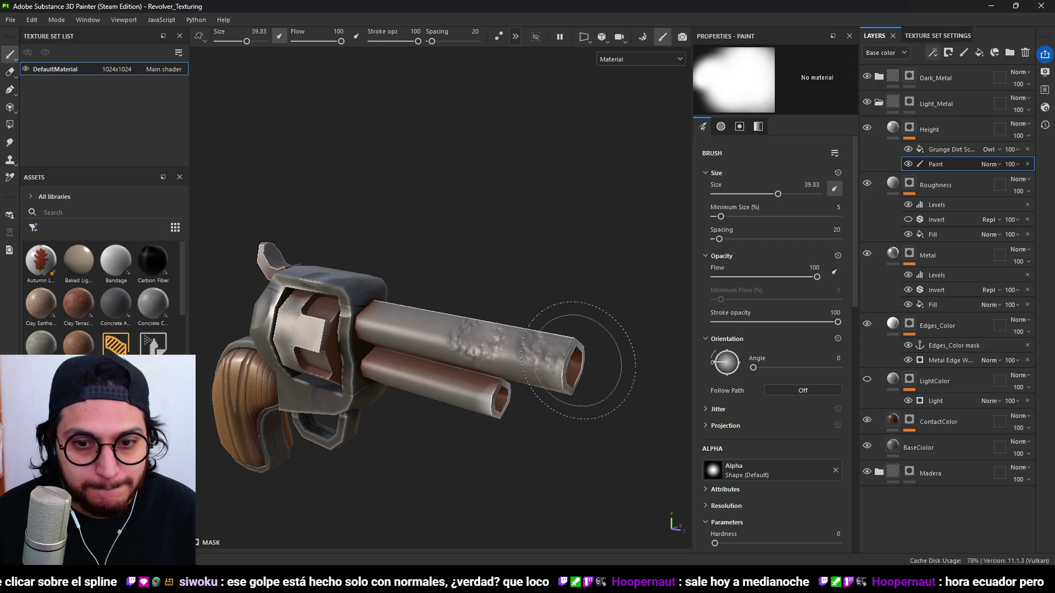
alt+drag(553, 411, 376, 424)
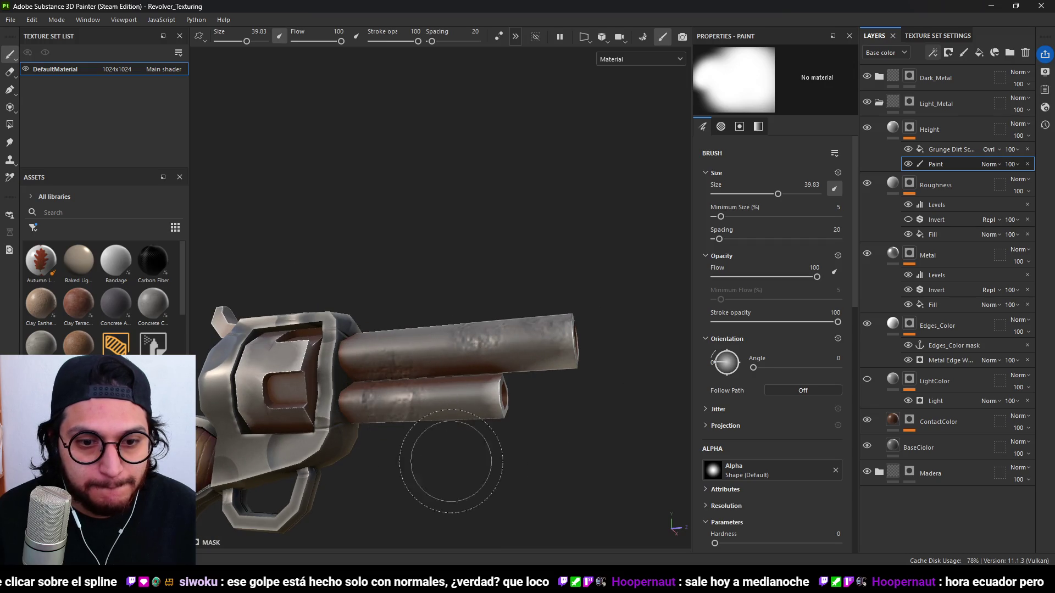
alt+drag(434, 448, 453, 359)
scroll(453, 358, down, 5)
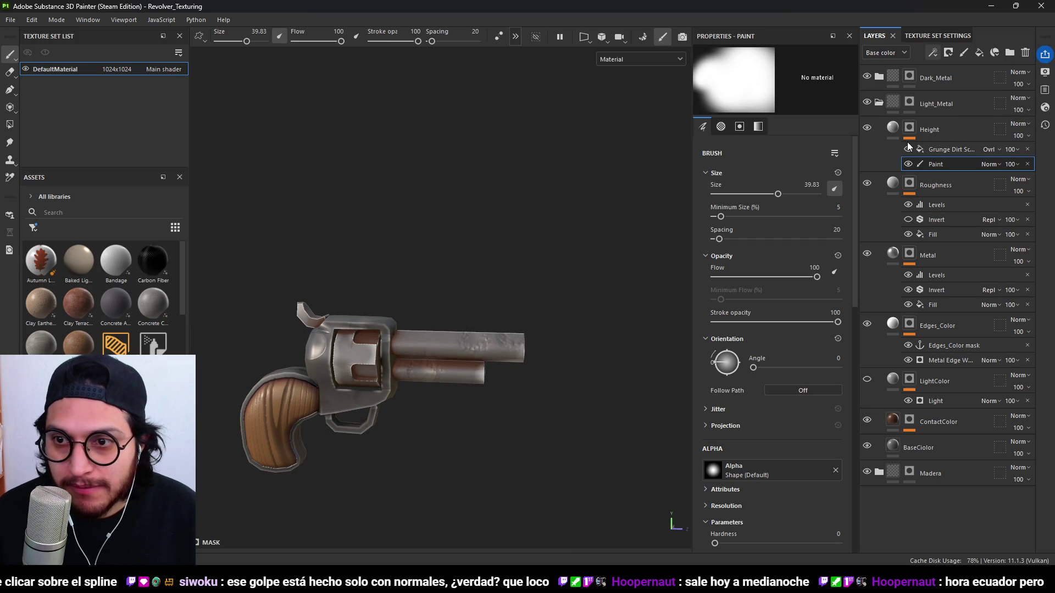
Lower the Grunge Dirt Scratchy opacity to 23 and return to the Paint effect.
click(940, 150)
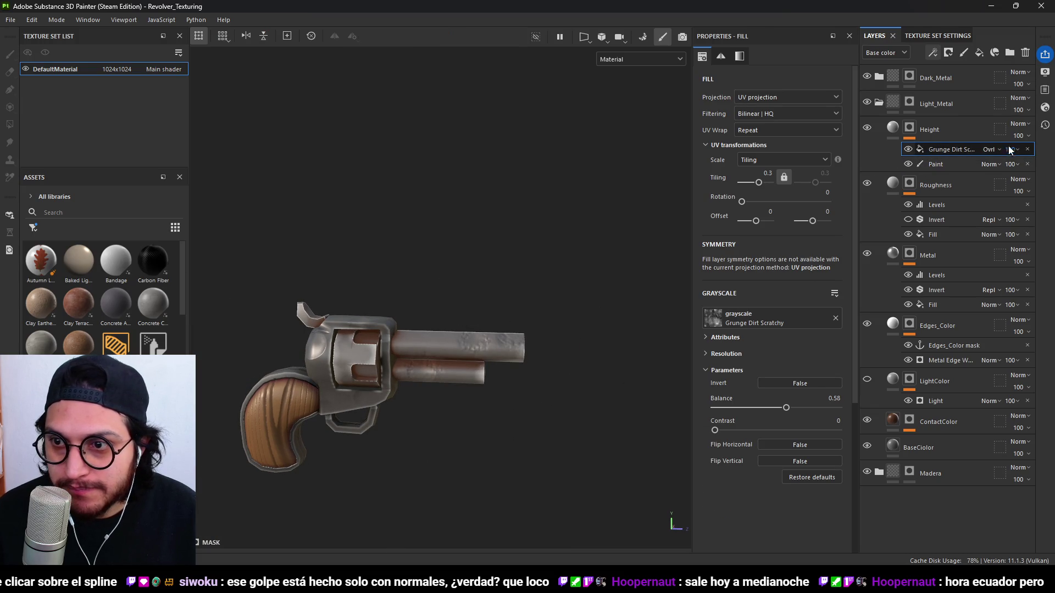
drag(1029, 169, 1003, 168)
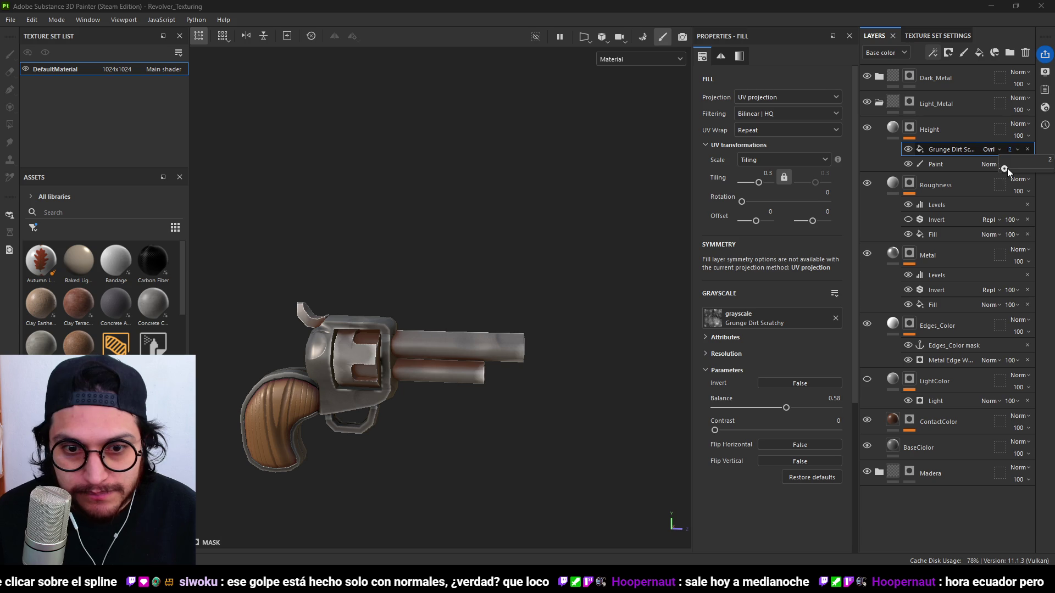
mouse_move(428, 286)
alt+mouse_down()
mouse_move(395, 287)
mouse_move(459, 333)
alt+mouse_up()
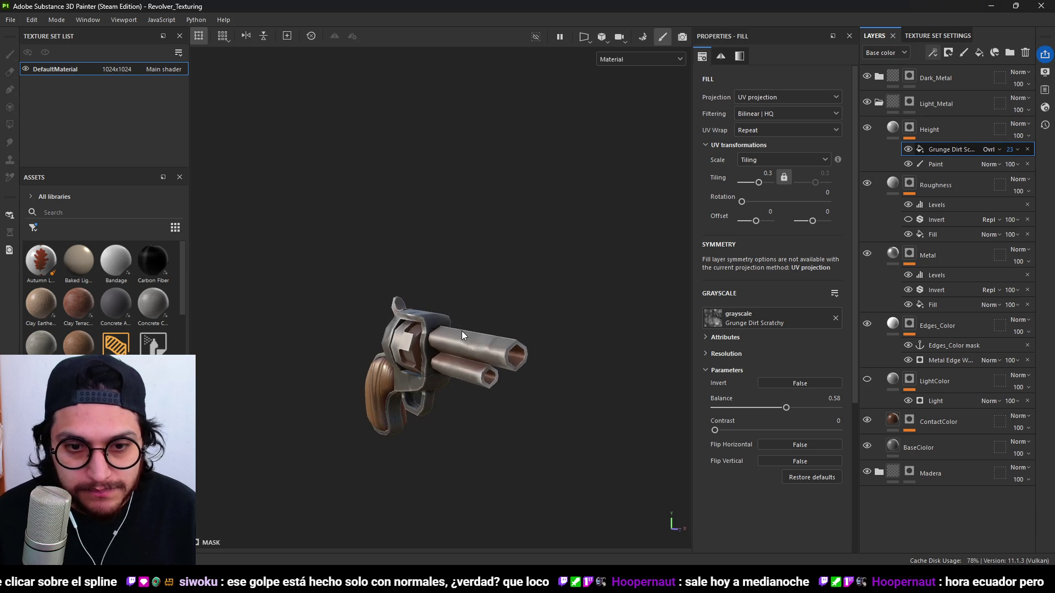
scroll(451, 359, up, 5)
click(941, 164)
mouse_move(467, 373)
alt+mouse_down()
mouse_move(513, 346)
mouse_move(586, 440)
mouse_move(478, 383)
mouse_move(464, 391)
alt+mouse_up()
key(p)
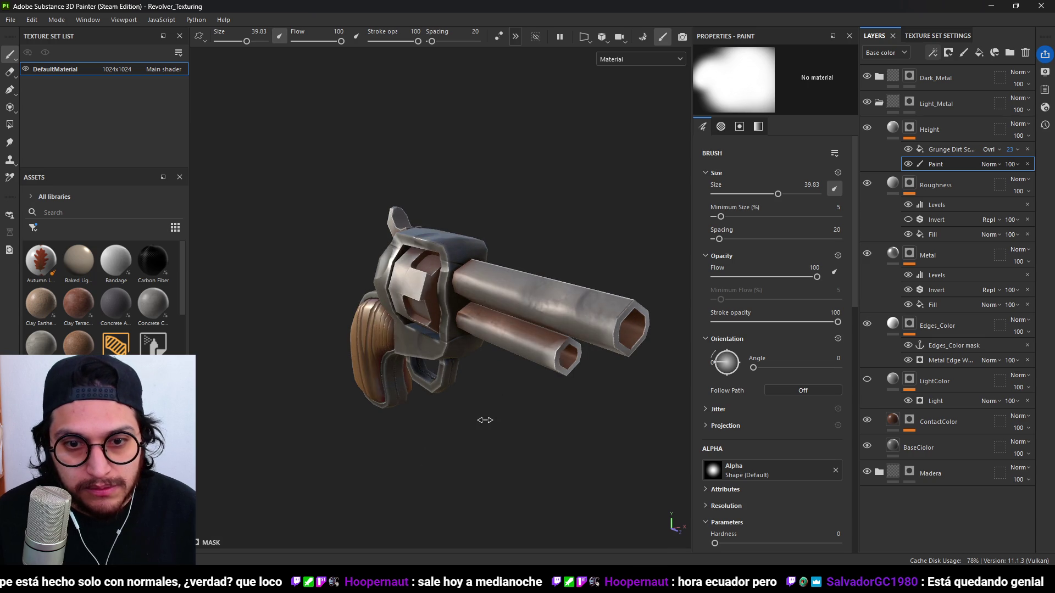
Collapse Light_Metal, expand Dark_Metal and select its Height layer.
scroll(496, 353, up, 3)
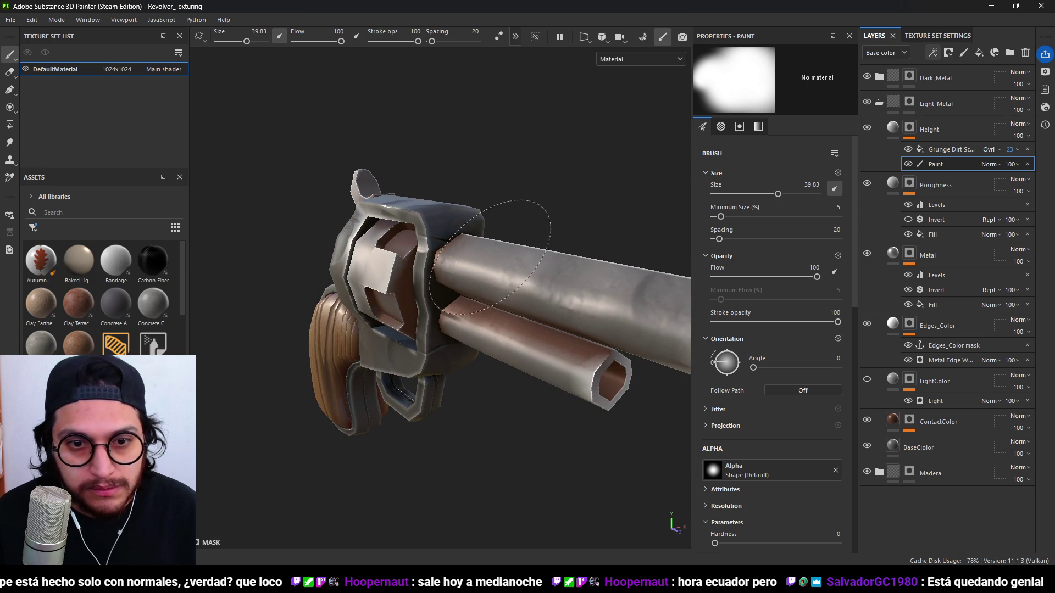
alt+drag(484, 299, 505, 402)
scroll(497, 370, down, 5)
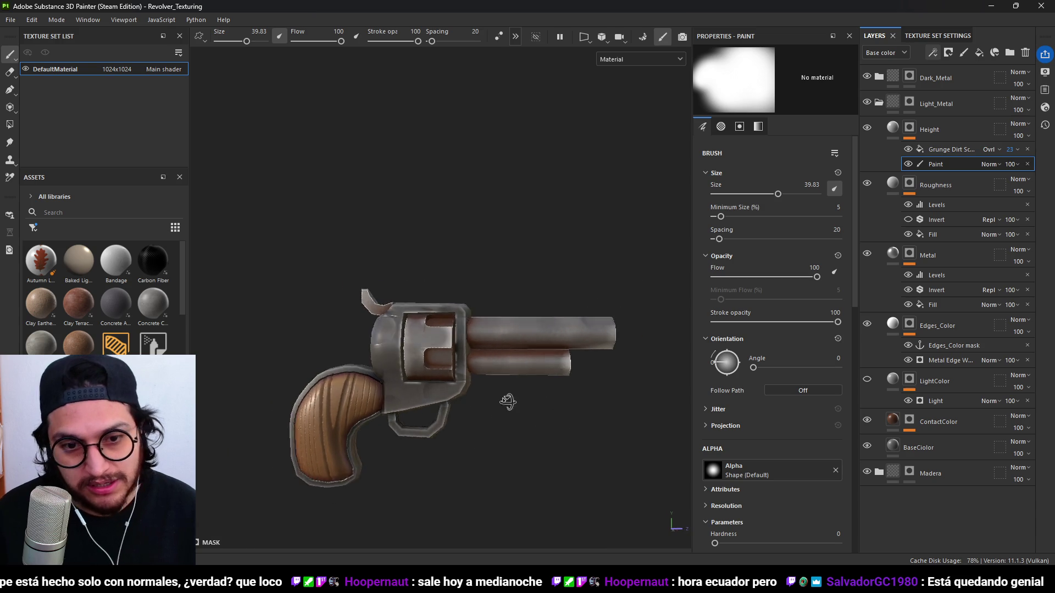
scroll(505, 402, up, 5)
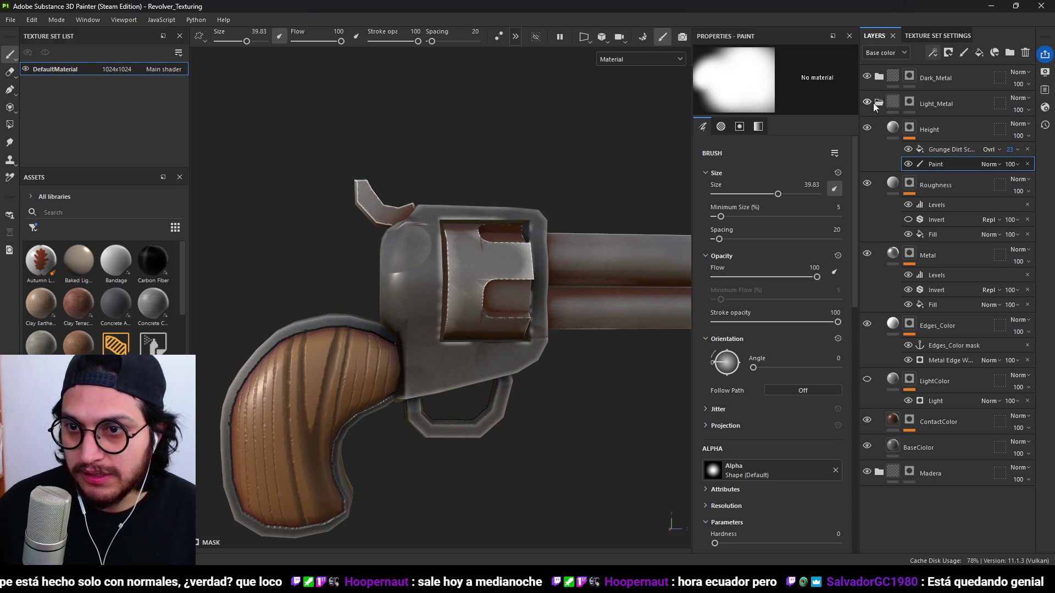
click(878, 102)
click(879, 77)
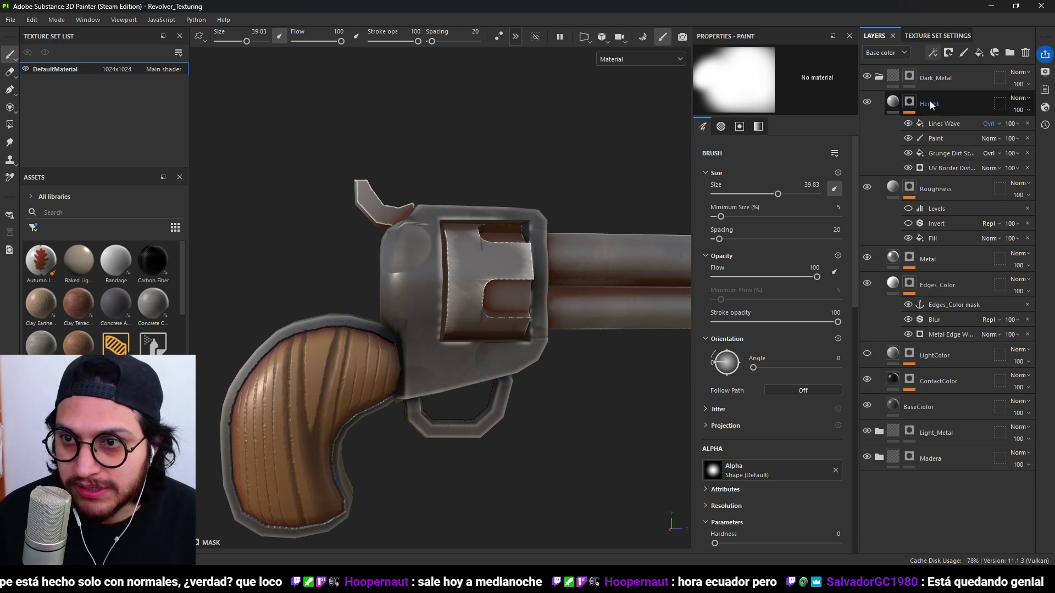
click(890, 103)
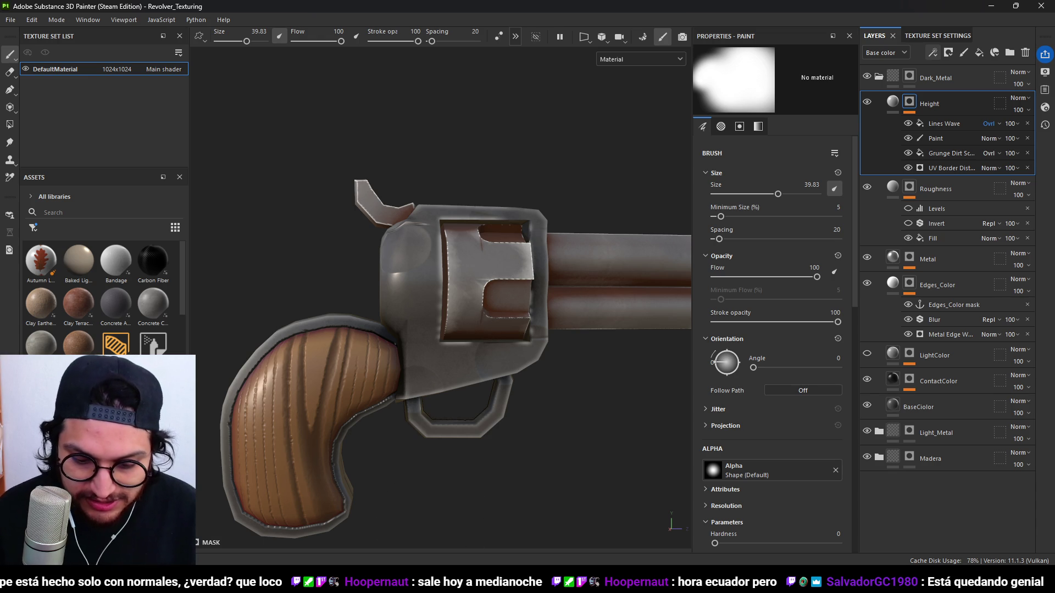
Inspect the Lines Wave effect's settings under Dark_Metal's Height layer.
scroll(534, 421, down, 3)
mouse_move(534, 421)
alt+mouse_down()
mouse_move(648, 376)
mouse_move(665, 352)
alt+mouse_up()
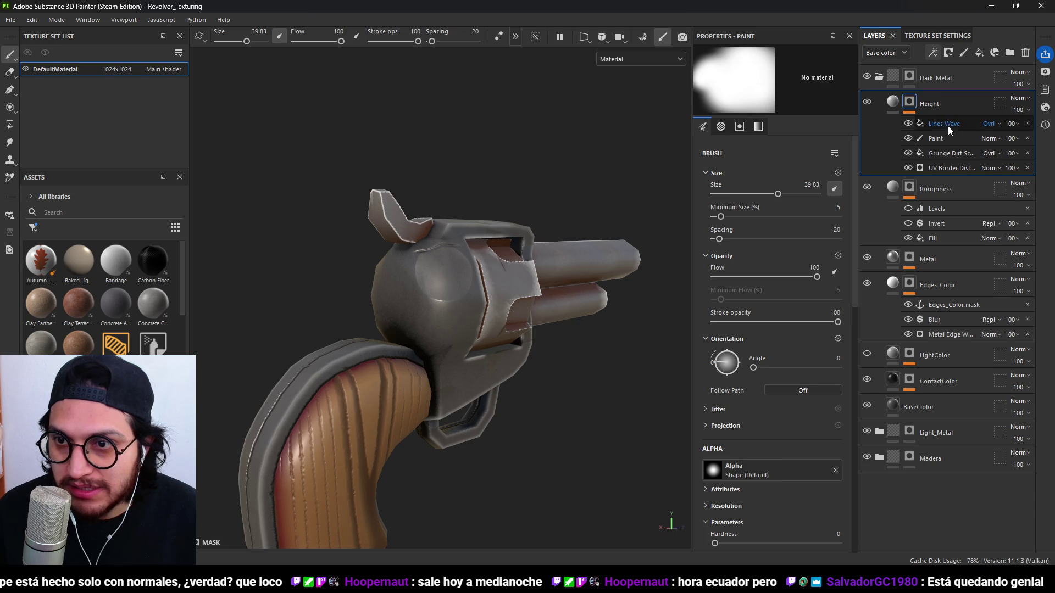
click(948, 126)
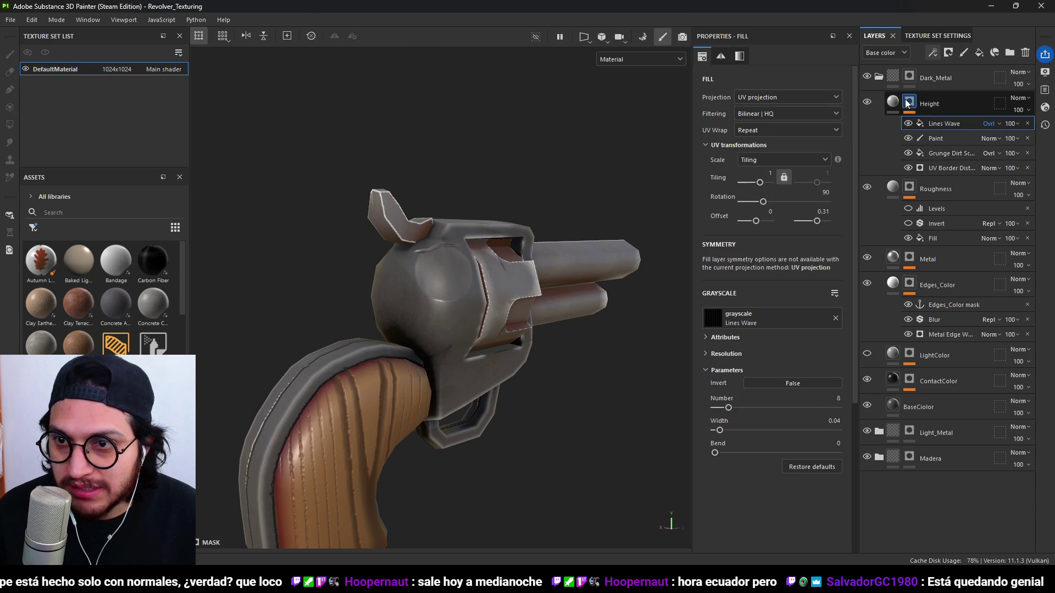
mouse_move(433, 250)
alt+mouse_down()
mouse_move(506, 358)
mouse_move(632, 275)
alt+mouse_up()
click(895, 101)
Select the Height mask's Paint effect with the revolver turned side-on.
mouse_move(385, 275)
alt+mouse_down()
mouse_move(365, 259)
mouse_move(379, 242)
mouse_move(396, 258)
alt+mouse_up()
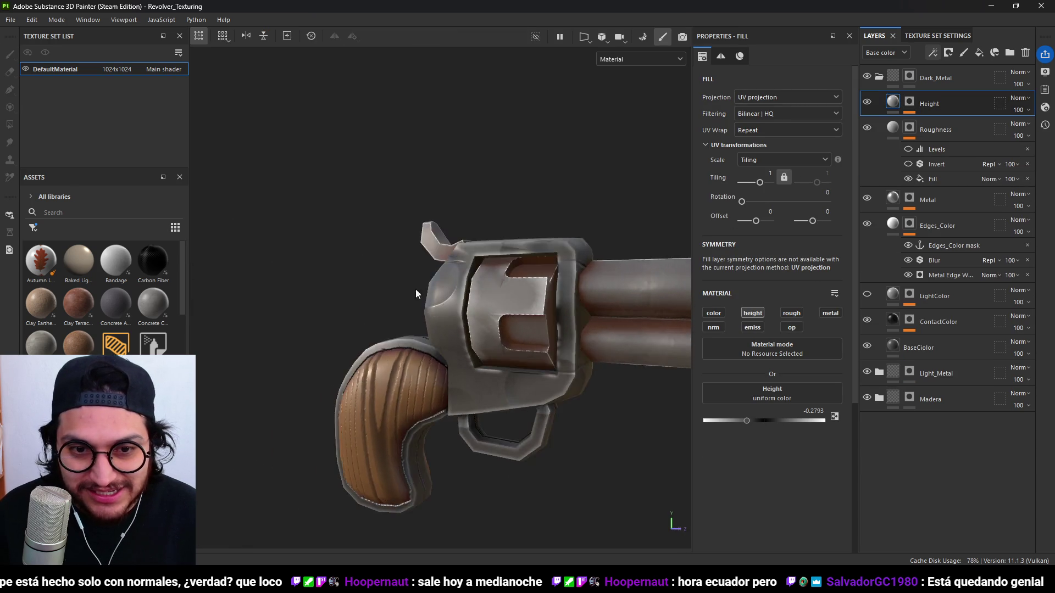
scroll(396, 259, down, 5)
scroll(530, 355, up, 3)
mouse_move(530, 356)
alt+mouse_down()
mouse_move(577, 324)
mouse_move(508, 280)
mouse_move(549, 407)
mouse_move(544, 354)
mouse_move(496, 380)
mouse_move(448, 285)
mouse_move(505, 220)
alt+mouse_up()
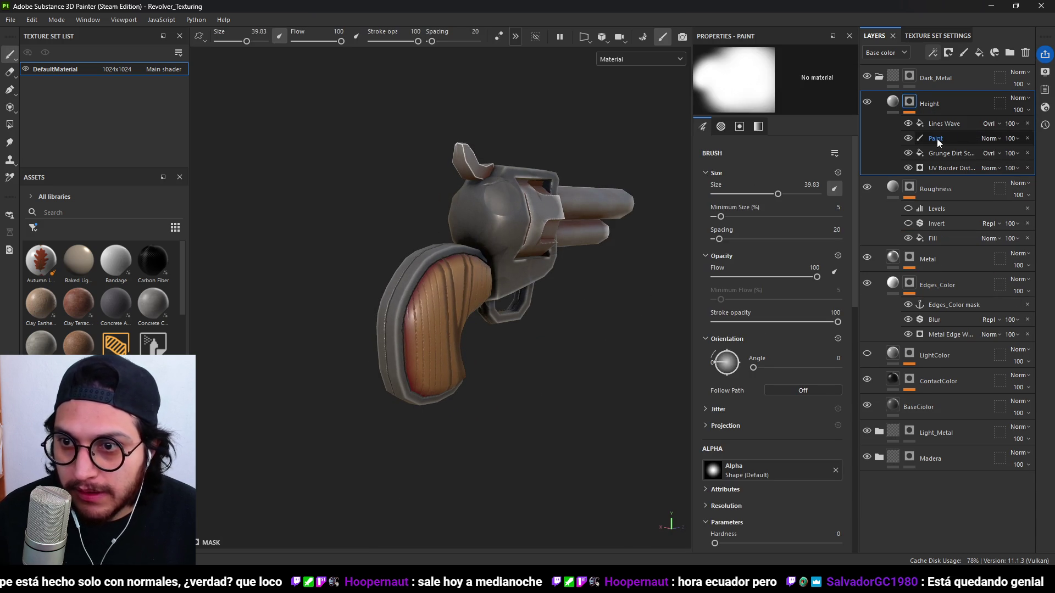
click(938, 139)
mouse_move(611, 360)
alt+mouse_down()
mouse_move(654, 372)
mouse_move(549, 377)
mouse_move(286, 233)
mouse_move(454, 363)
mouse_move(558, 414)
mouse_move(483, 353)
mouse_move(437, 291)
alt+mouse_up()
Zoom in on the cylinder and shrink the brush from 39.83 to 2.16.
alt+drag(446, 333, 592, 427)
scroll(484, 382, up, 4)
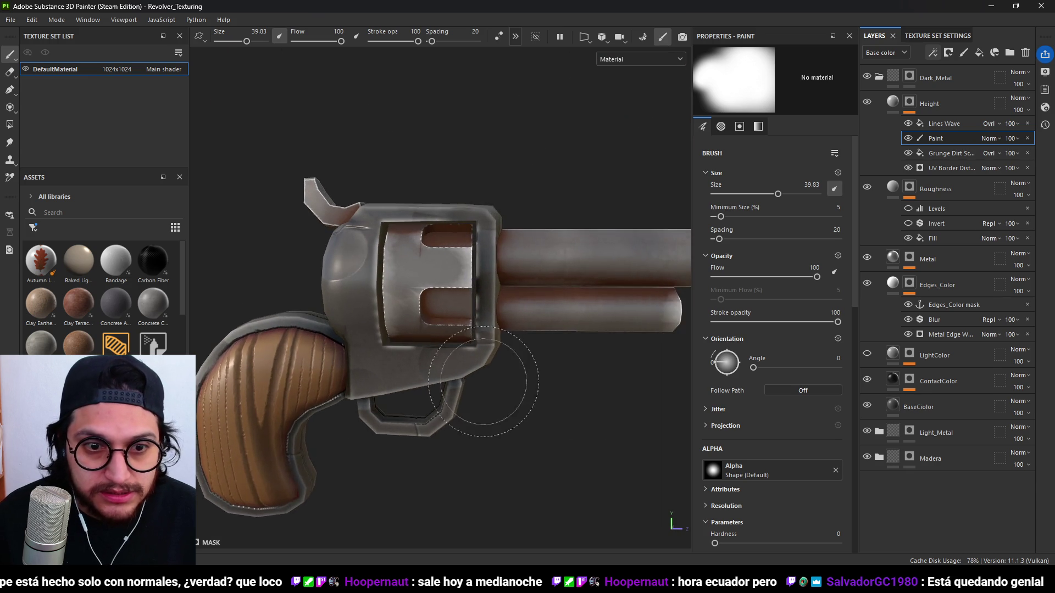
scroll(483, 381, up, 2)
scroll(456, 357, up, 3)
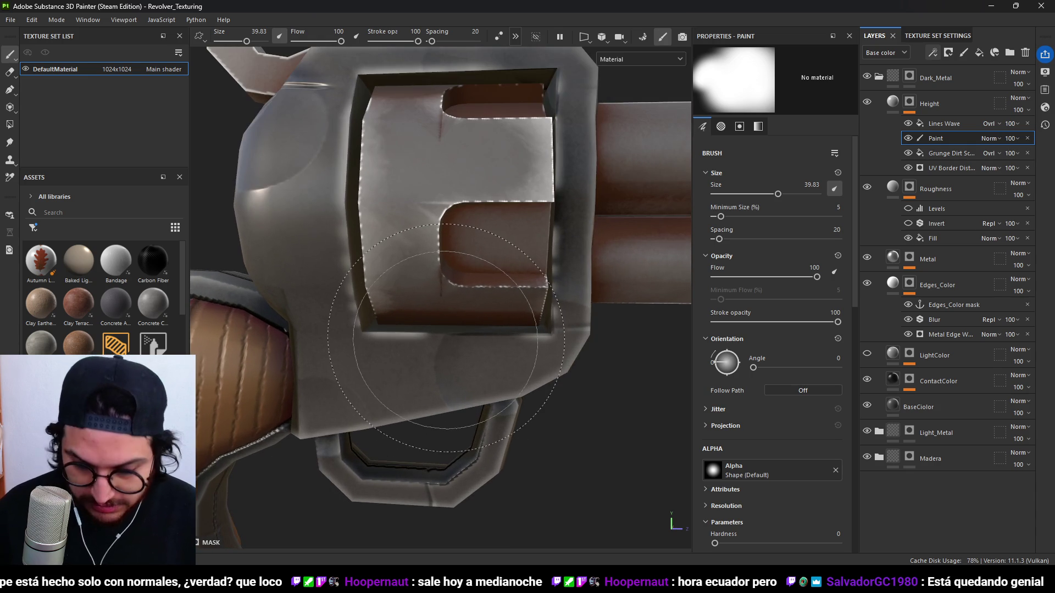
scroll(446, 339, up, 4)
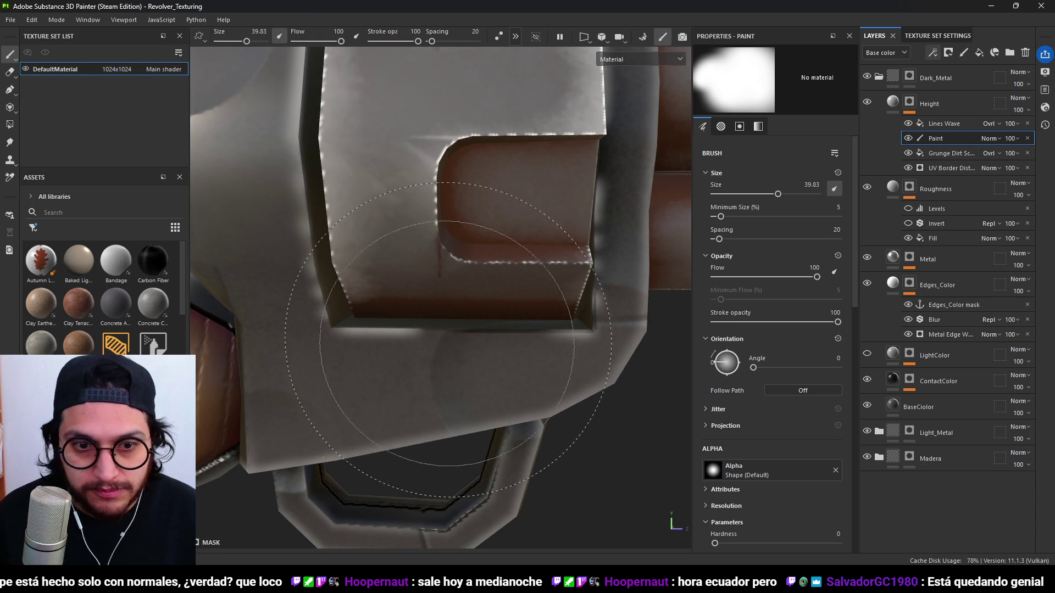
drag(246, 42, 226, 41)
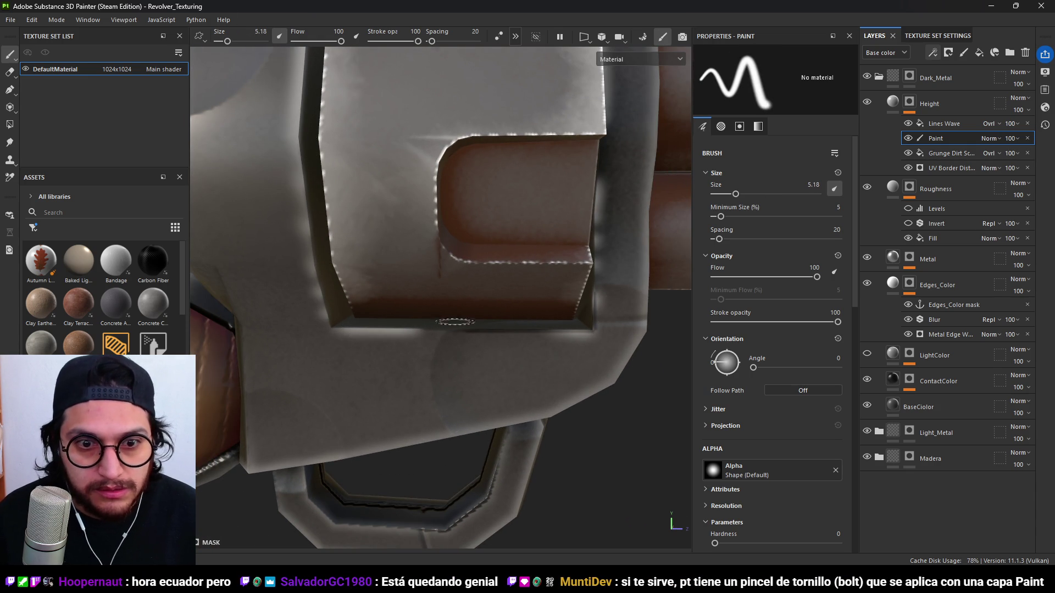
scroll(411, 298, up, 5)
scroll(411, 297, up, 2)
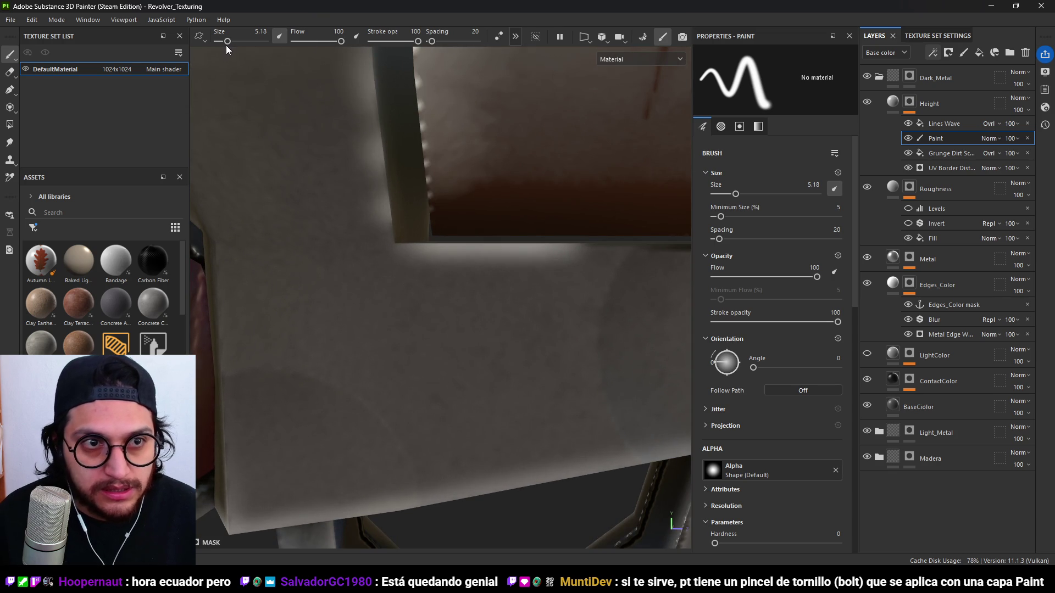
drag(225, 43, 223, 42)
scroll(456, 357, down, 1)
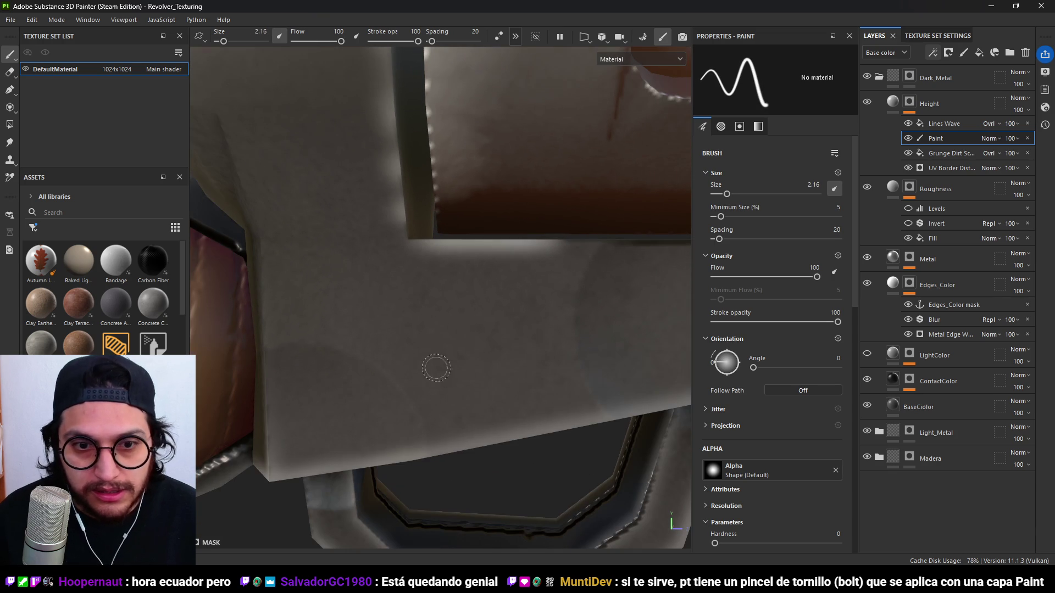
Paint the letters K and M as grooves on the cylinder's side.
drag(347, 312, 360, 378)
key(ctrl+z)
drag(344, 291, 363, 397)
mouse_move(408, 284)
mouse_down()
mouse_move(365, 325)
mouse_move(415, 384)
mouse_up()
drag(445, 284, 449, 371)
drag(452, 286, 491, 358)
mouse_move(572, 301)
alt+mouse_down()
mouse_move(390, 328)
mouse_move(403, 277)
mouse_move(417, 369)
alt+mouse_up()
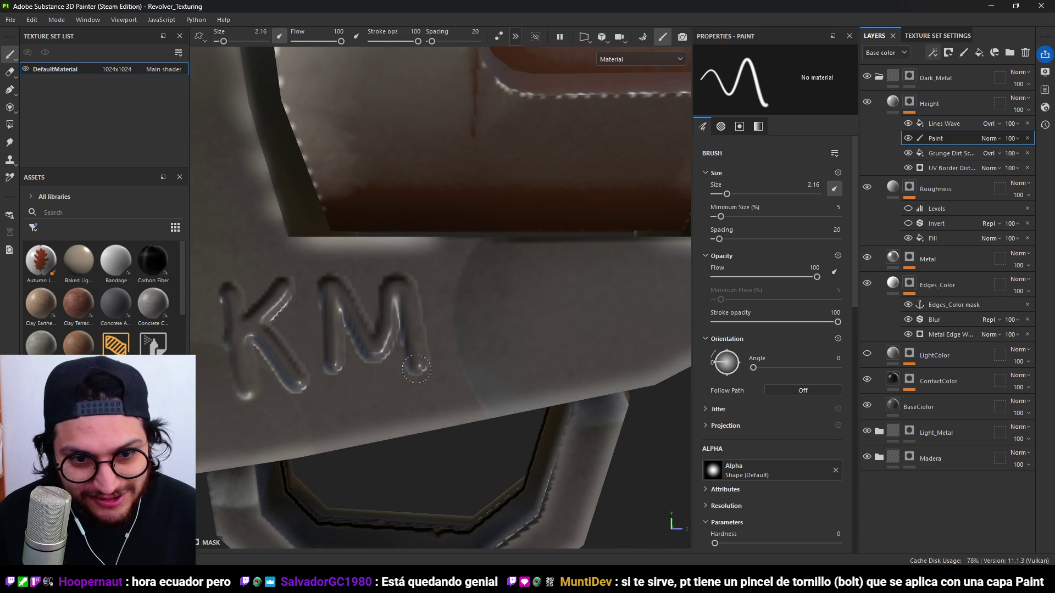
Add the 1 after KM, undoing one stray stroke.
drag(467, 289, 466, 369)
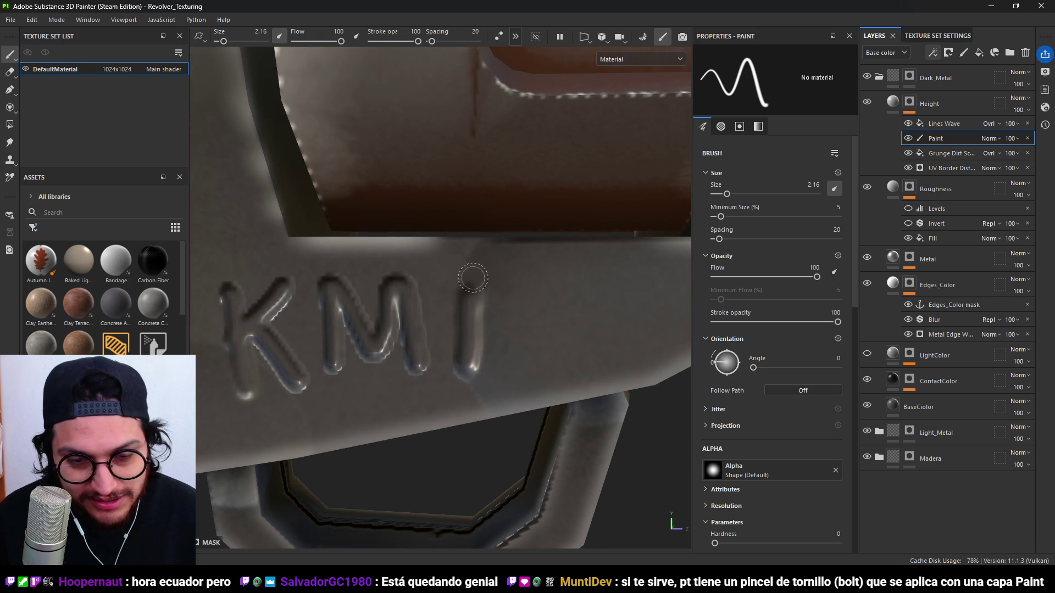
key(ctrl+z)
mouse_move(446, 299)
mouse_down()
mouse_move(474, 257)
mouse_move(445, 365)
mouse_move(502, 347)
mouse_up()
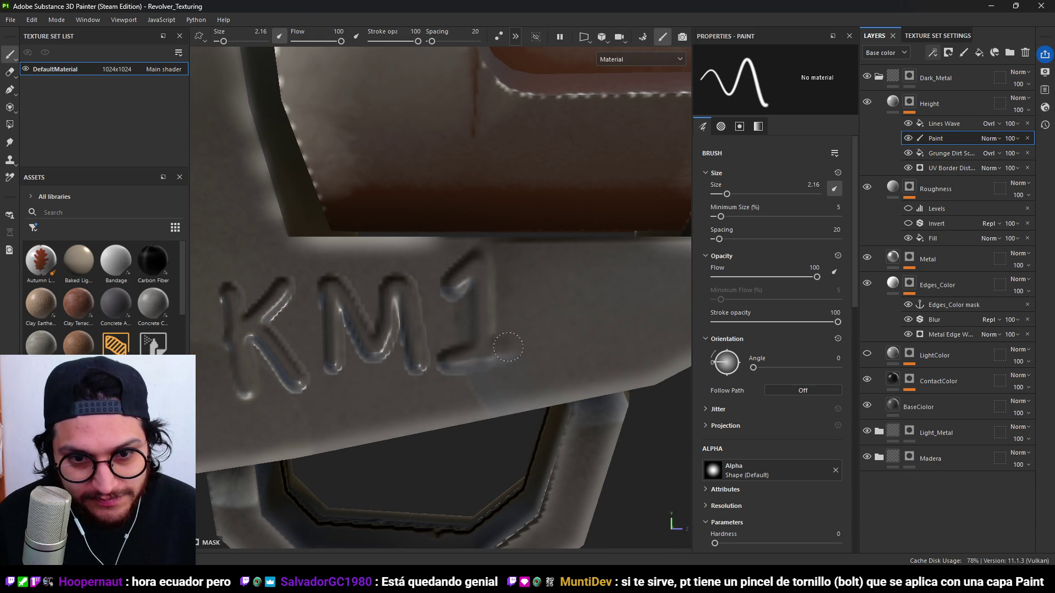
scroll(524, 327, down, 6)
scroll(519, 332, up, 6)
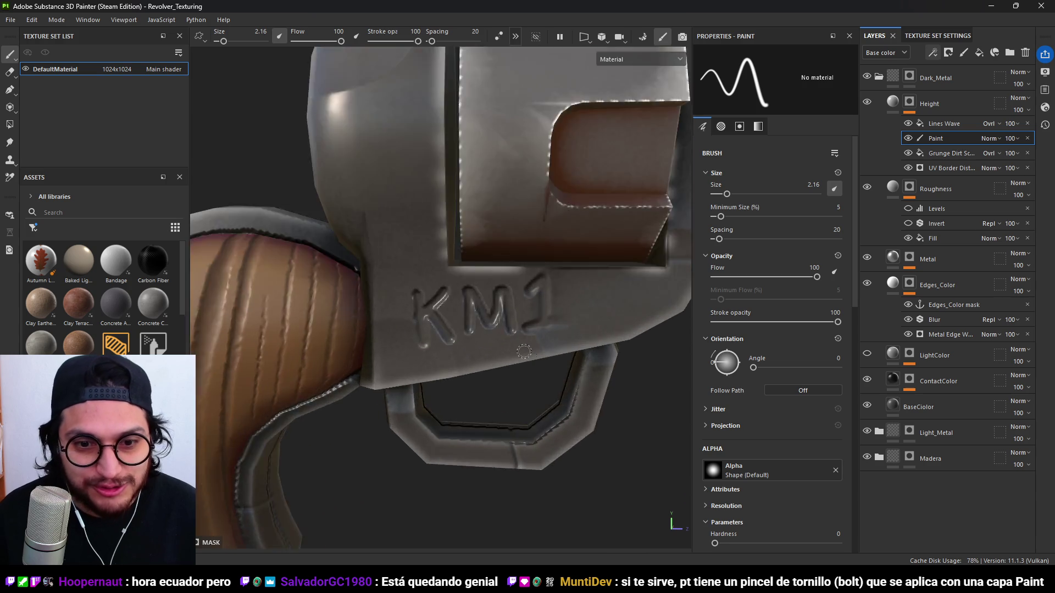
Undo the KM1 lettering strokes.
key(ctrl+z)
key(ctrl+z)
key(ctrl+z)
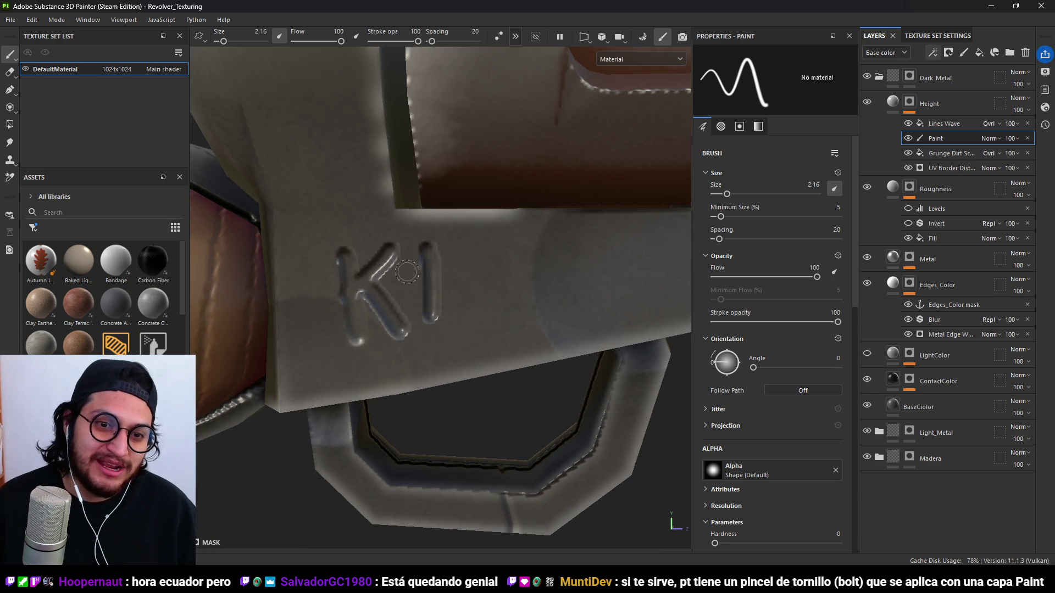
key(ctrl+z)
scroll(406, 271, down, 8)
mouse_move(406, 271)
alt+mouse_down()
mouse_move(514, 276)
mouse_move(599, 263)
mouse_move(565, 263)
mouse_move(602, 273)
mouse_move(396, 403)
mouse_move(440, 247)
alt+mouse_up()
Frame the top of the cylinder and set the brush size to 1.
scroll(443, 221, up, 6)
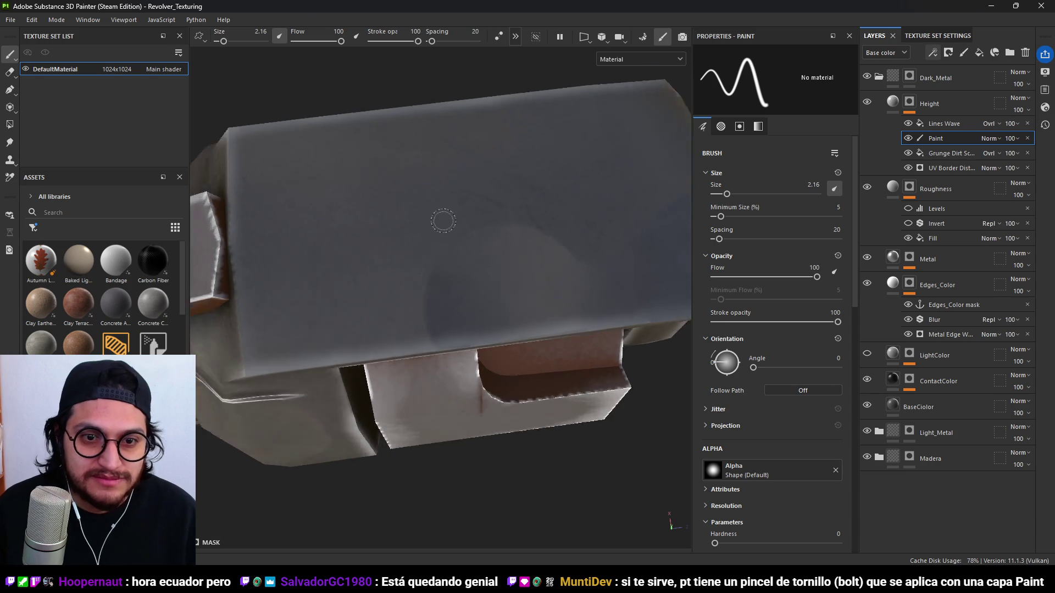
scroll(530, 163, down, 2)
mouse_move(497, 174)
alt+mouse_down()
mouse_move(471, 217)
mouse_move(486, 206)
alt+mouse_up()
alt+middle_drag(513, 159, 512, 196)
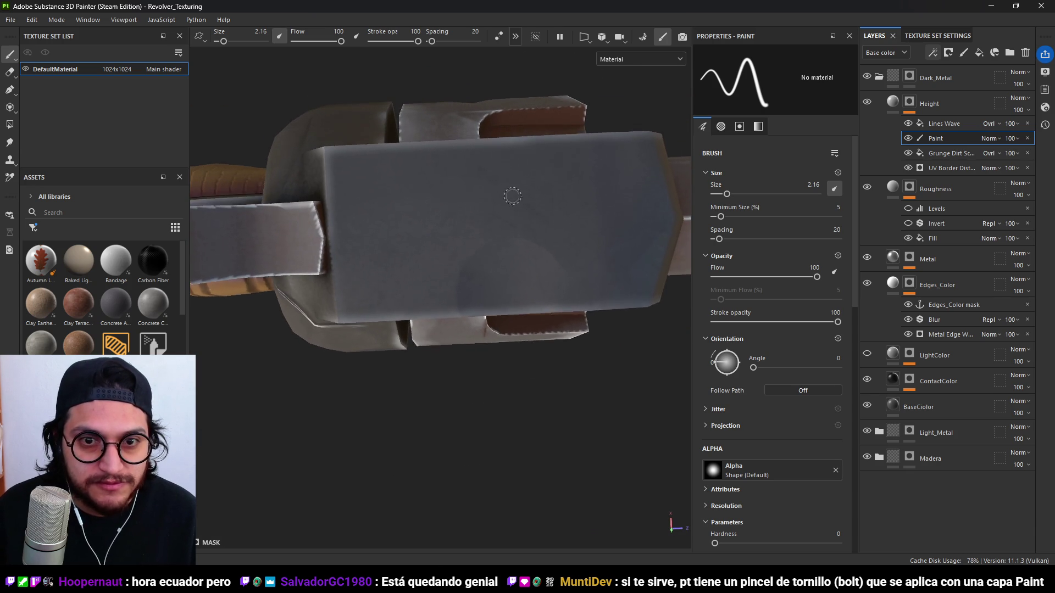
scroll(512, 196, up, 2)
alt+middle_drag(448, 209, 368, 183)
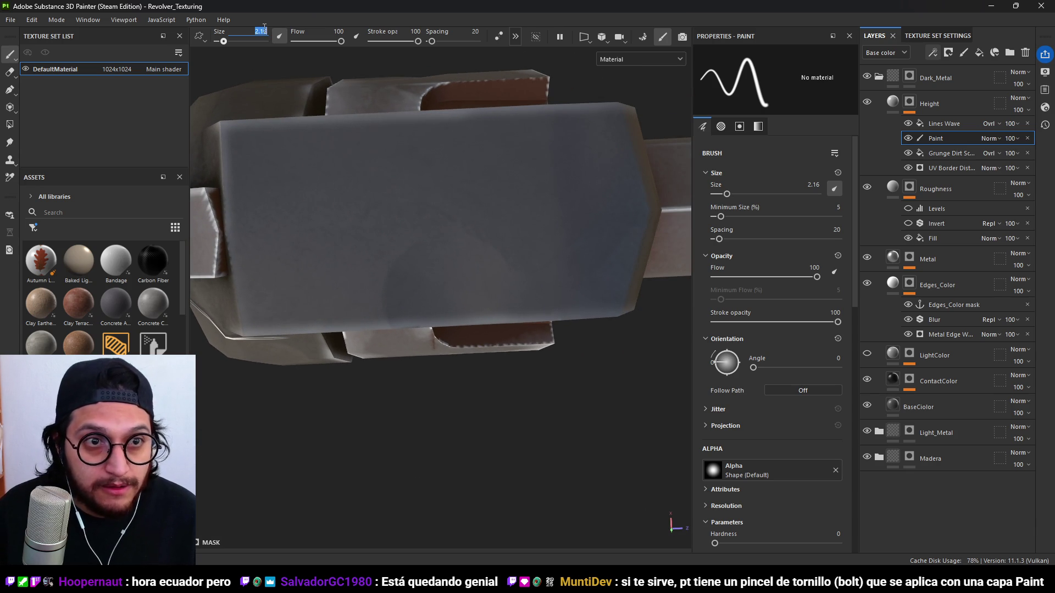
text(1)
key(Return)
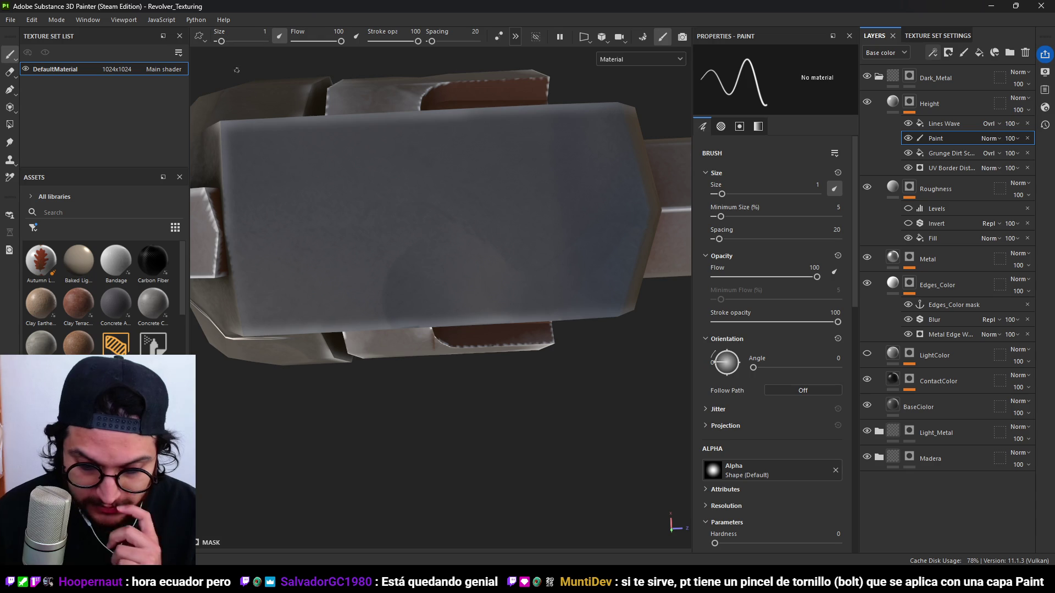
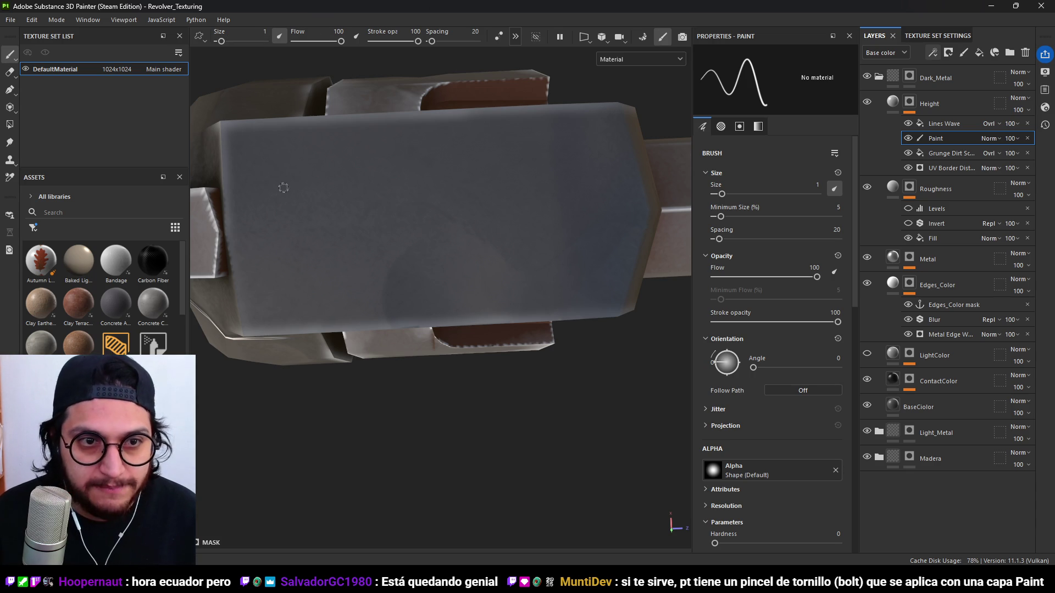
Undo the stray height stroke on the revolver frame.
scroll(306, 184, up, 2)
mouse_move(327, 229)
alt+mouse_down()
mouse_move(262, 222)
mouse_move(403, 191)
mouse_move(365, 205)
mouse_move(470, 194)
mouse_move(309, 233)
mouse_move(306, 180)
alt+mouse_up()
key(ctrl+z)
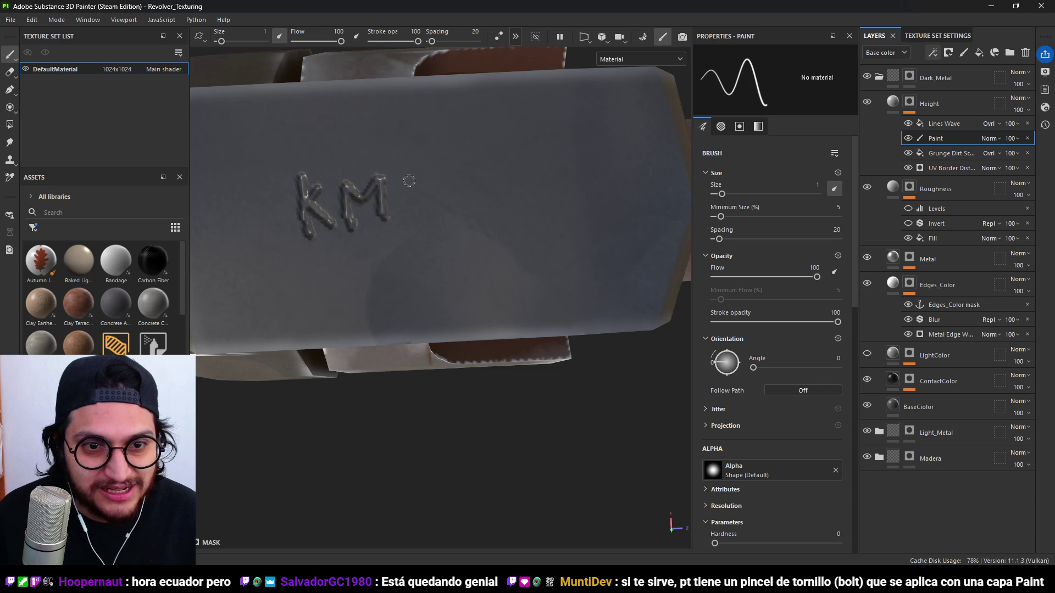
Orbit and zoom around the frame to inspect its front and underside.
mouse_move(423, 210)
alt+mouse_down()
mouse_move(447, 165)
mouse_move(450, 106)
mouse_move(387, 206)
alt+mouse_up()
scroll(388, 205, down, 5)
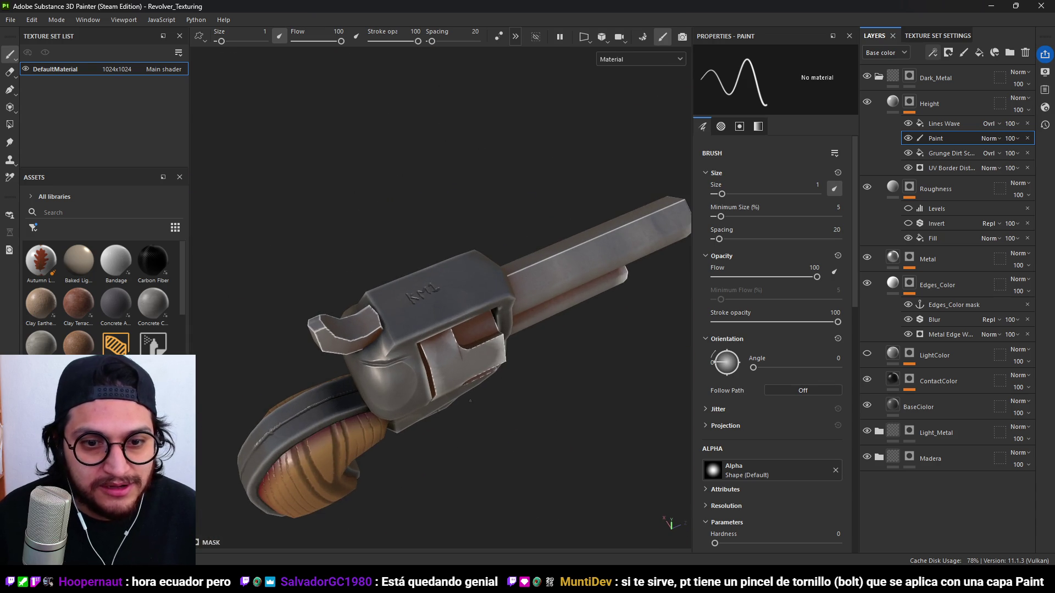
scroll(453, 298, up, 5)
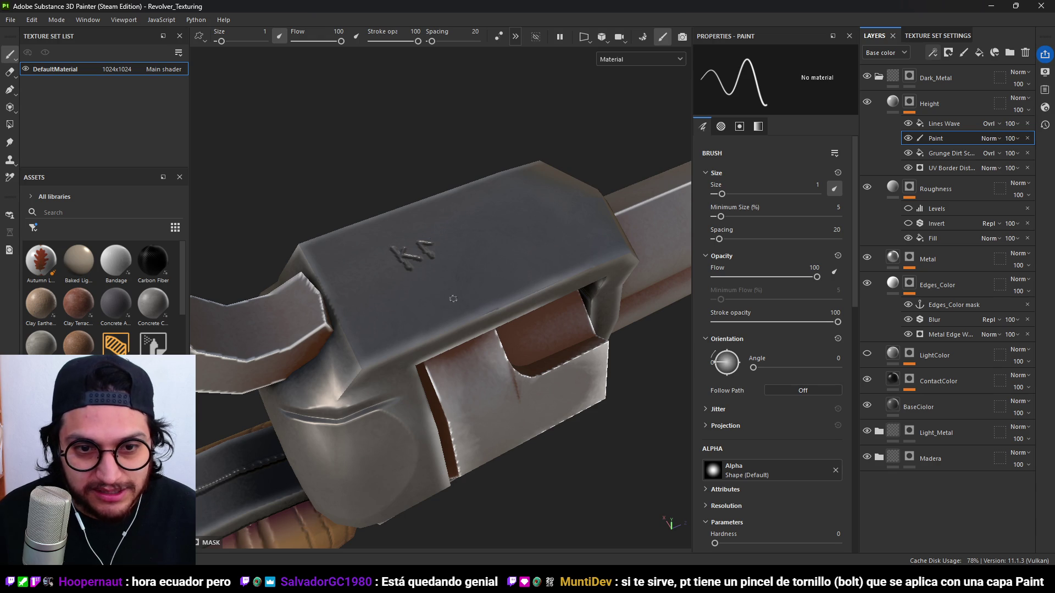
mouse_move(478, 373)
alt+mouse_down()
mouse_move(474, 233)
mouse_move(412, 212)
mouse_move(490, 323)
mouse_move(457, 366)
mouse_move(486, 347)
mouse_move(473, 358)
alt+mouse_up()
scroll(473, 234, up, 3)
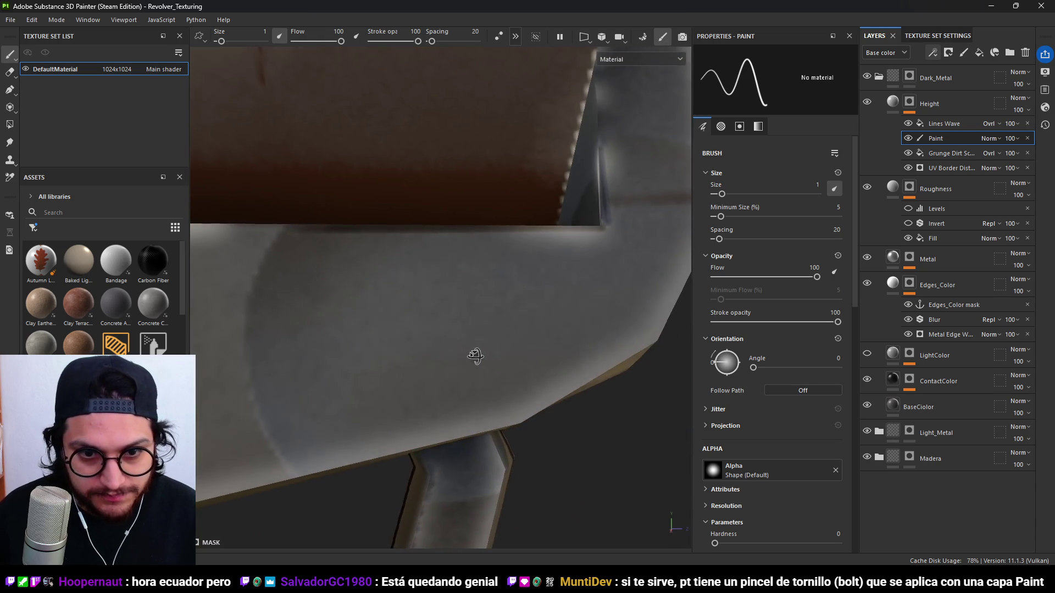
alt+drag(419, 318, 449, 333)
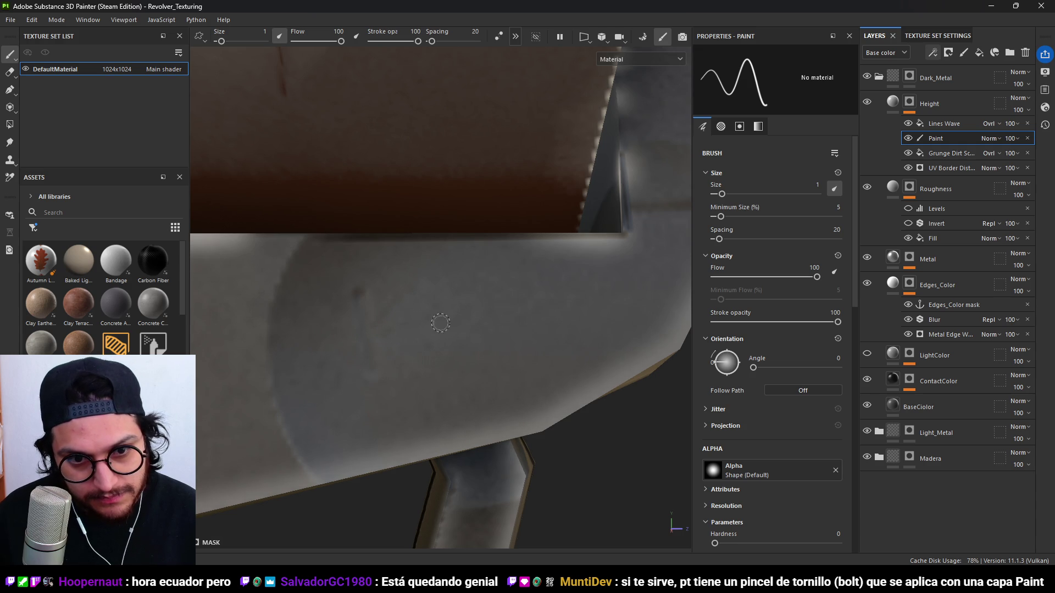
mouse_move(475, 290)
alt+mouse_down()
mouse_move(536, 302)
mouse_move(536, 332)
alt+mouse_up()
alt+right_drag(536, 332, 528, 331)
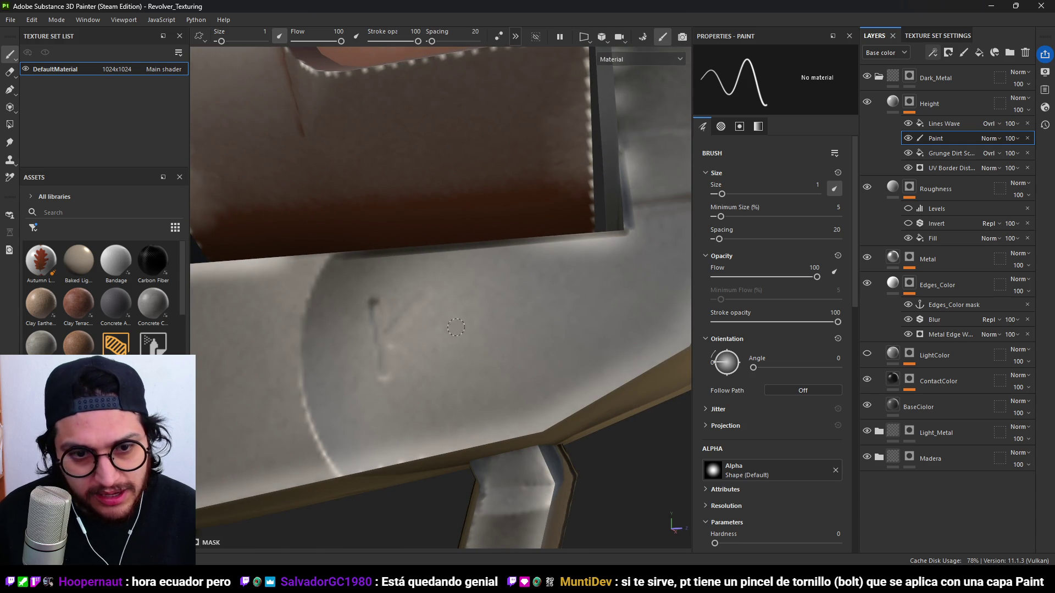
key(ctrl+z)
mouse_move(413, 325)
alt+mouse_down()
mouse_move(577, 299)
mouse_move(415, 319)
mouse_move(434, 332)
mouse_move(396, 333)
mouse_move(380, 370)
mouse_move(421, 317)
mouse_move(426, 384)
alt+mouse_up()
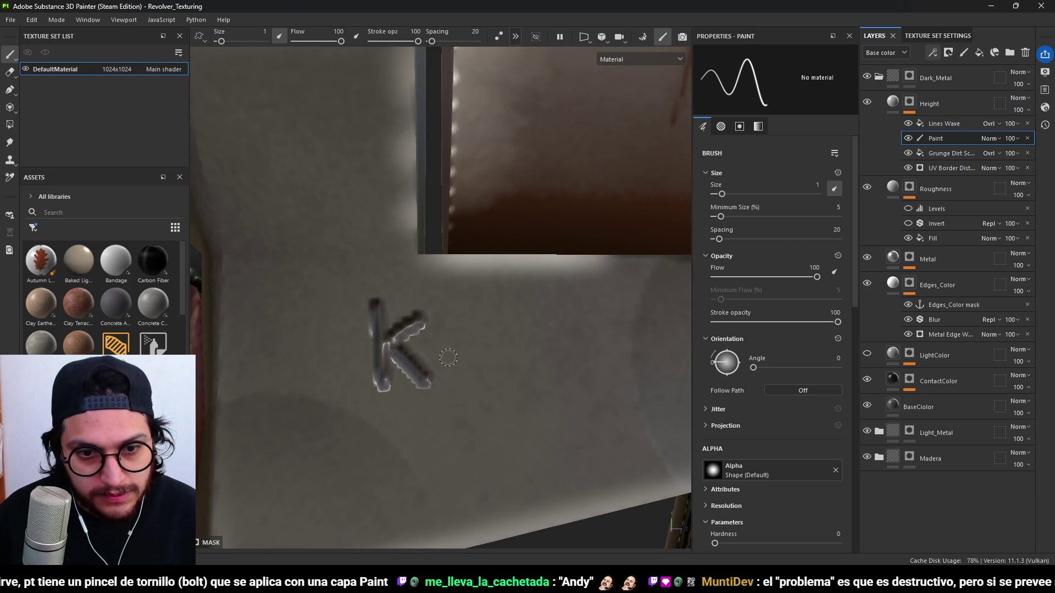
mouse_move(496, 306)
mouse_down()
mouse_move(504, 384)
mouse_move(529, 315)
mouse_move(535, 337)
mouse_move(583, 347)
mouse_move(579, 377)
mouse_up()
mouse_move(595, 337)
alt+mouse_down()
mouse_move(513, 324)
mouse_move(525, 291)
mouse_move(547, 369)
alt+mouse_up()
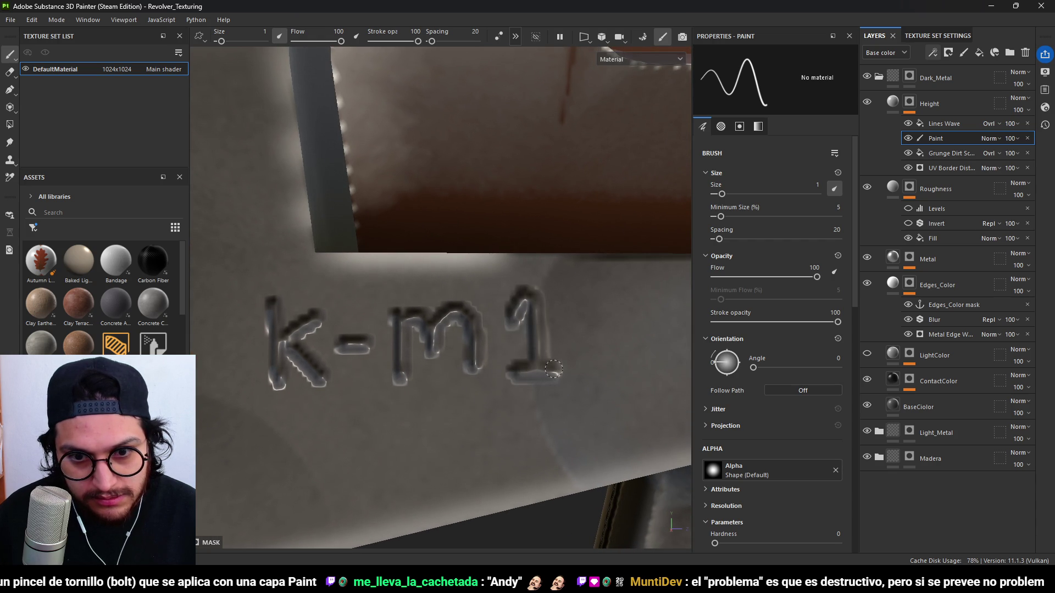
scroll(556, 369, down, 10)
scroll(538, 412, up, 3)
scroll(538, 412, up, 5)
key(ctrl+z)
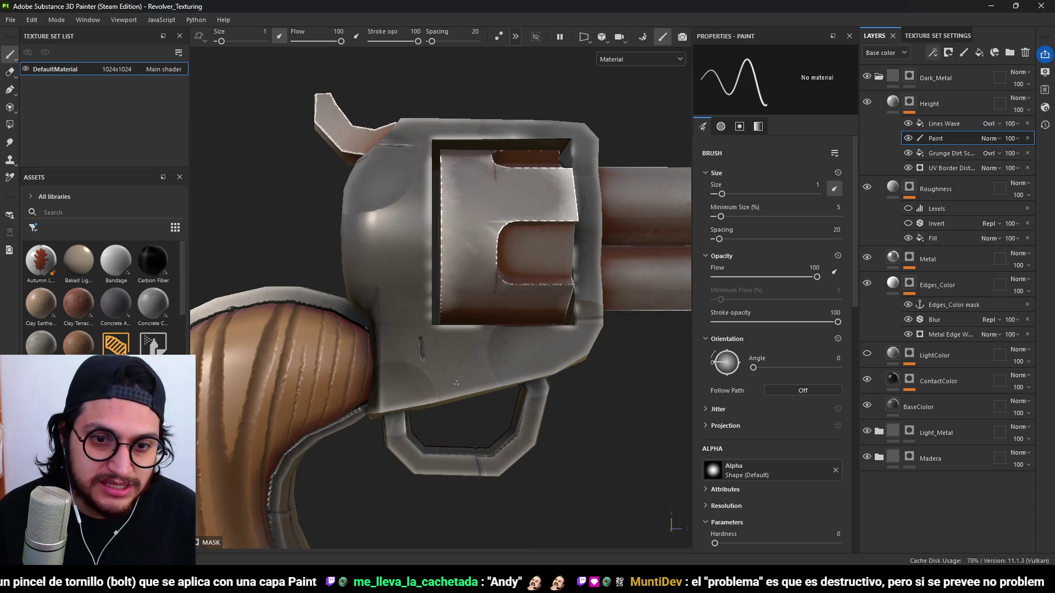
middle_drag(452, 383, 408, 328)
mouse_move(499, 280)
alt+mouse_down()
mouse_move(601, 183)
mouse_move(527, 333)
alt+mouse_up()
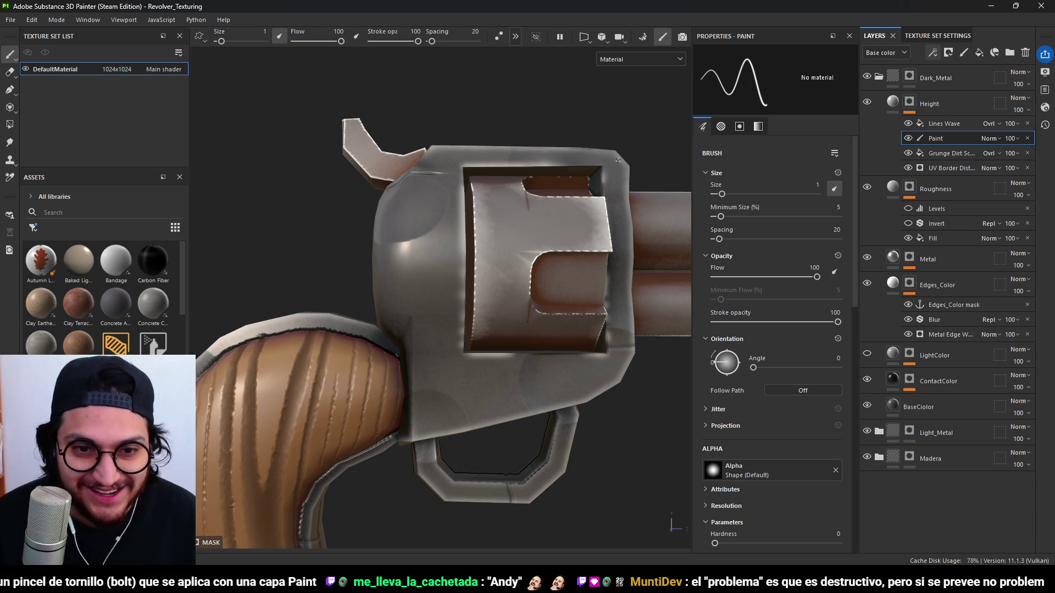
Paint the height lettering K-m1 on the frame side above the trigger guard.
alt+middle_drag(445, 384, 442, 262)
scroll(442, 262, up, 5)
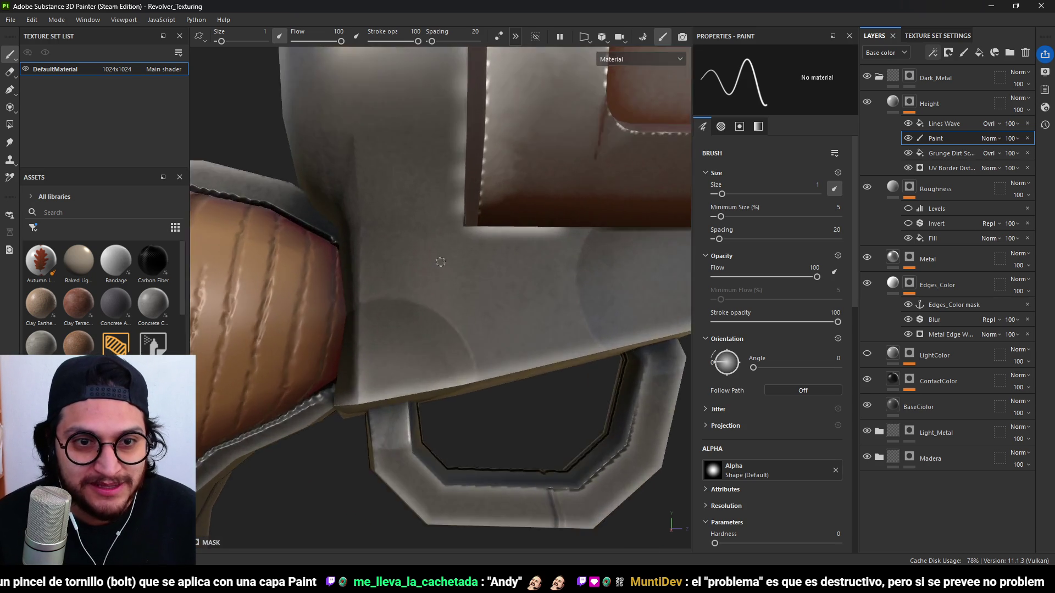
scroll(441, 262, up, 3)
drag(316, 248, 308, 344)
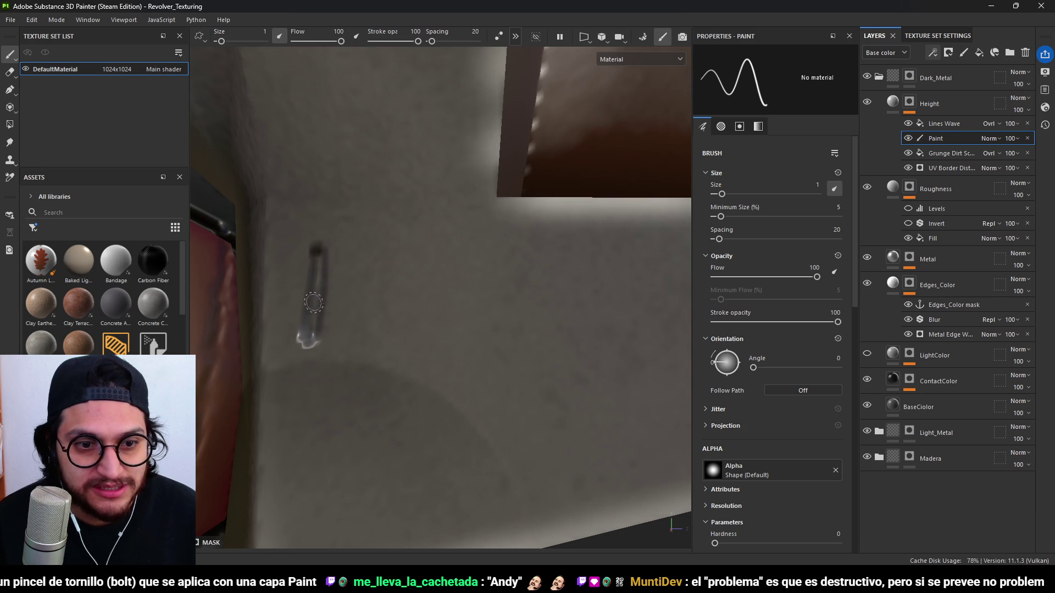
key(ctrl+z)
mouse_move(331, 255)
mouse_down()
mouse_move(333, 324)
mouse_move(366, 257)
mouse_move(369, 308)
mouse_move(413, 283)
mouse_move(447, 300)
mouse_move(457, 269)
mouse_move(480, 296)
mouse_move(505, 266)
mouse_move(519, 303)
mouse_up()
mouse_move(542, 252)
mouse_down()
mouse_move(552, 241)
mouse_move(557, 300)
mouse_move(571, 301)
mouse_up()
Orbit around the revolver to check the engraving and save the project.
scroll(576, 300, down, 10)
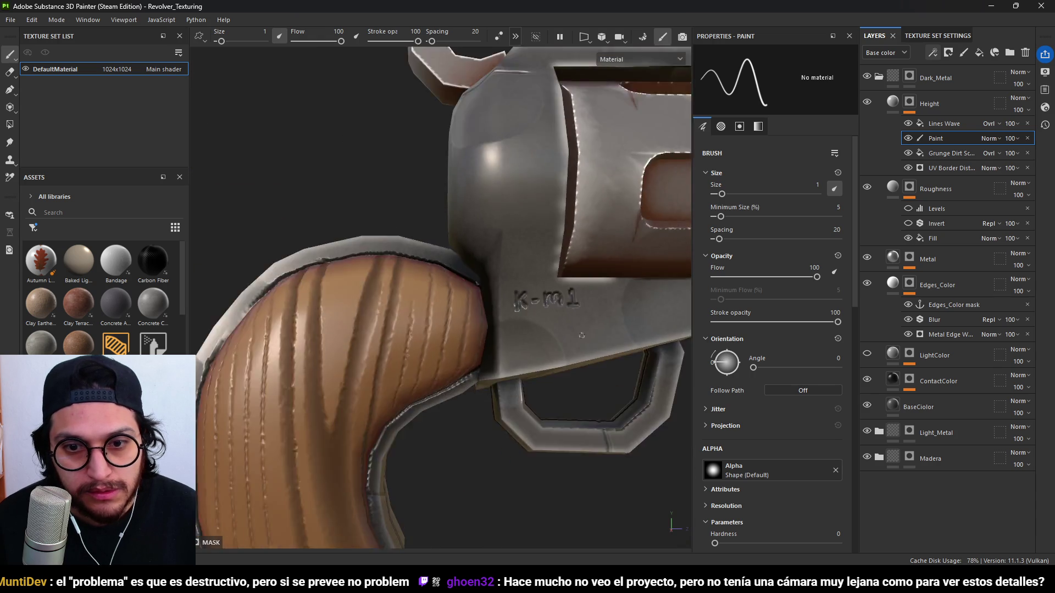
scroll(482, 349, up, 2)
mouse_move(481, 349)
alt+mouse_down()
mouse_move(608, 431)
mouse_move(467, 357)
mouse_move(399, 347)
mouse_move(610, 379)
mouse_move(593, 447)
mouse_move(562, 483)
mouse_move(348, 396)
mouse_move(605, 423)
mouse_move(645, 377)
mouse_move(630, 434)
mouse_move(598, 430)
mouse_move(652, 427)
mouse_move(538, 442)
mouse_move(452, 369)
alt+mouse_up()
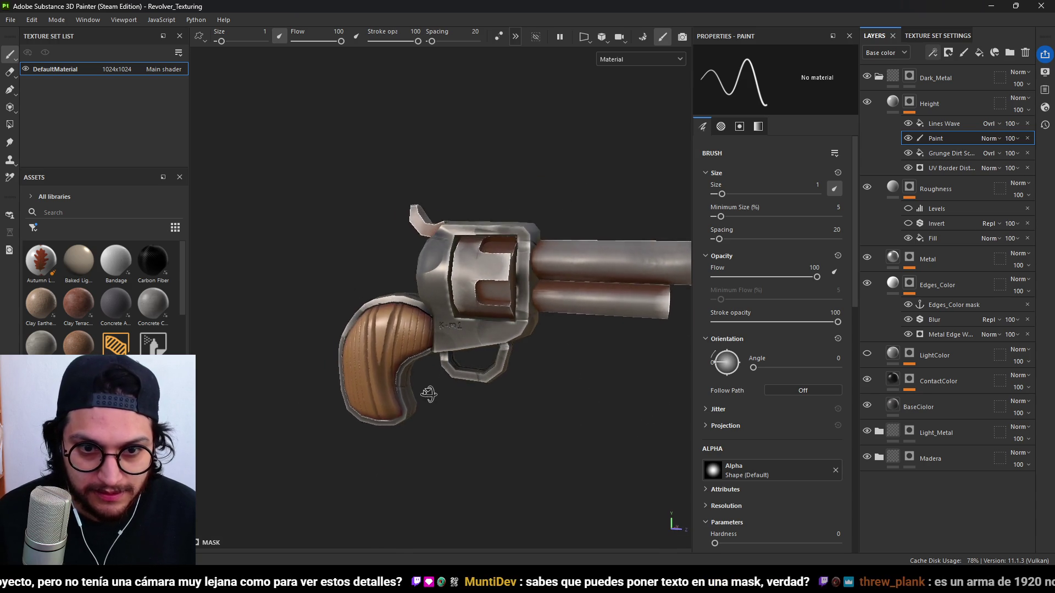
scroll(506, 365, up, 5)
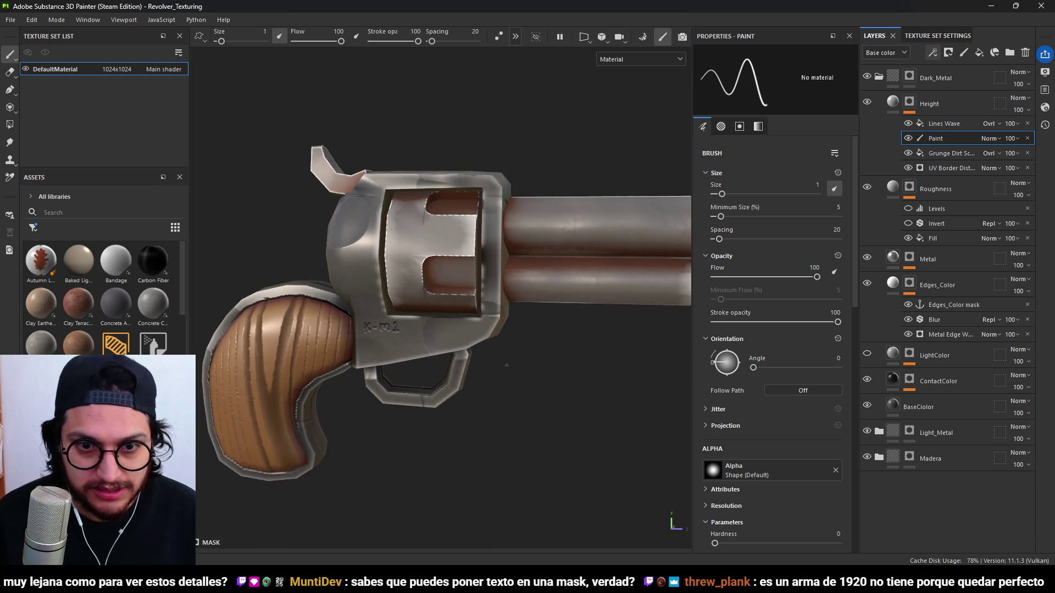
scroll(506, 364, up, 2)
key(ctrl+s)
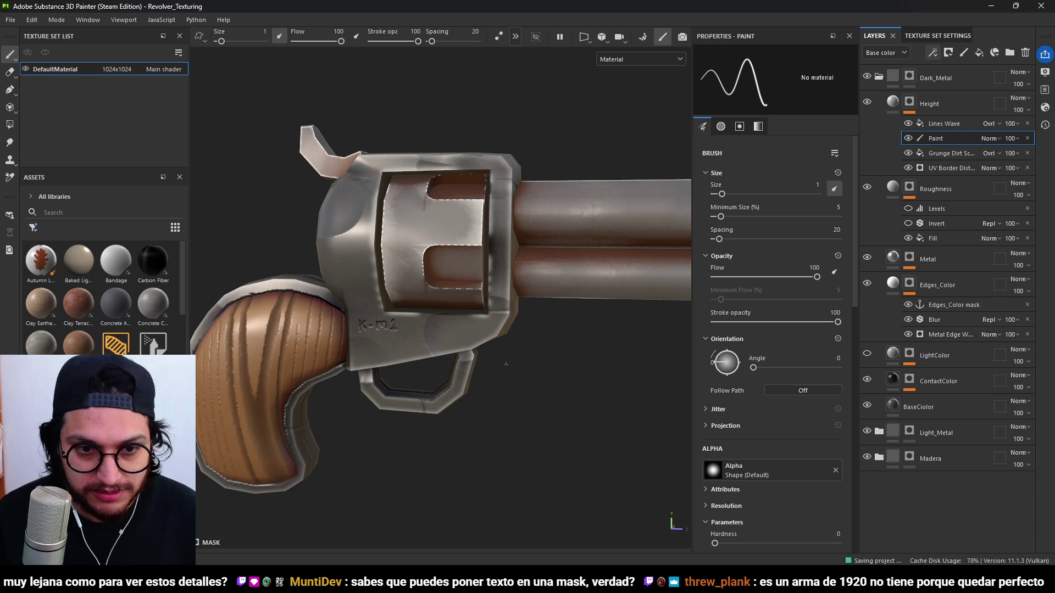
mouse_move(411, 296)
alt+mouse_down()
mouse_move(451, 275)
mouse_move(528, 284)
alt+mouse_up()
scroll(463, 269, up, 3)
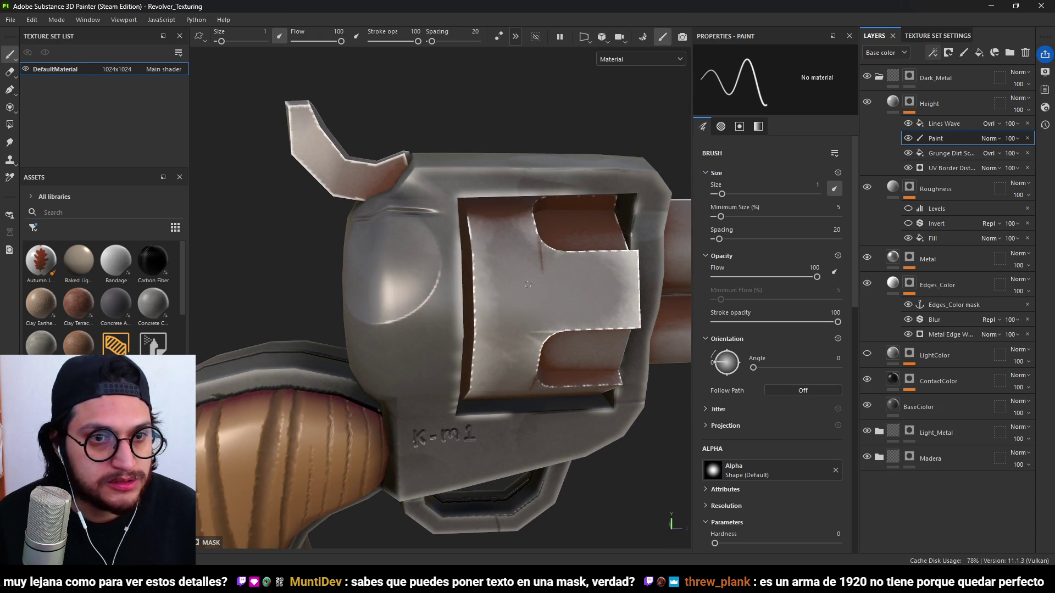
Add a new paint layer above the Lines Wave fill in the Height stack.
click(959, 123)
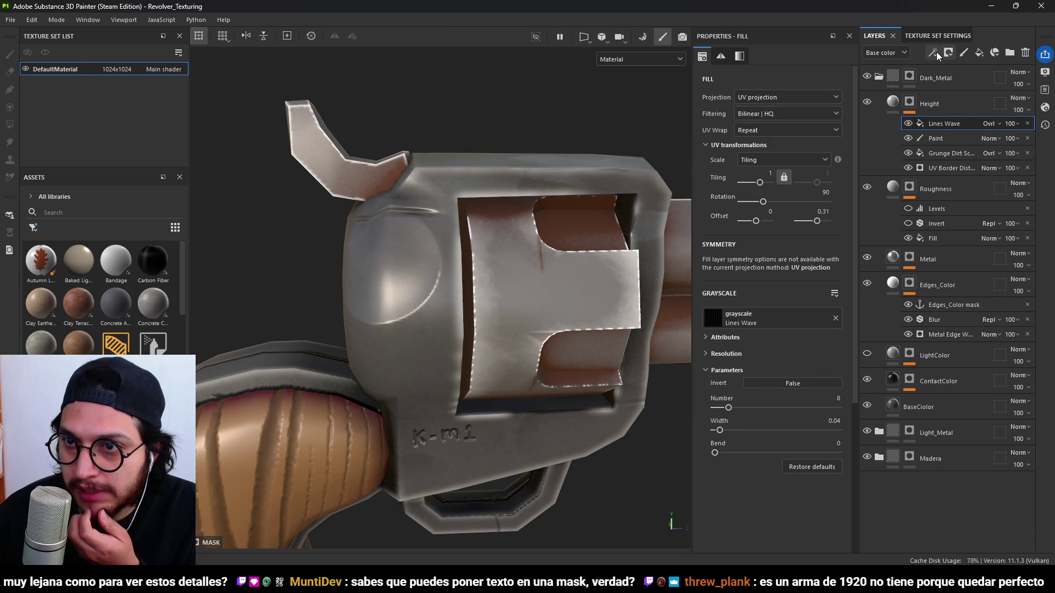
click(935, 52)
click(963, 82)
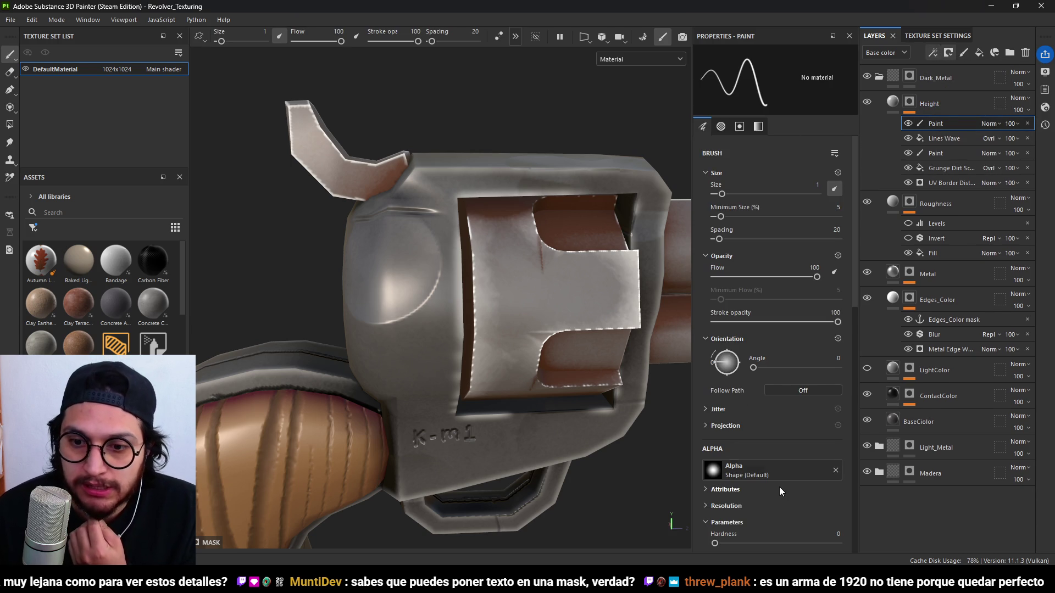
Search the brush stamp picker for 'bolt' and 'vol', then close it without choosing.
click(767, 462)
mouse_move(814, 396)
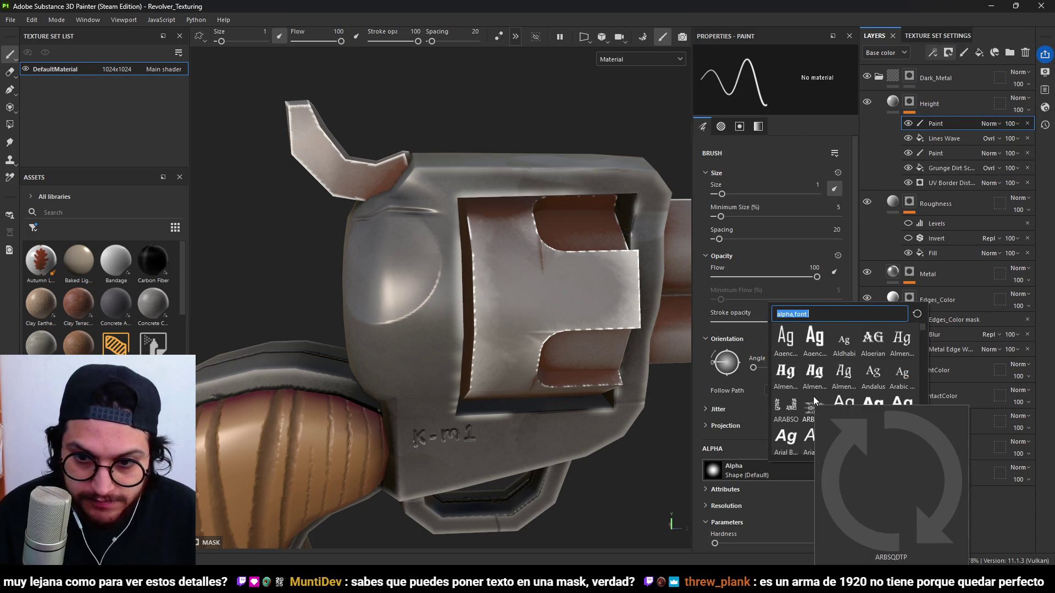
text(bolt)
key(ctrl+a)
text(vol)
key(ctrl+a)
text(bolt)
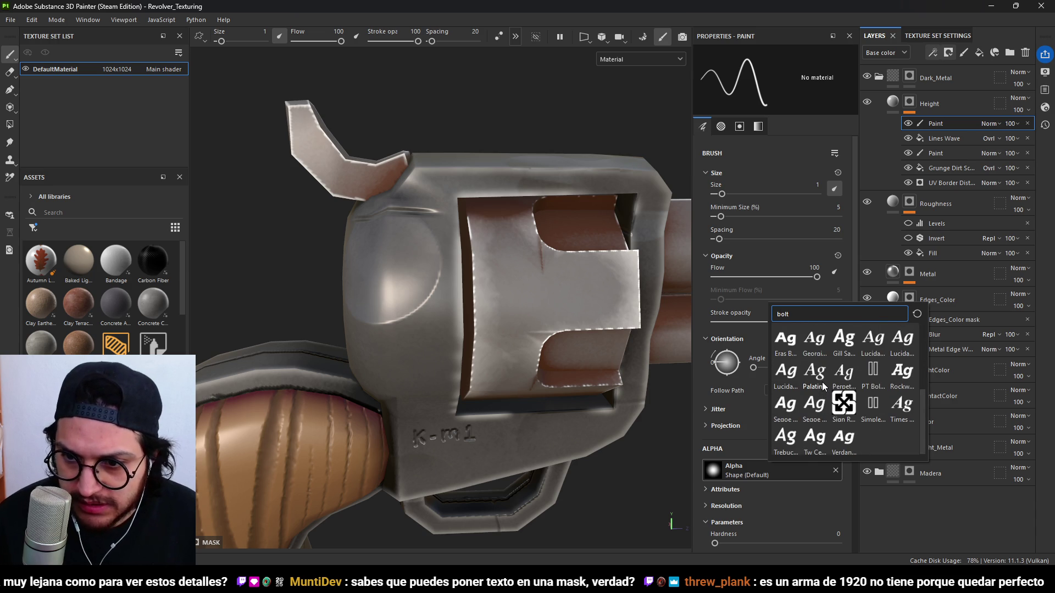
scroll(823, 387, down, 5)
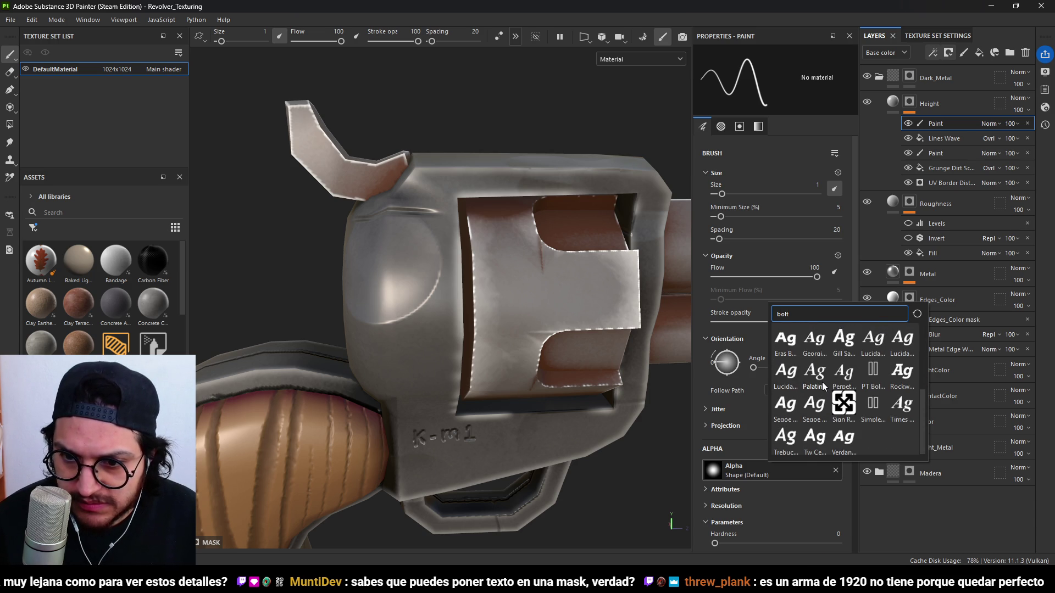
click(763, 442)
Search the alphas for 'alpha' and set the brush stamp to Circle Plus.
scroll(767, 442, down, 2)
click(754, 407)
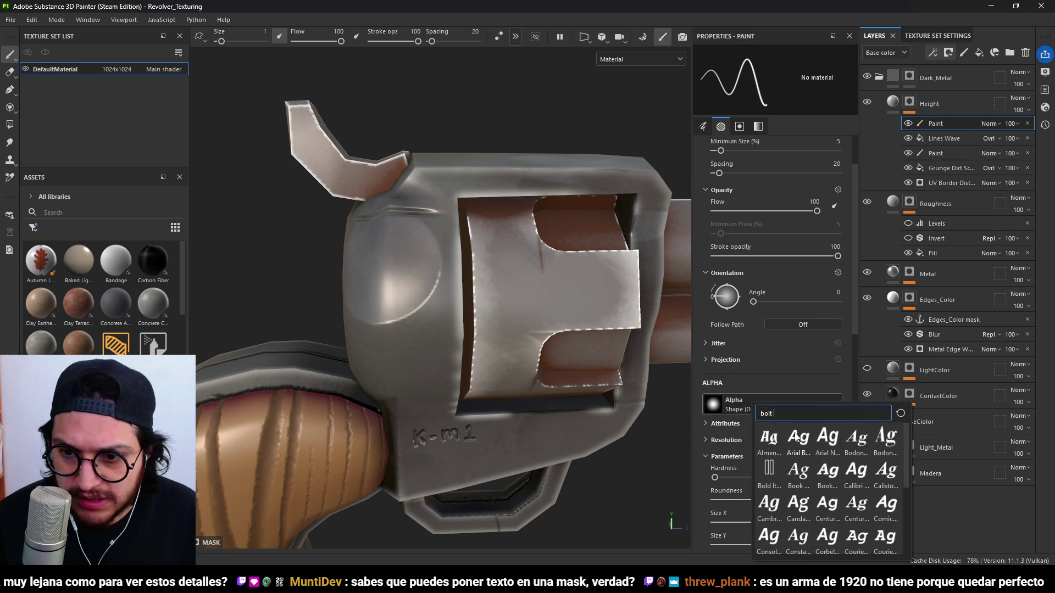
text(alpha)
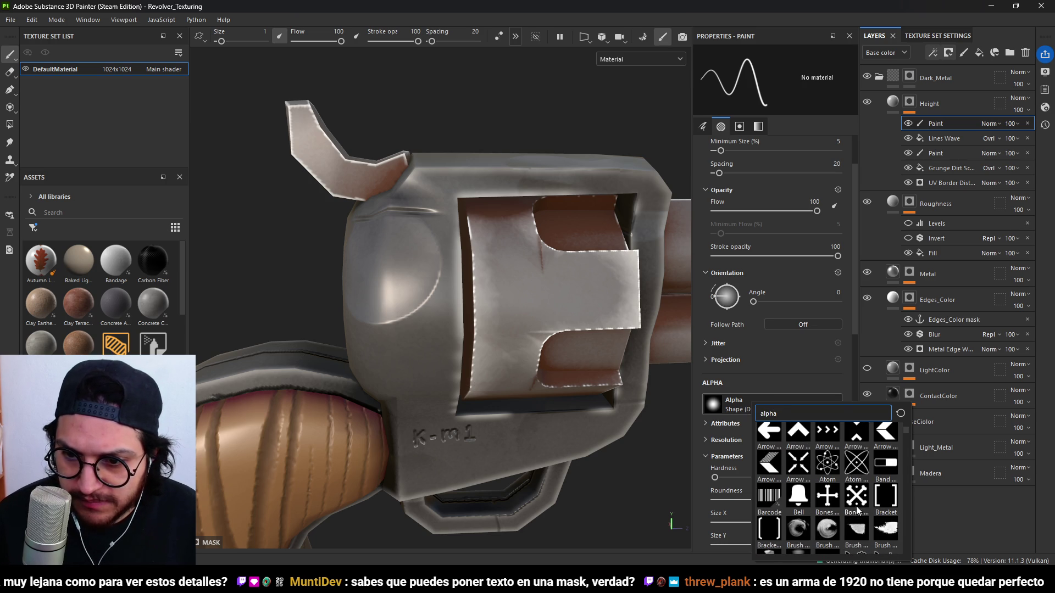
scroll(852, 509, down, 5)
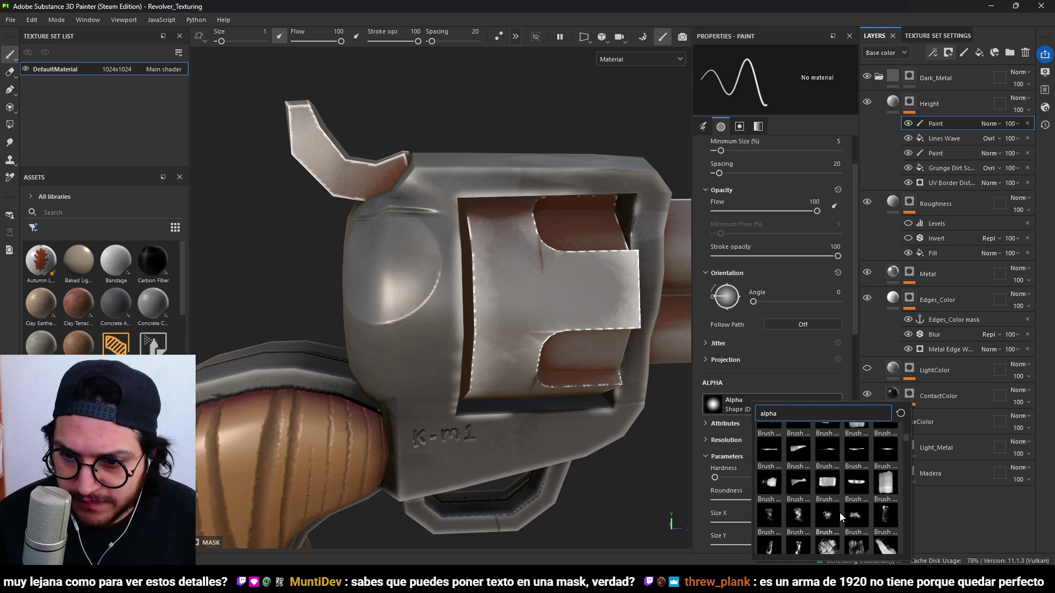
click(798, 495)
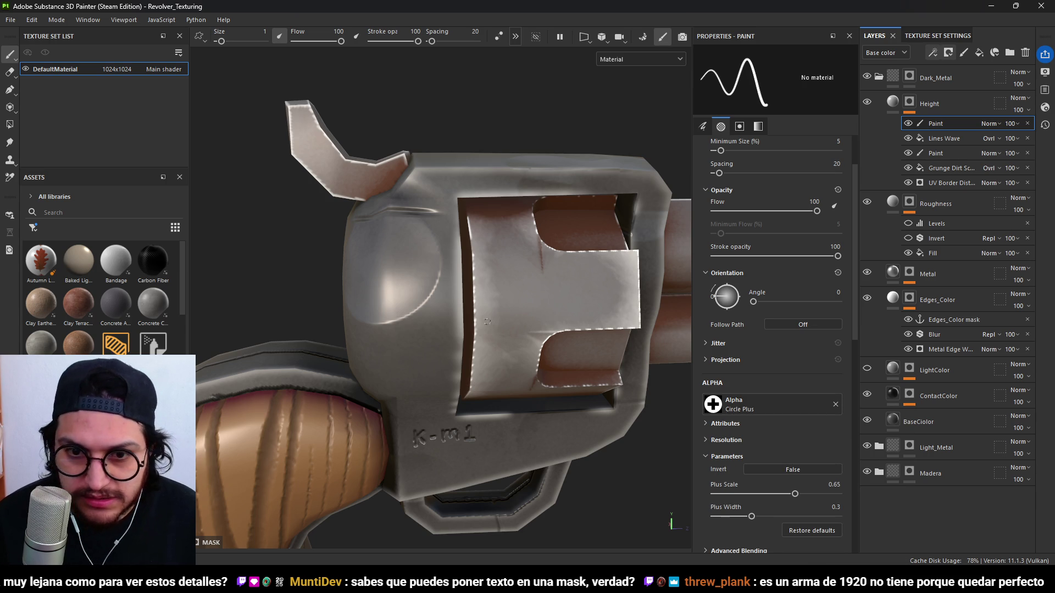
alt+middle_drag(525, 297, 522, 239)
alt+drag(523, 240, 269, 4)
click(227, 41)
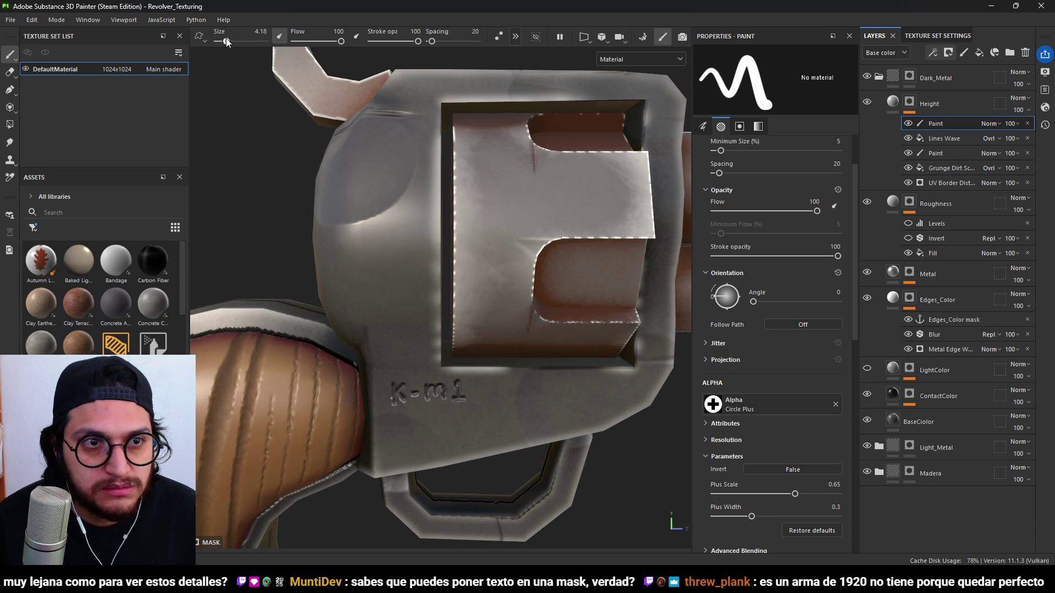
click(408, 432)
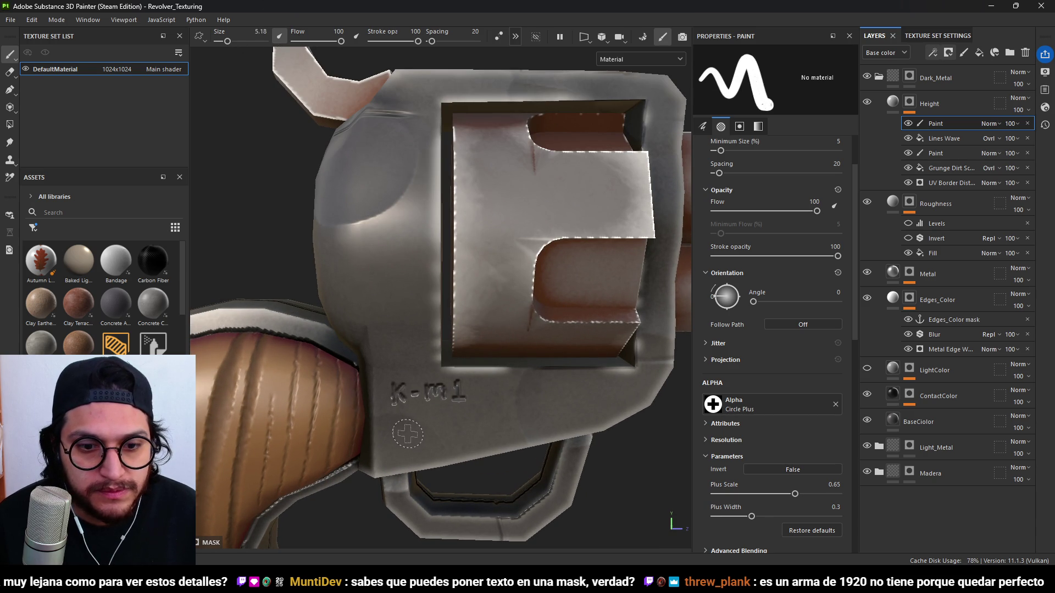
mouse_move(424, 130)
alt+mouse_down()
mouse_move(418, 99)
mouse_move(397, 155)
alt+mouse_up()
click(396, 155)
mouse_move(571, 381)
alt+middle_down()
mouse_move(575, 402)
mouse_move(500, 328)
alt+middle_up()
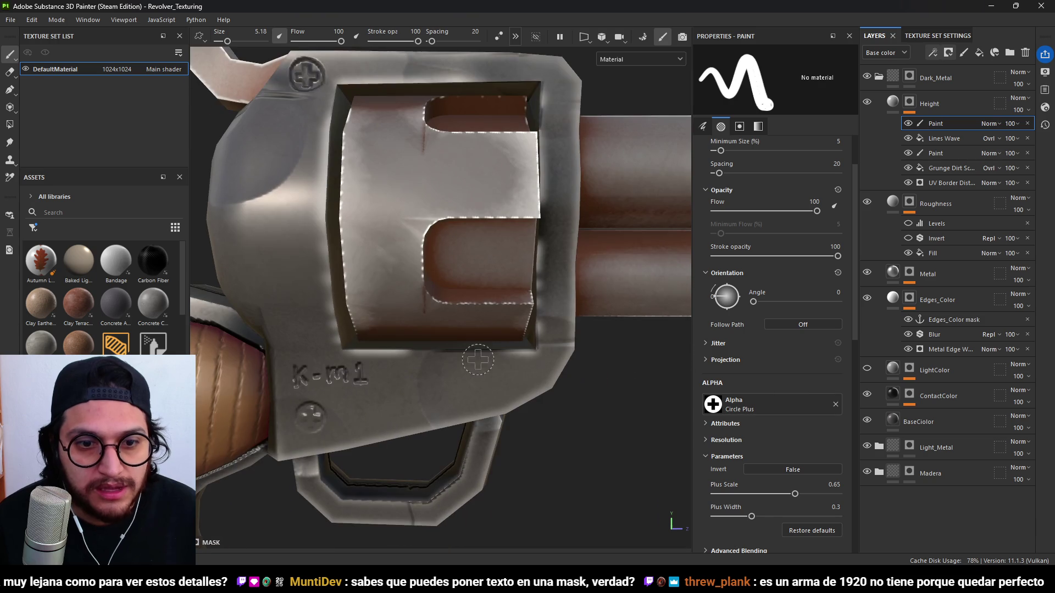
text(6)
key(Return)
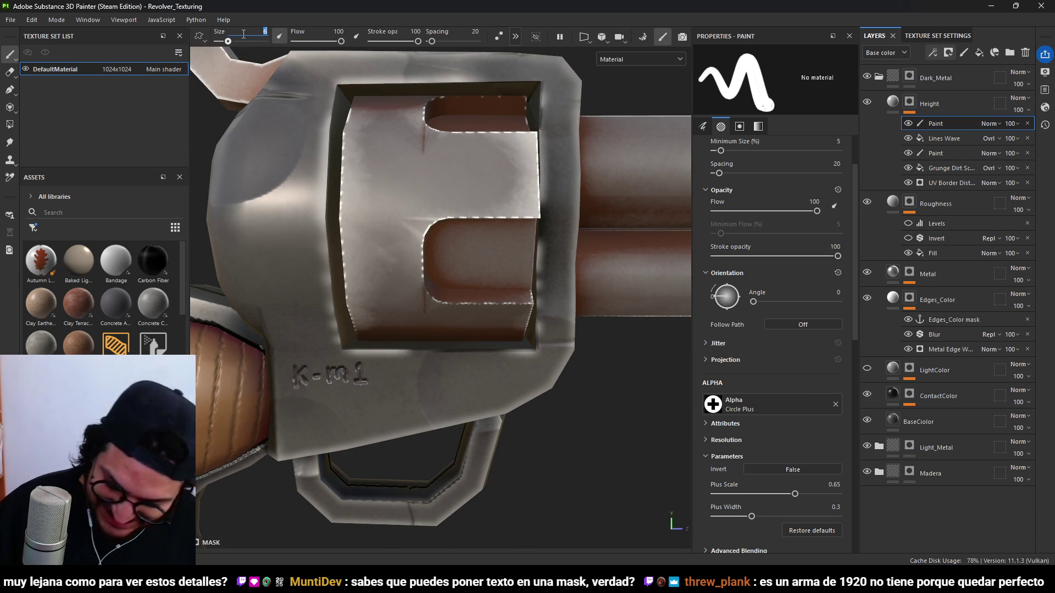
text(.5)
key(Return)
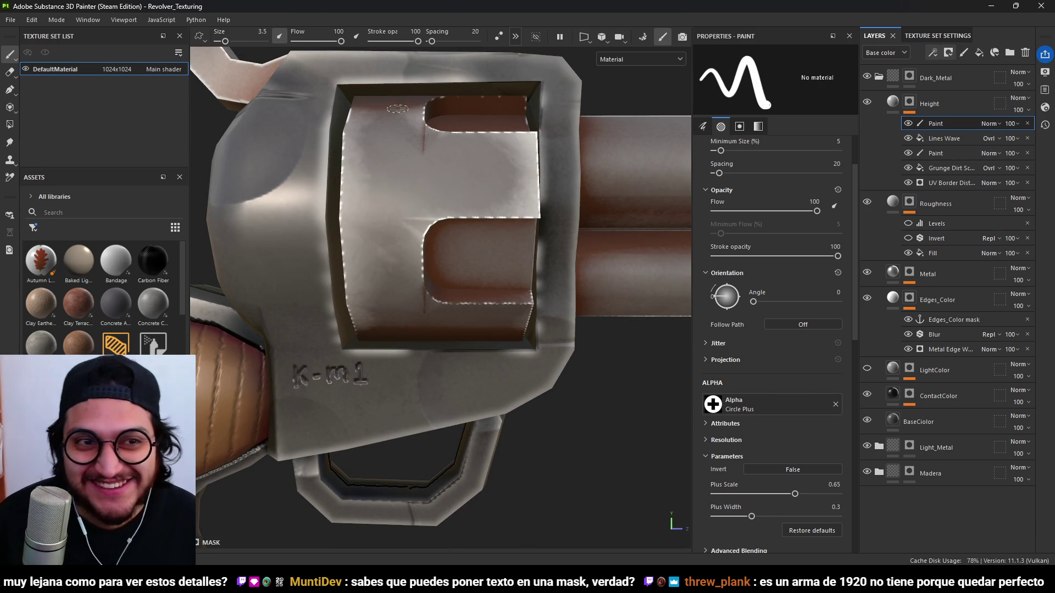
alt+middle_drag(460, 368, 454, 356)
scroll(467, 339, down, 5)
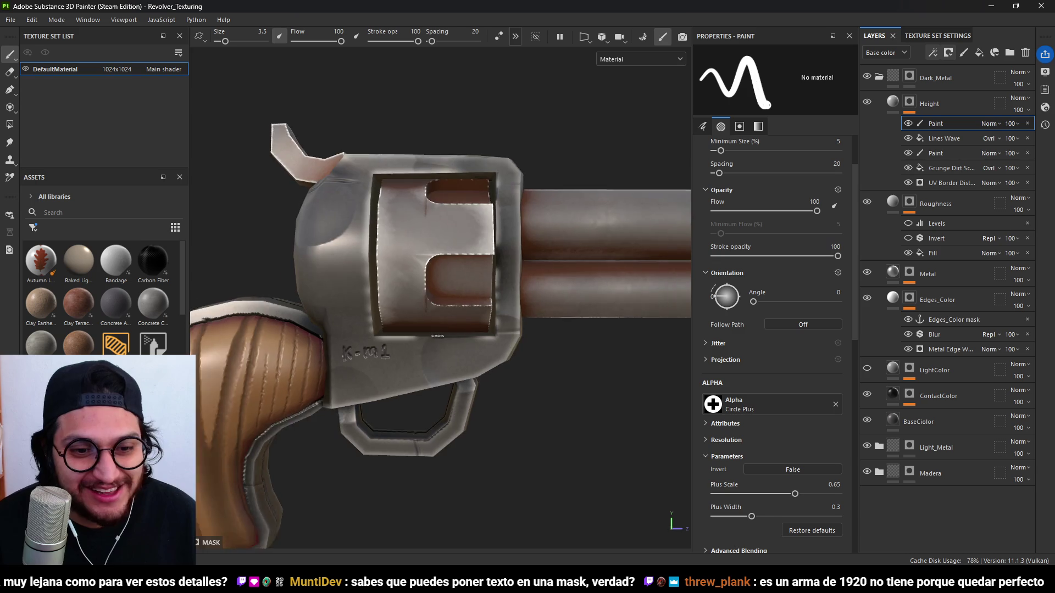
scroll(532, 376, up, 5)
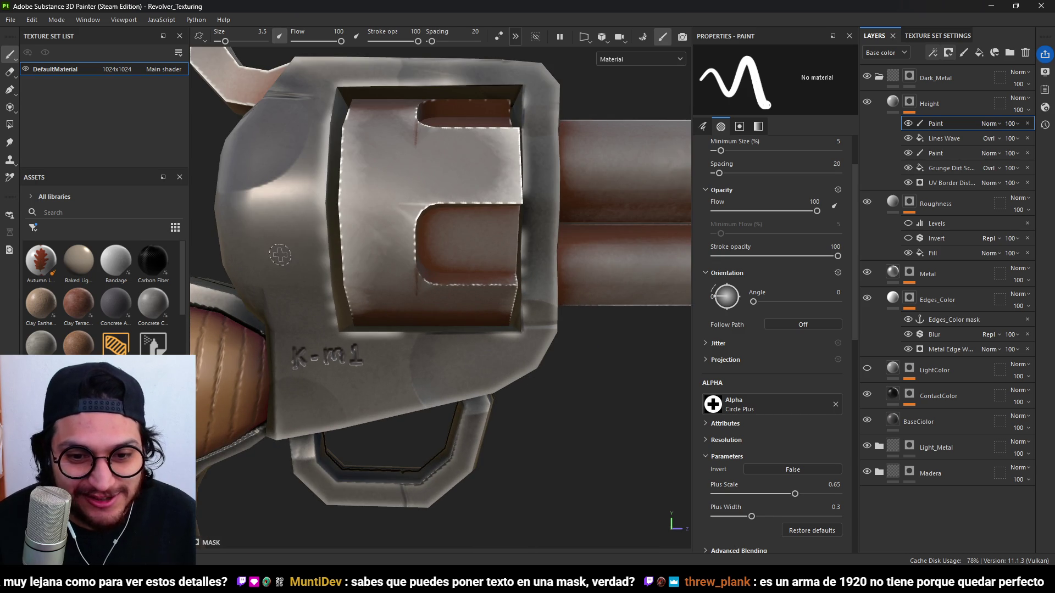
scroll(366, 276, up, 2)
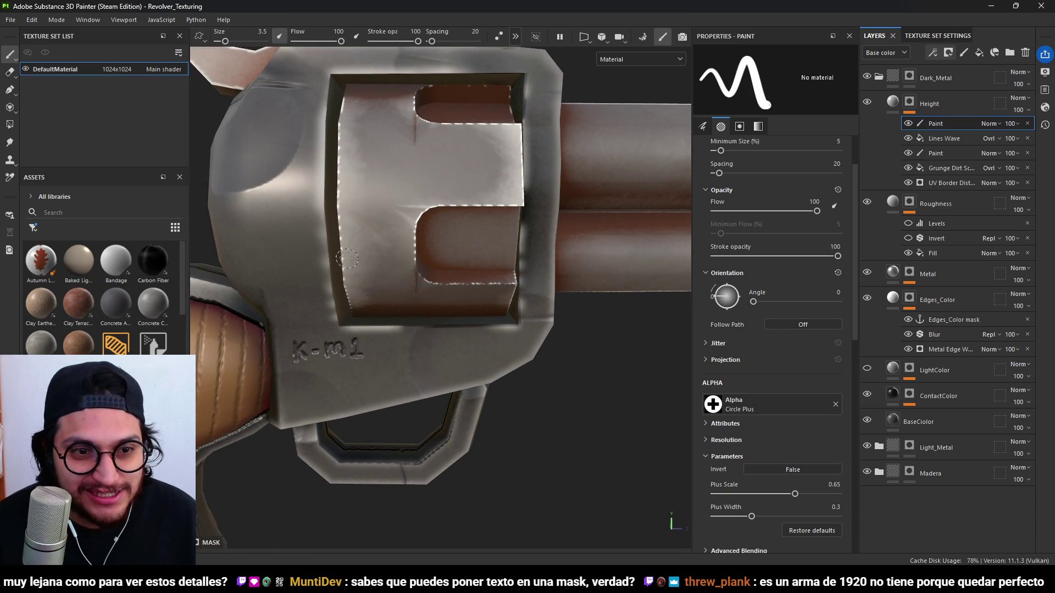
alt+drag(366, 276, 378, 341)
scroll(378, 340, down, 5)
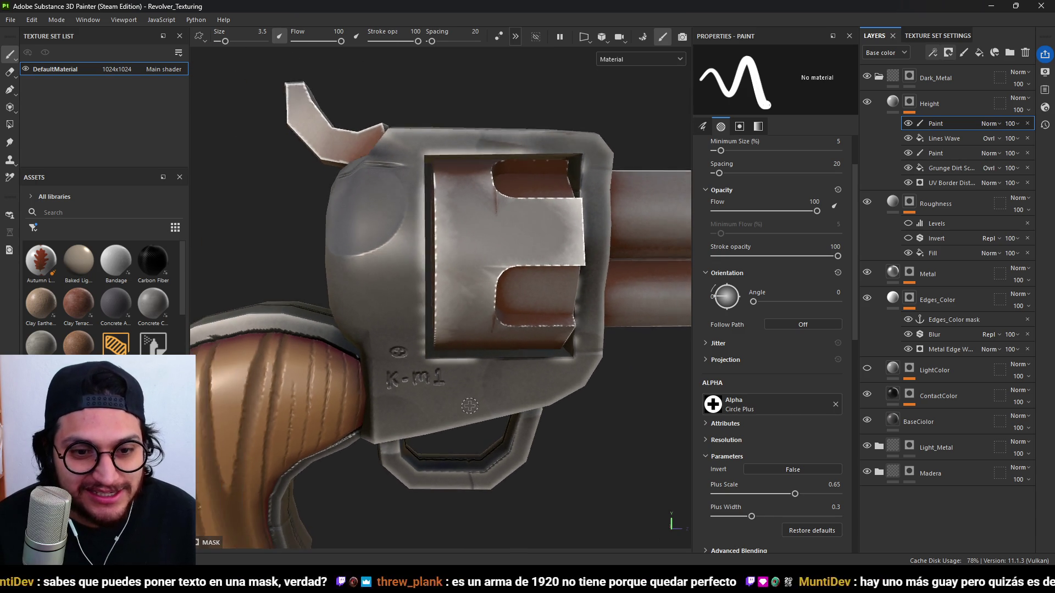
scroll(407, 376, up, 7)
scroll(407, 376, up, 1)
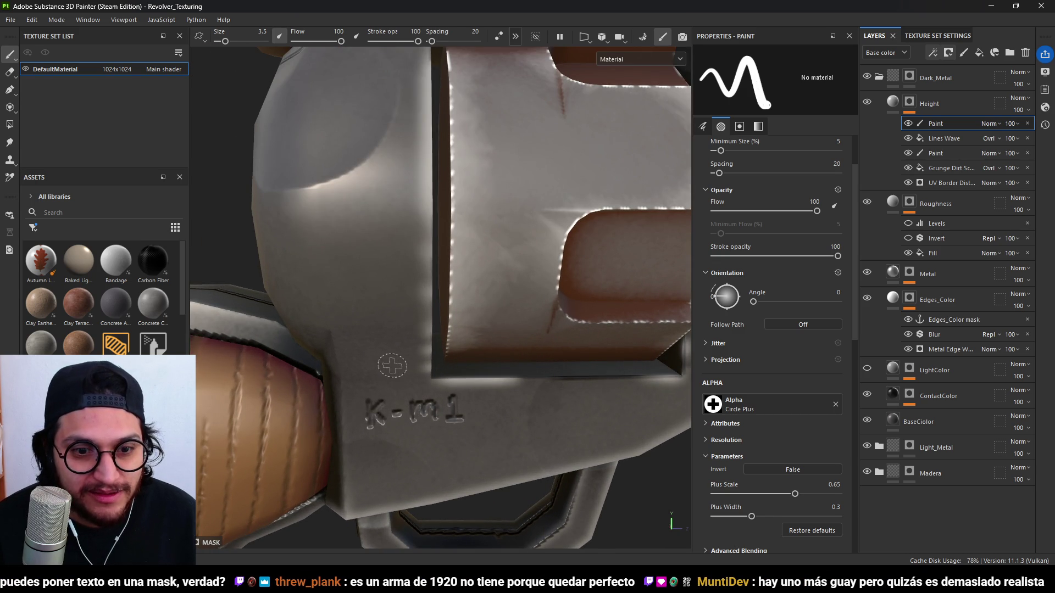
scroll(407, 370, down, 5)
scroll(424, 449, up, 3)
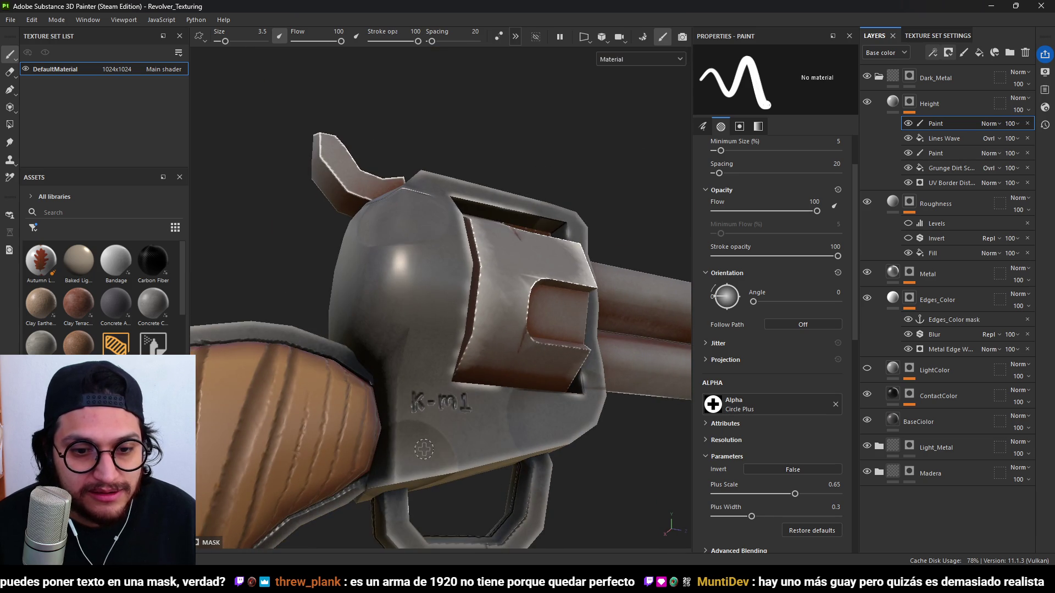
scroll(418, 449, down, 3)
alt+drag(418, 450, 465, 379)
scroll(464, 379, up, 3)
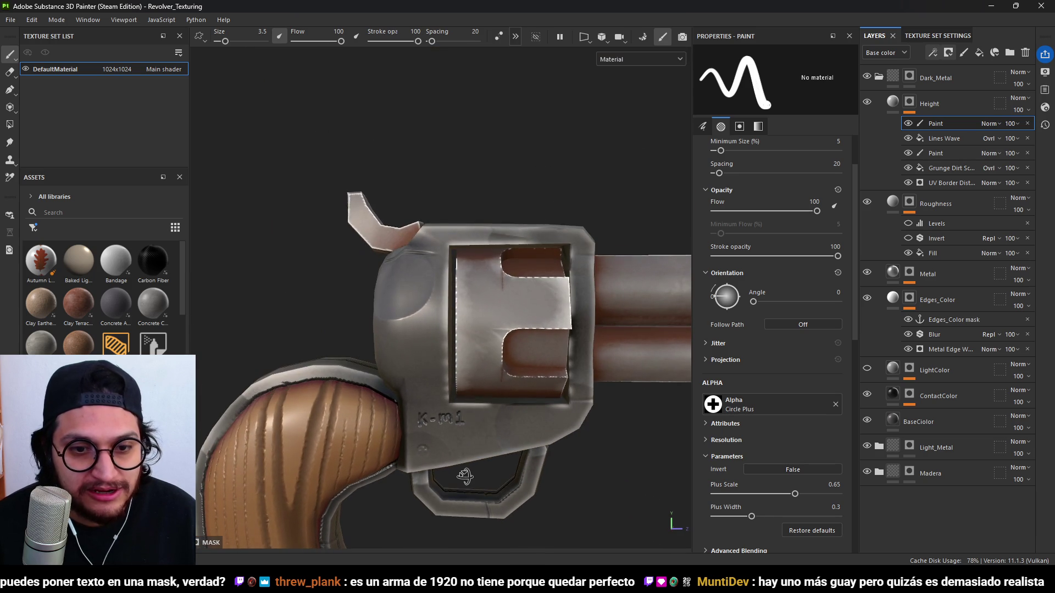
alt+drag(498, 332, 472, 313)
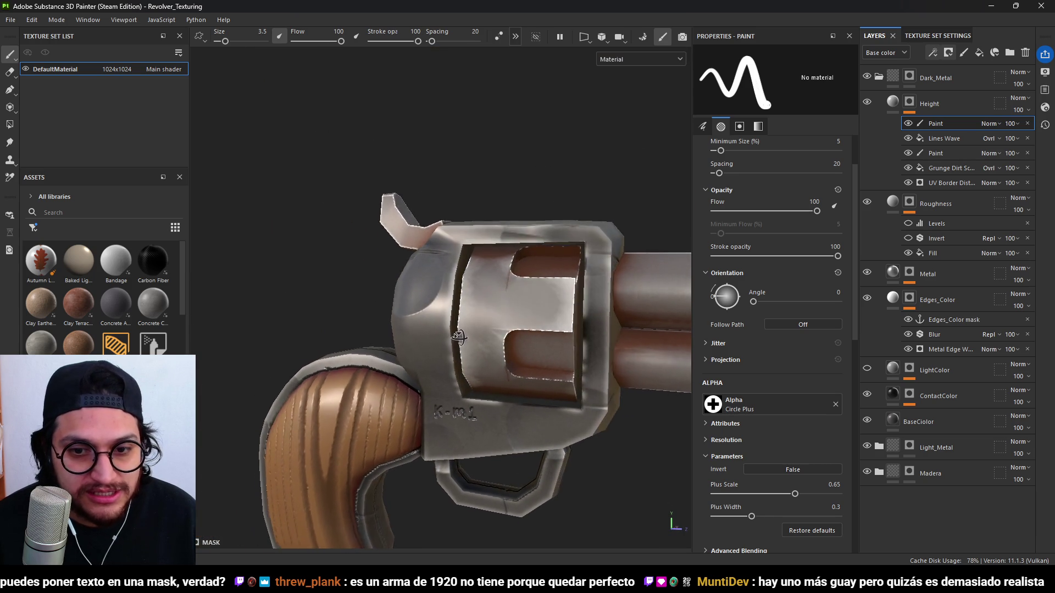
scroll(460, 300, up, 4)
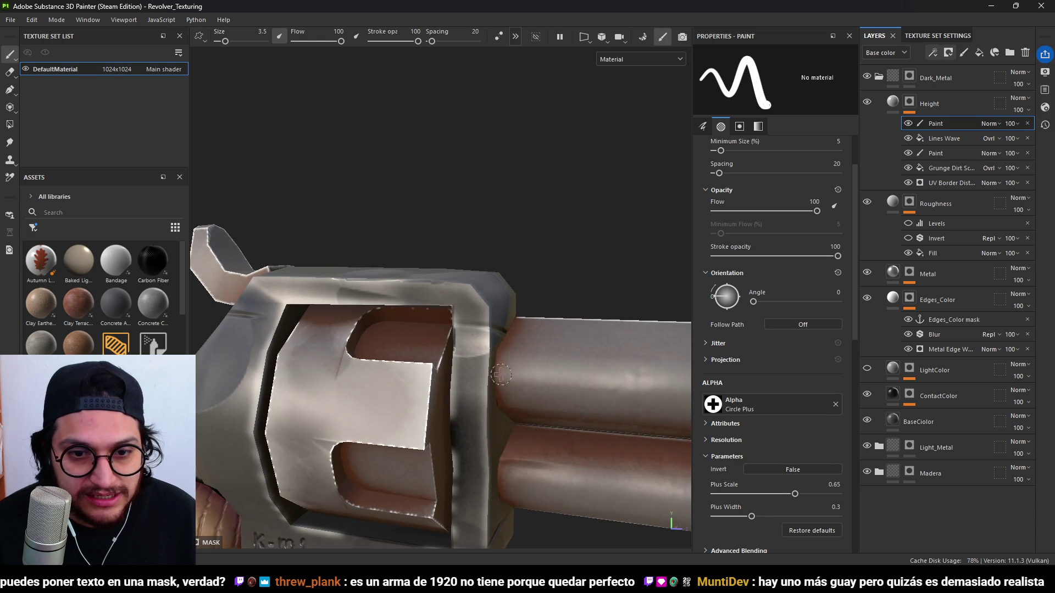
alt+drag(460, 301, 494, 329)
alt+middle_drag(494, 330, 554, 313)
alt+drag(555, 313, 347, 446)
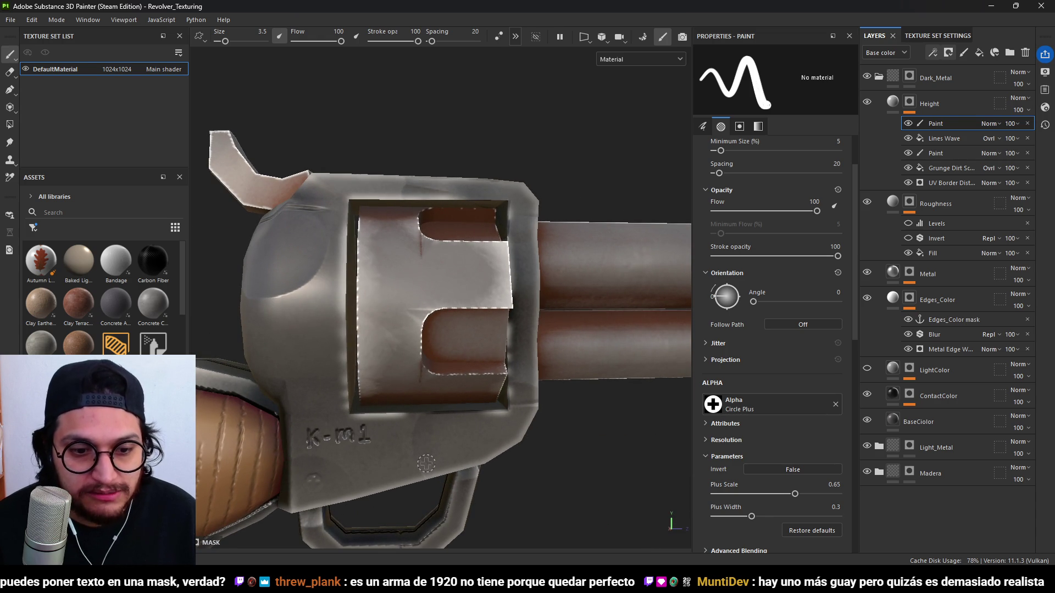
Try Multiply and Overlay blending on the Paint layer, then revert it to Normal.
click(992, 124)
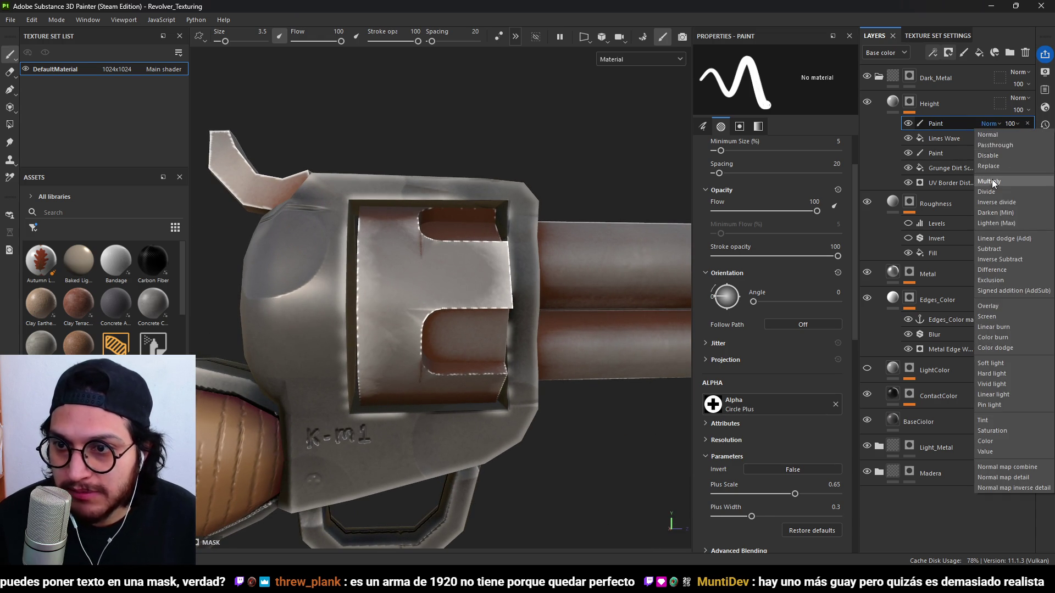
click(991, 180)
click(986, 125)
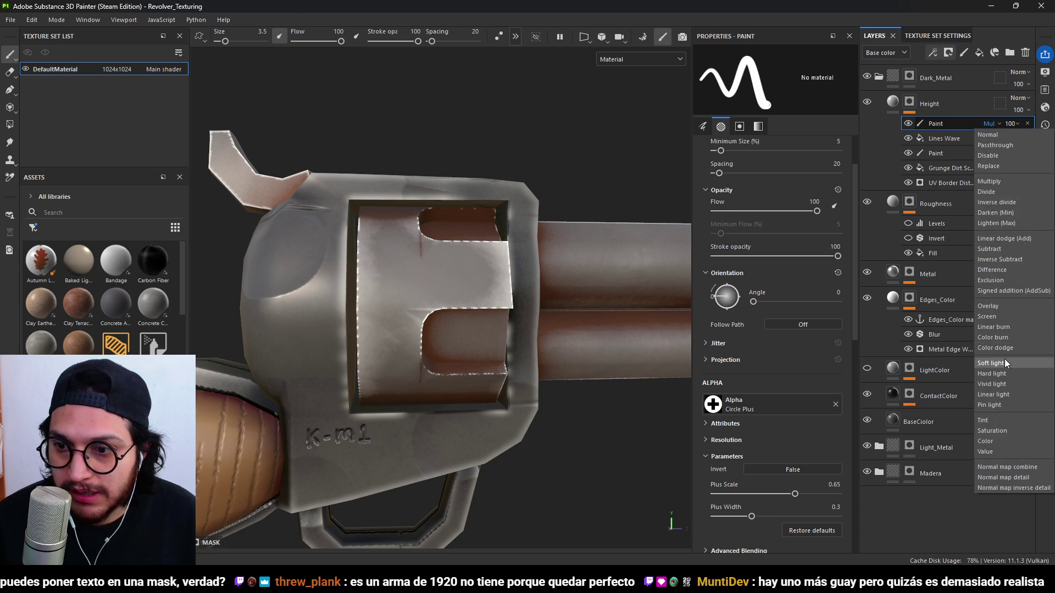
click(998, 305)
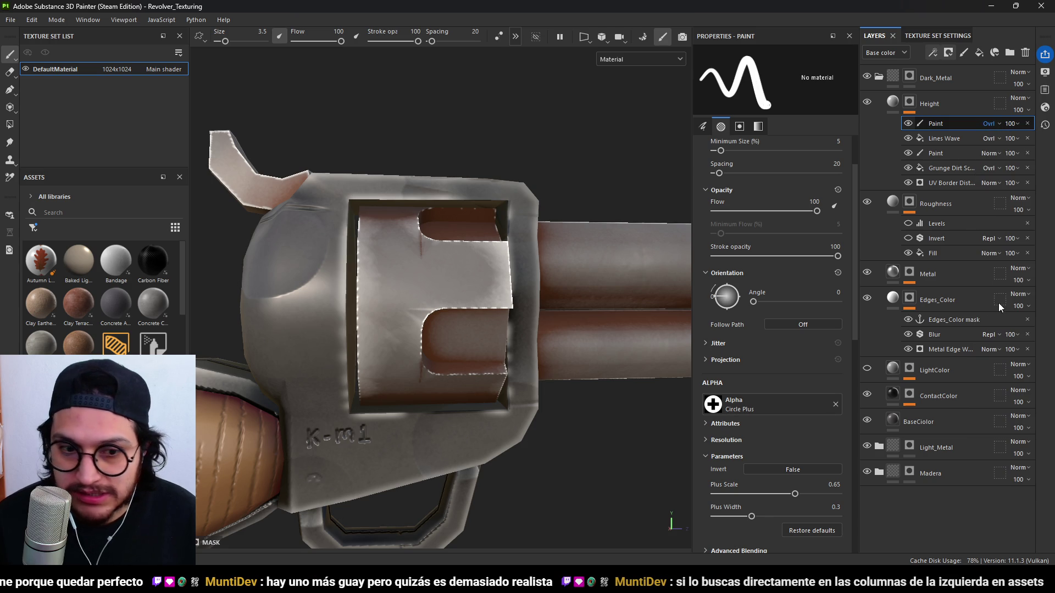
click(992, 130)
click(922, 137)
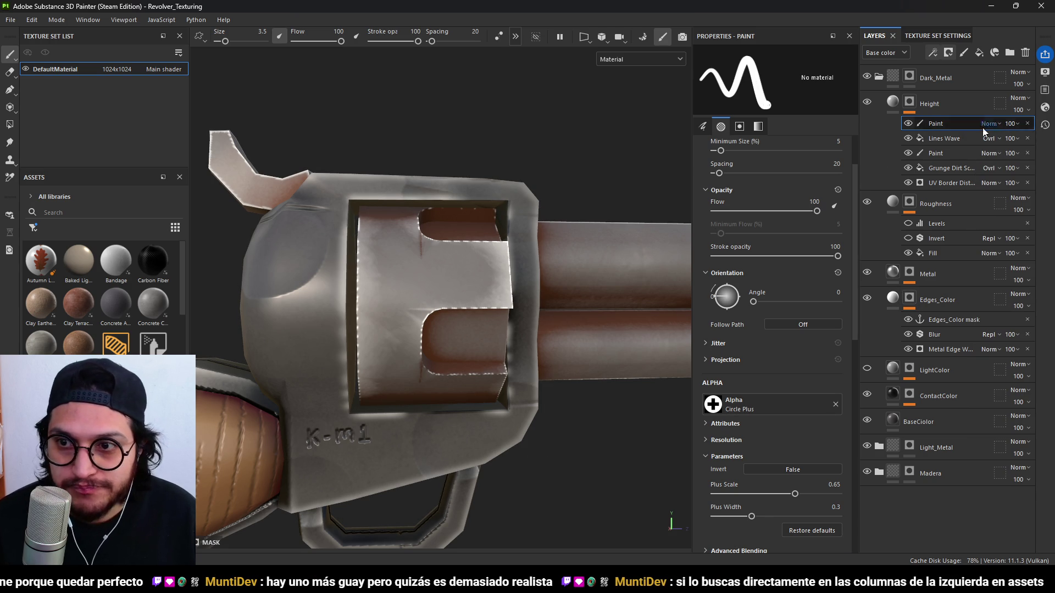
Stamp two Circle Plus screw heads onto the revolver frame.
scroll(365, 373, down, 3)
mouse_move(365, 372)
alt+mouse_down()
mouse_move(346, 355)
mouse_move(286, 340)
mouse_move(312, 330)
mouse_move(423, 414)
mouse_move(436, 462)
mouse_move(319, 492)
mouse_move(302, 508)
alt+mouse_up()
click(341, 267)
click(560, 288)
mouse_move(560, 288)
alt+mouse_down()
mouse_move(415, 219)
mouse_move(395, 242)
mouse_move(512, 321)
mouse_move(511, 420)
mouse_move(492, 499)
mouse_move(492, 429)
mouse_move(439, 336)
mouse_move(414, 354)
mouse_move(373, 424)
mouse_move(381, 419)
mouse_move(497, 494)
mouse_move(489, 500)
alt+mouse_up()
Orbit around the cylinder and hammer to inspect the stamped screws.
scroll(439, 336, up, 5)
scroll(415, 353, up, 4)
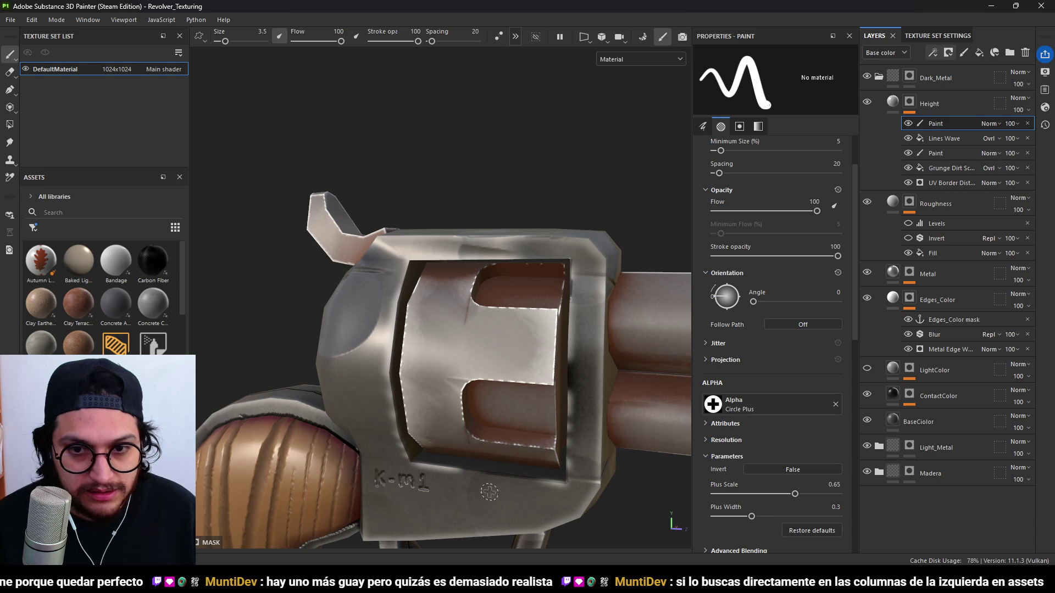
mouse_move(659, 394)
alt+mouse_down()
mouse_move(621, 429)
mouse_move(541, 392)
alt+mouse_up()
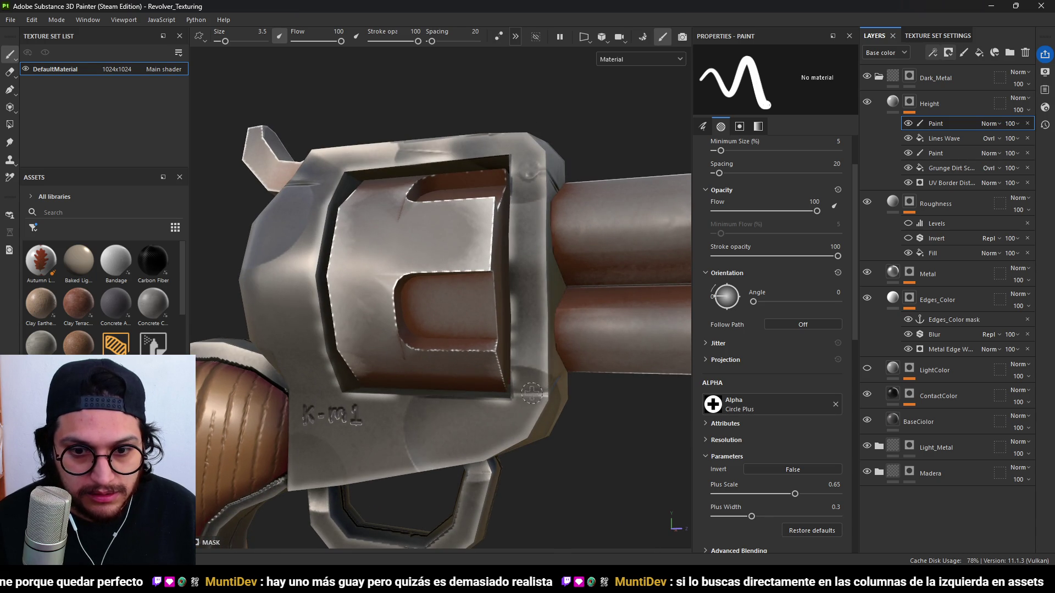
scroll(587, 449, down, 3)
alt+drag(587, 449, 435, 411)
scroll(355, 379, up, 4)
scroll(361, 388, down, 3)
mouse_move(374, 384)
alt+mouse_down()
mouse_move(385, 308)
mouse_move(408, 261)
alt+mouse_up()
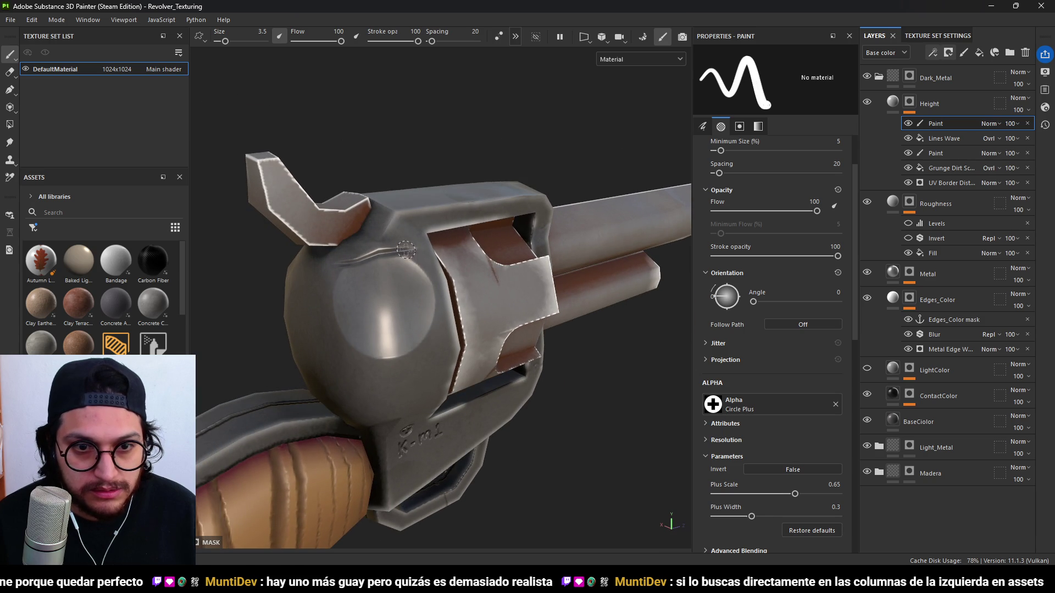
scroll(437, 305, down, 2)
alt+drag(438, 306, 493, 357)
scroll(493, 357, down, 2)
scroll(536, 379, up, 2)
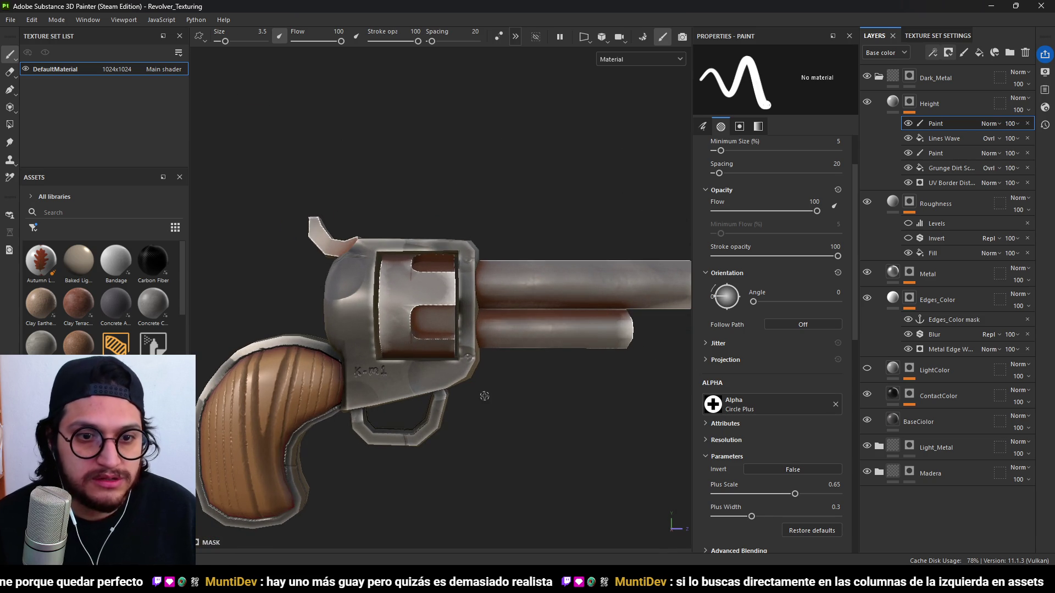
scroll(485, 395, up, 2)
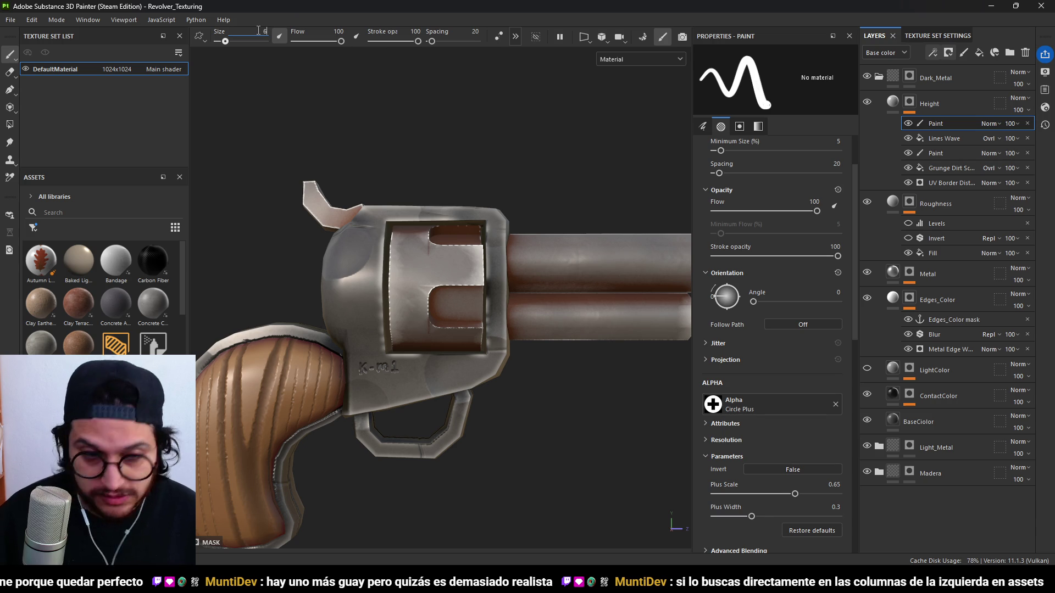
Set the brush size to 6, stamp another screw head, then undo it.
key(Return)
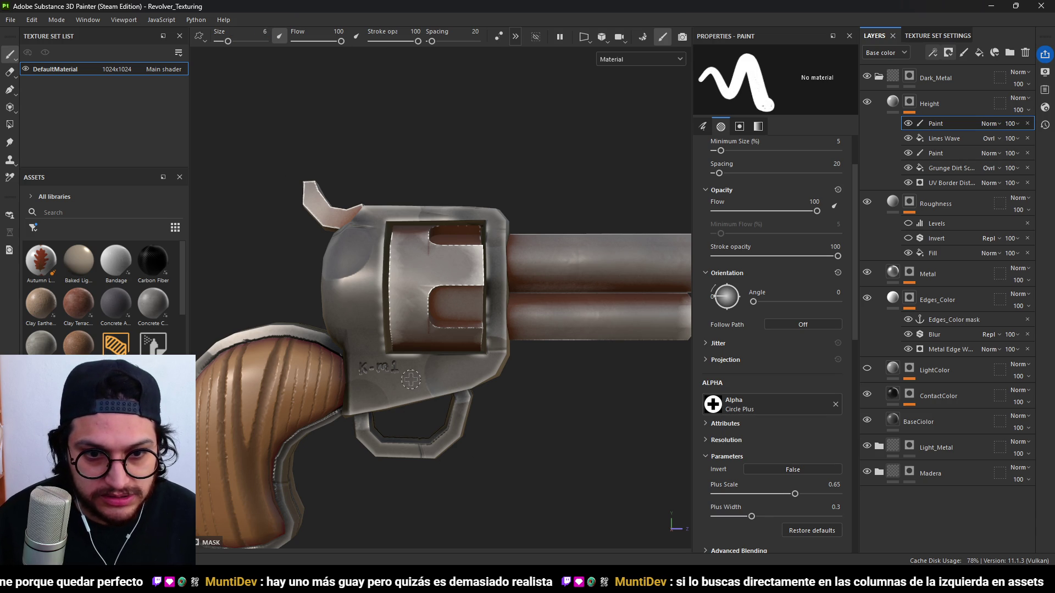
scroll(478, 416, down, 5)
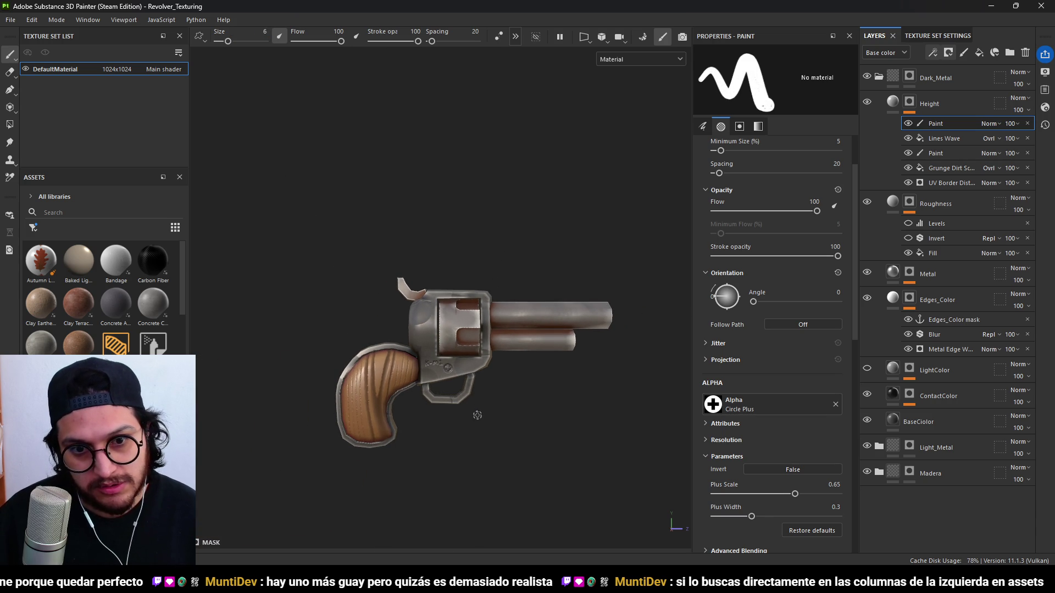
scroll(468, 364, up, 3)
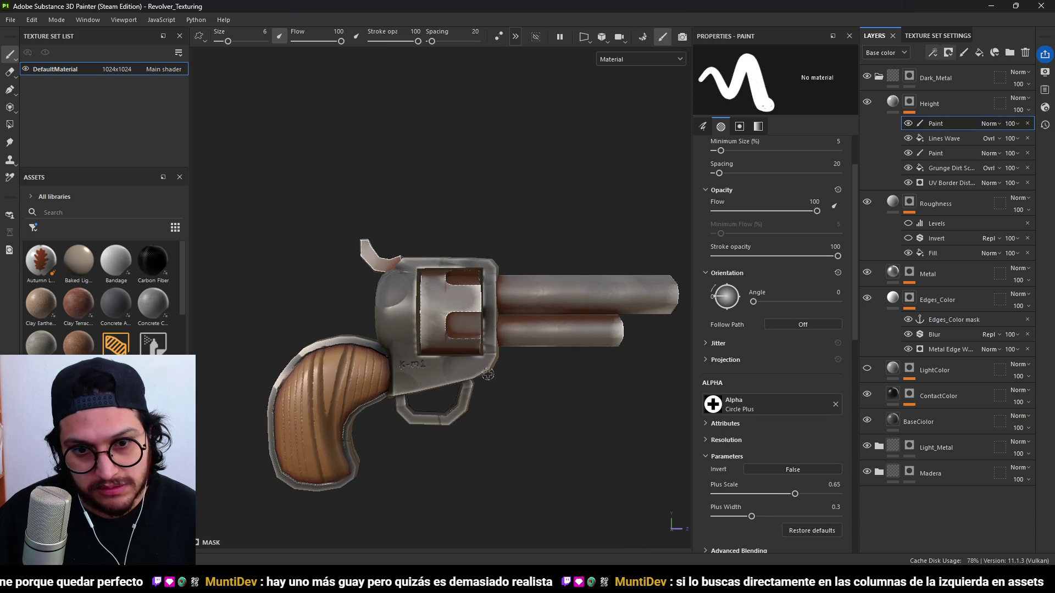
click(400, 314)
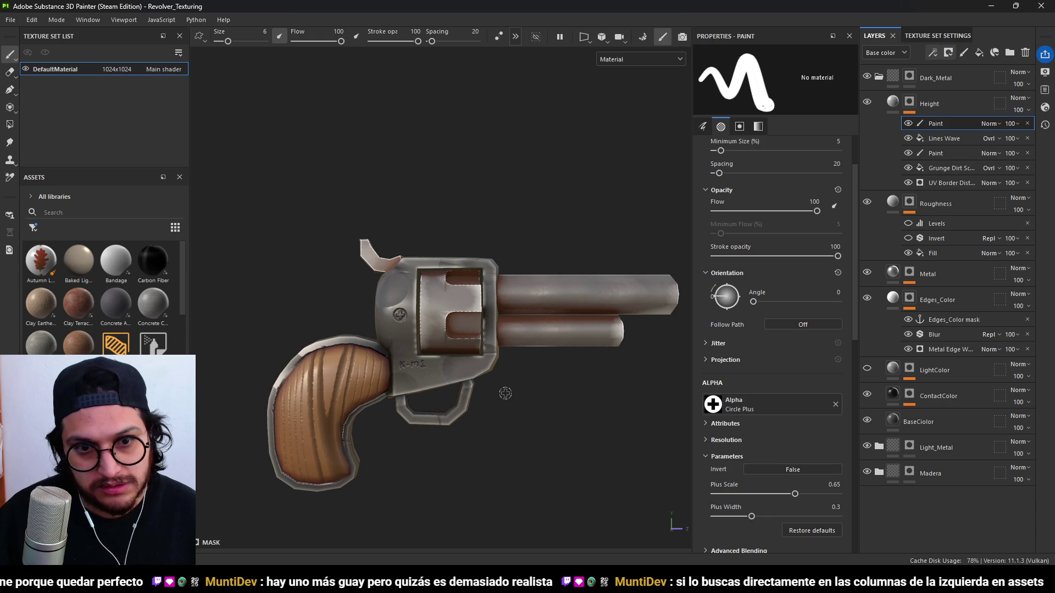
scroll(506, 393, down, 3)
scroll(506, 393, up, 3)
key(ctrl+z)
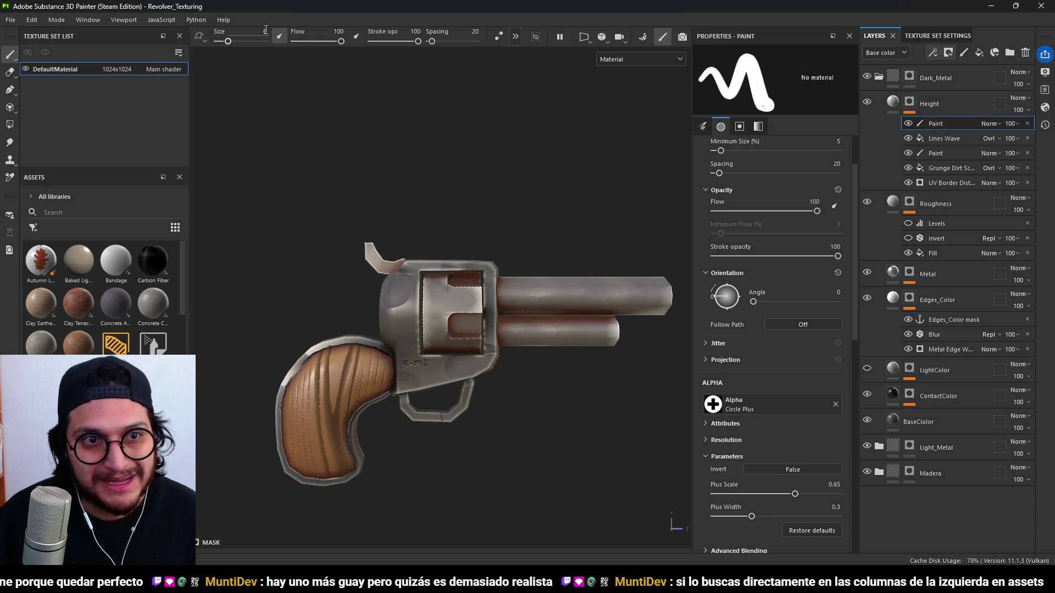
scroll(266, 30, up, 3)
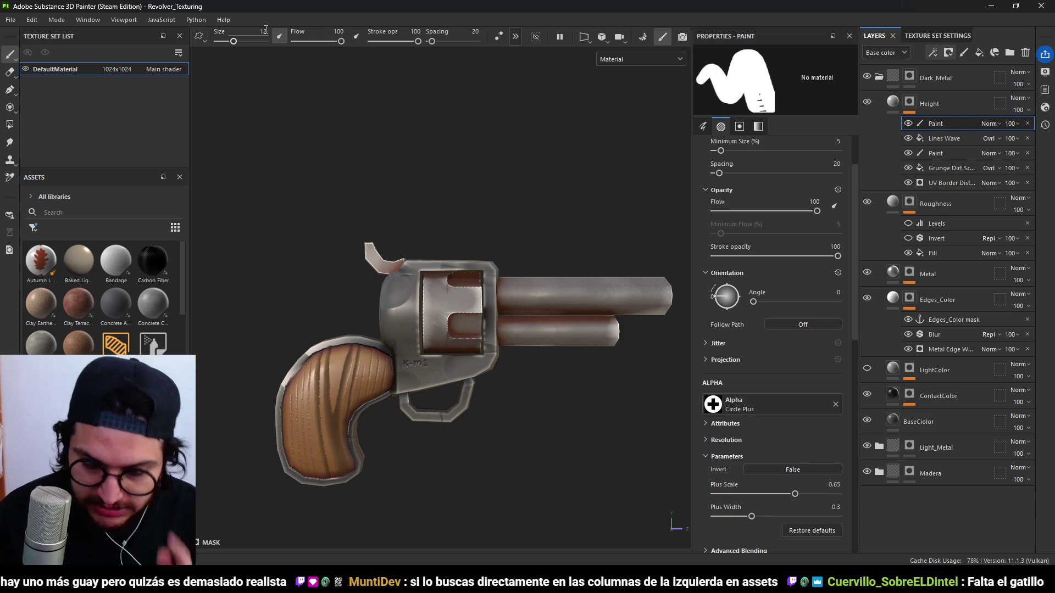
Orbit to an angled rear view of the revolver and set the brush size to 8.
scroll(440, 318, up, 2)
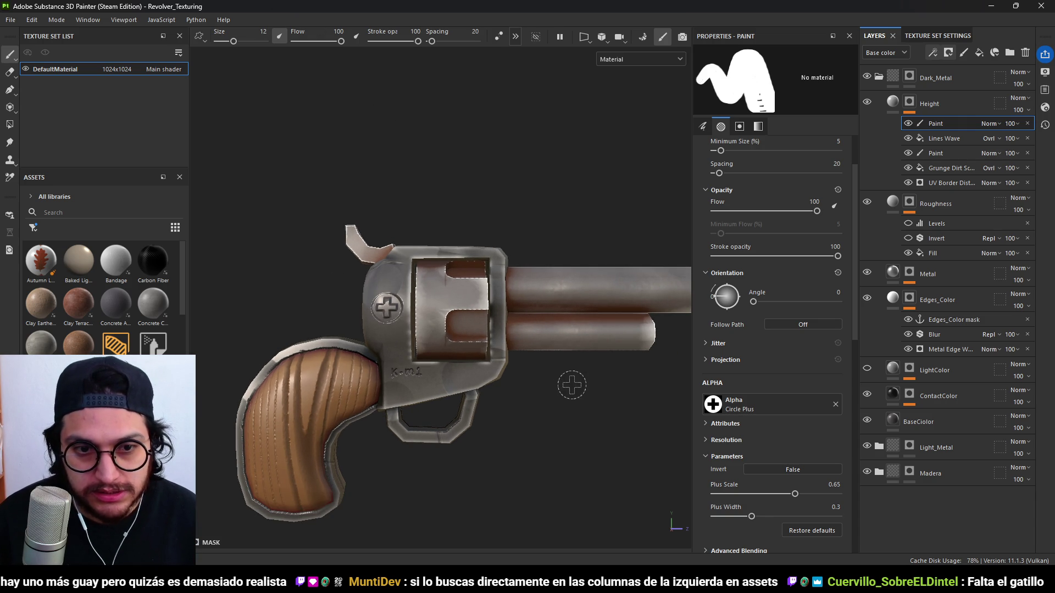
scroll(565, 382, down, 3)
mouse_move(454, 368)
alt+mouse_down()
mouse_move(537, 440)
mouse_move(557, 426)
mouse_move(525, 417)
mouse_move(422, 314)
mouse_move(431, 401)
mouse_move(410, 366)
alt+mouse_up()
scroll(441, 337, up, 2)
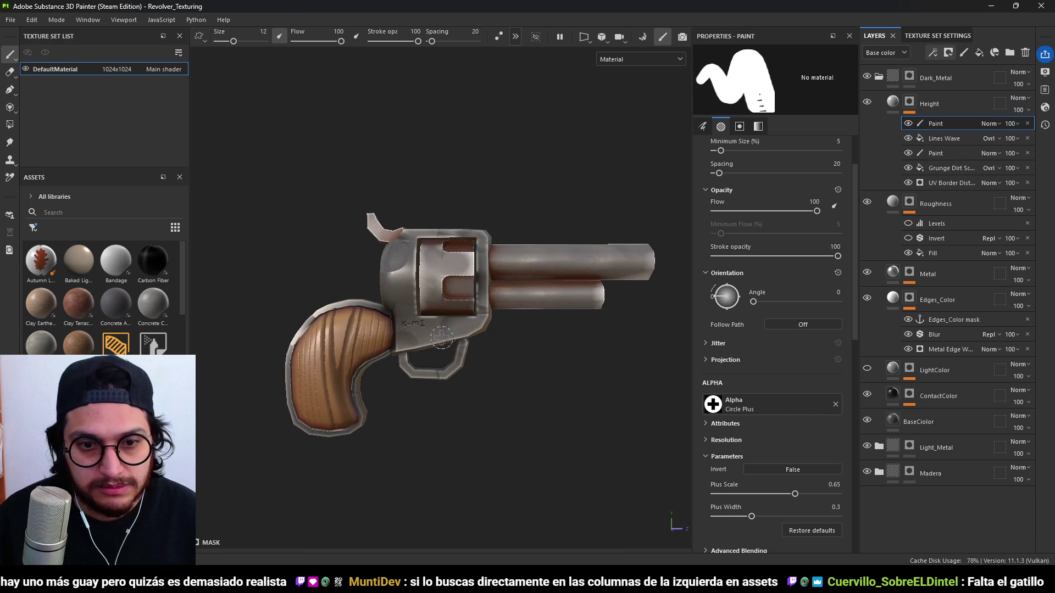
scroll(489, 365, down, 2)
scroll(504, 389, up, 5)
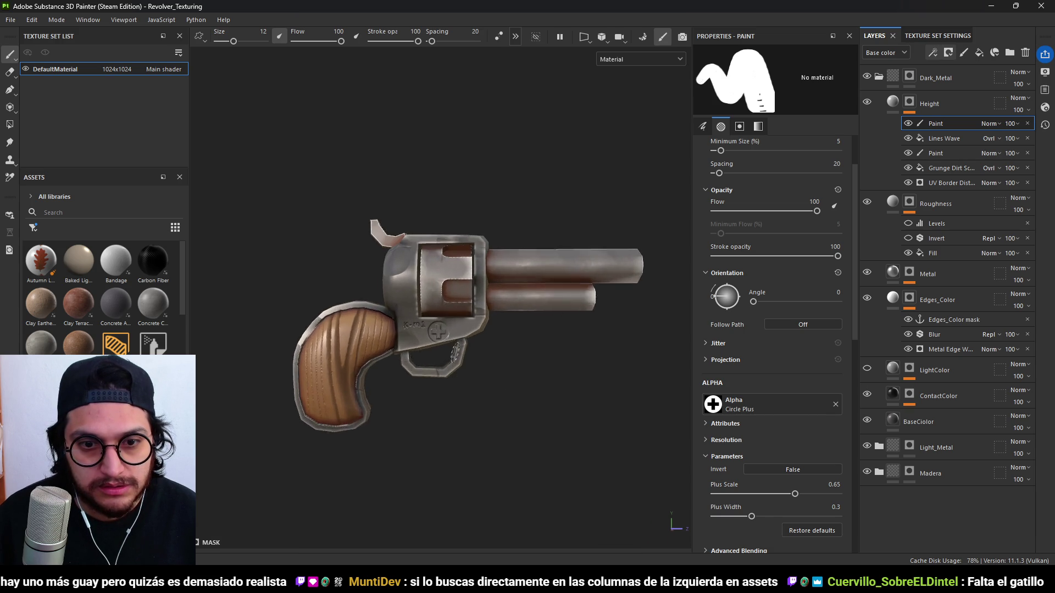
scroll(623, 412, down, 3)
scroll(442, 334, up, 2)
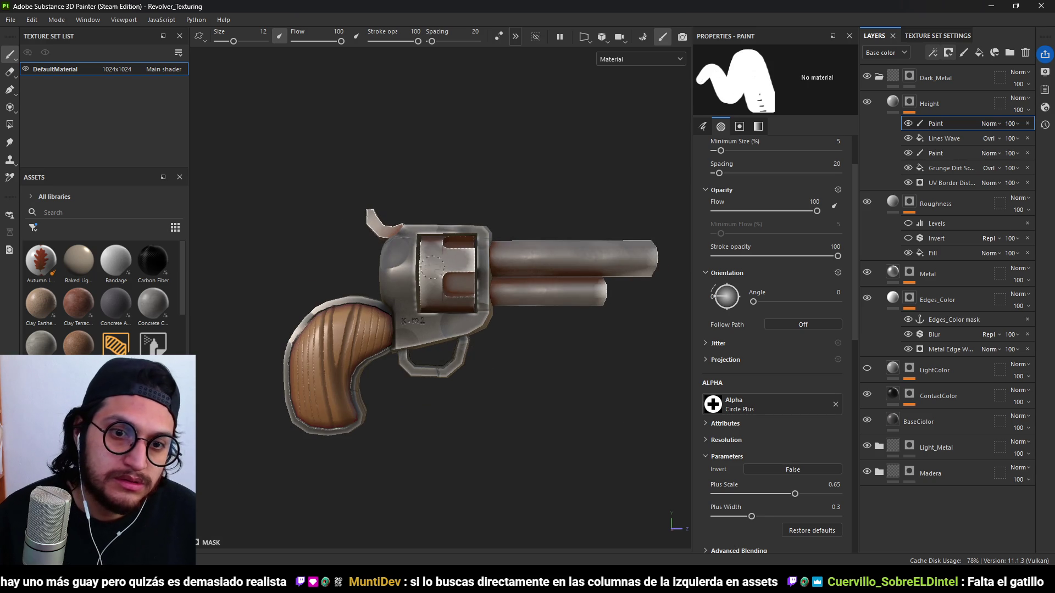
mouse_move(426, 300)
alt+mouse_down()
mouse_move(357, 374)
mouse_move(385, 385)
mouse_move(259, 480)
alt+mouse_up()
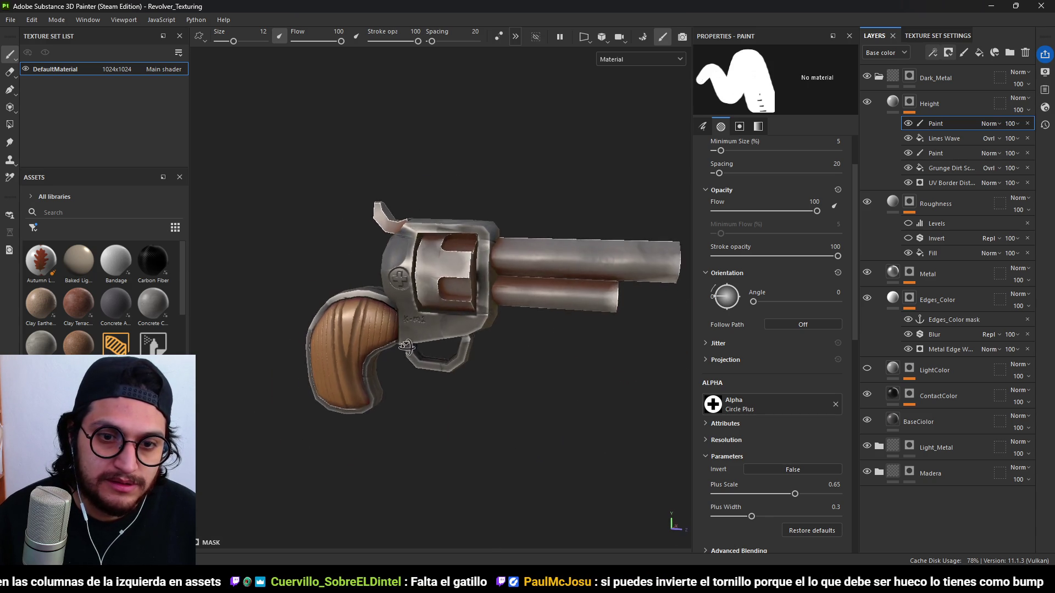
scroll(440, 308, up, 2)
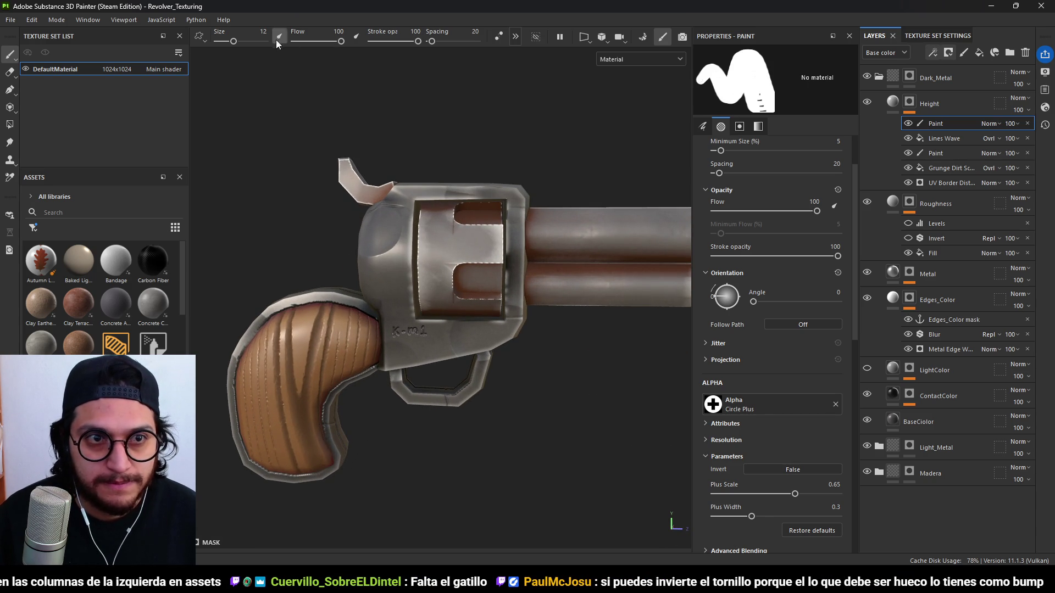
text(8)
key(Return)
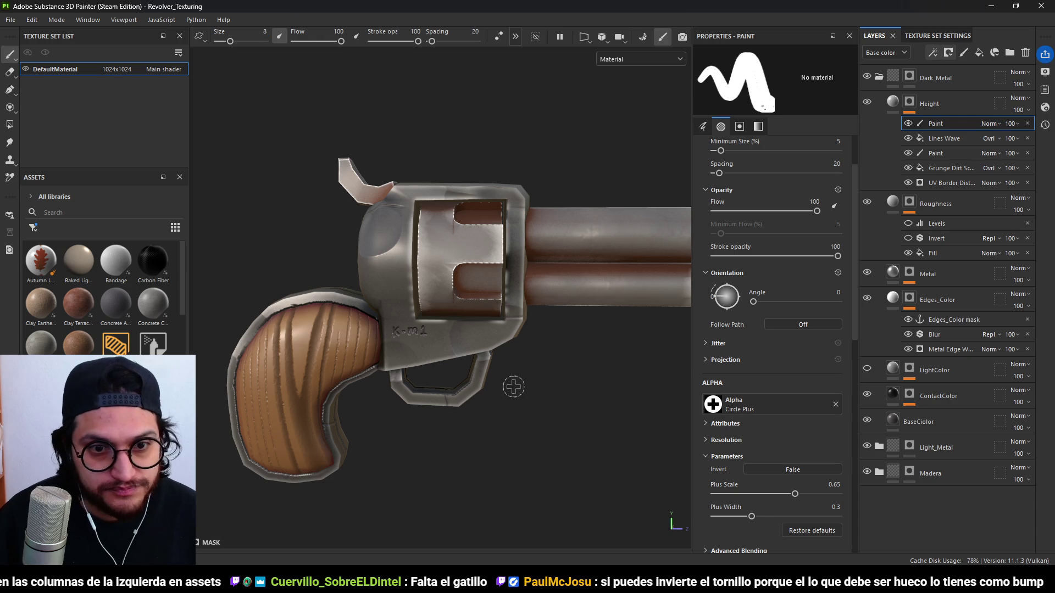
Orbit and zoom to inspect the revolver from an angled side view.
scroll(398, 275, up, 1)
scroll(389, 263, down, 5)
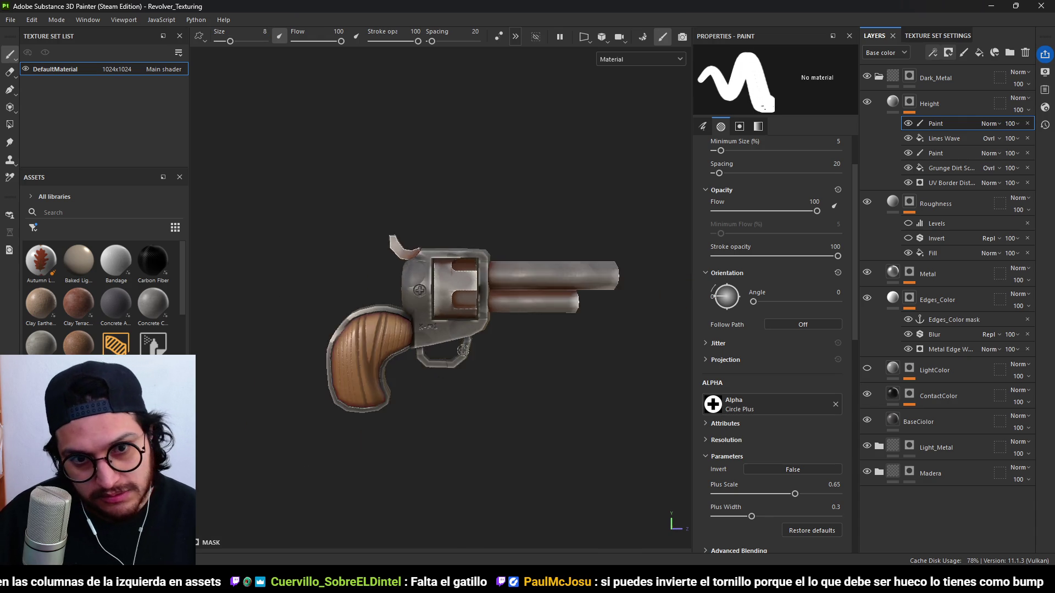
mouse_move(461, 375)
alt+mouse_down()
mouse_move(505, 390)
mouse_move(416, 367)
mouse_move(445, 335)
mouse_move(424, 306)
alt+mouse_up()
scroll(445, 335, up, 4)
scroll(424, 306, up, 2)
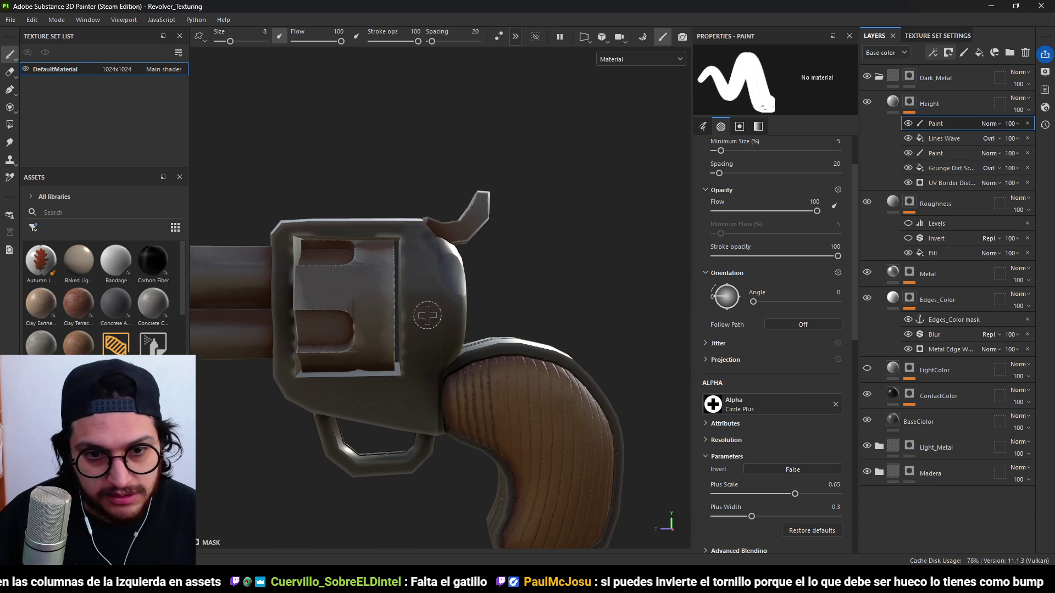
scroll(454, 354, down, 2)
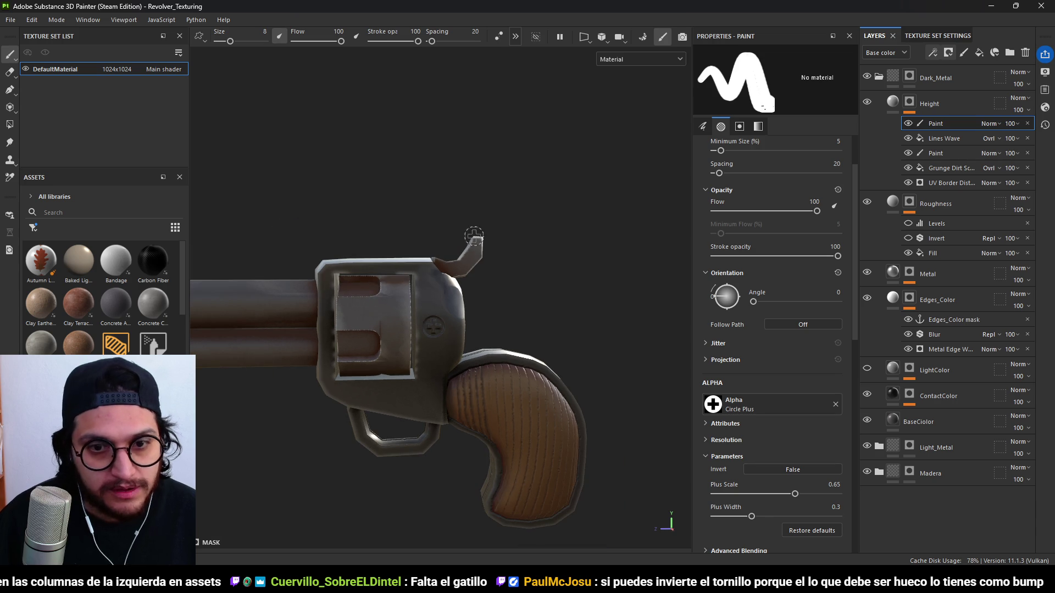
double_click(945, 153)
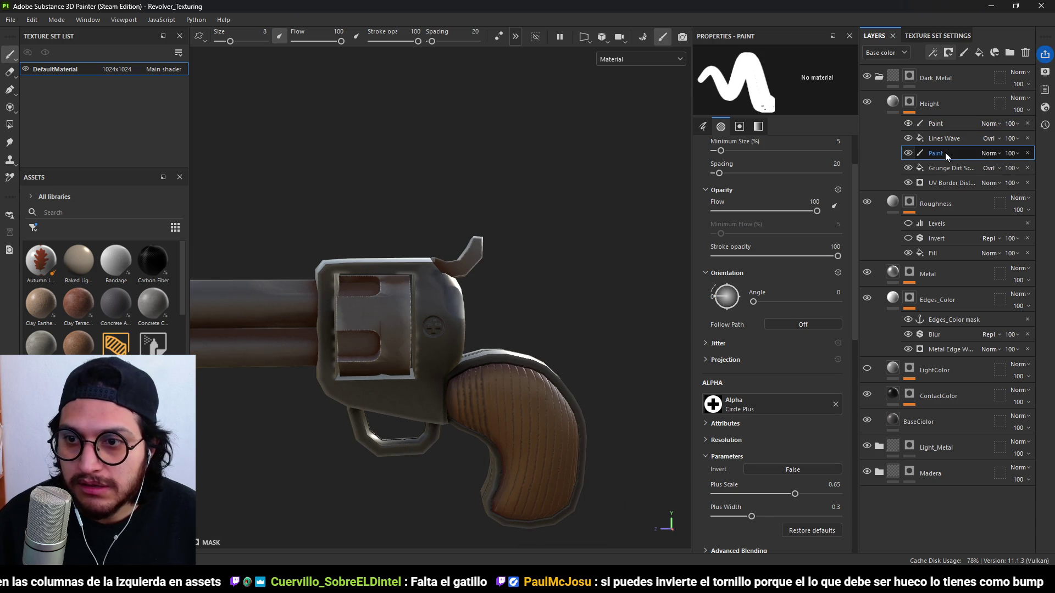
Name the layer Aboyadura and clear the Circle Plus alpha from the brush.
text(Abo)
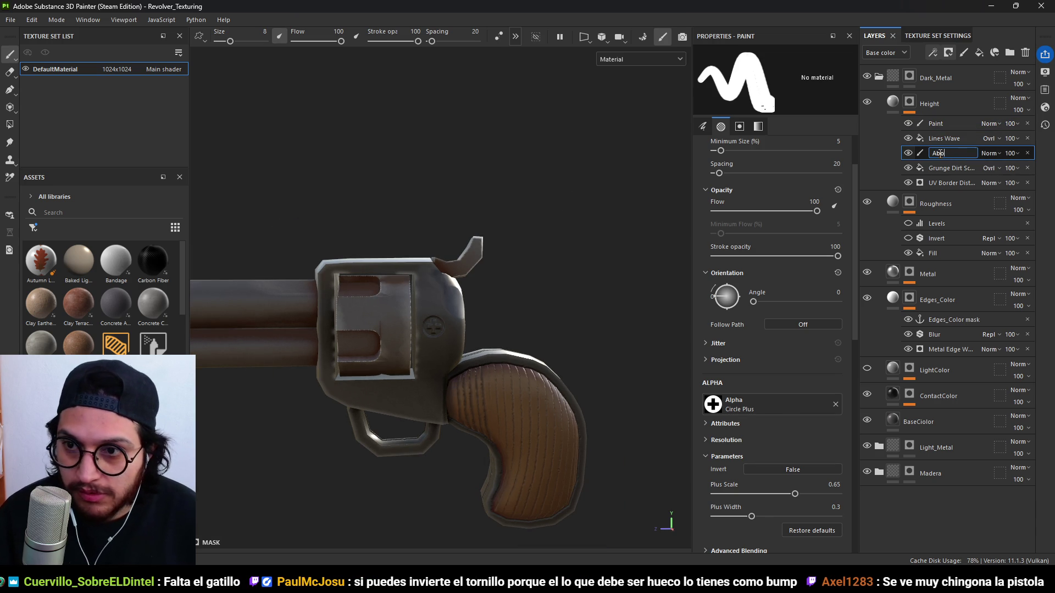
key(Return)
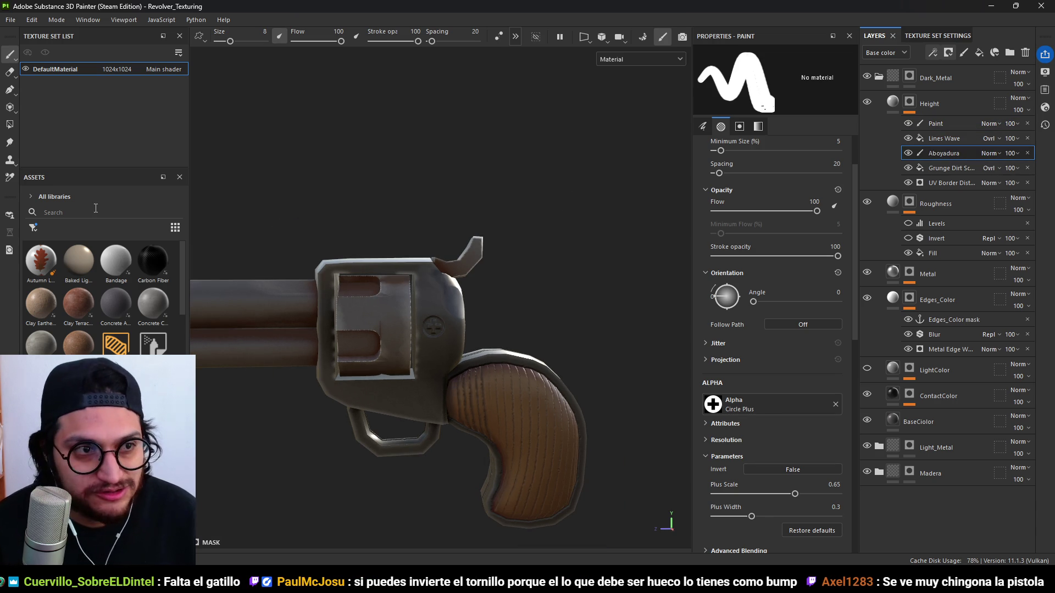
click(835, 404)
Search the alpha picker for 'dot', then reset and browse all alphas.
click(789, 401)
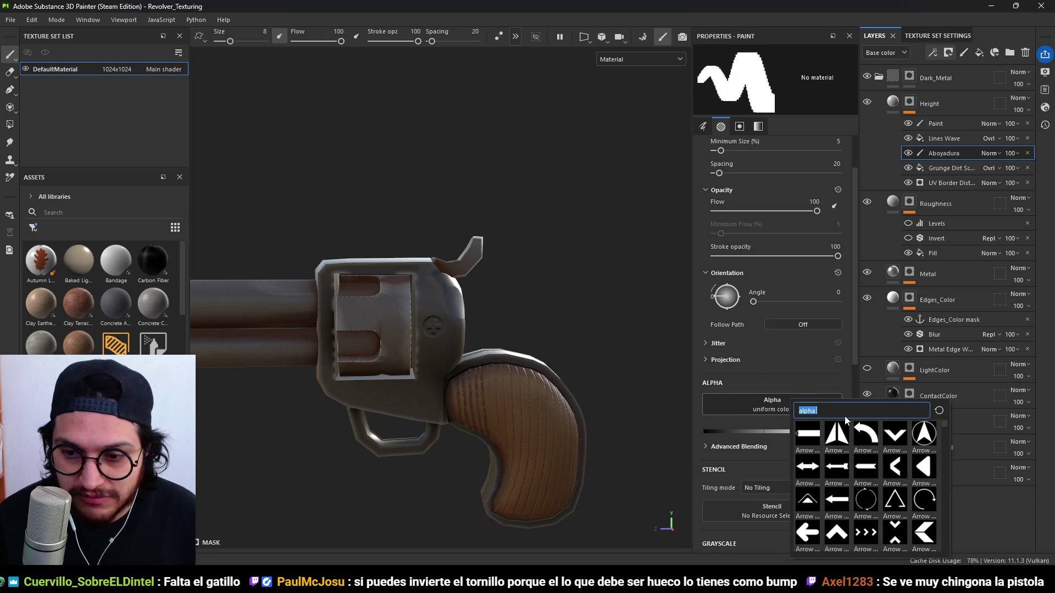
text(dot)
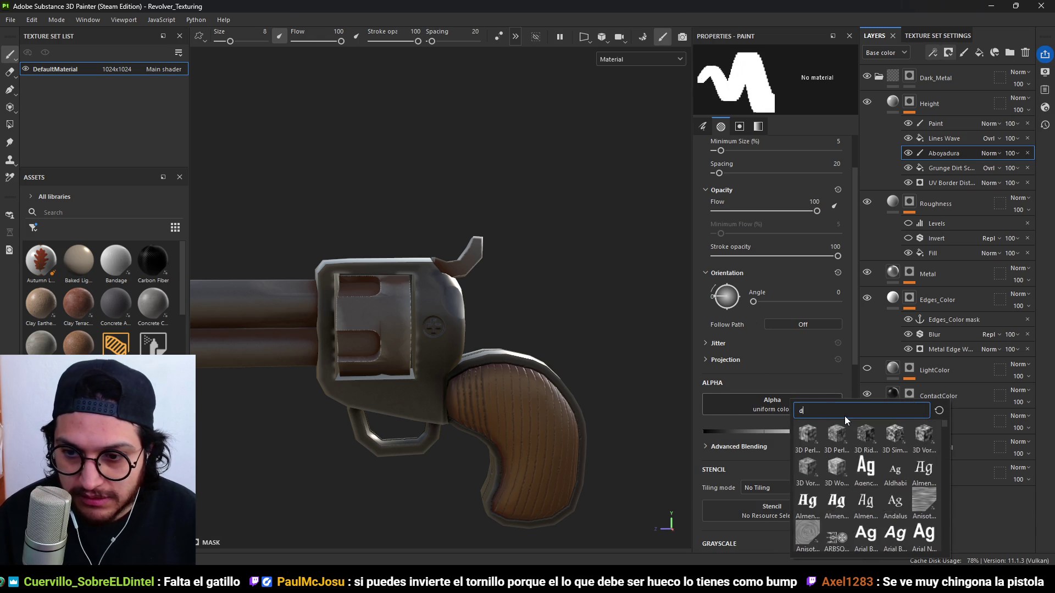
click(939, 410)
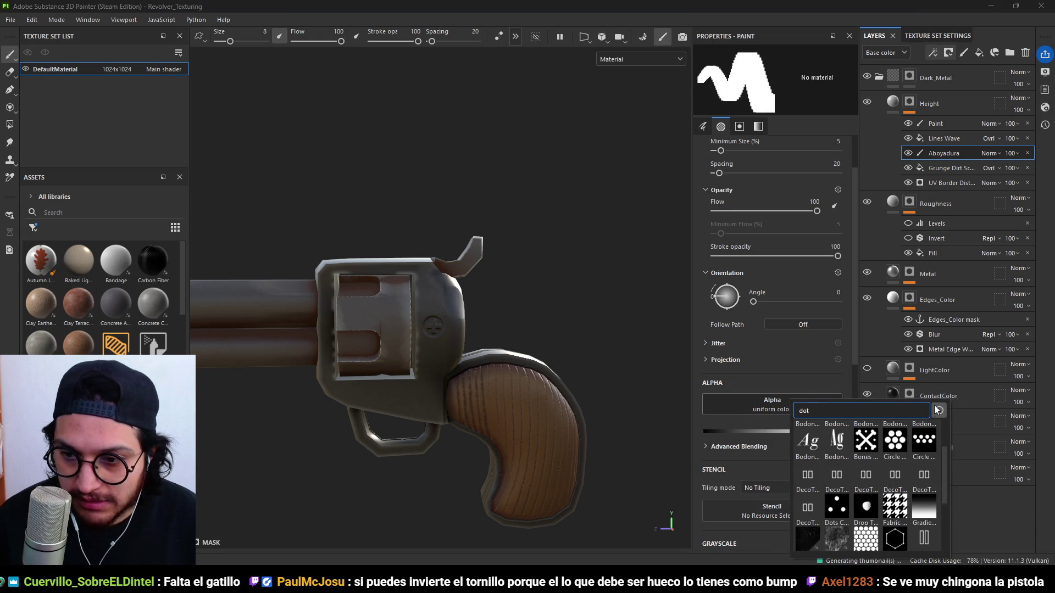
scroll(891, 442, down, 5)
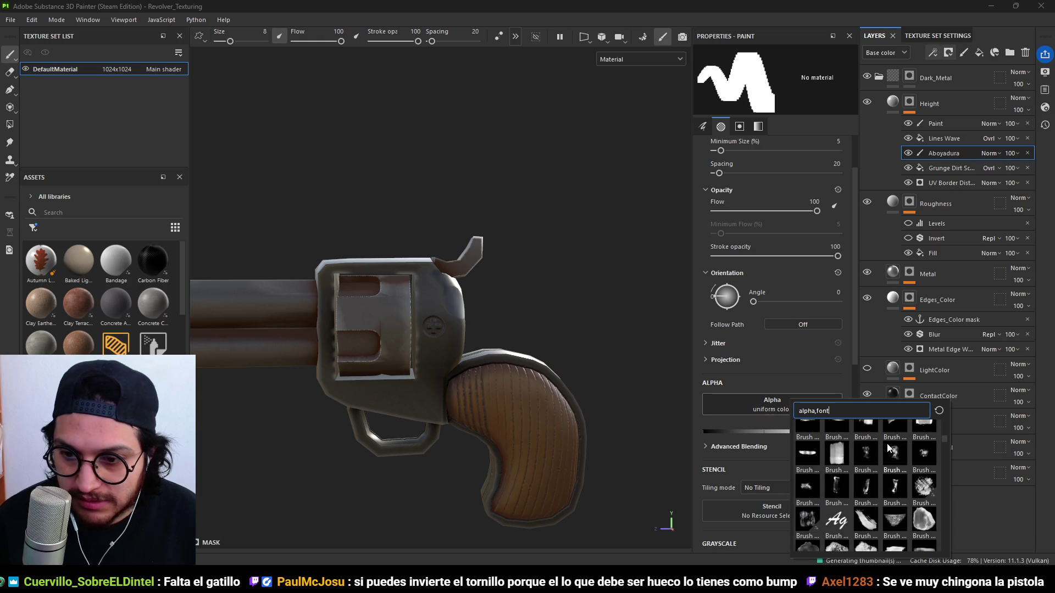
scroll(887, 443, down, 8)
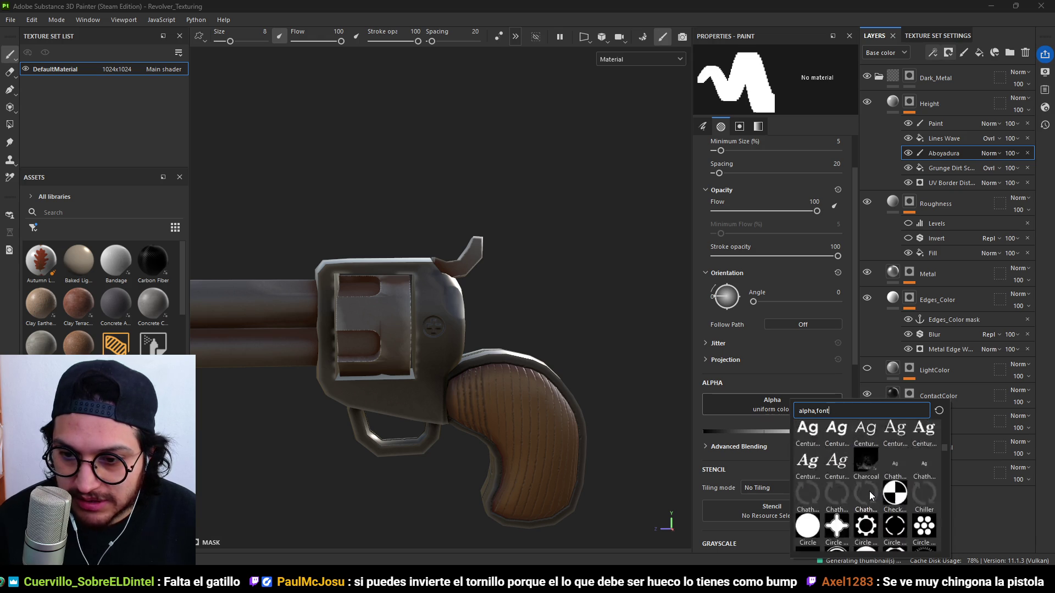
scroll(870, 496, down, 10)
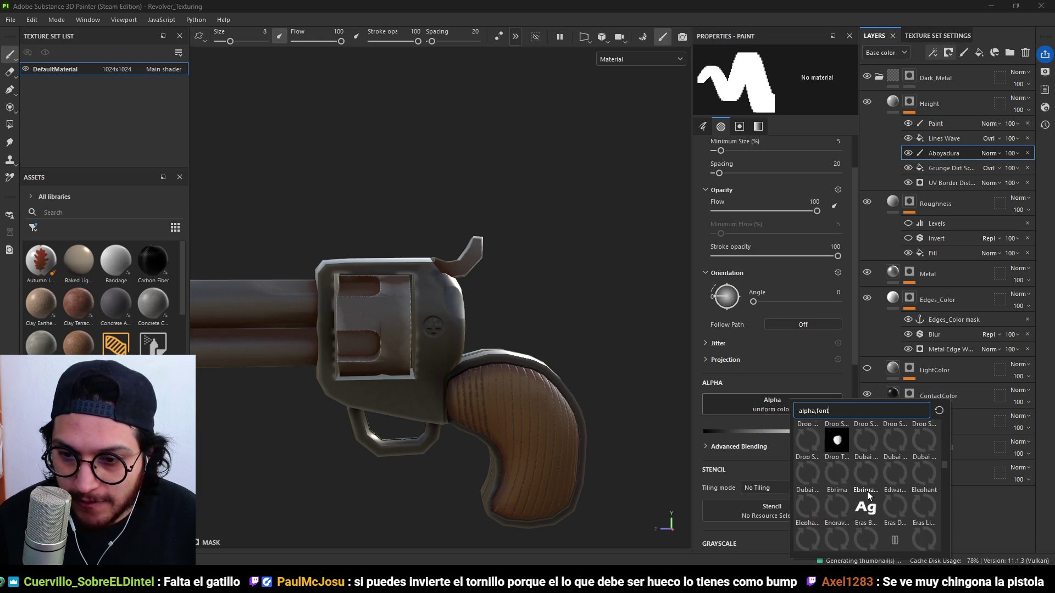
scroll(867, 492, down, 10)
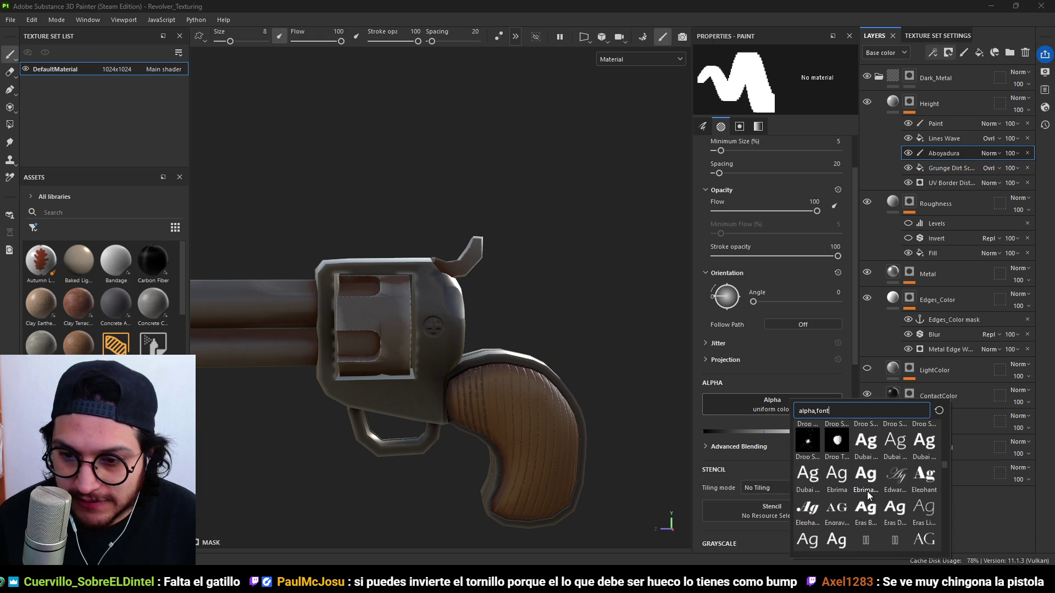
scroll(865, 491, down, 8)
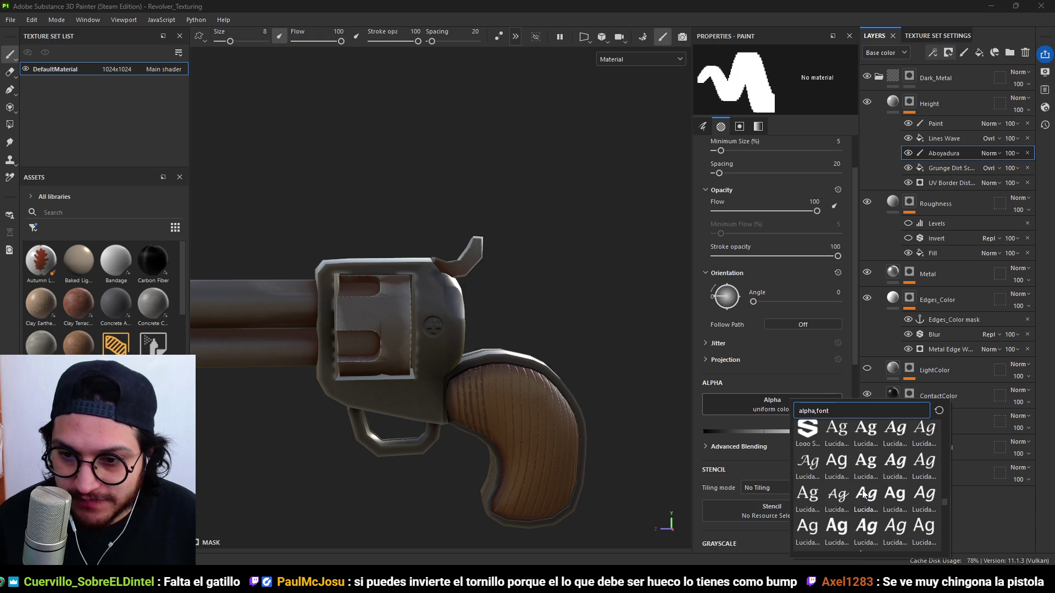
scroll(844, 496, up, 3)
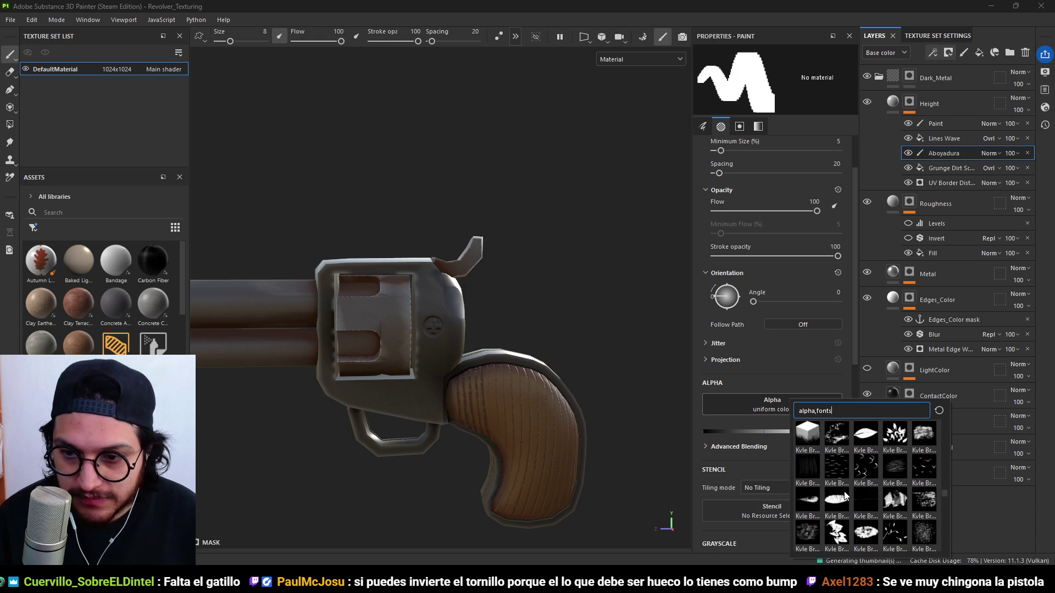
Search the alphas for 'point' and 'lp', browse the results, and close without choosing.
key(BackSpace)
text(point)
key(BackSpace)
key(BackSpace)
key(BackSpace)
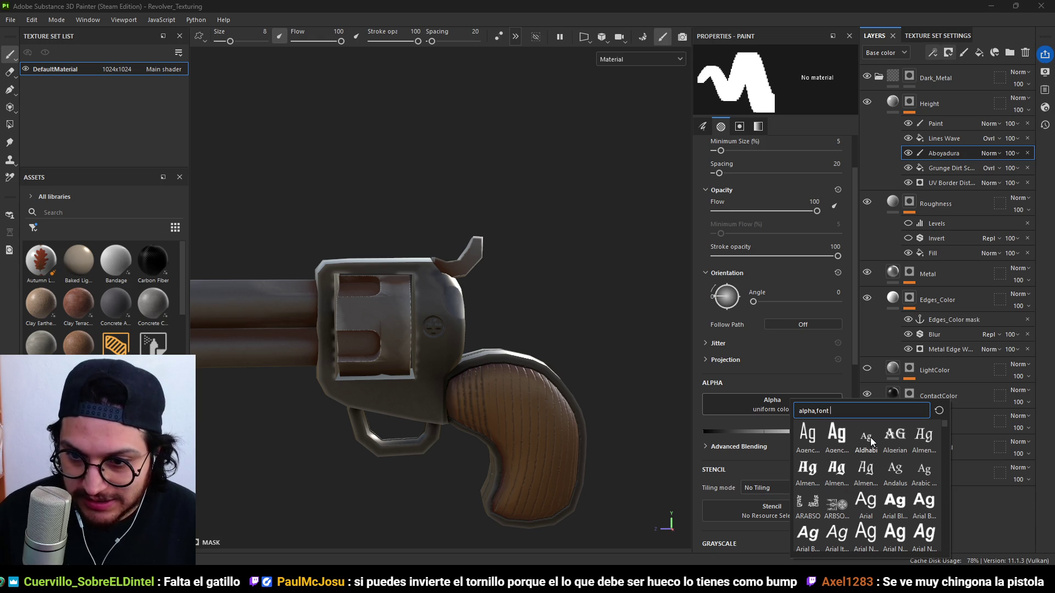
key(ctrl+a)
key(BackSpace)
text(lp)
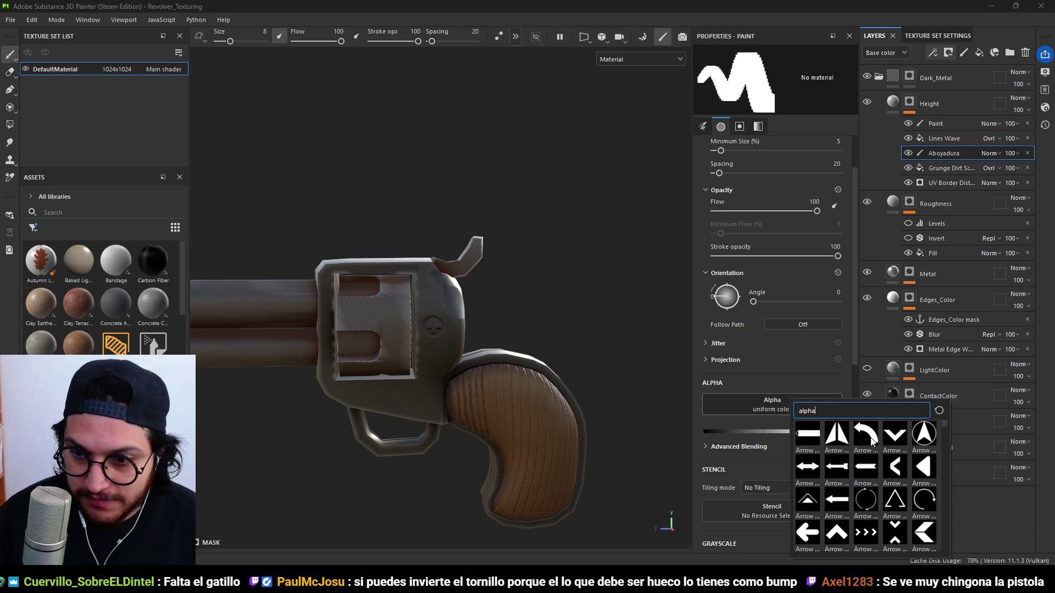
scroll(872, 441, down, 3)
scroll(872, 441, down, 3)
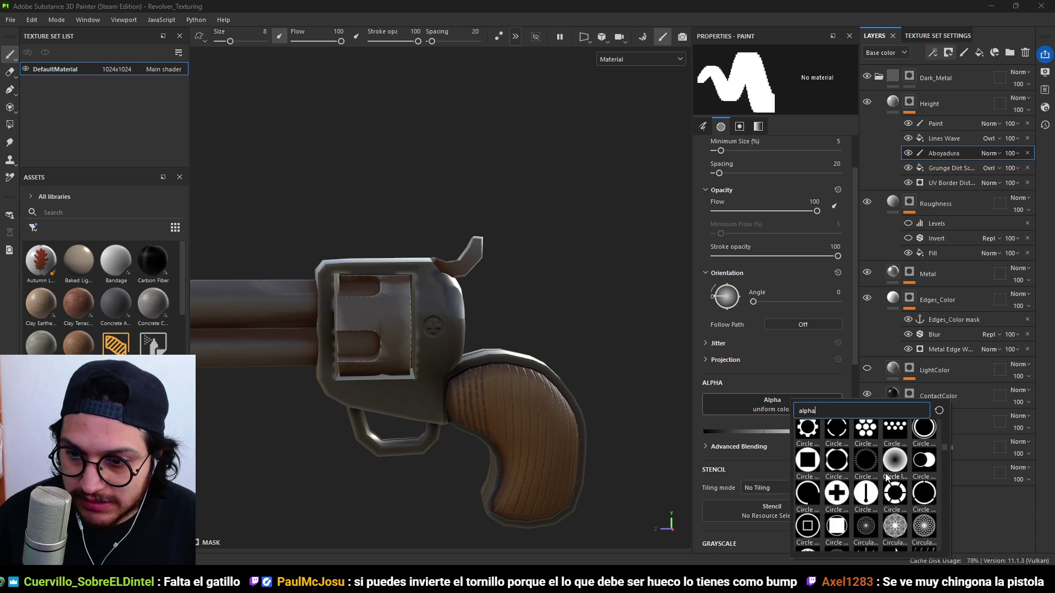
scroll(893, 464, down, 5)
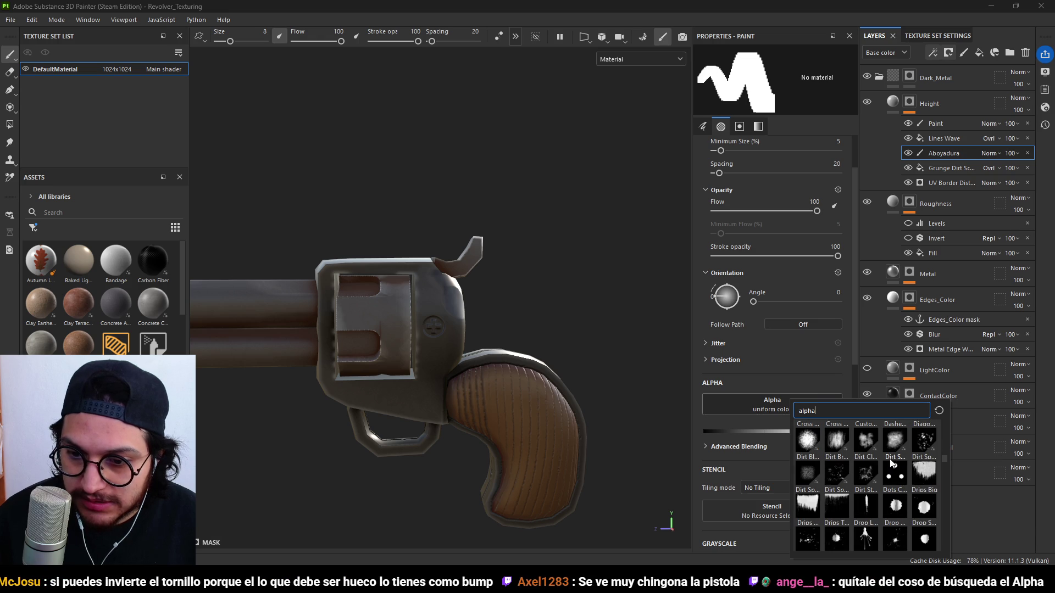
scroll(891, 464, down, 10)
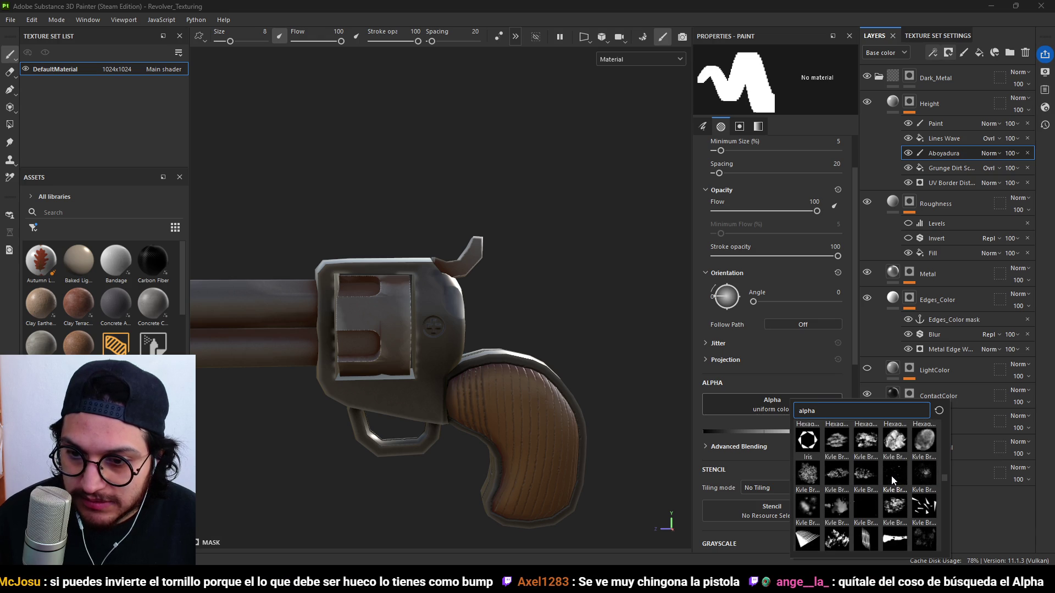
scroll(892, 481, down, 4)
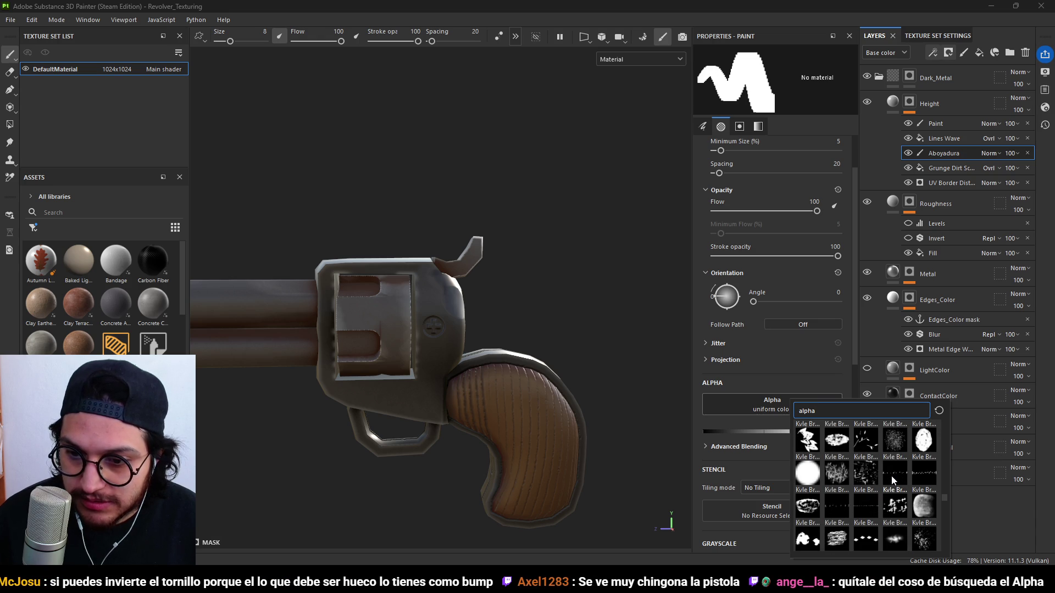
click(783, 313)
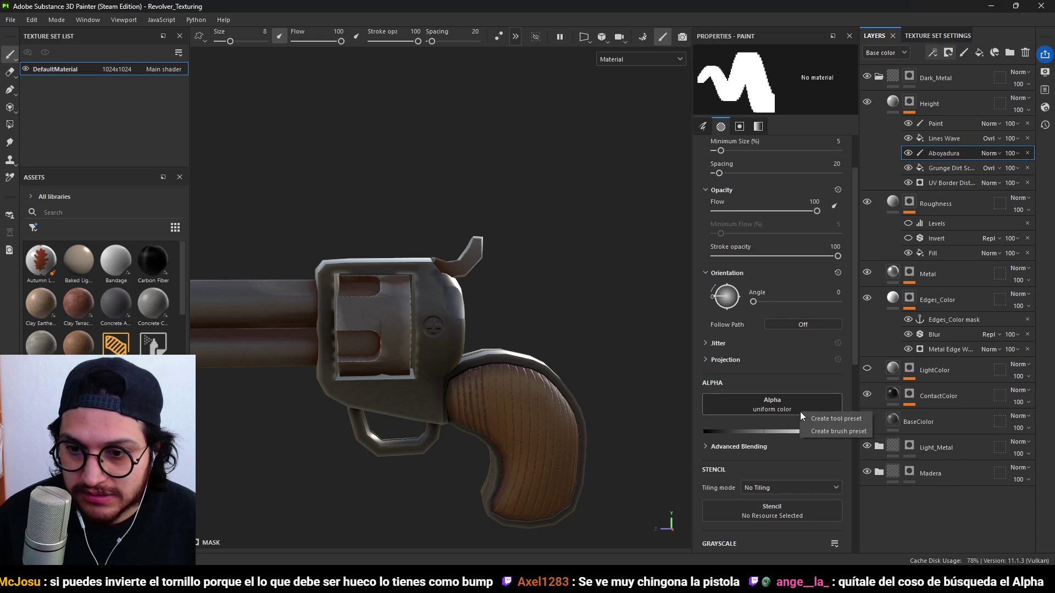
Reopen the alpha picker and search it for ',font'.
click(783, 409)
text(,font)
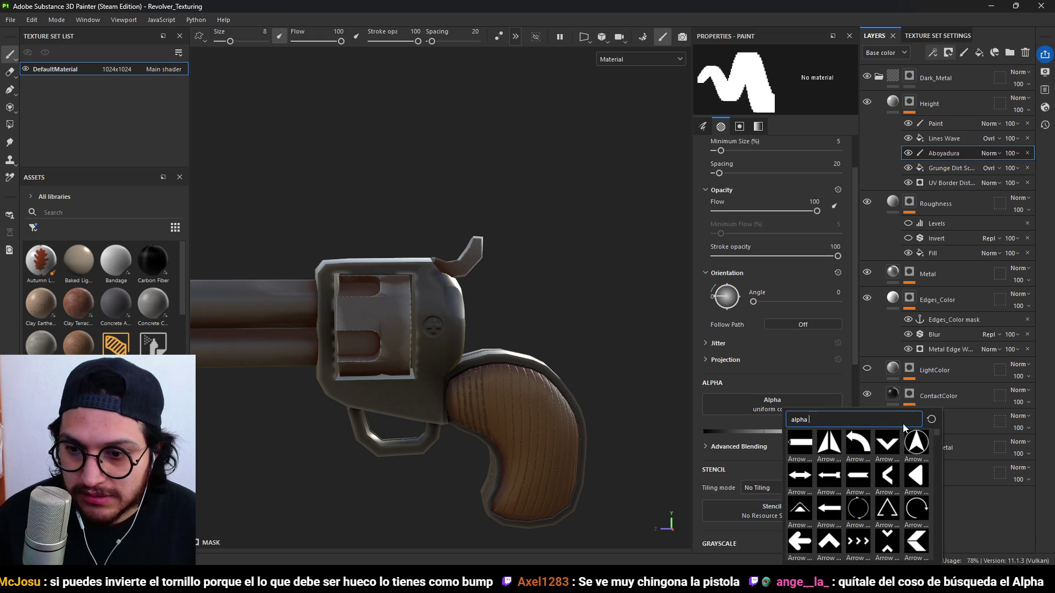
scroll(849, 448, up, 3)
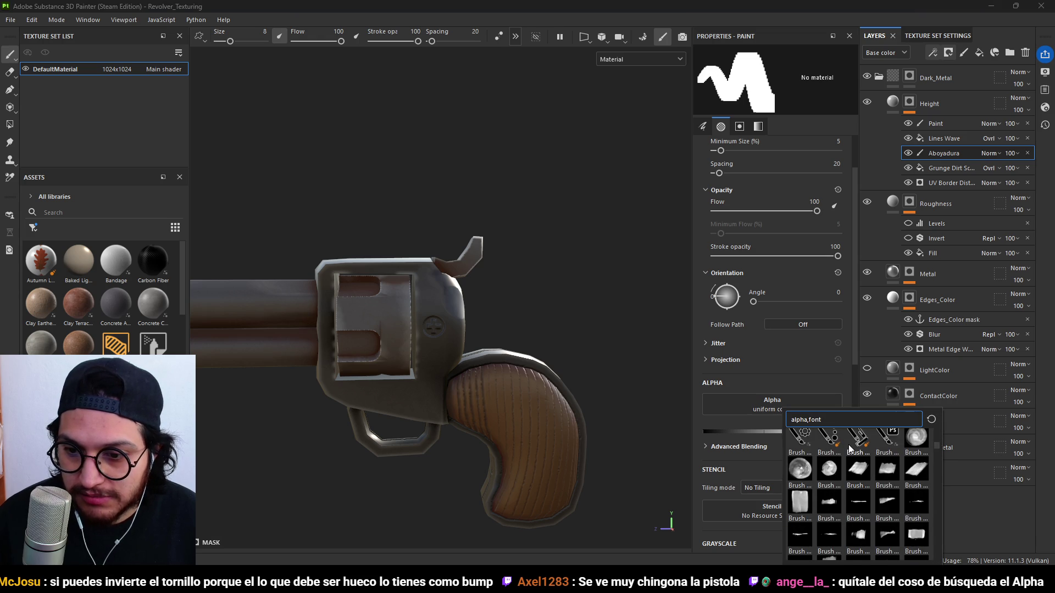
scroll(850, 448, up, 3)
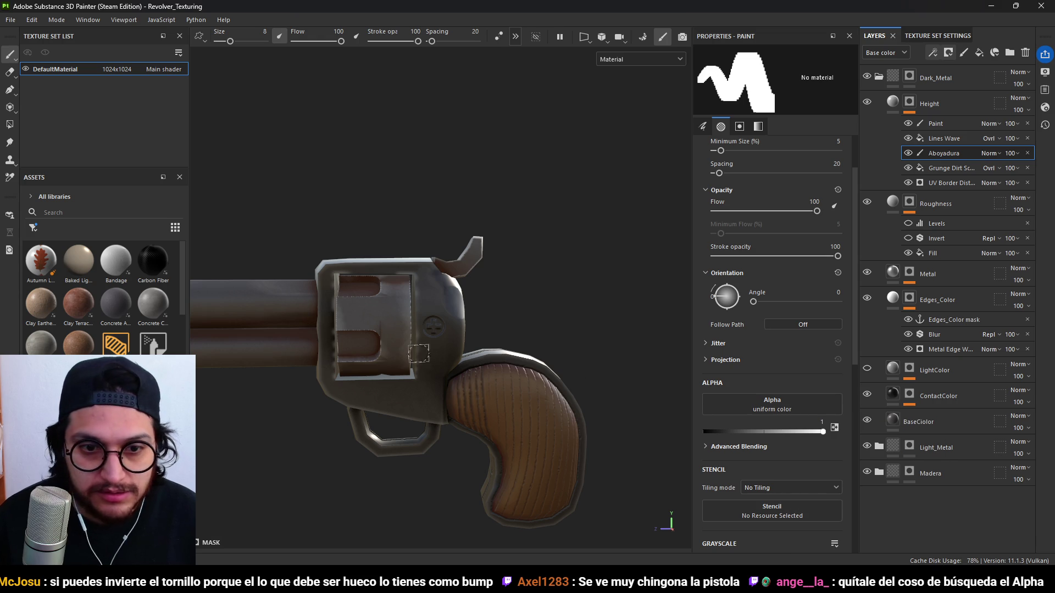
Try the Circle alpha on the brush, then clear it from the brush again.
mouse_move(447, 434)
alt+mouse_down()
mouse_move(438, 377)
mouse_move(426, 380)
alt+mouse_up()
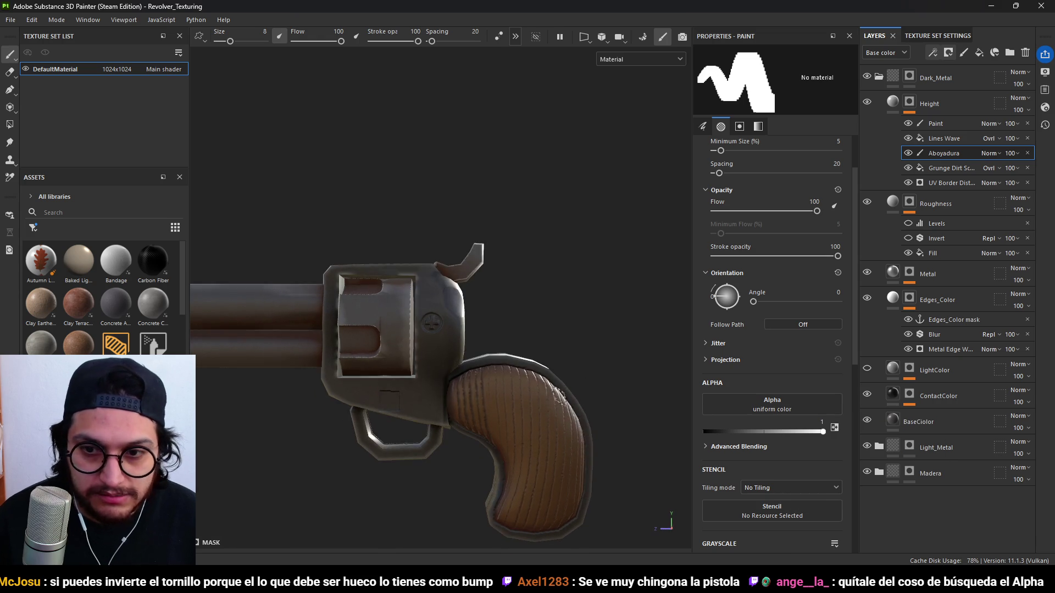
click(778, 412)
scroll(819, 509, down, 8)
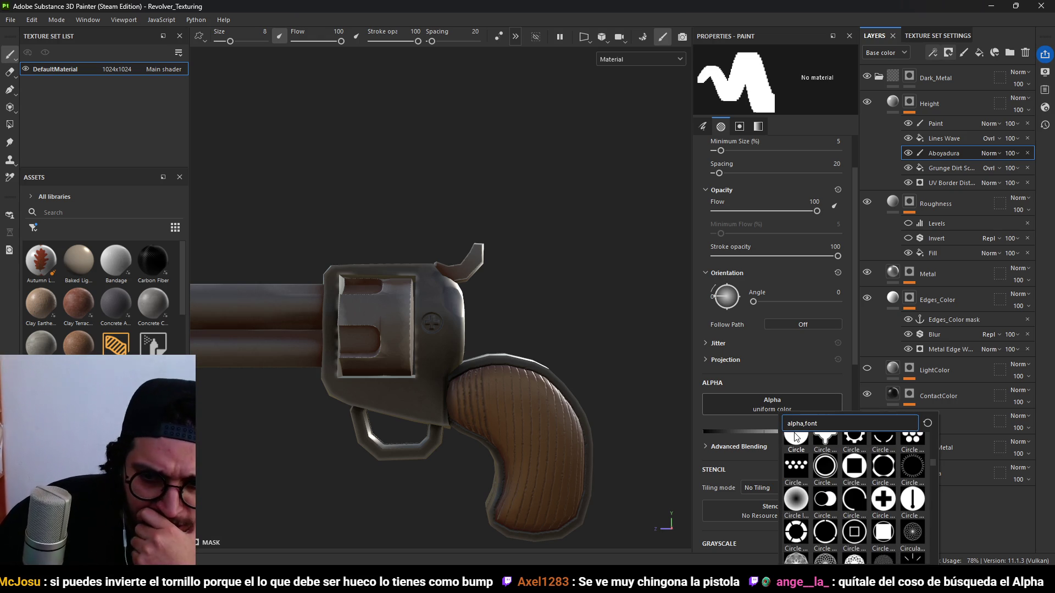
click(801, 437)
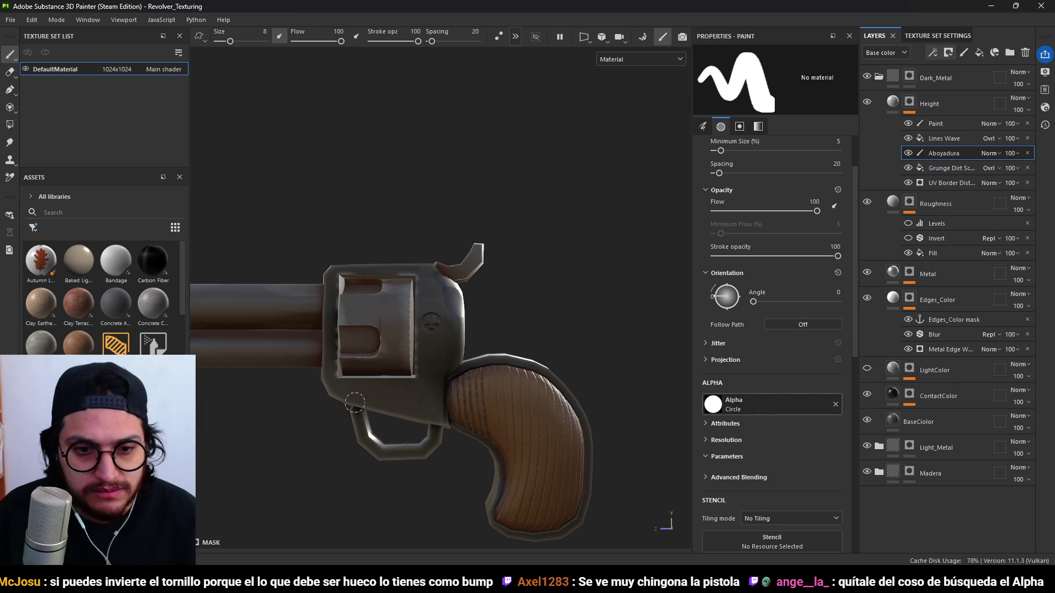
key(f)
scroll(501, 305, up, 2)
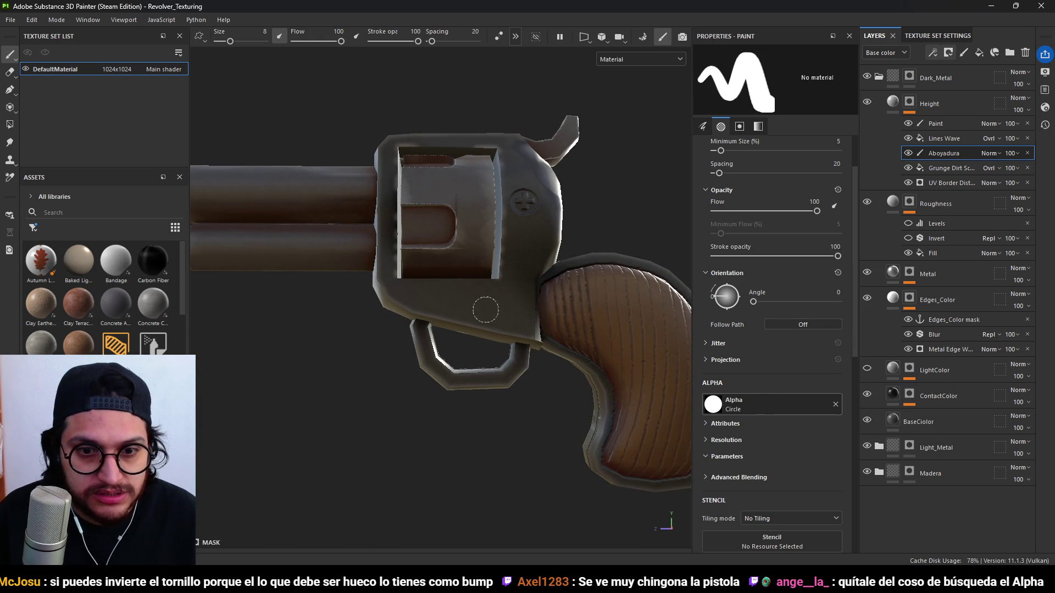
alt+drag(490, 309, 528, 317)
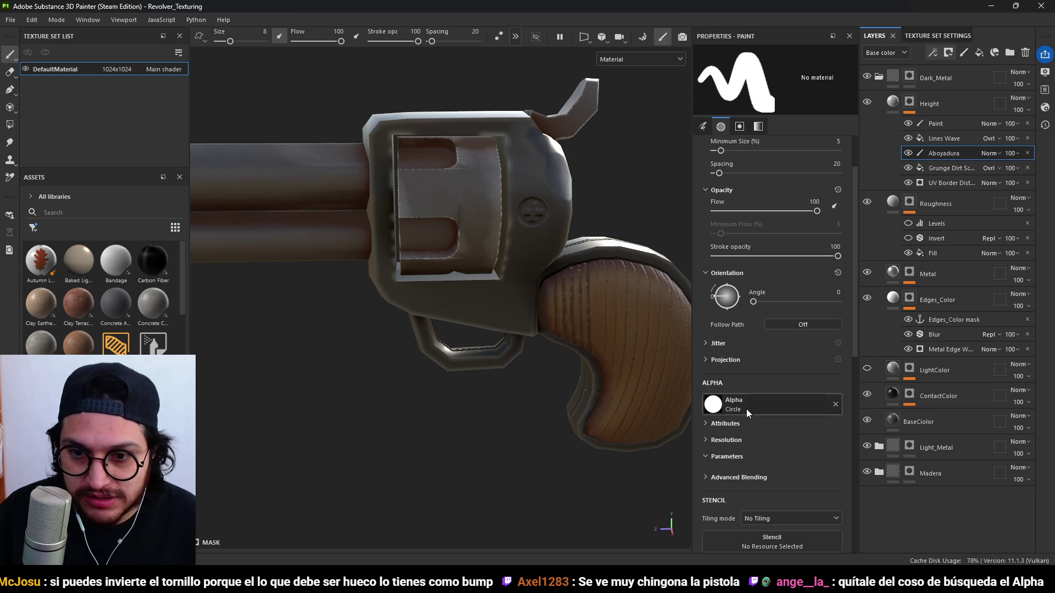
click(728, 407)
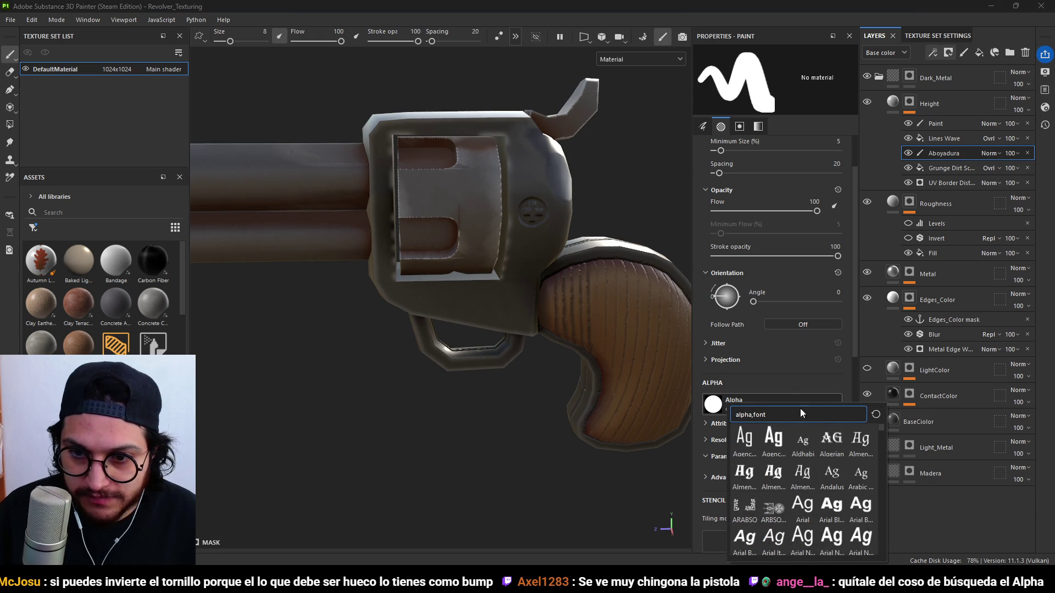
scroll(789, 387, down, 2)
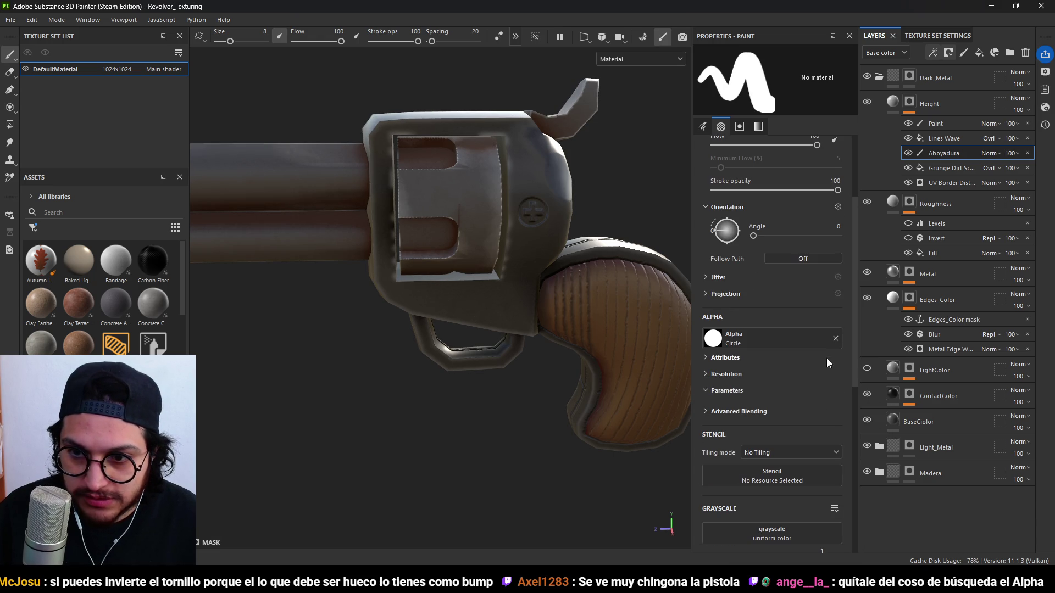
click(835, 338)
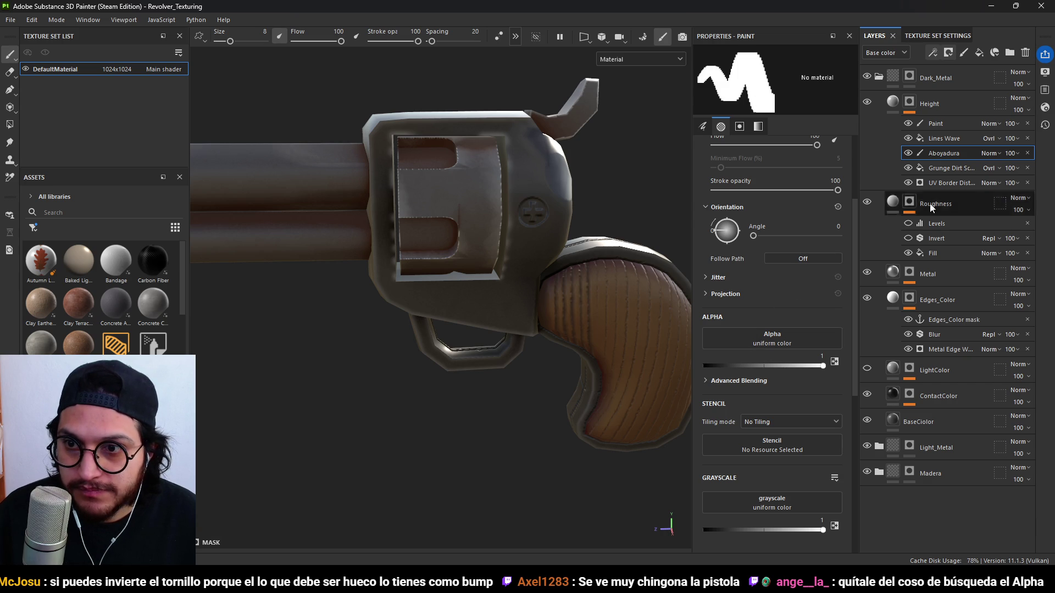
Toggle the Aboyadura layer to compare, and raise the brush size from 8 to 10.
click(908, 154)
click(908, 153)
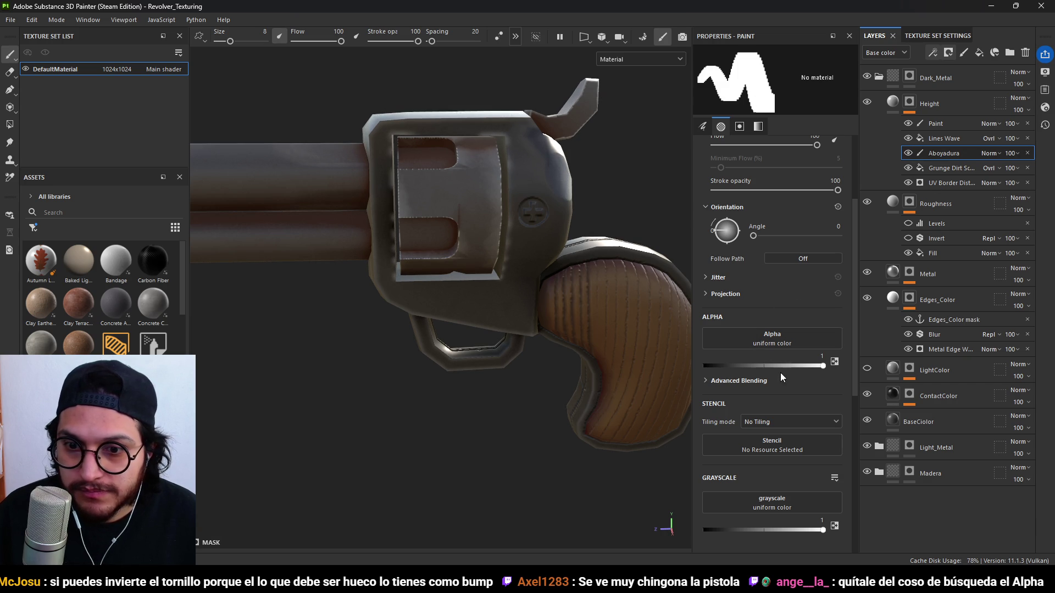
scroll(801, 375, up, 3)
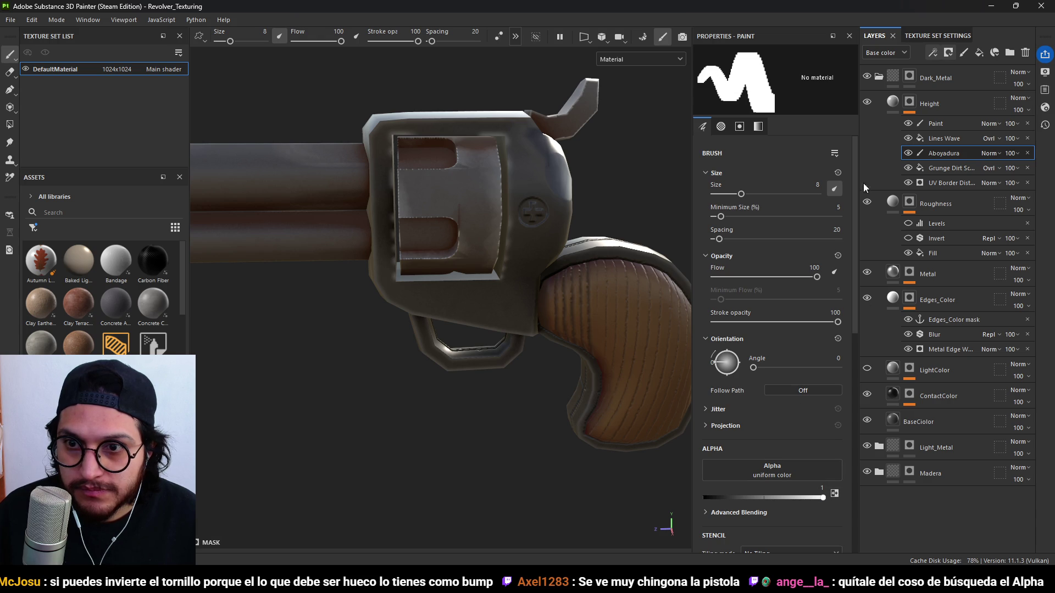
key(bracketright)
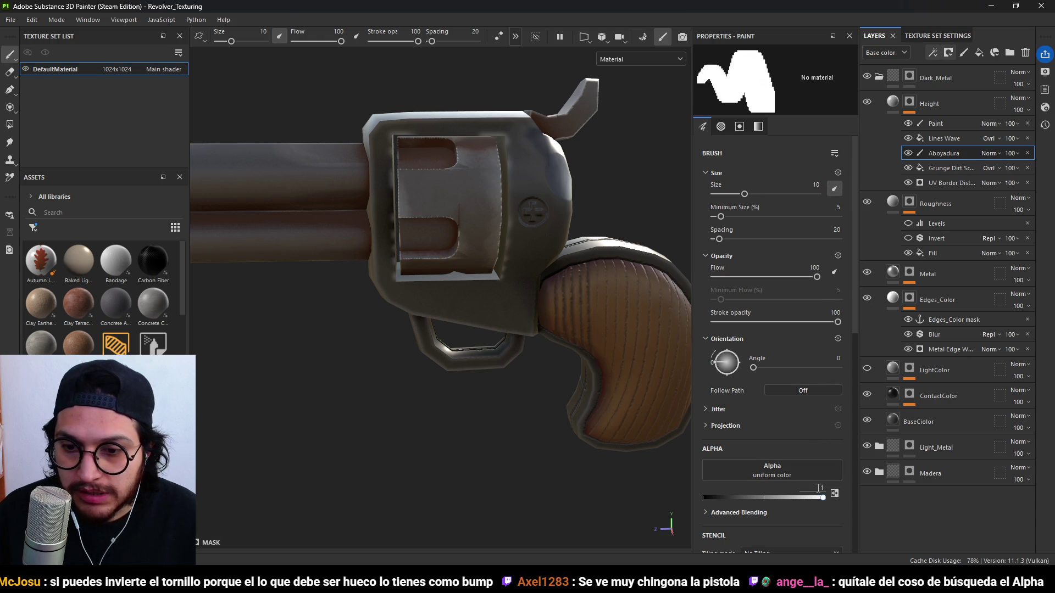
Search the alphas for 'basic' and give the brush the Shape (Default) alpha.
click(785, 468)
scroll(838, 344, down, 10)
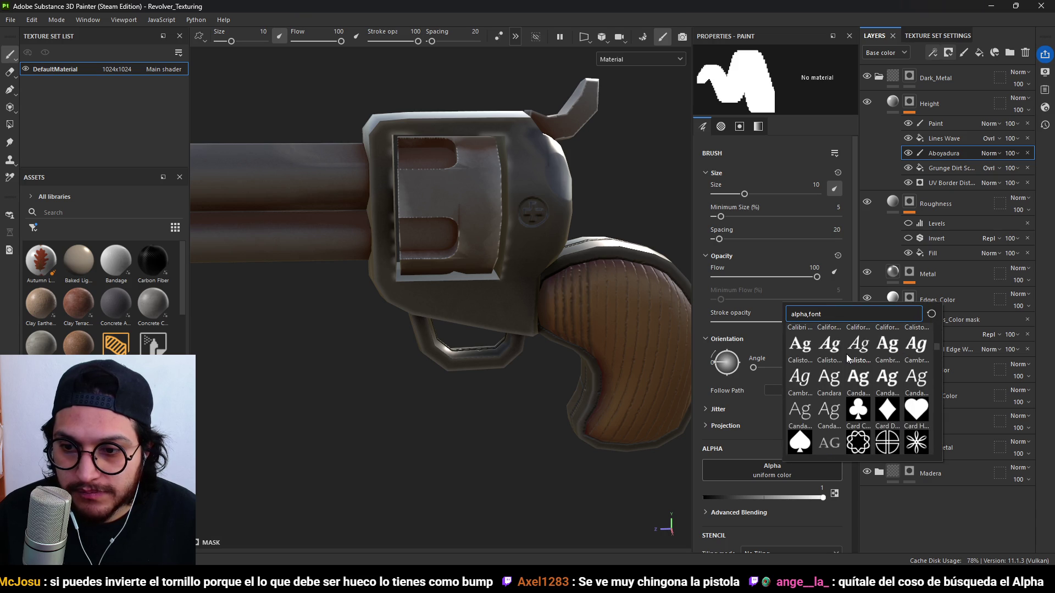
scroll(849, 360, down, 10)
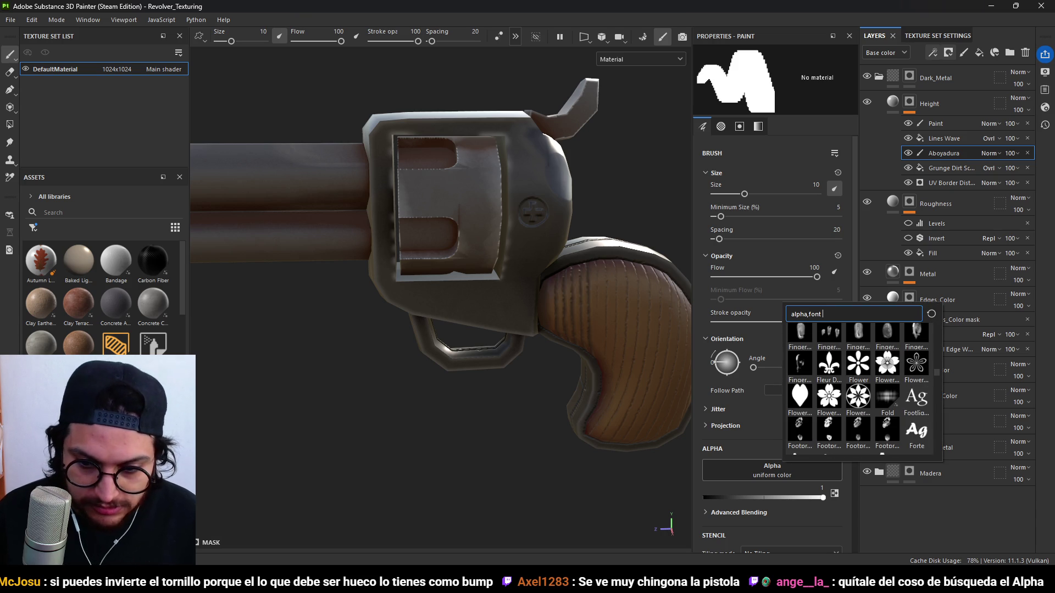
key(Escape)
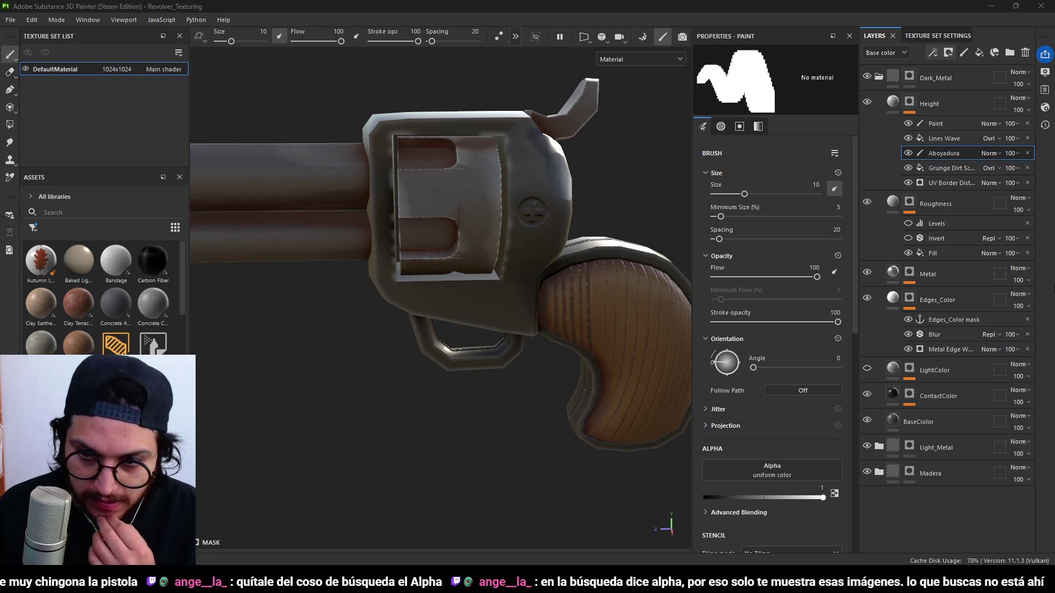
click(784, 467)
key(ctrl+a)
text(basic)
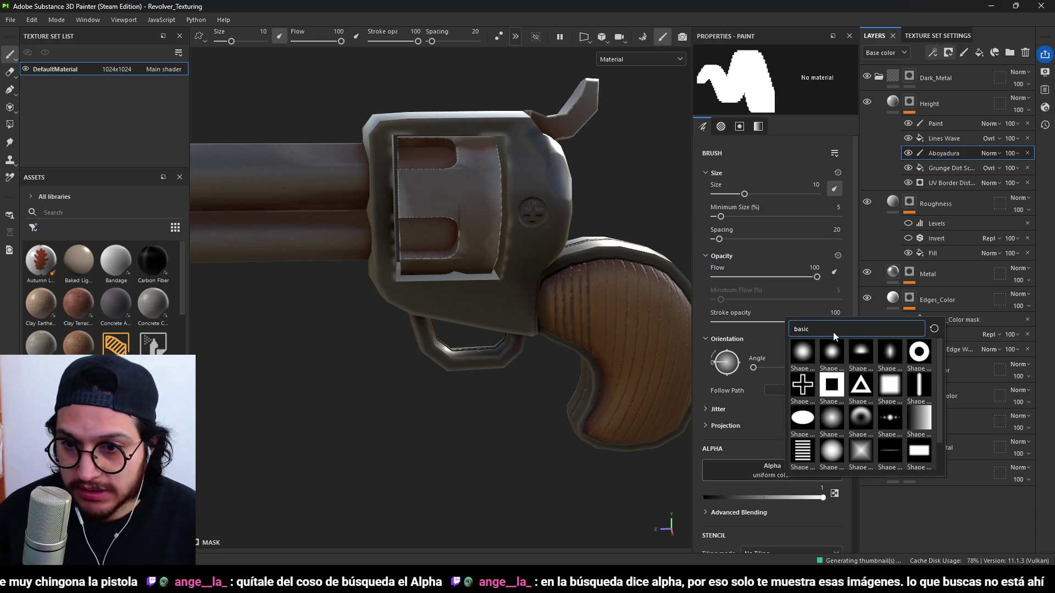
click(806, 340)
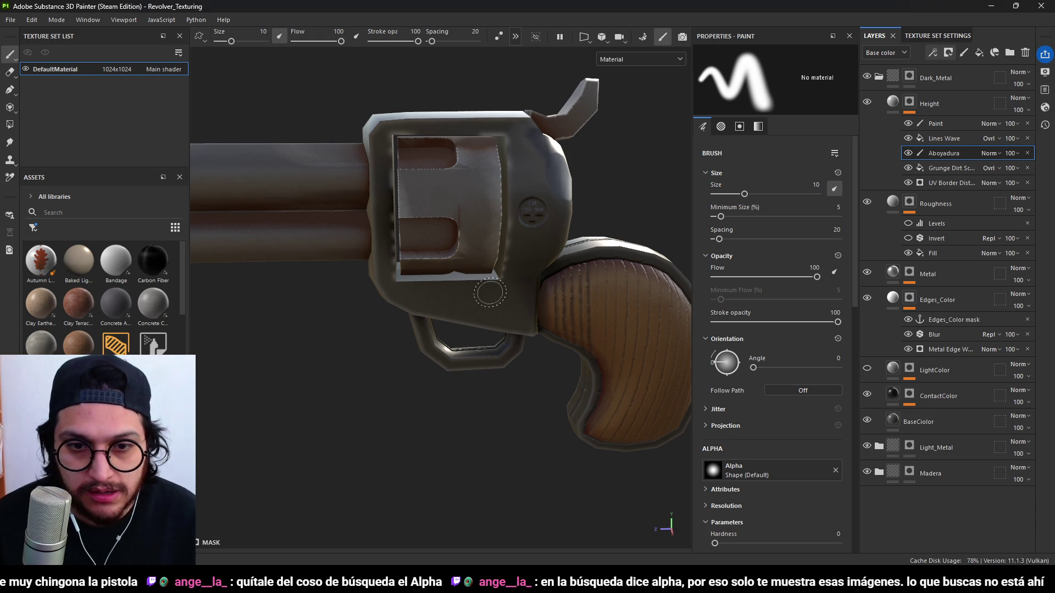
Enlarge the paint brush to size 29.04.
alt+drag(536, 299, 496, 304)
ctrl+right_drag(460, 295, 492, 295)
mouse_move(459, 295)
alt+mouse_down()
mouse_move(511, 326)
mouse_move(467, 266)
mouse_move(365, 176)
mouse_move(401, 306)
mouse_move(505, 165)
alt+mouse_up()
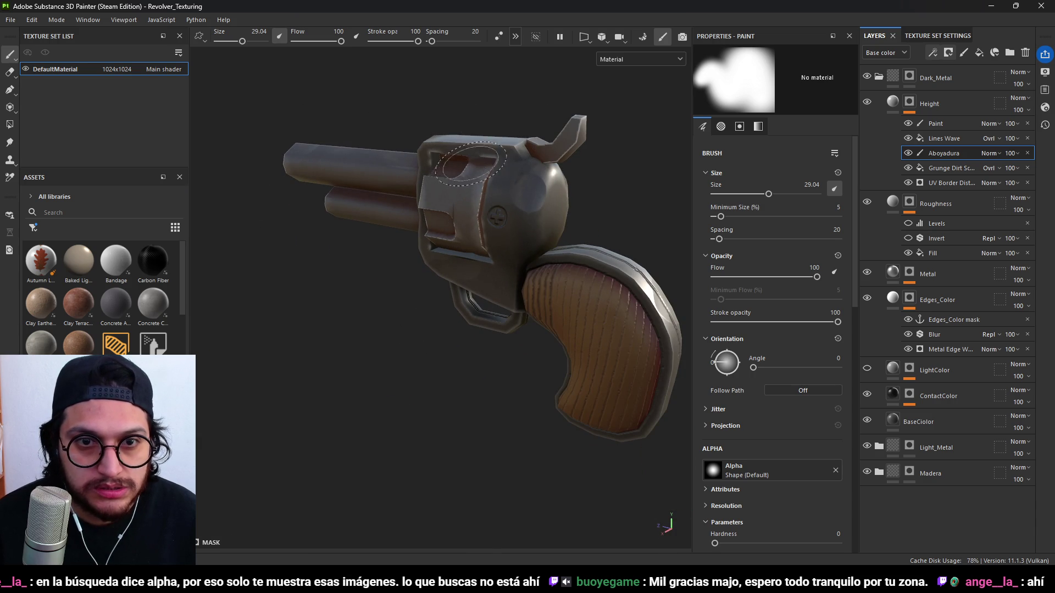
Orbit to face the cylinder and grip, and rotate the environment lighting.
alt+drag(621, 419, 626, 434)
mouse_move(637, 307)
alt+mouse_down()
mouse_move(423, 353)
mouse_move(473, 318)
mouse_move(537, 355)
alt+mouse_up()
mouse_move(537, 355)
shift+right_down()
mouse_move(558, 376)
mouse_move(616, 378)
mouse_move(593, 383)
shift+right_up()
scroll(499, 377, up, 2)
click(935, 124)
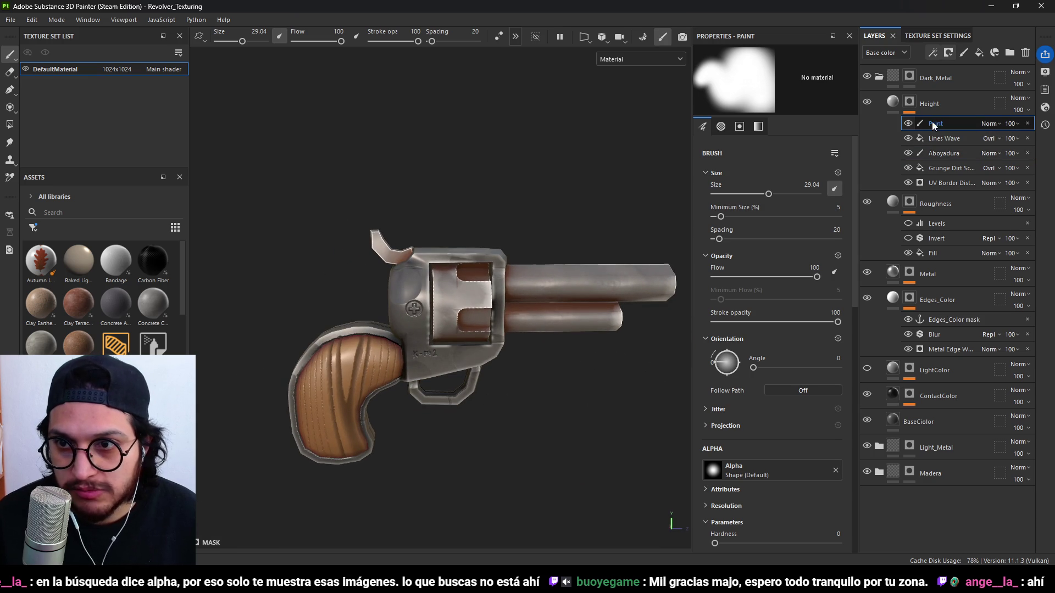
Rename the Paint layer under Height to Bolt.
double_click(945, 122)
text(olt)
key(Return)
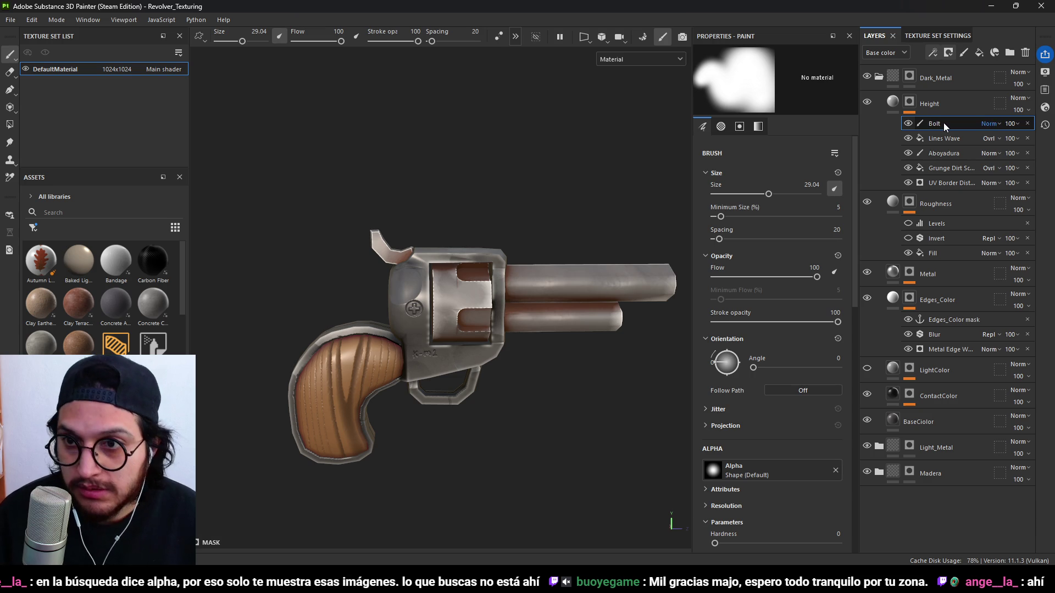
Lower the Bolt layer's opacity to 7 and orbit to a three-quarter front view.
click(1011, 125)
text(46)
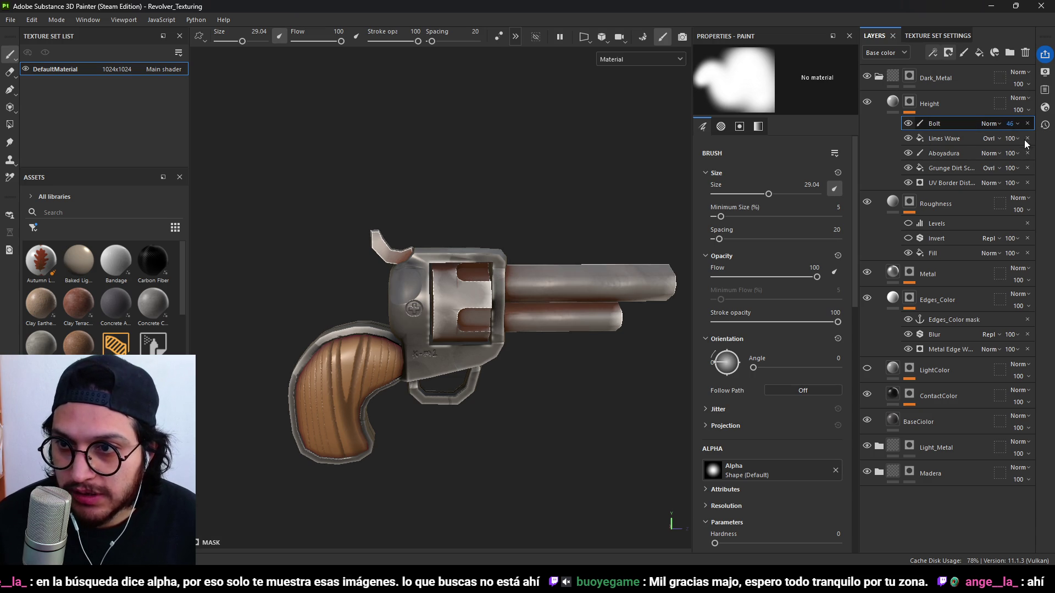
click(989, 142)
click(1010, 123)
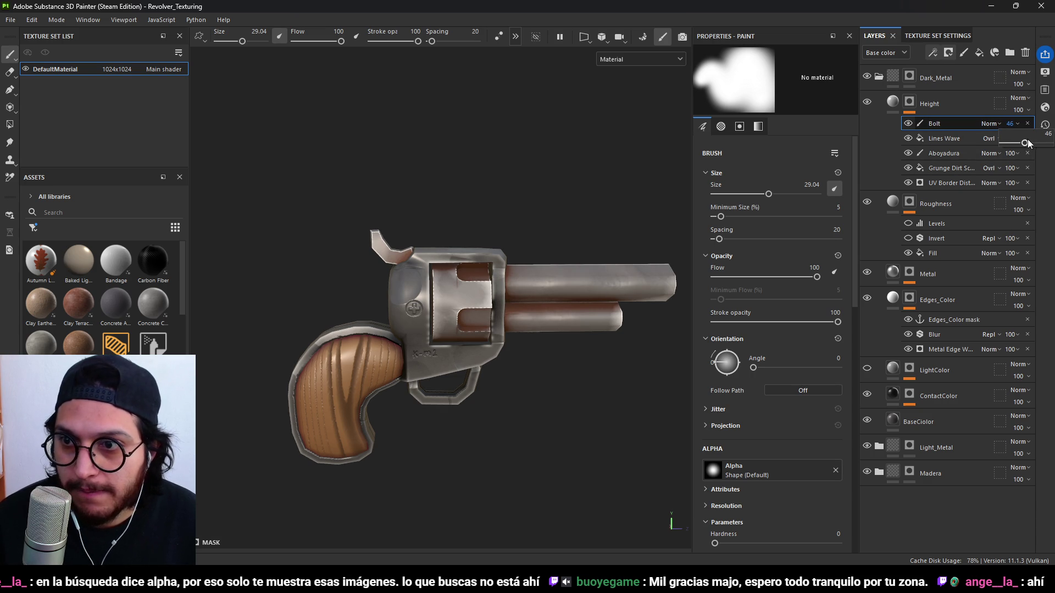
click(1004, 143)
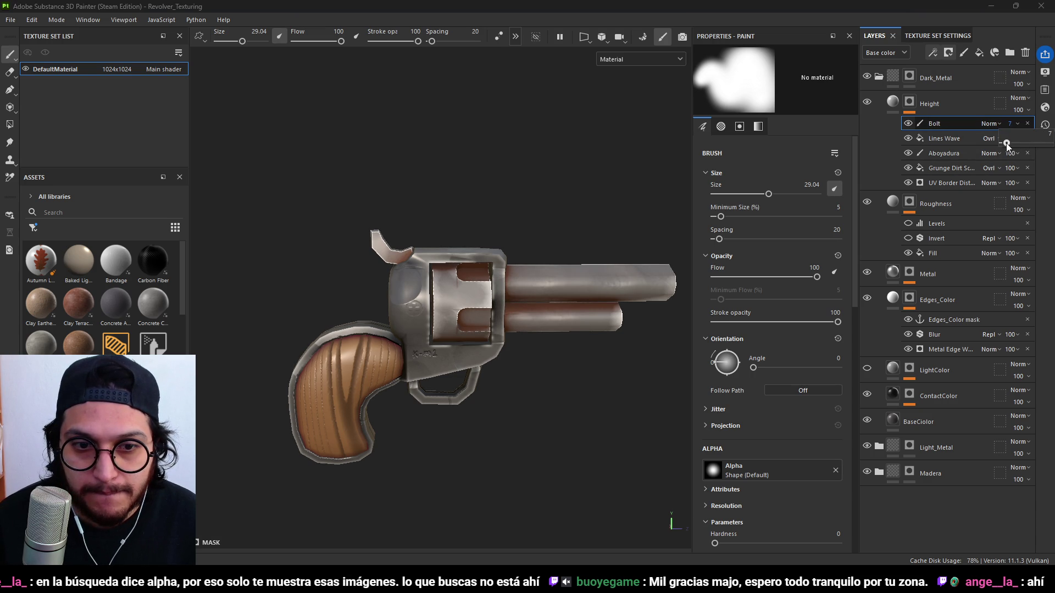
scroll(566, 384, down, 3)
mouse_move(566, 384)
alt+mouse_down()
mouse_move(581, 355)
mouse_move(541, 403)
mouse_move(449, 391)
mouse_move(525, 372)
alt+mouse_up()
scroll(574, 312, up, 3)
mouse_move(574, 311)
alt+mouse_down()
mouse_move(472, 381)
mouse_move(482, 397)
mouse_move(365, 471)
mouse_move(386, 388)
alt+mouse_up()
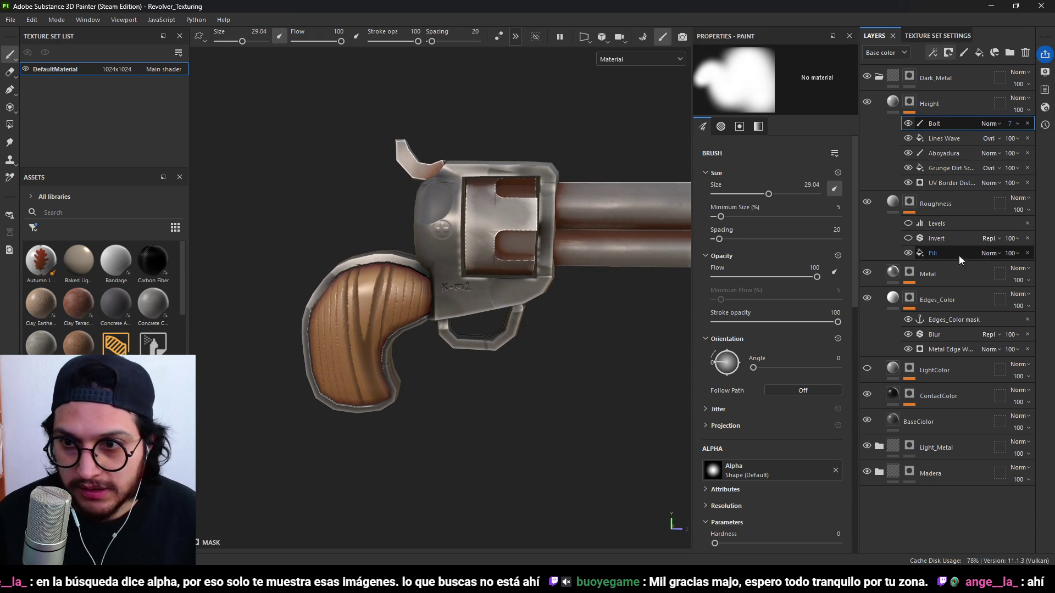
click(911, 78)
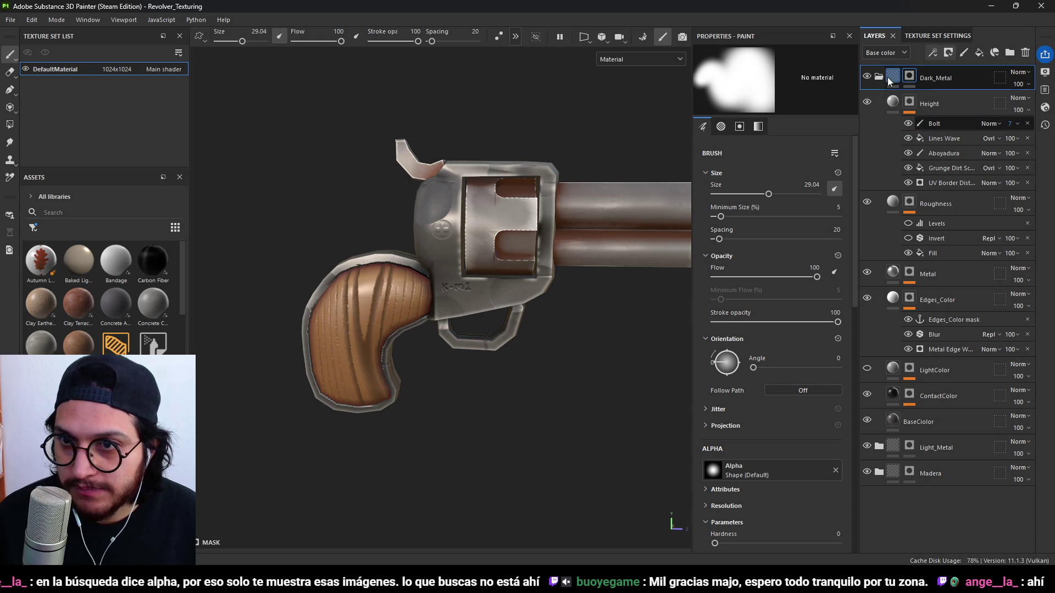
Collapse Dark_Metal, expand Madera, and select the Height layer showing its Wood 01 effect.
click(891, 80)
click(888, 126)
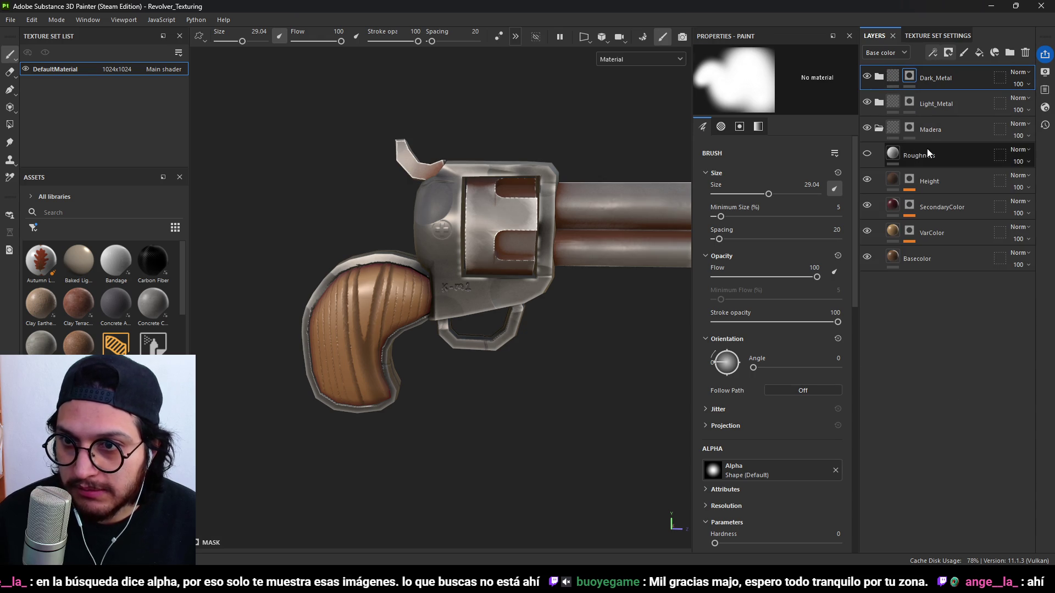
click(926, 154)
click(931, 188)
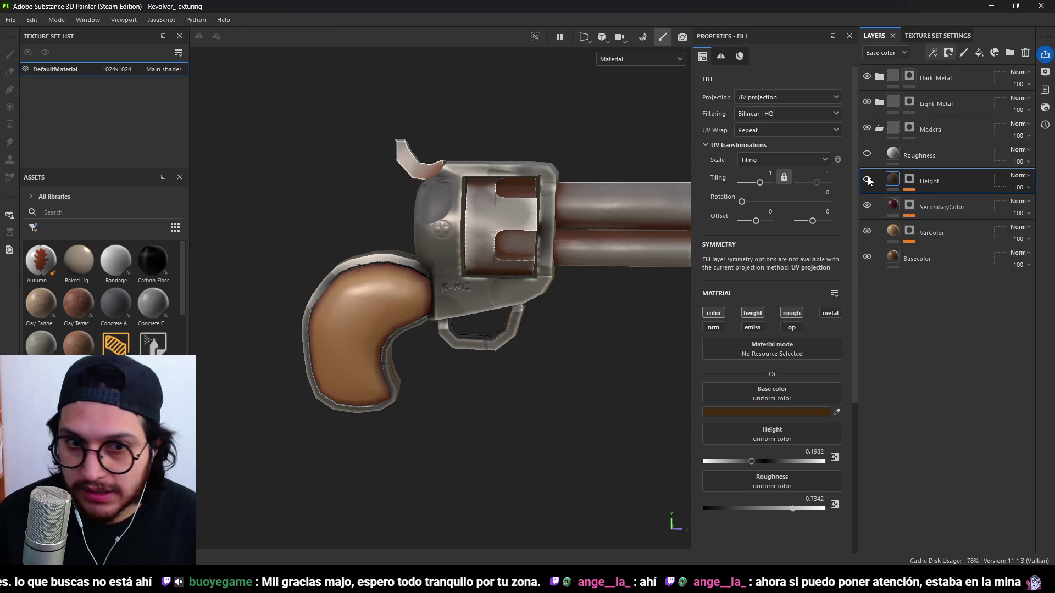
key(ctrl+v)
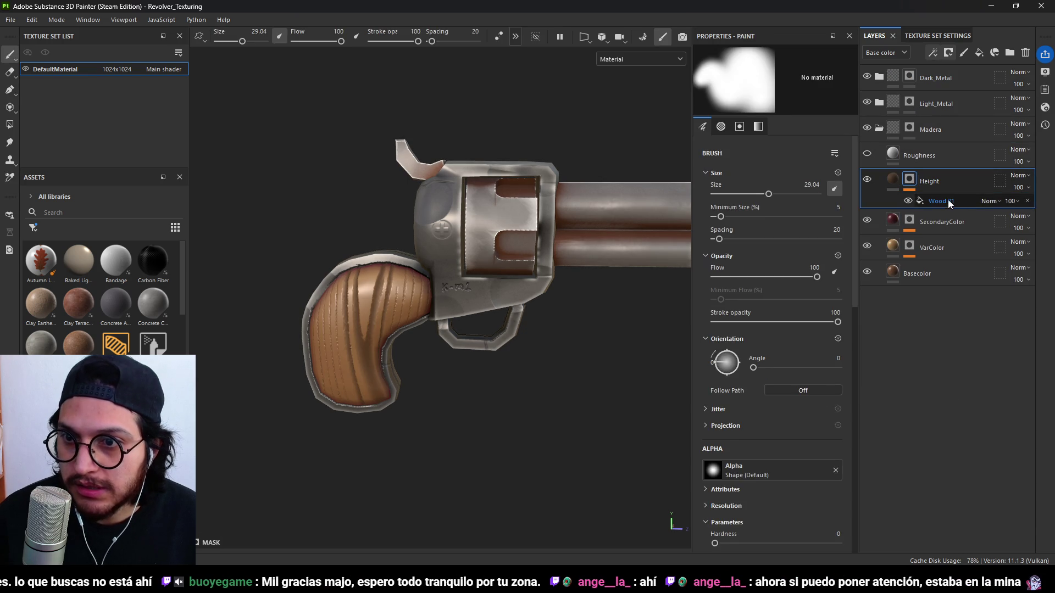
Try Fill and Paint effects on Height's mask, delete both, then add a fill layer above Height.
click(944, 53)
click(962, 87)
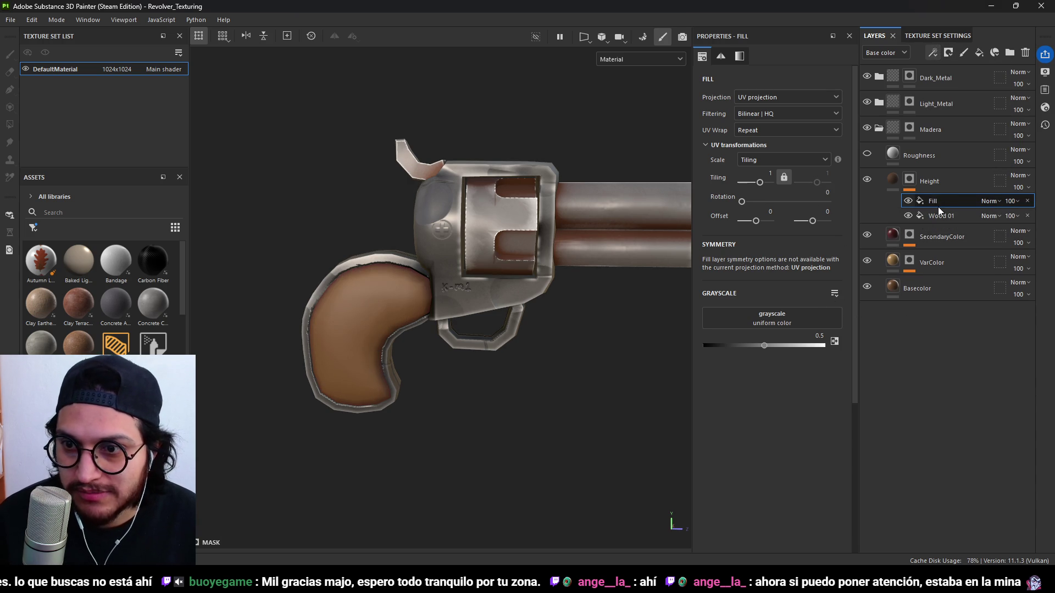
key(Delete)
click(936, 53)
click(961, 81)
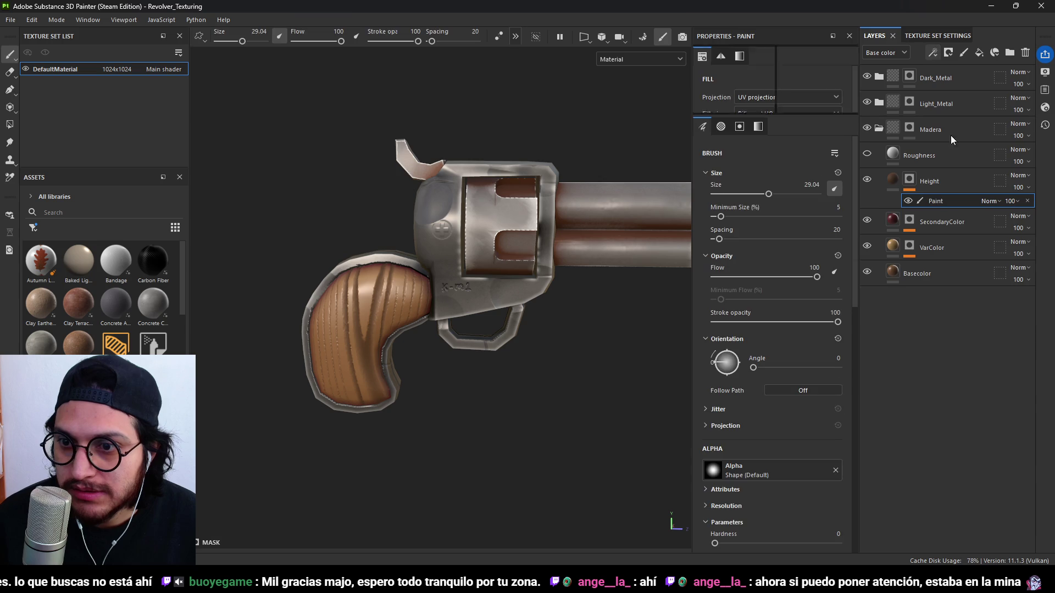
scroll(358, 326, up, 3)
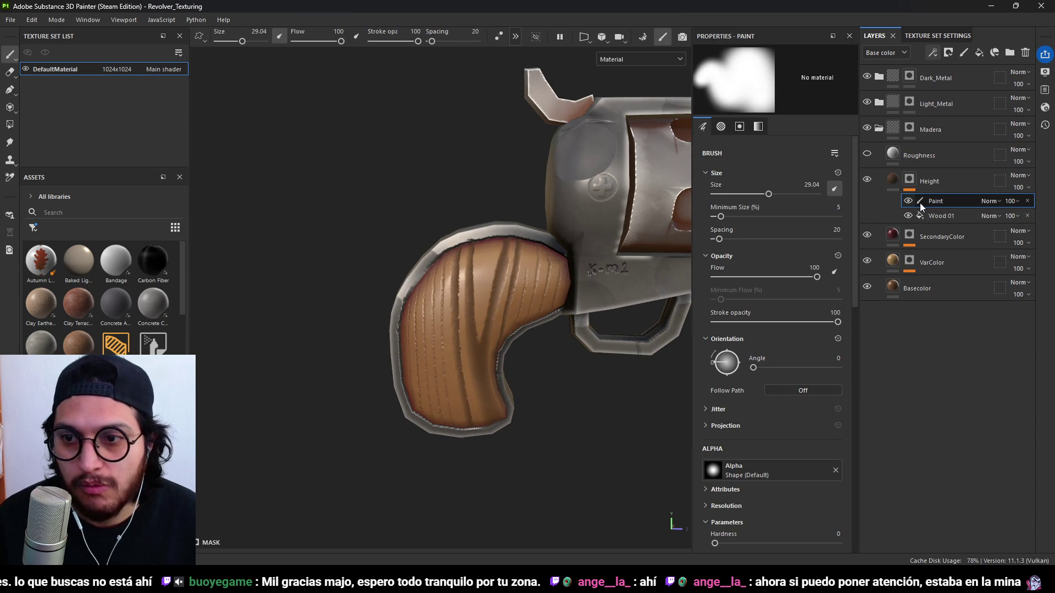
click(907, 173)
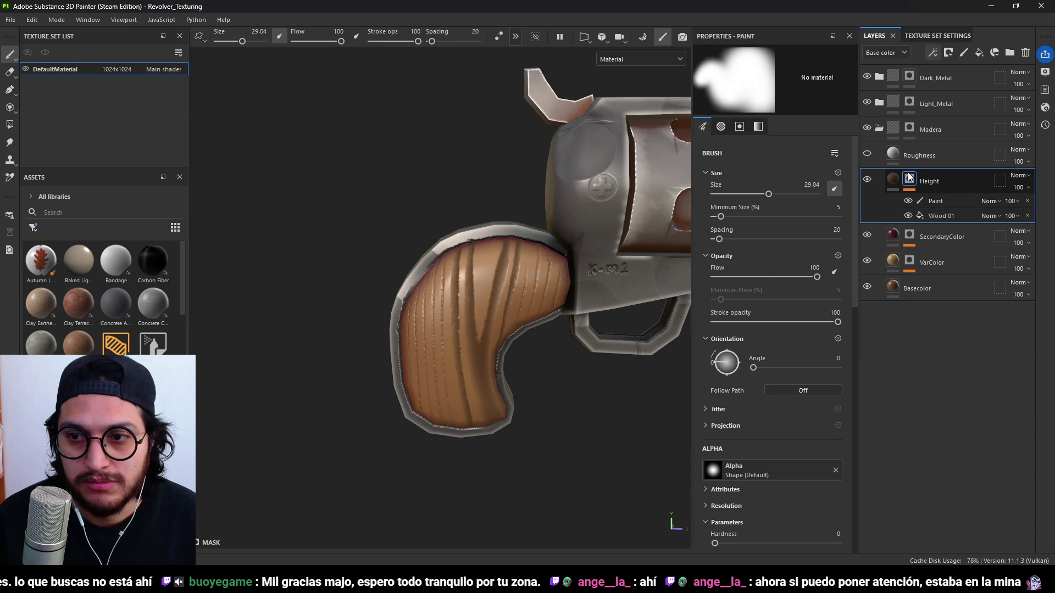
click(940, 198)
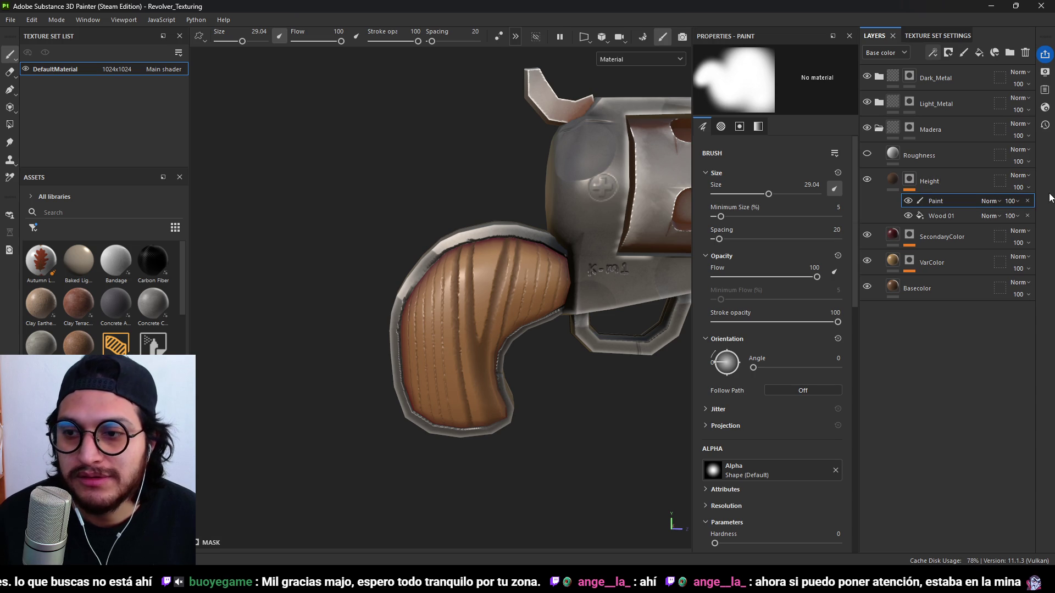
click(1027, 200)
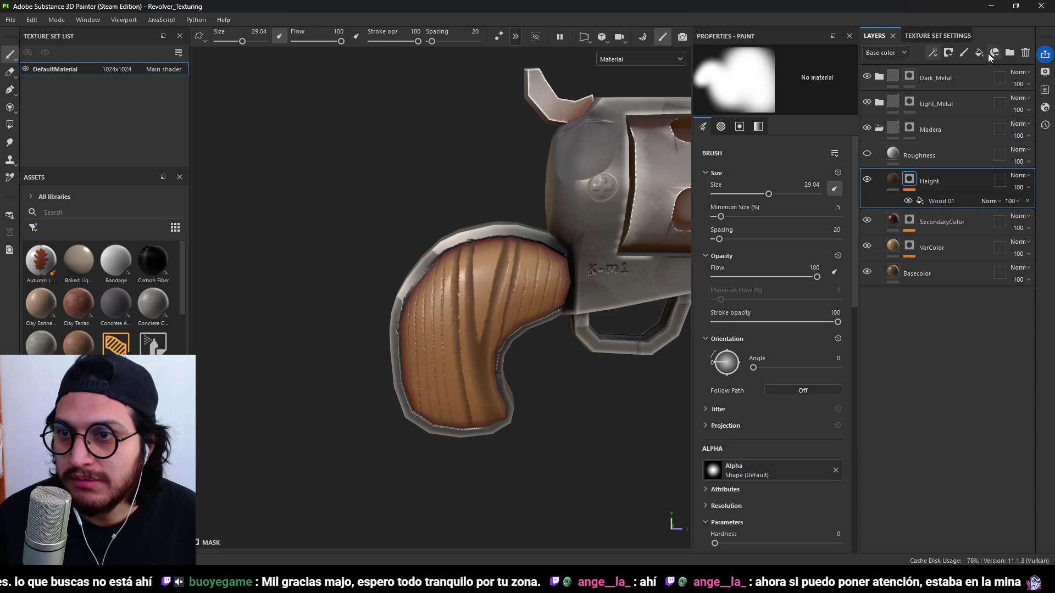
click(979, 54)
double_click(934, 181)
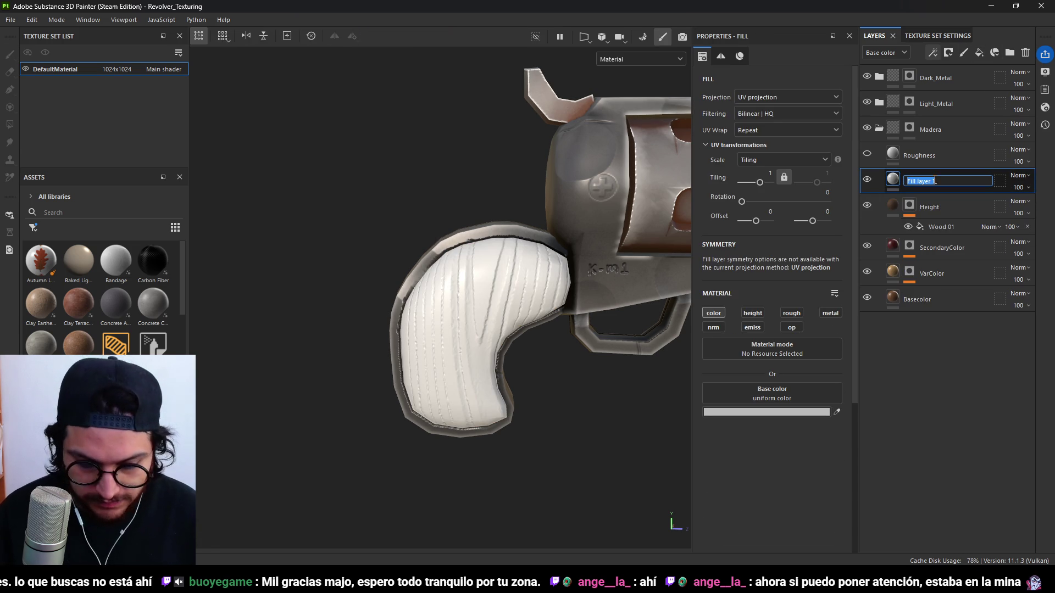
Name the new fill layer HeightDetail, give it a black mask, and make it affect height only.
text(HeightDetail)
key(Return)
click(946, 59)
click(958, 68)
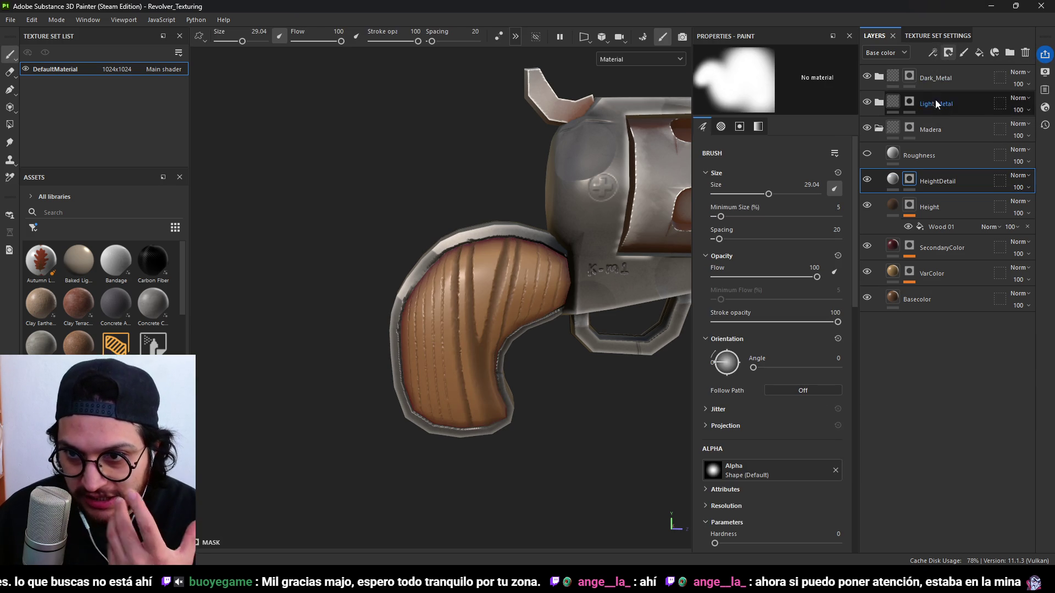
click(898, 182)
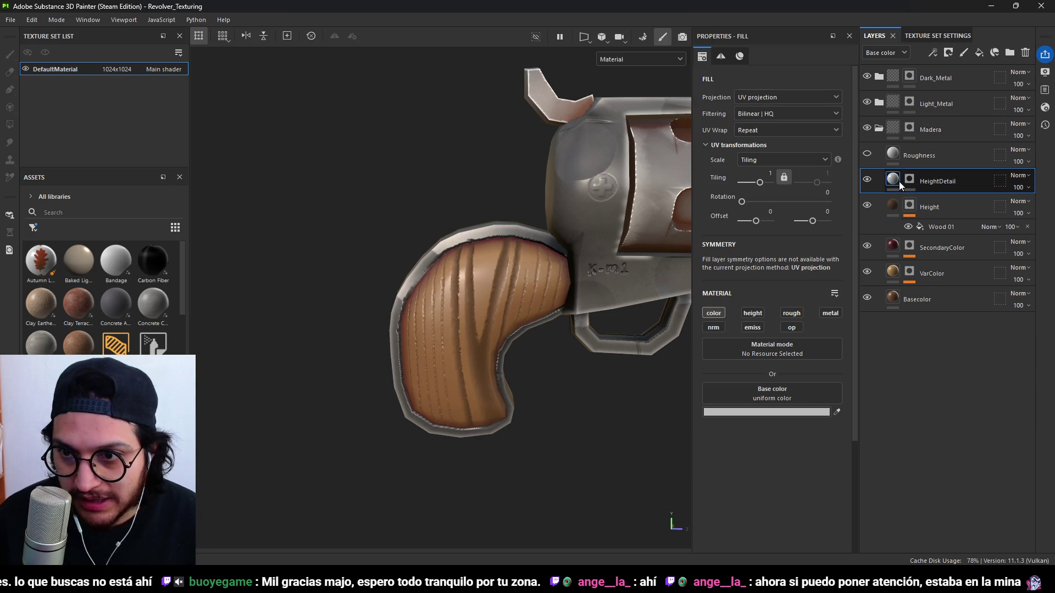
click(753, 313)
click(714, 313)
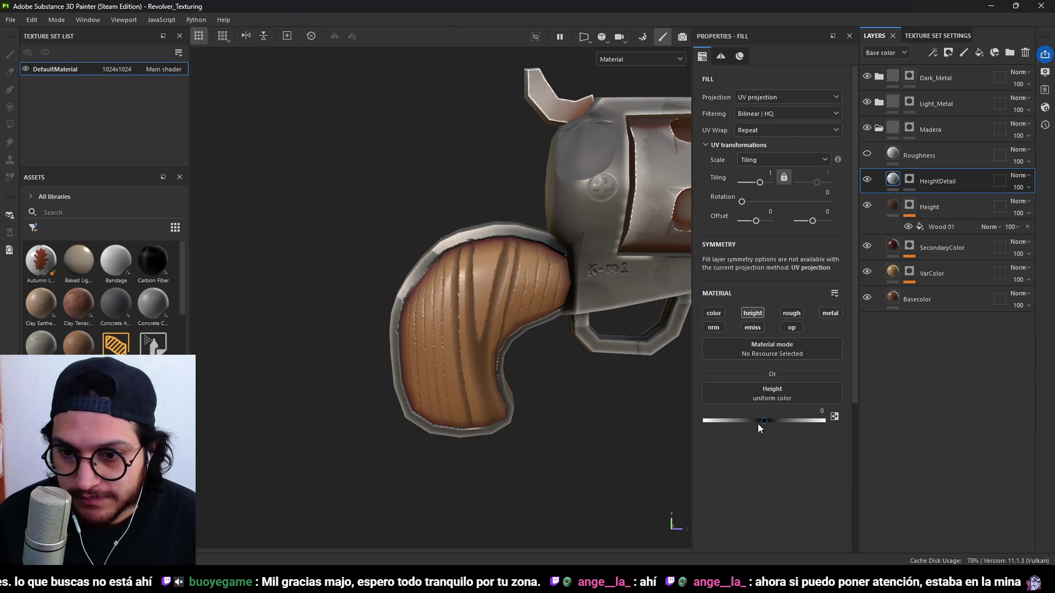
Add a Paint effect to the HeightDetail mask.
click(909, 181)
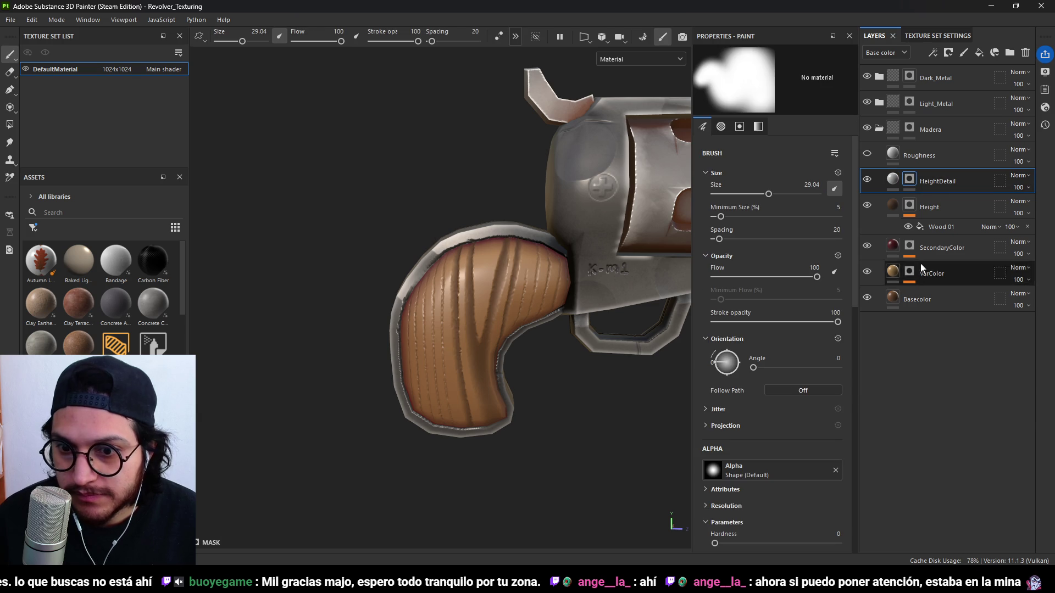
click(933, 52)
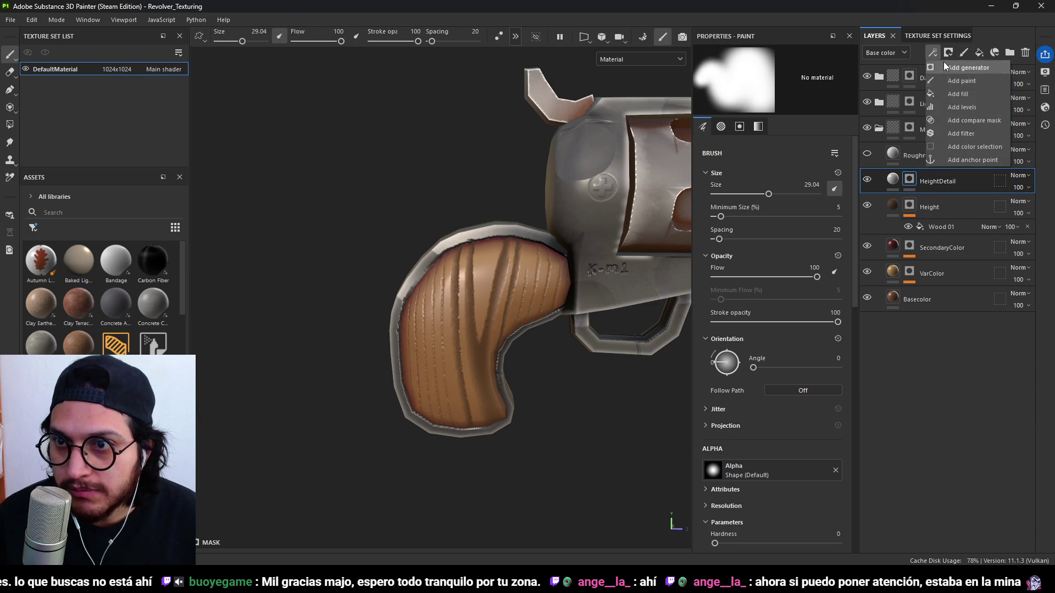
click(962, 81)
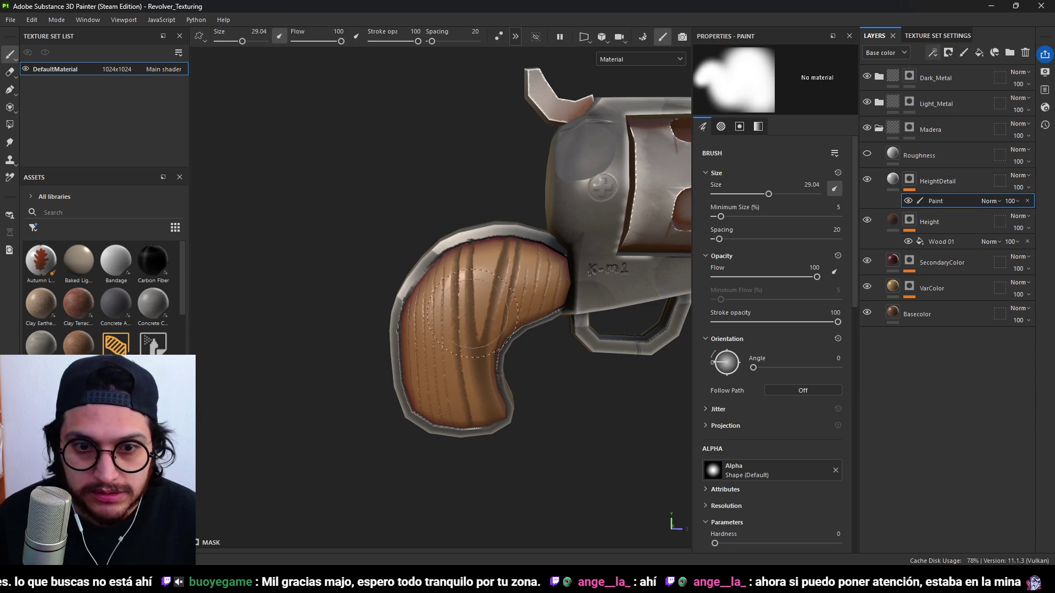
With a size 20 brush, paint groove strokes across the wooden grip into HeightDetail.
alt+drag(494, 324, 553, 328)
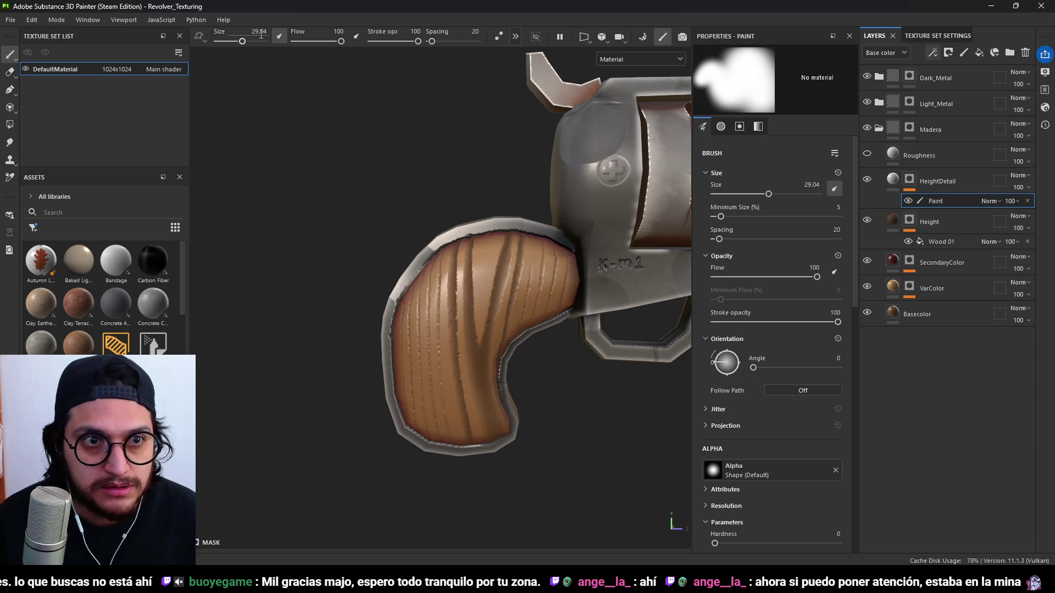
text(20)
key(Return)
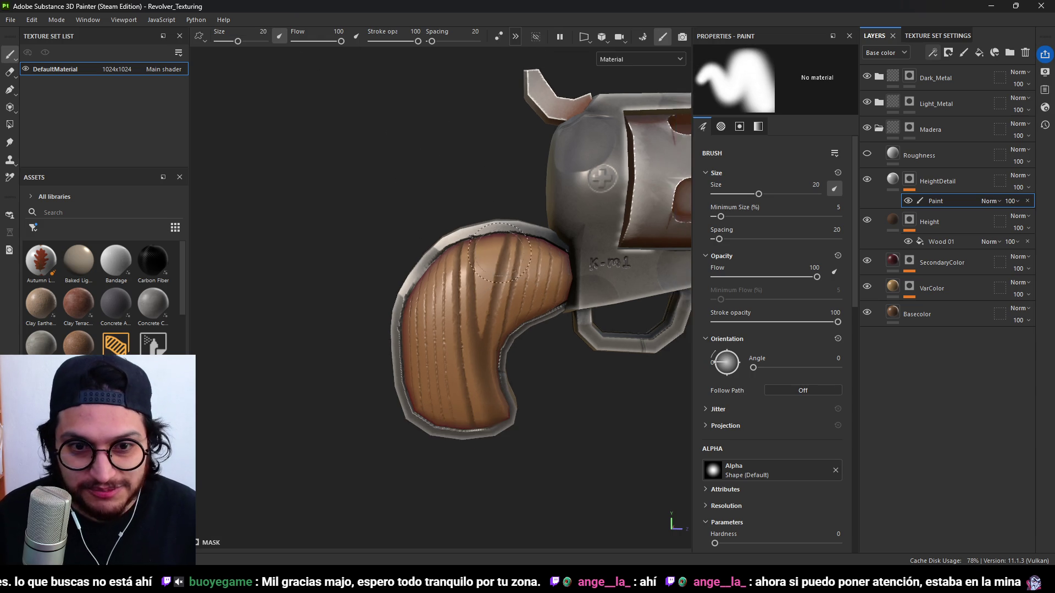
mouse_move(536, 353)
alt+mouse_down()
mouse_move(547, 338)
mouse_move(539, 288)
alt+mouse_up()
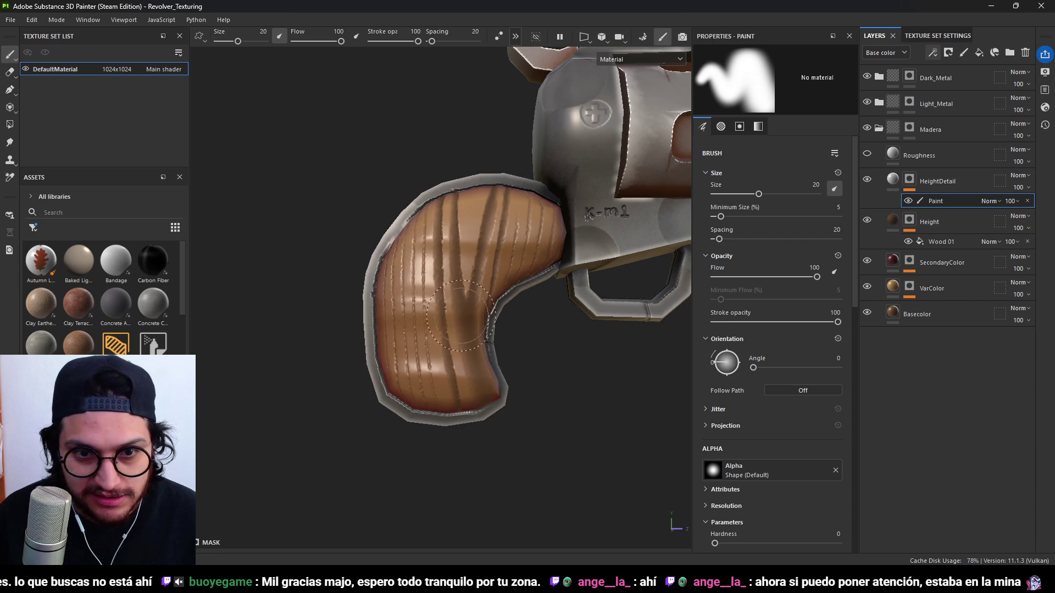
mouse_move(565, 254)
alt+right_down()
mouse_move(582, 419)
mouse_move(500, 369)
alt+right_up()
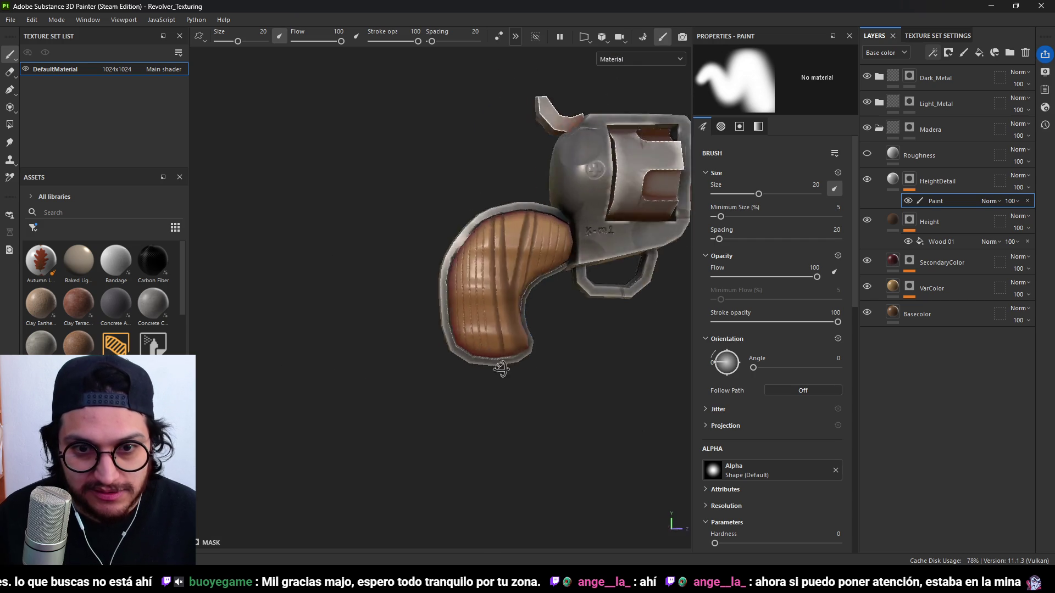
mouse_move(500, 368)
alt+mouse_down()
mouse_move(389, 358)
mouse_move(546, 381)
alt+mouse_up()
scroll(522, 291, up, 3)
scroll(521, 291, up, 3)
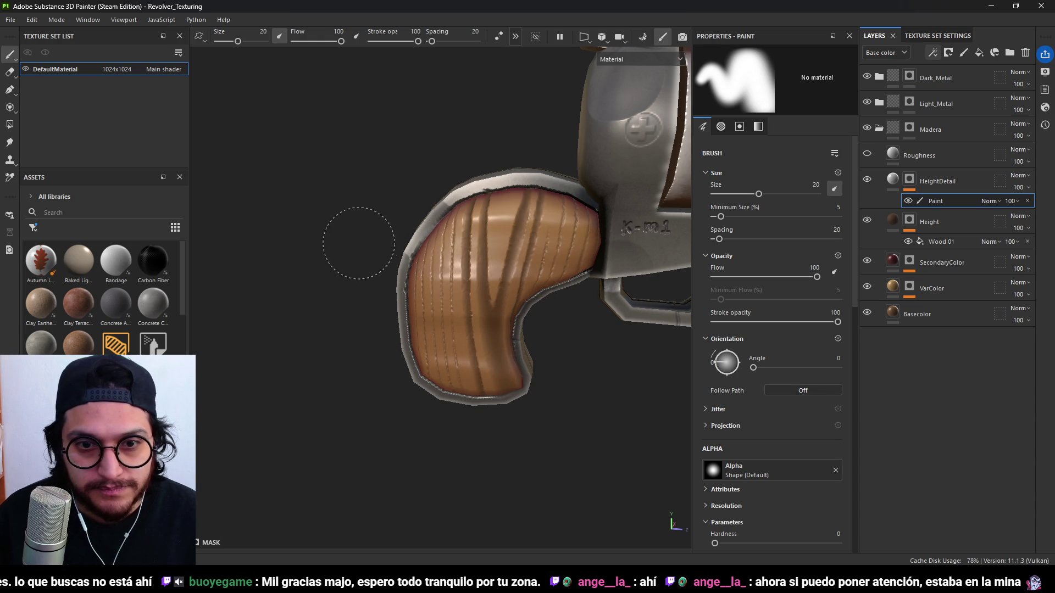
scroll(617, 357, down, 5)
mouse_move(617, 358)
alt+mouse_down()
mouse_move(479, 288)
mouse_move(646, 355)
mouse_move(550, 325)
alt+mouse_up()
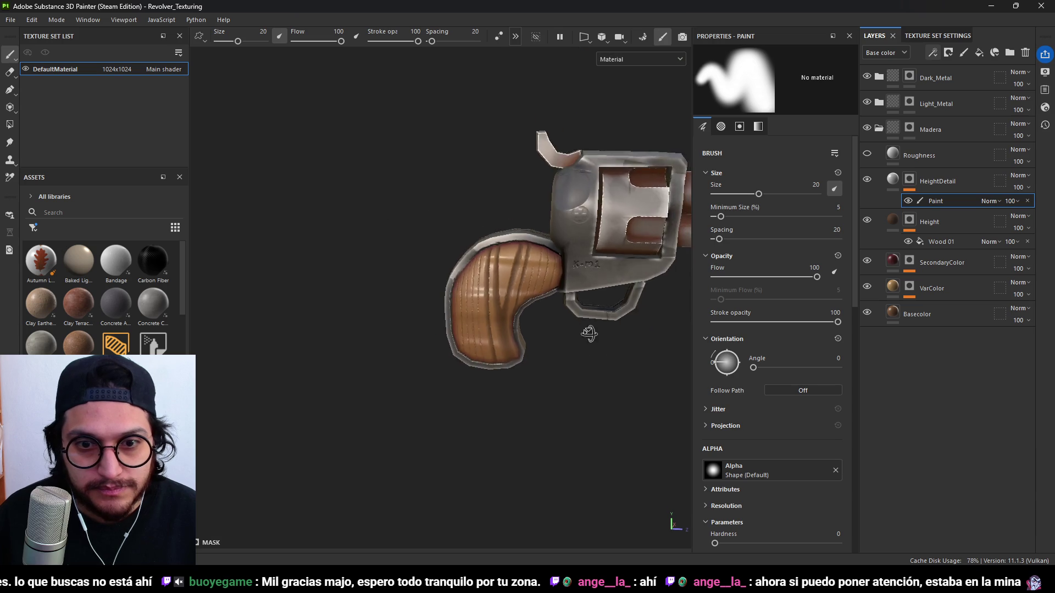
scroll(549, 318, up, 5)
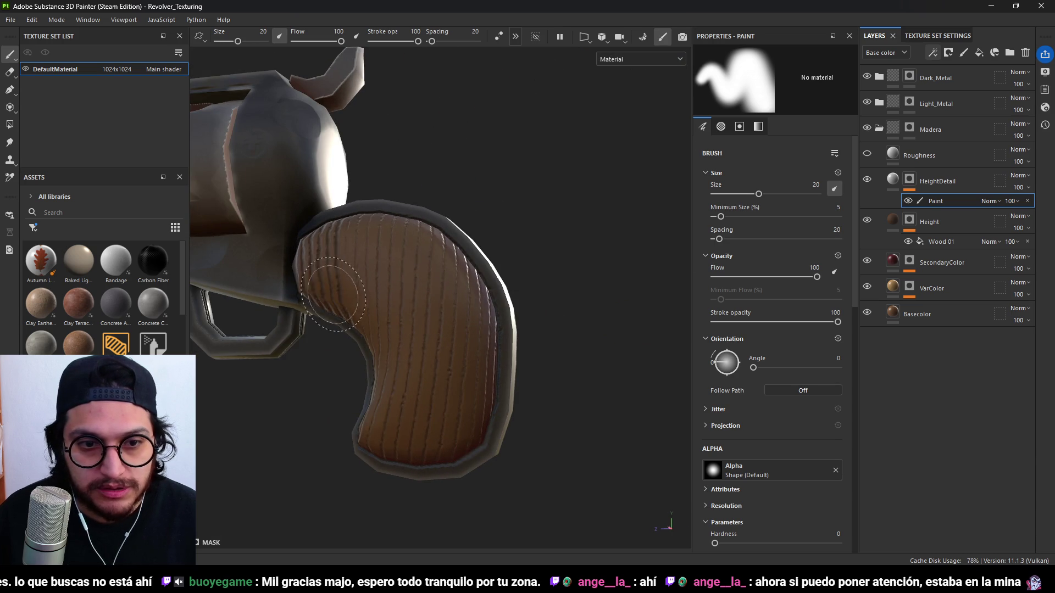
scroll(486, 387, down, 4)
mouse_move(486, 387)
alt+mouse_down()
mouse_move(522, 340)
mouse_move(496, 313)
mouse_move(582, 297)
alt+mouse_up()
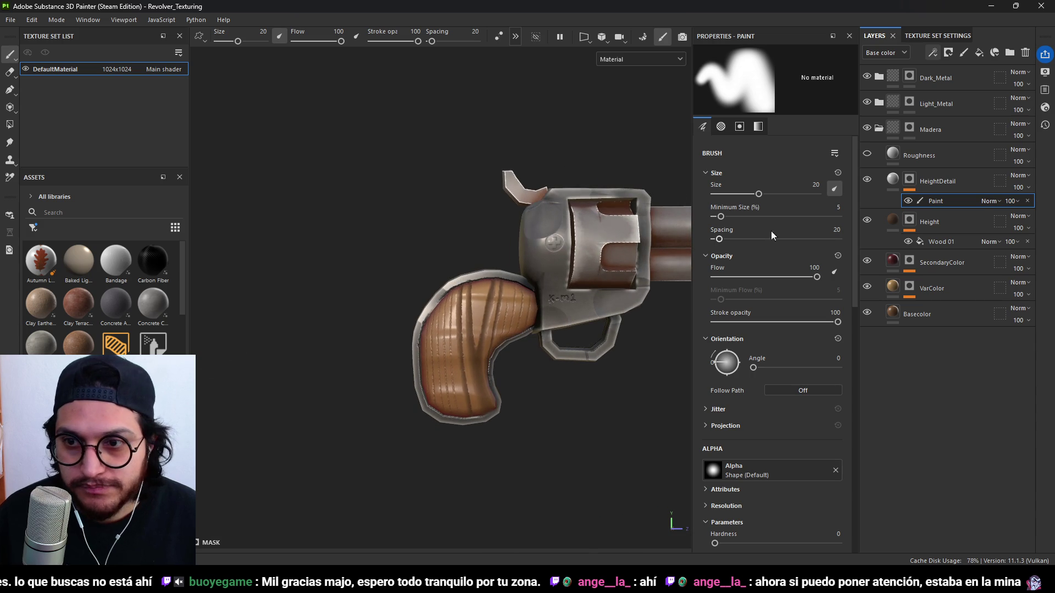
click(885, 180)
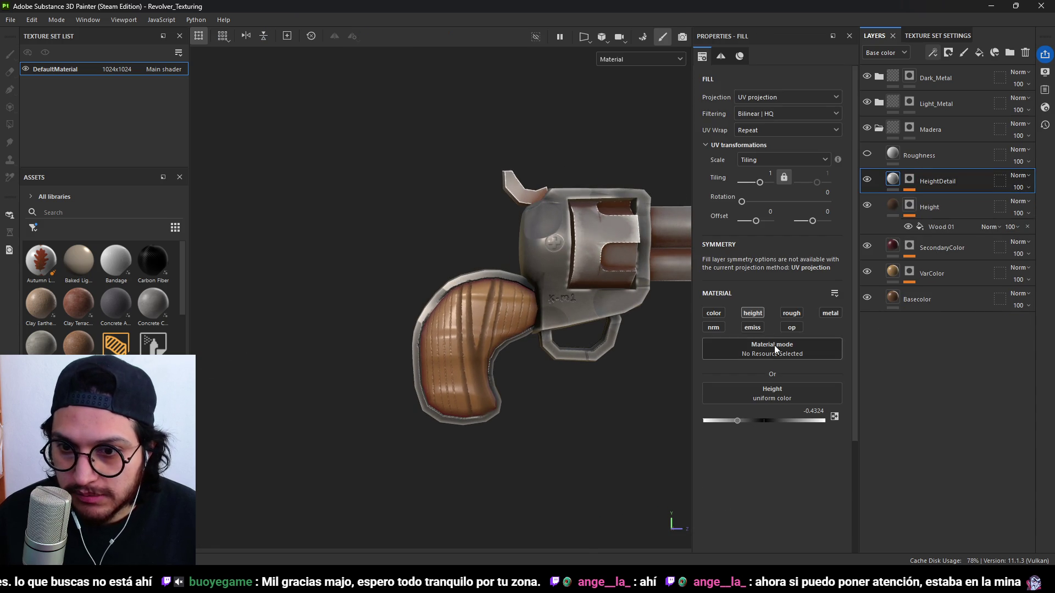
click(721, 315)
click(767, 410)
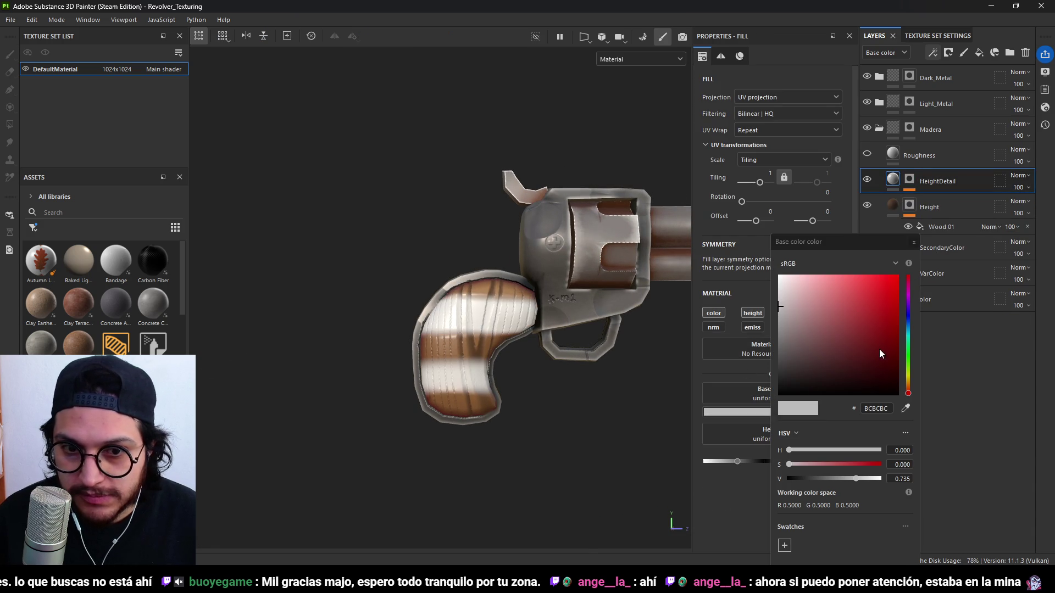
click(878, 373)
mouse_move(908, 394)
mouse_down()
mouse_move(895, 382)
mouse_move(908, 386)
mouse_up()
click(850, 374)
drag(854, 361, 864, 365)
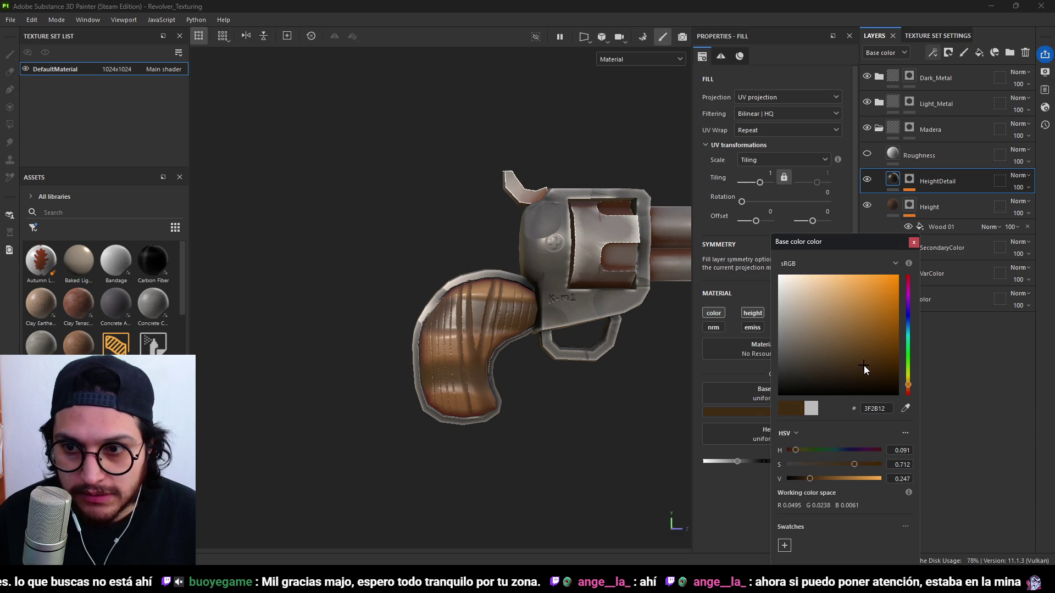
click(953, 245)
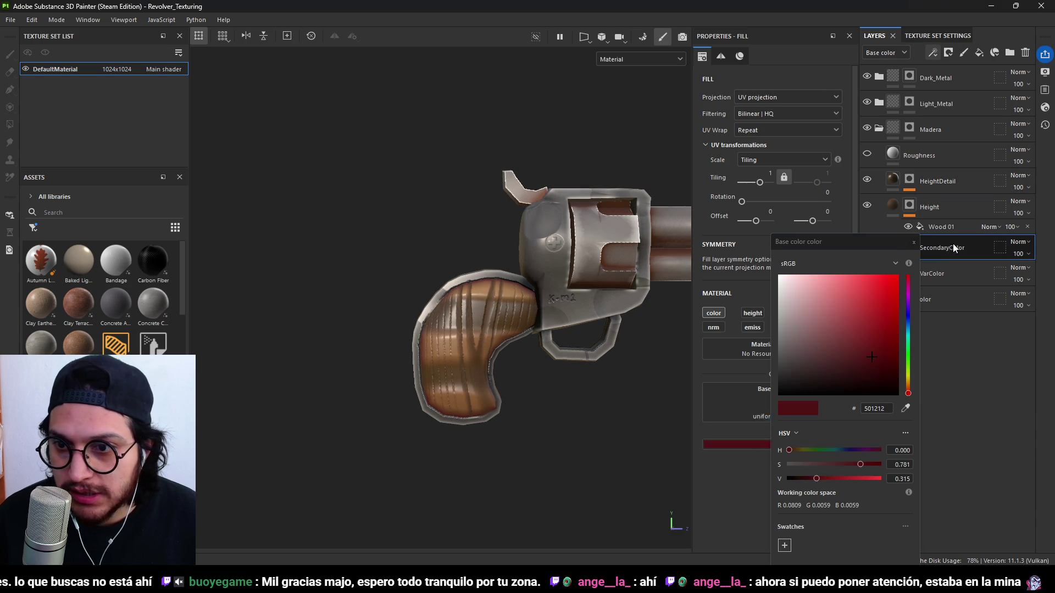
click(915, 248)
click(953, 273)
click(820, 410)
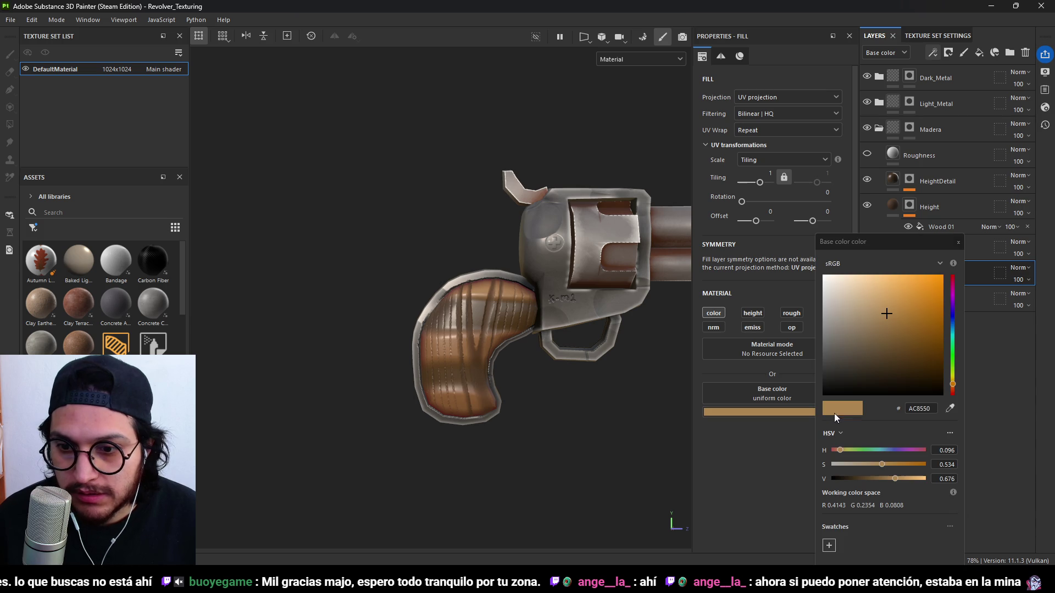
click(949, 408)
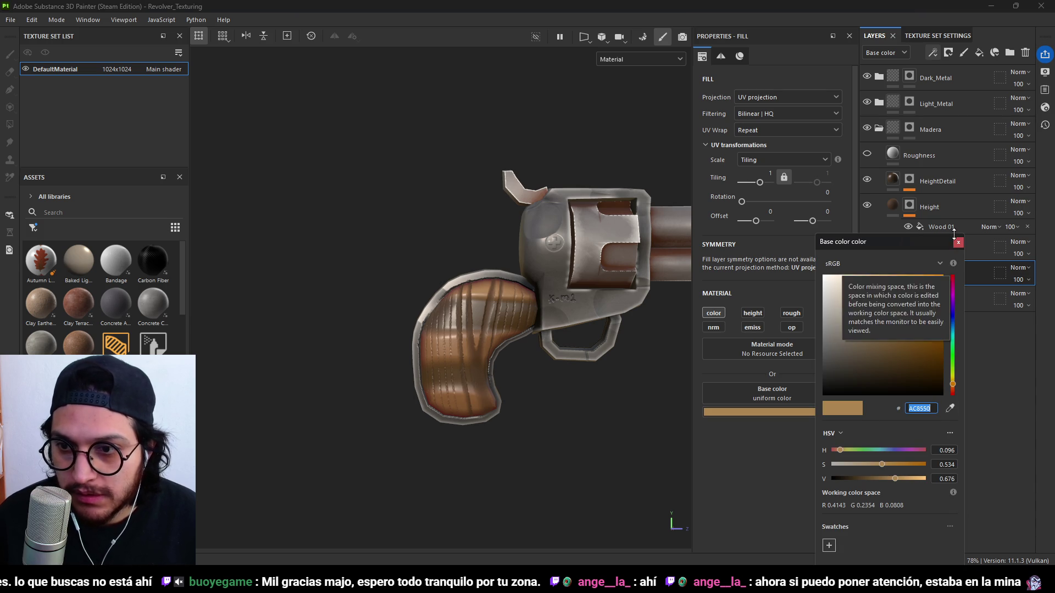
key(Escape)
click(891, 185)
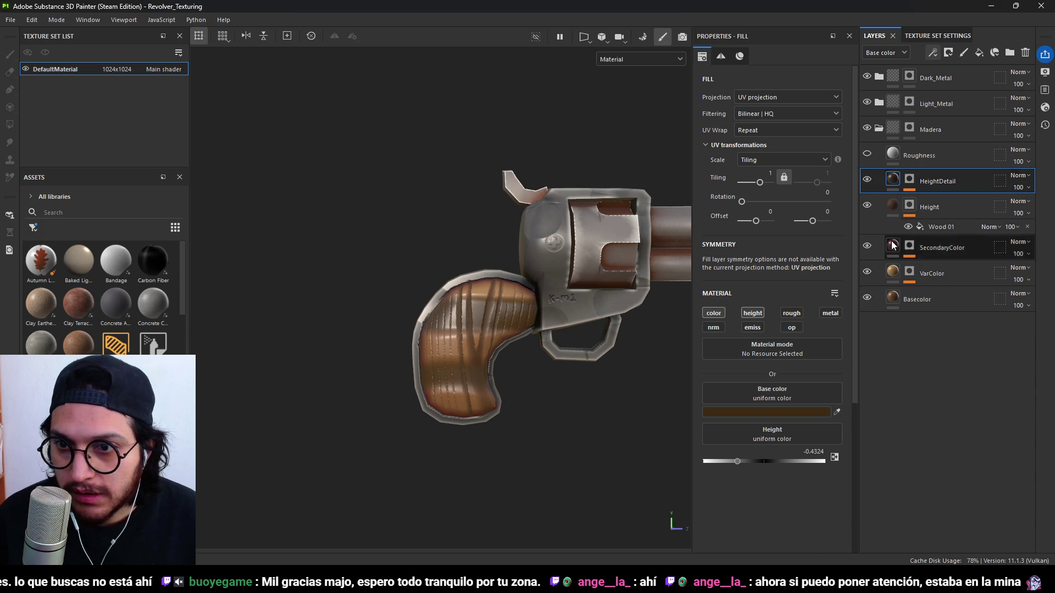
click(793, 413)
double_click(913, 404)
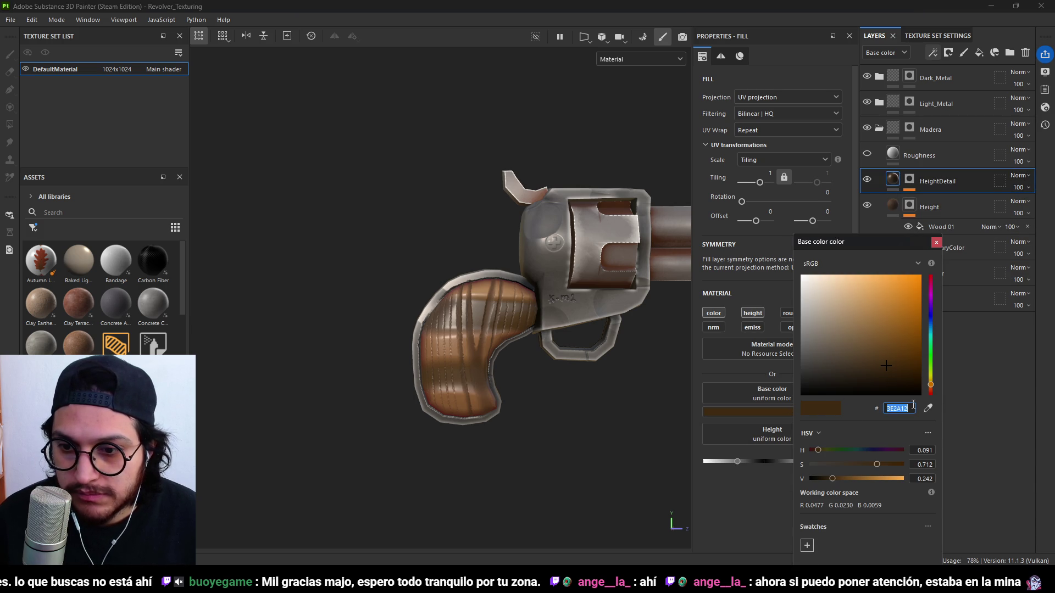
text(AC8550)
click(953, 378)
double_click(908, 409)
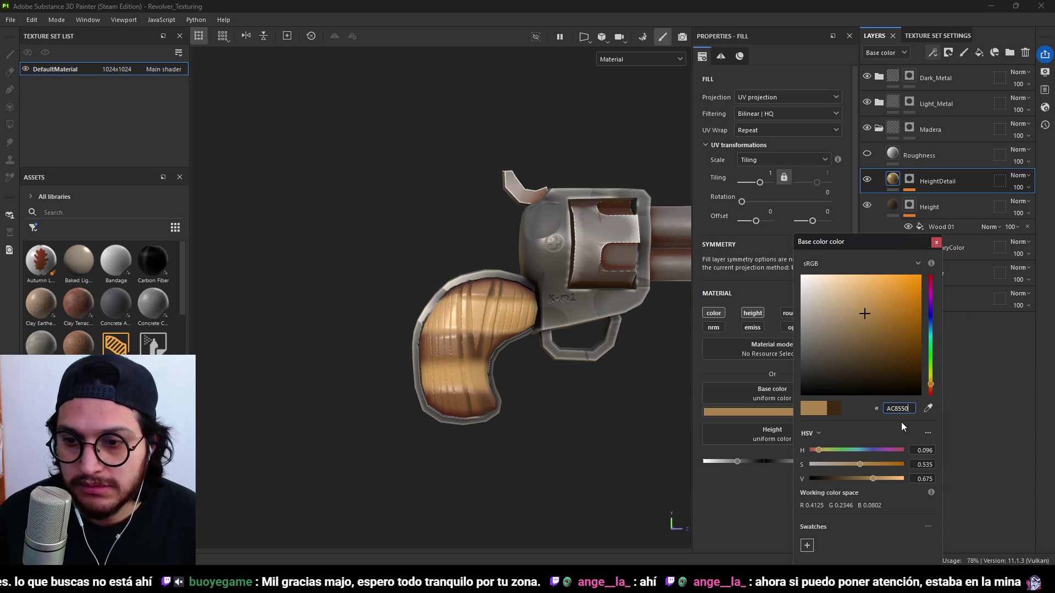
click(937, 243)
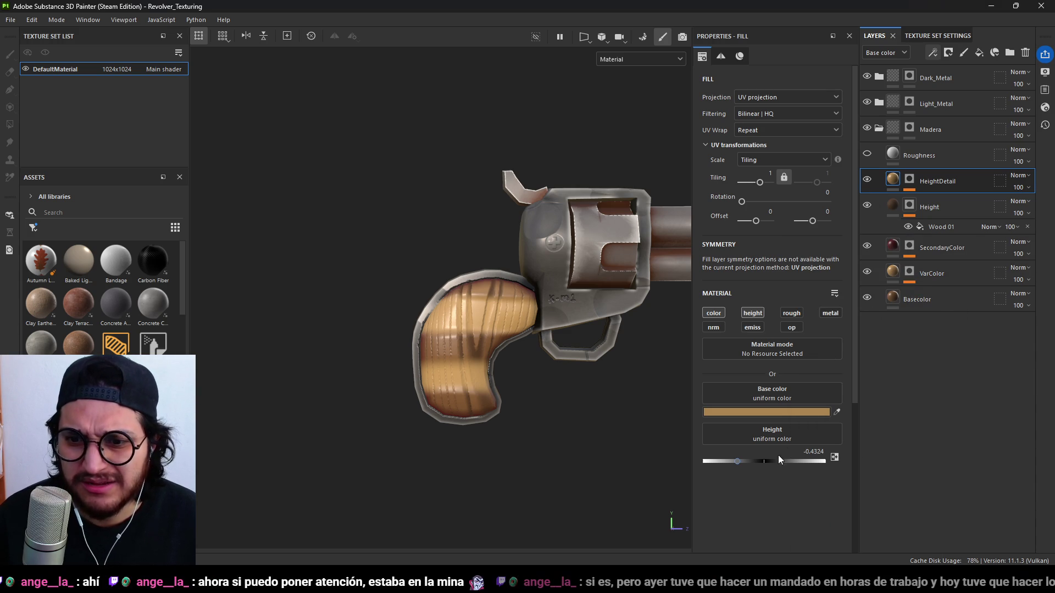
click(782, 411)
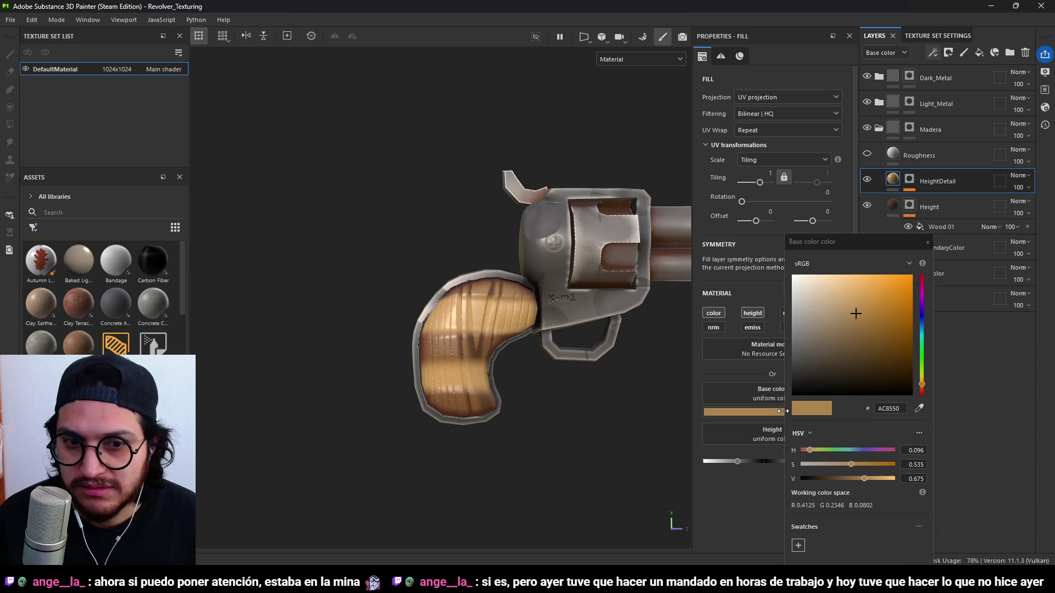
drag(875, 336, 862, 355)
click(923, 390)
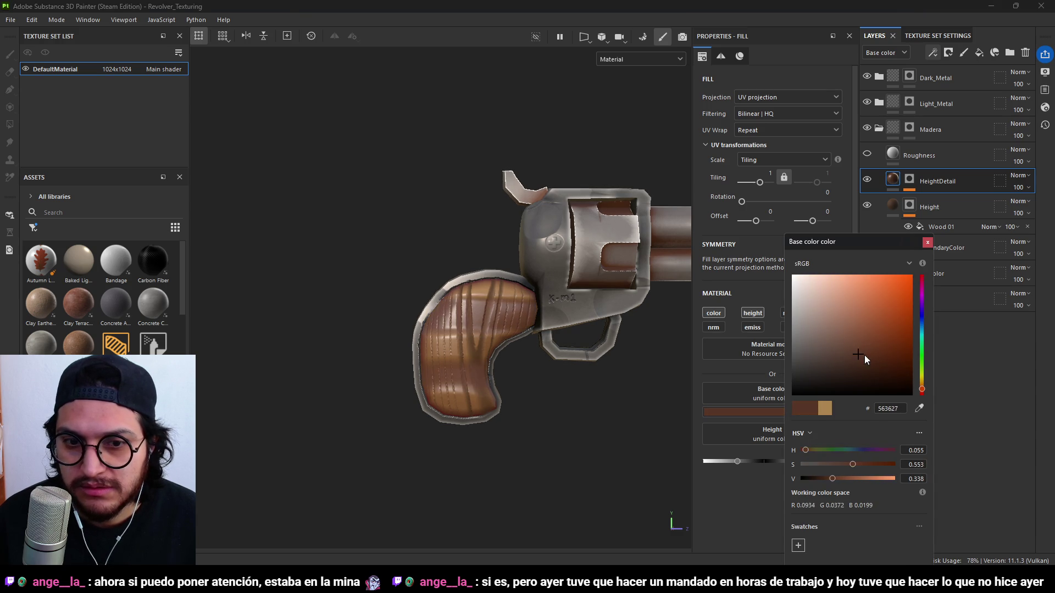
click(866, 351)
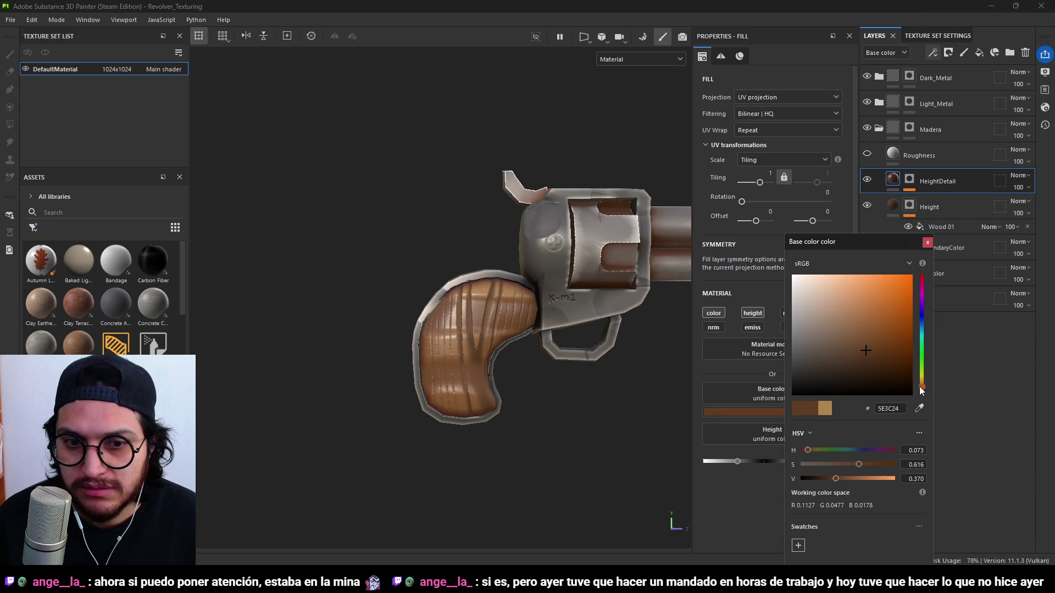
drag(919, 387, 918, 390)
click(928, 242)
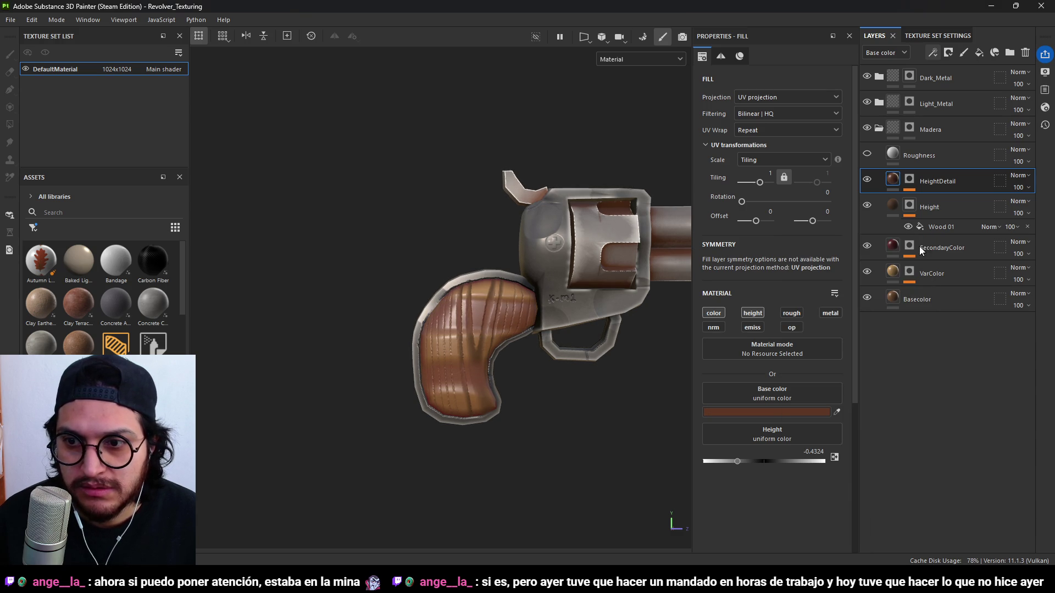
scroll(499, 386, down, 3)
mouse_move(499, 385)
alt+mouse_down()
mouse_move(322, 360)
mouse_move(857, 384)
alt+mouse_up()
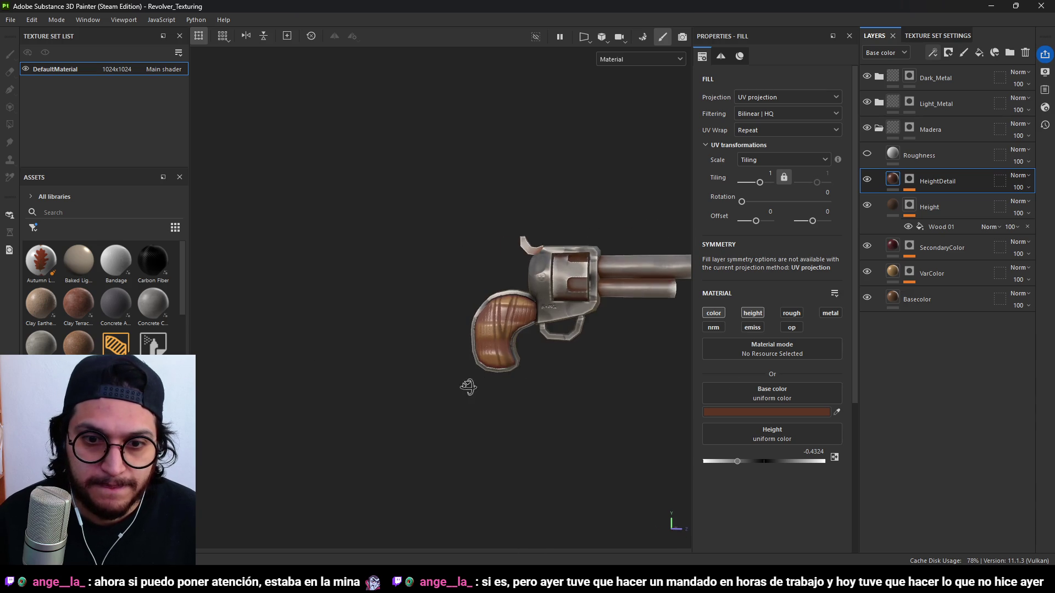
scroll(483, 385, up, 5)
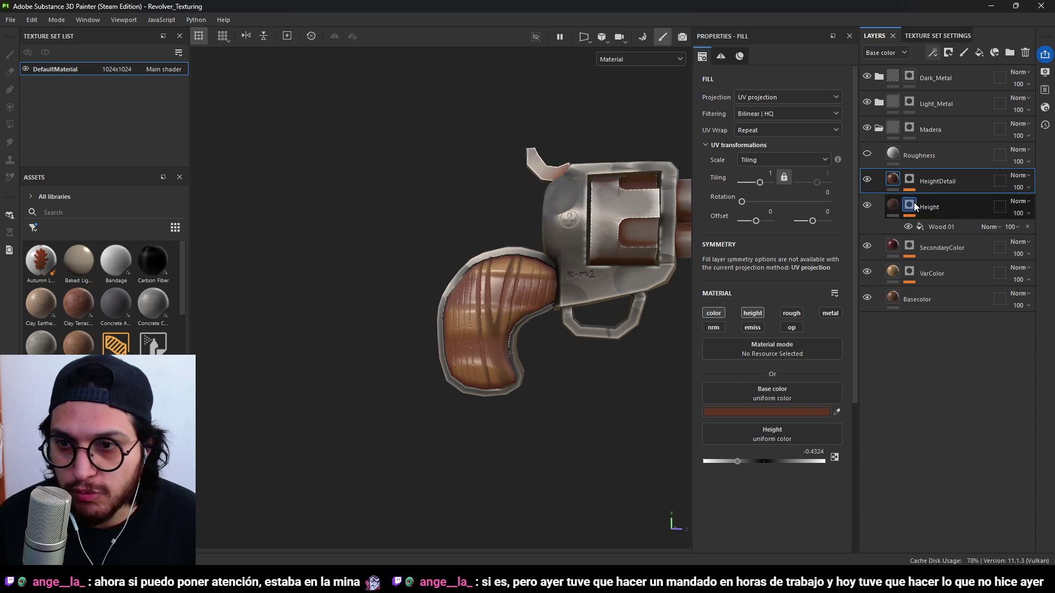
key(ctrl+z)
click(715, 314)
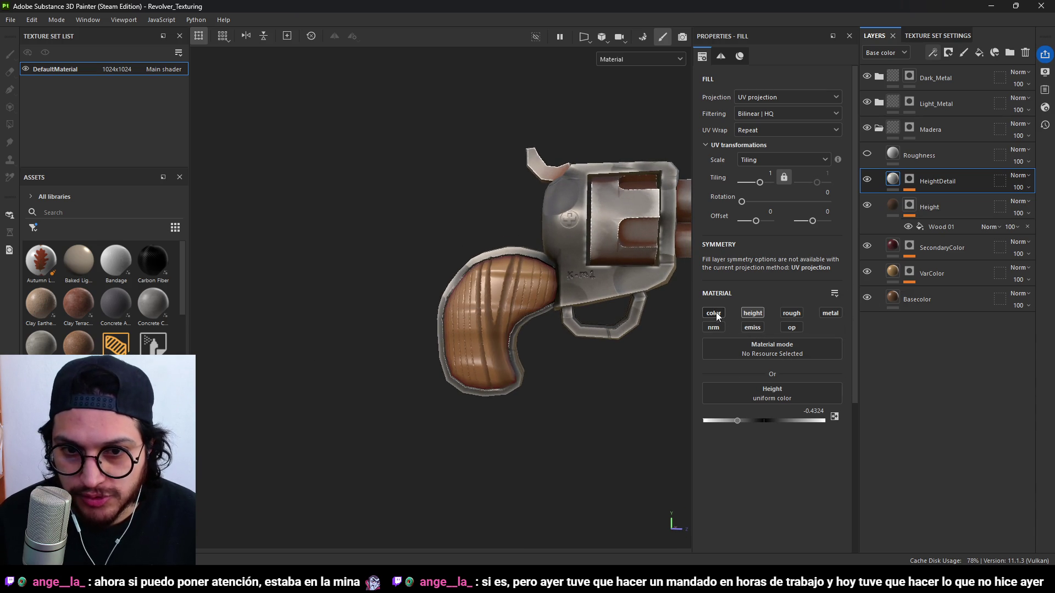
Set HeightDetail's height to -0.2252 for shallower grooves and recentre the revolver.
drag(733, 423, 750, 420)
mouse_move(604, 409)
alt+mouse_down()
mouse_move(471, 403)
mouse_move(583, 388)
mouse_move(365, 369)
mouse_move(581, 443)
mouse_move(459, 416)
mouse_move(406, 359)
mouse_move(495, 346)
mouse_move(567, 396)
mouse_move(495, 318)
mouse_move(522, 357)
mouse_move(541, 339)
mouse_move(506, 328)
mouse_move(486, 344)
mouse_move(412, 357)
mouse_move(331, 332)
mouse_move(550, 305)
alt+mouse_up()
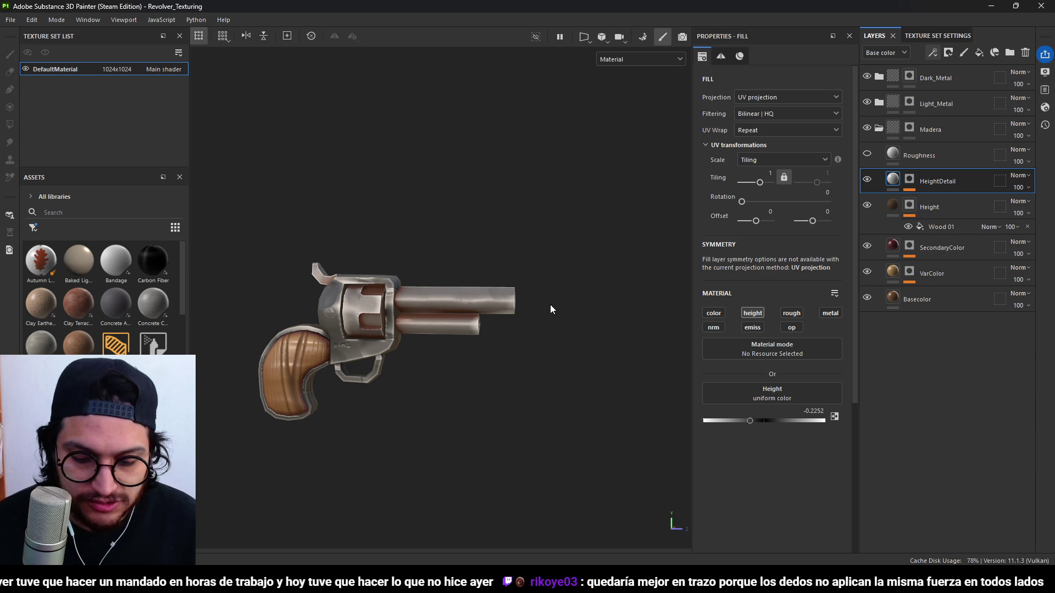
alt+middle_drag(383, 381, 453, 331)
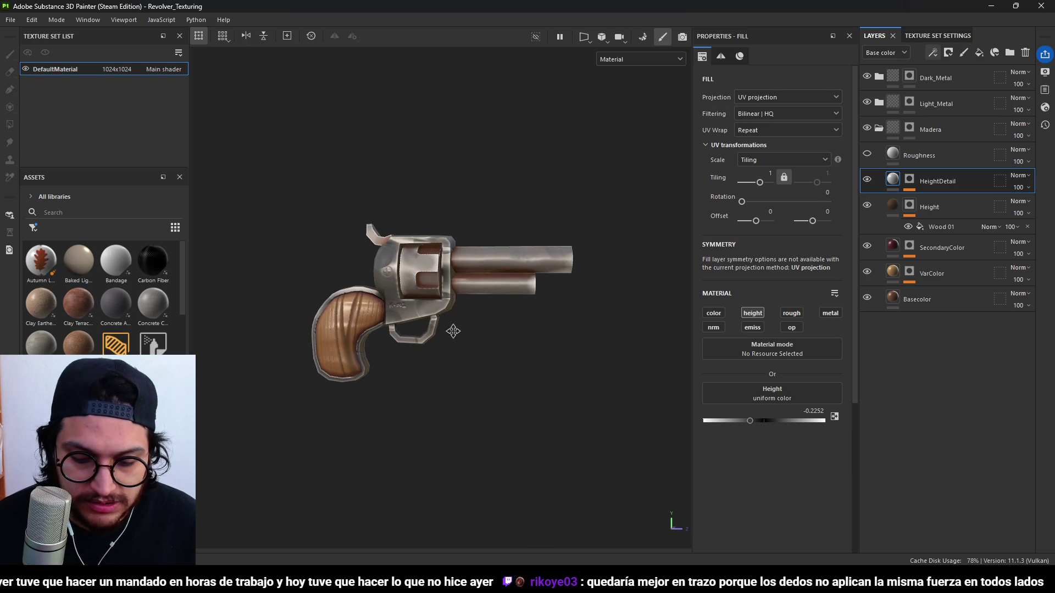
mouse_move(483, 317)
alt+mouse_down()
mouse_move(385, 316)
mouse_move(428, 306)
mouse_move(664, 349)
mouse_move(689, 313)
mouse_move(501, 301)
mouse_move(451, 250)
mouse_move(434, 345)
mouse_move(394, 426)
mouse_move(341, 400)
mouse_move(683, 293)
mouse_move(325, 289)
mouse_move(546, 220)
mouse_move(549, 155)
mouse_move(487, 339)
mouse_move(306, 240)
mouse_move(502, 298)
mouse_move(460, 292)
alt+mouse_up()
scroll(414, 343, down, 3)
Orbit and zoom around the revolver to inspect the grooves, then collapse the Madera folder.
mouse_move(415, 343)
alt+mouse_down()
mouse_move(393, 349)
mouse_move(506, 365)
mouse_move(454, 325)
mouse_move(492, 280)
mouse_move(509, 316)
alt+mouse_up()
scroll(469, 317, up, 2)
scroll(469, 320, up, 1)
scroll(510, 312, down, 3)
mouse_move(516, 365)
alt+mouse_down()
mouse_move(448, 348)
mouse_move(379, 377)
mouse_move(243, 376)
mouse_move(422, 337)
mouse_move(523, 337)
alt+mouse_up()
scroll(467, 282, up, 3)
scroll(477, 342, up, 3)
mouse_move(470, 305)
alt+mouse_down()
mouse_move(542, 307)
mouse_move(564, 324)
mouse_move(541, 311)
mouse_move(541, 289)
alt+mouse_up()
scroll(541, 289, down, 1)
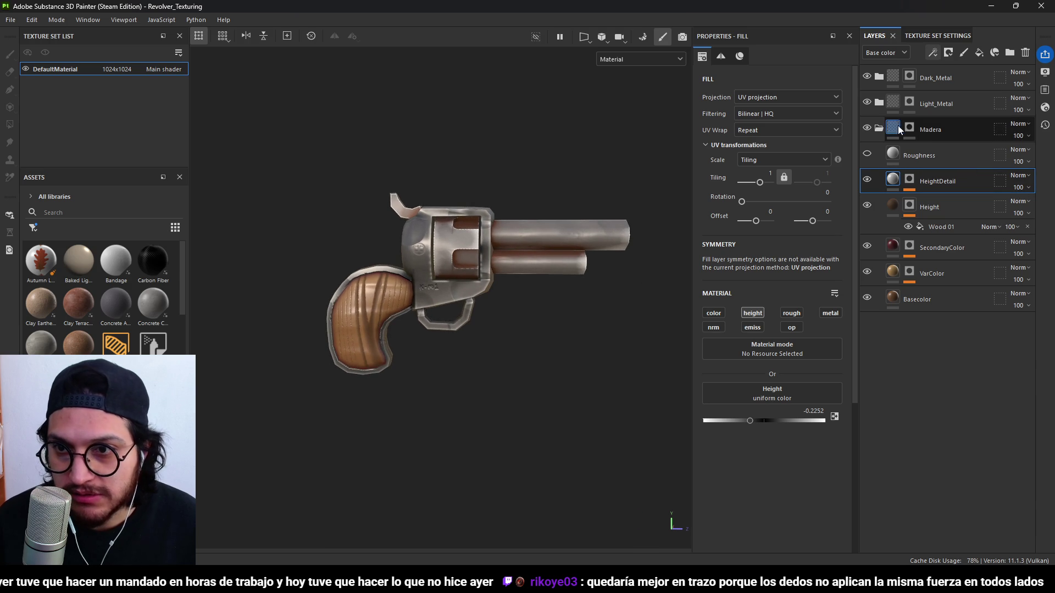
click(879, 128)
click(868, 103)
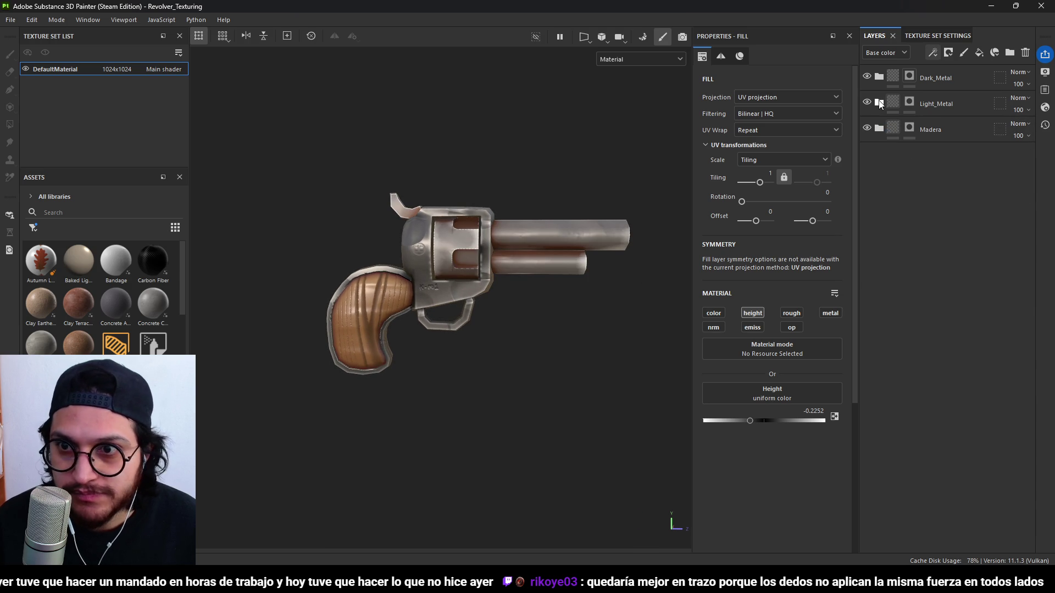
In Light_Metal, change the BaseColor layer's colour to a warm, orange-tinted dark grey.
click(879, 103)
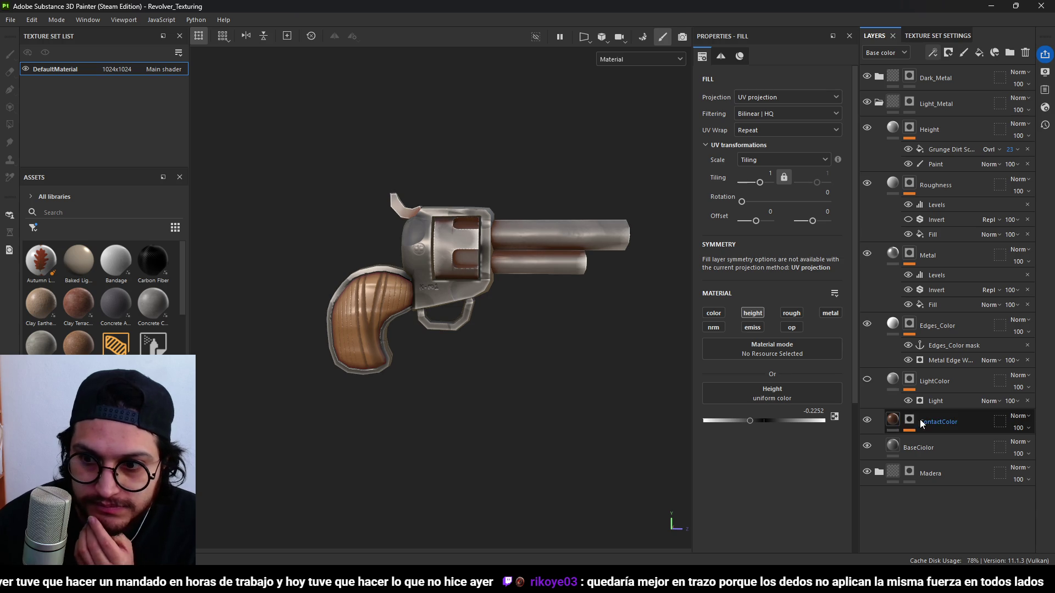
click(921, 448)
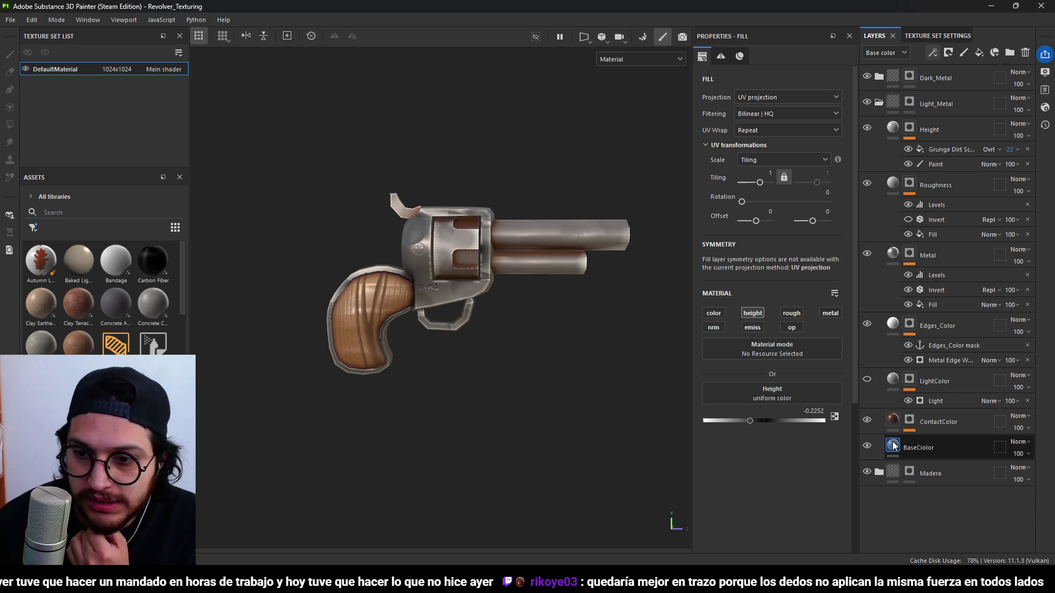
click(747, 416)
mouse_move(783, 355)
mouse_down()
mouse_move(773, 347)
mouse_move(763, 370)
mouse_move(769, 393)
mouse_move(759, 361)
mouse_up()
click(889, 387)
click(772, 354)
drag(772, 354, 774, 351)
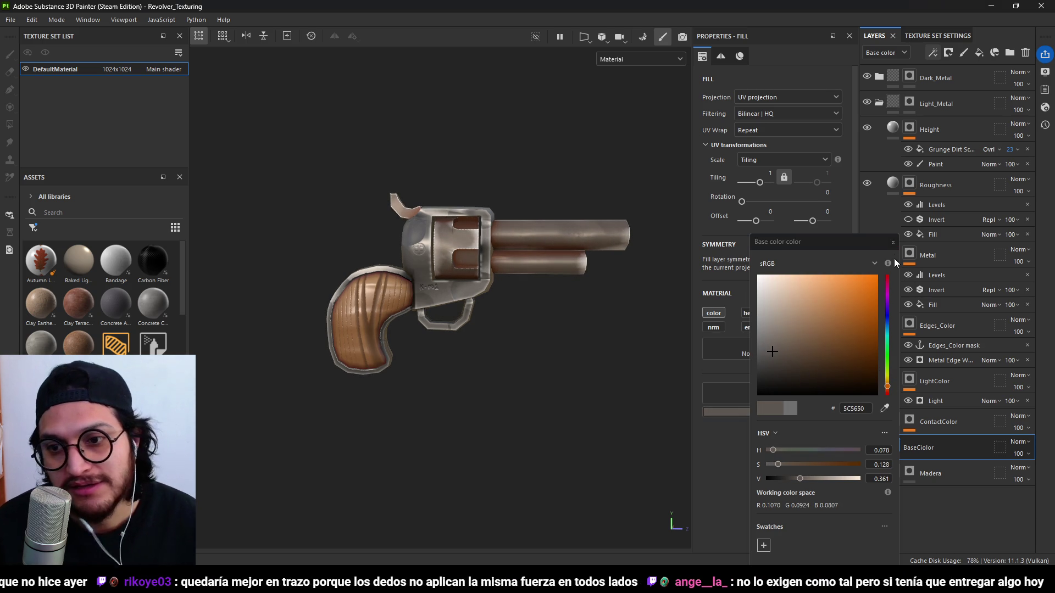
mouse_move(631, 313)
alt+right_down()
mouse_move(357, 360)
mouse_move(527, 321)
alt+right_up()
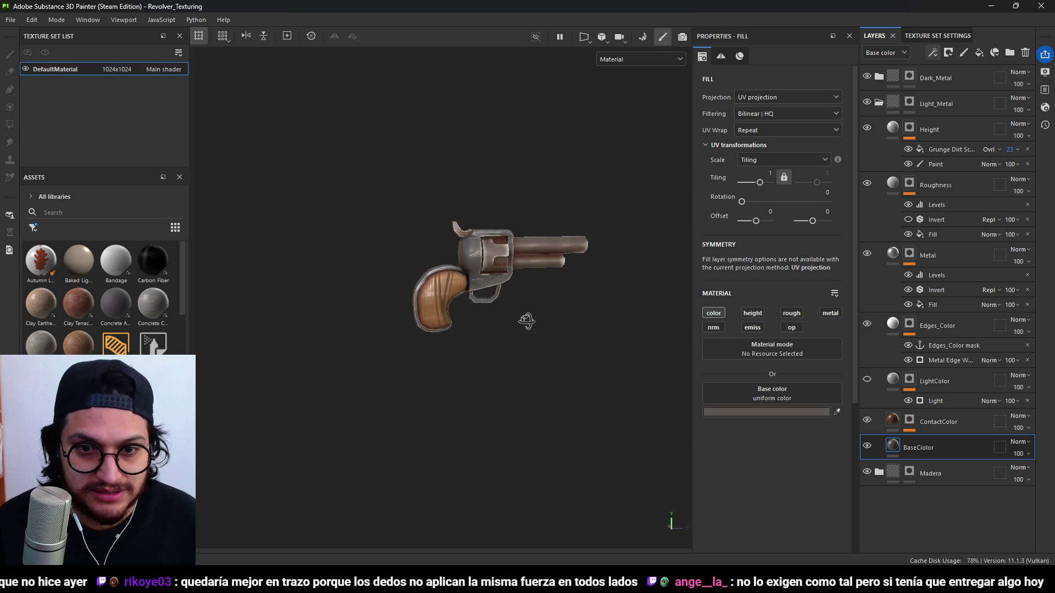
Review the revolver side-on and with the grip turned toward the viewer.
alt+drag(526, 321, 486, 317)
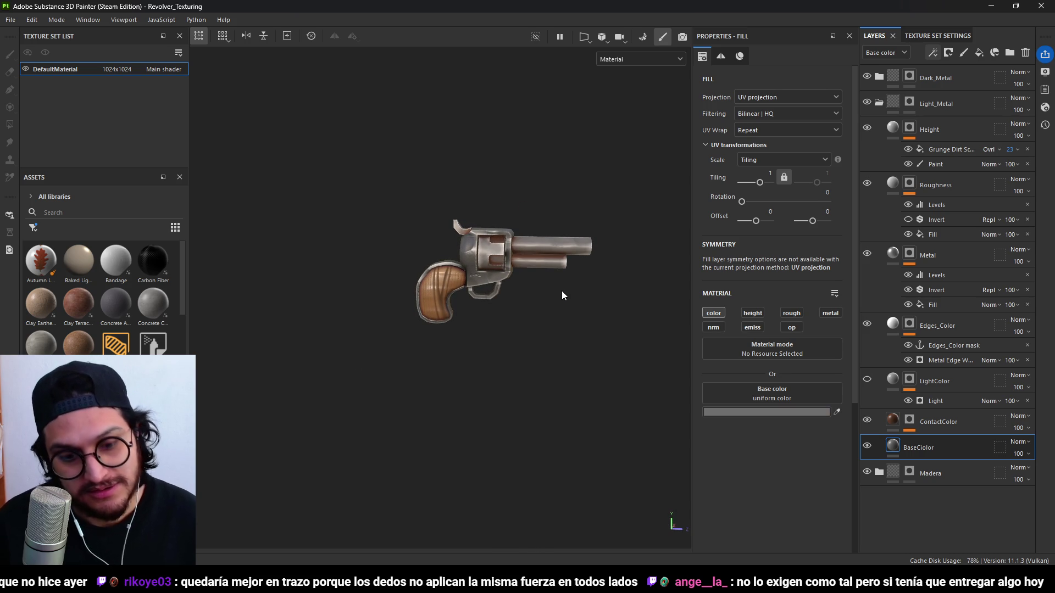
scroll(563, 292, down, 1)
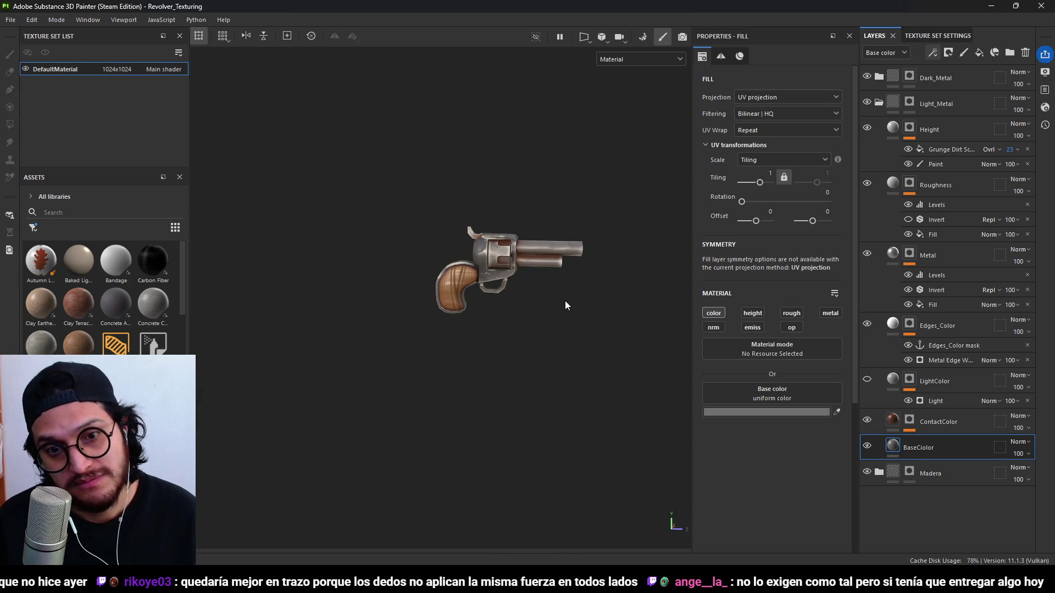
key(ctrl)
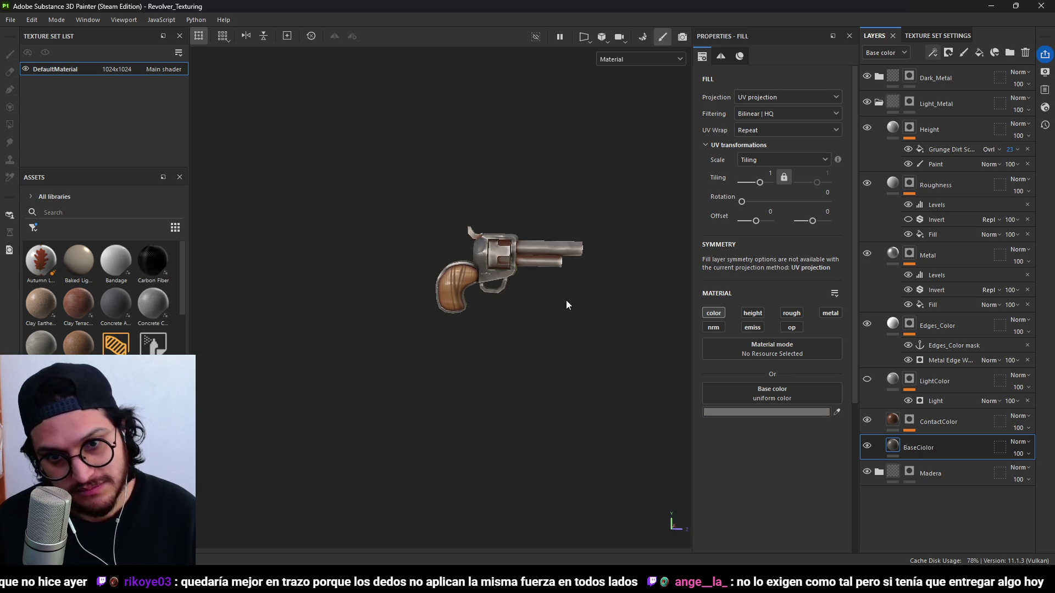
scroll(536, 273, up, 2)
mouse_move(536, 272)
alt+mouse_down()
mouse_move(563, 279)
mouse_move(496, 292)
mouse_move(553, 315)
mouse_move(460, 431)
mouse_move(535, 289)
mouse_move(379, 325)
mouse_move(439, 286)
mouse_move(401, 330)
mouse_move(514, 220)
mouse_move(495, 268)
alt+mouse_up()
scroll(496, 268, up, 3)
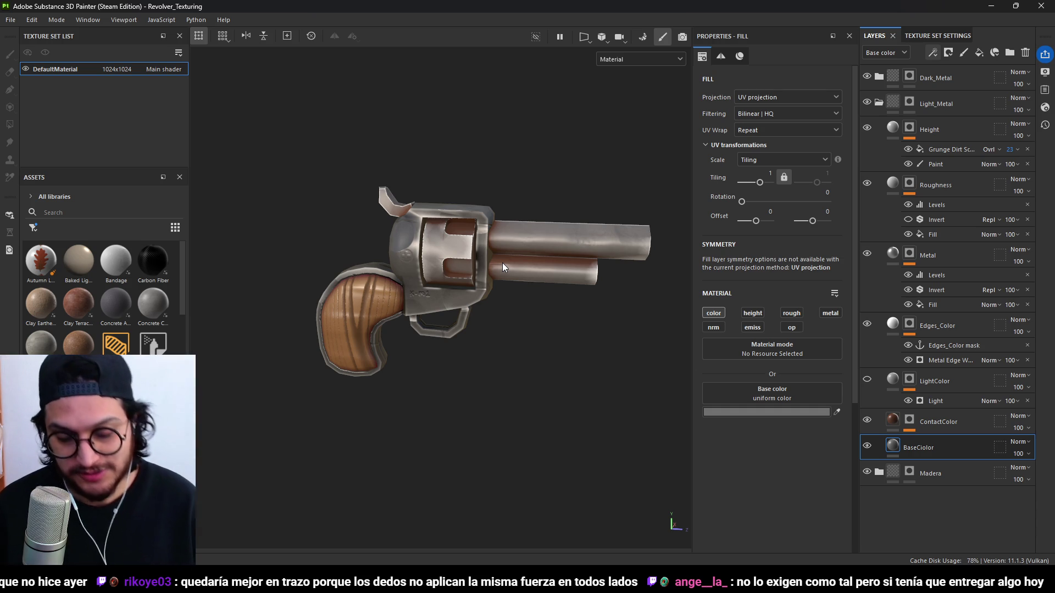
mouse_move(506, 263)
alt+mouse_down()
mouse_move(419, 270)
mouse_move(729, 245)
mouse_move(550, 237)
mouse_move(417, 308)
mouse_move(236, 361)
mouse_move(238, 372)
mouse_move(280, 315)
mouse_move(466, 254)
alt+mouse_up()
scroll(466, 254, down, 3)
mouse_move(495, 330)
alt+mouse_down()
mouse_move(389, 314)
mouse_move(501, 323)
mouse_move(551, 357)
mouse_move(415, 299)
mouse_move(469, 322)
alt+mouse_up()
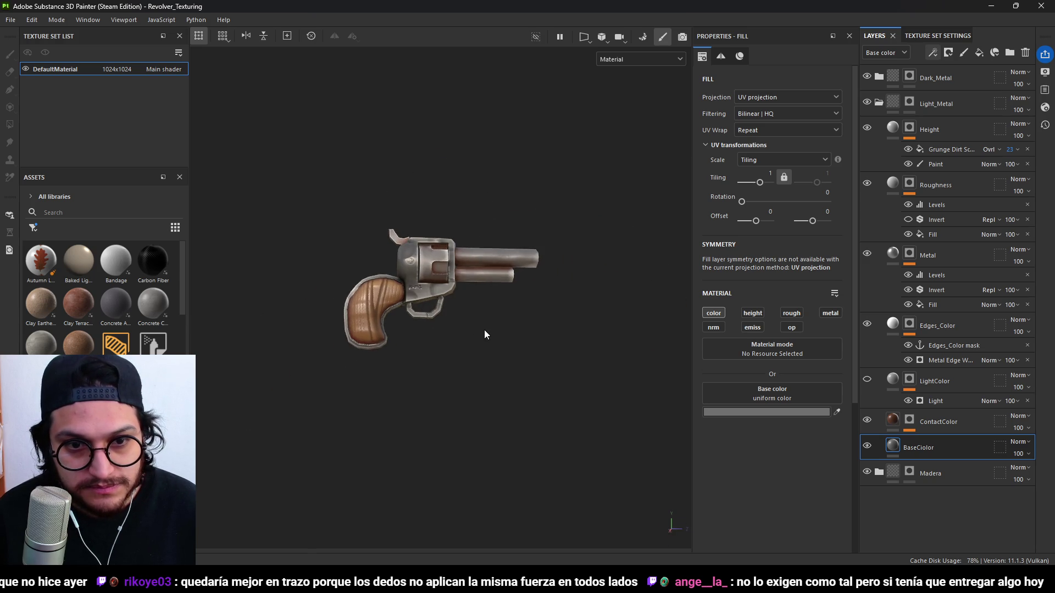
scroll(431, 347, up, 5)
Pan and orbit between side and three-quarter views of the revolver.
alt+drag(442, 359, 431, 342)
scroll(500, 286, down, 2)
alt+middle_drag(500, 286, 510, 279)
alt+drag(510, 279, 481, 334)
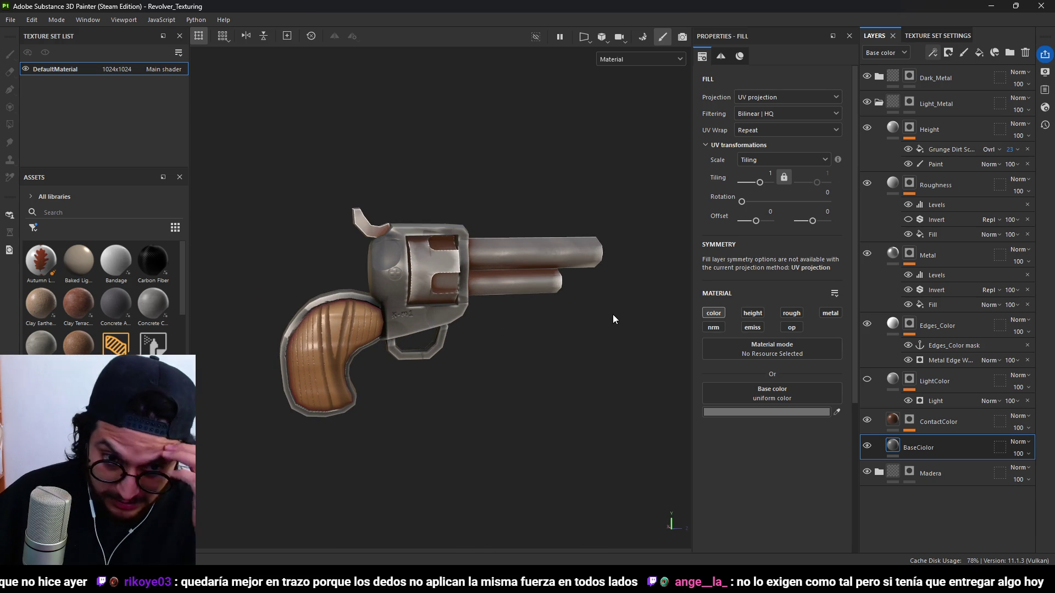
alt+drag(611, 309, 538, 240)
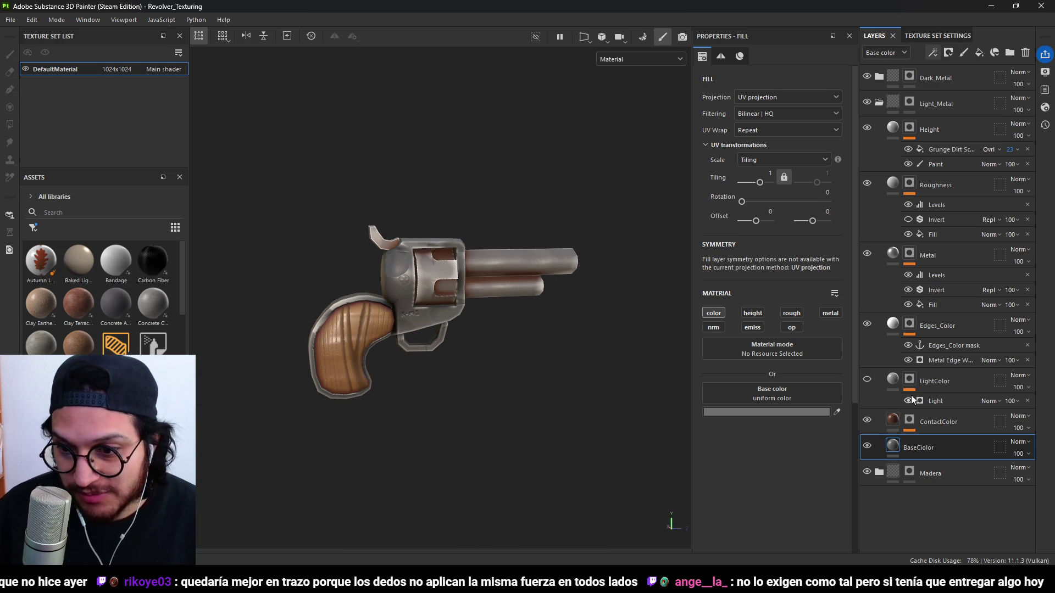
alt+drag(578, 329, 590, 333)
Toggle Edges_Color off and on, then try black, red and pale yellow edge colours.
click(868, 324)
click(867, 323)
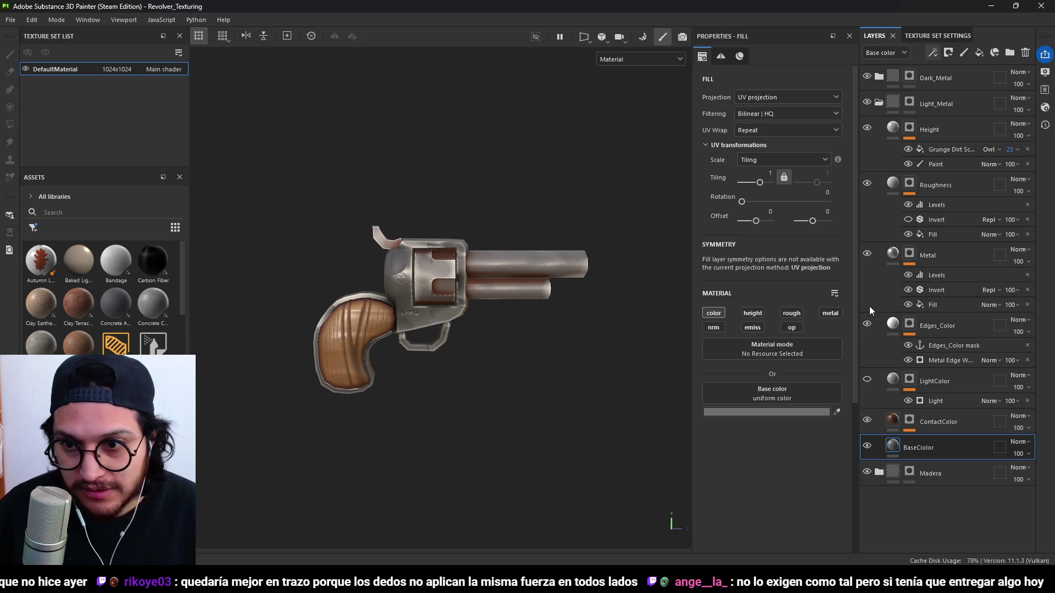
click(893, 324)
click(791, 412)
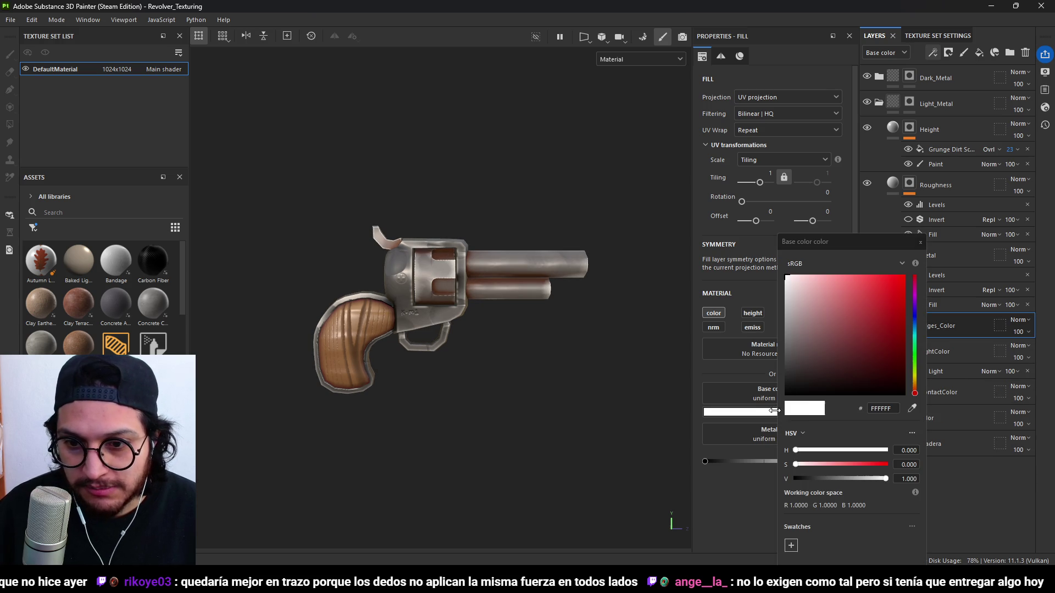
drag(858, 311, 857, 408)
mouse_move(849, 355)
mouse_down()
mouse_move(885, 256)
mouse_move(758, 248)
mouse_move(923, 268)
mouse_up()
mouse_move(841, 277)
mouse_down()
mouse_move(805, 259)
mouse_move(833, 272)
mouse_up()
Shift the edge colour from saturated yellow to a toned-down cyan and review the edges.
click(915, 377)
drag(884, 308, 888, 282)
click(915, 358)
click(915, 337)
mouse_move(886, 311)
mouse_down()
mouse_move(849, 298)
mouse_move(842, 321)
mouse_move(860, 323)
mouse_move(832, 310)
mouse_move(842, 304)
mouse_move(828, 318)
mouse_move(807, 313)
mouse_move(817, 314)
mouse_up()
click(920, 242)
alt+drag(470, 324, 386, 330)
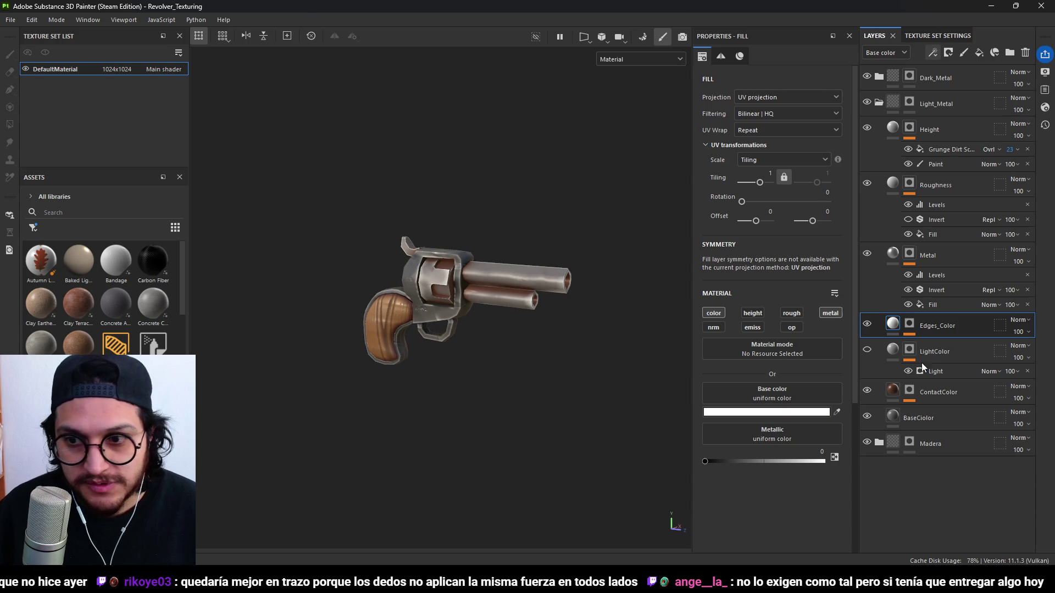
Compare the revolver with Metal and Roughness toggled, leaving Roughness hidden.
click(867, 253)
click(866, 251)
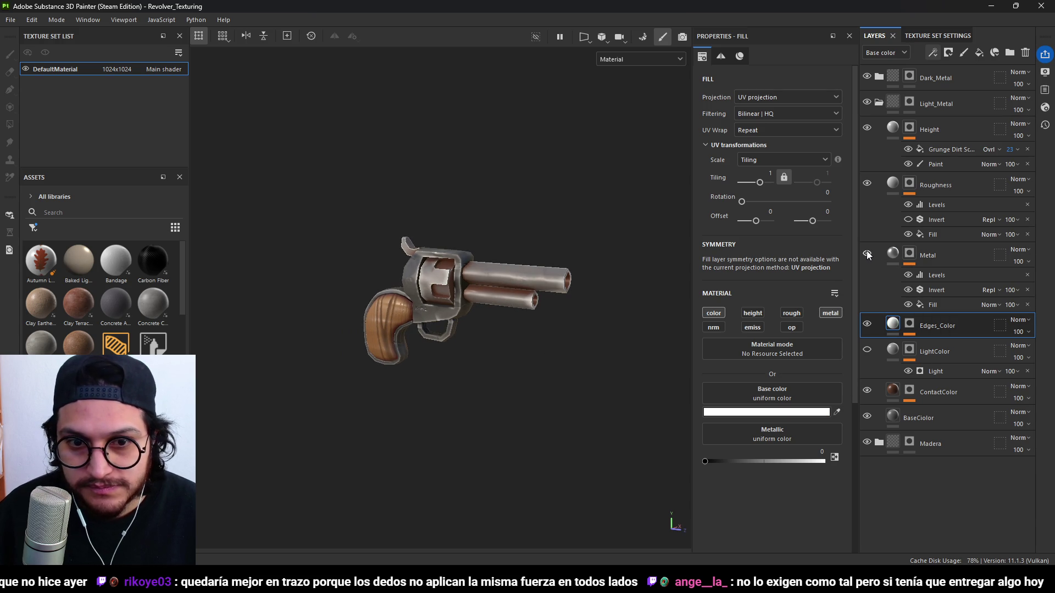
click(867, 185)
mouse_move(498, 316)
alt+mouse_down()
mouse_move(472, 300)
mouse_move(588, 328)
mouse_move(572, 324)
mouse_move(676, 319)
mouse_move(647, 322)
alt+mouse_up()
click(867, 183)
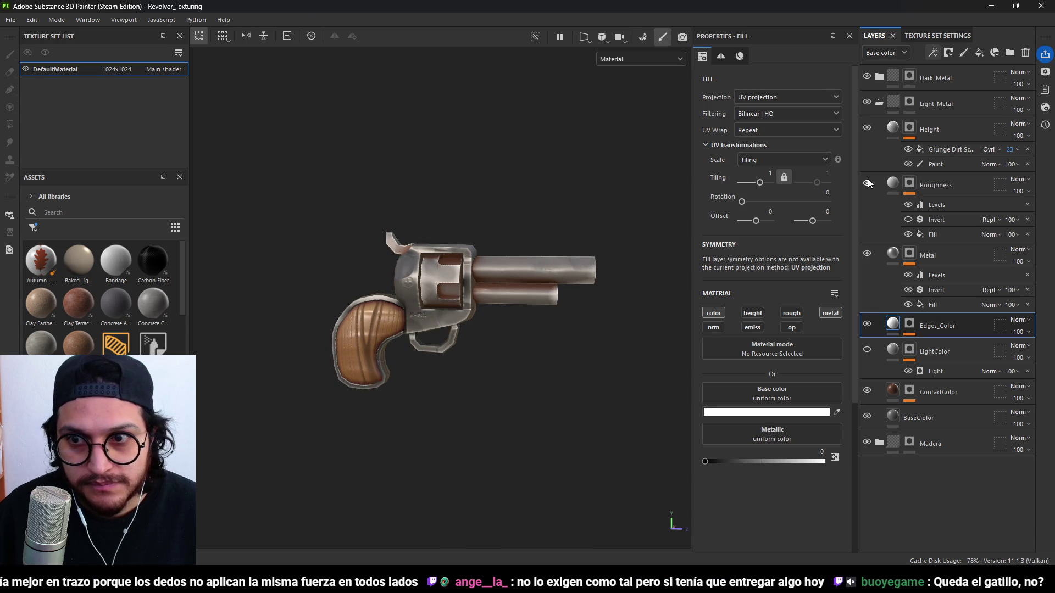
click(868, 183)
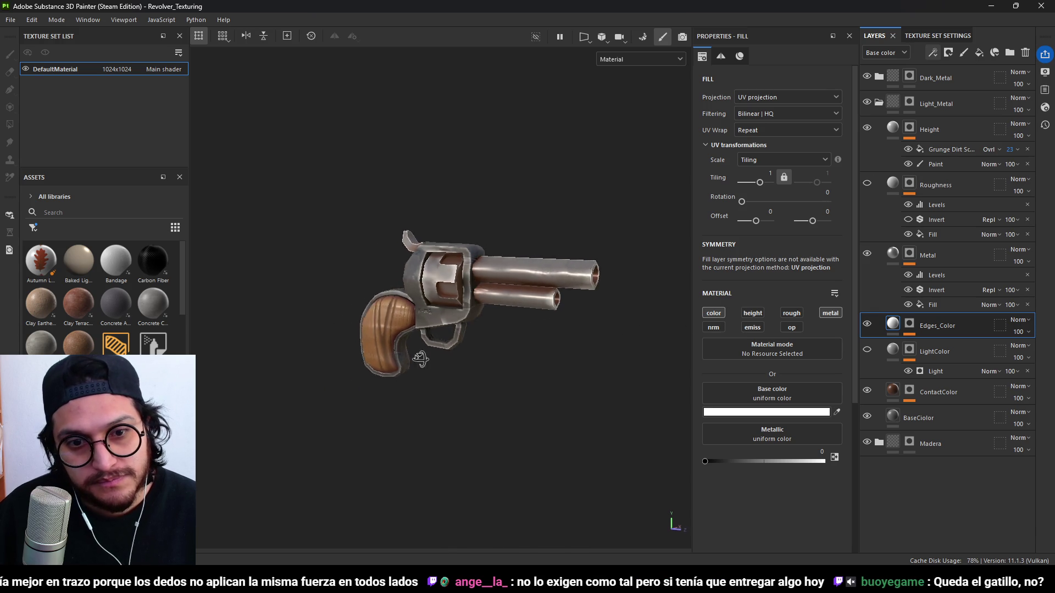
scroll(471, 354, down, 3)
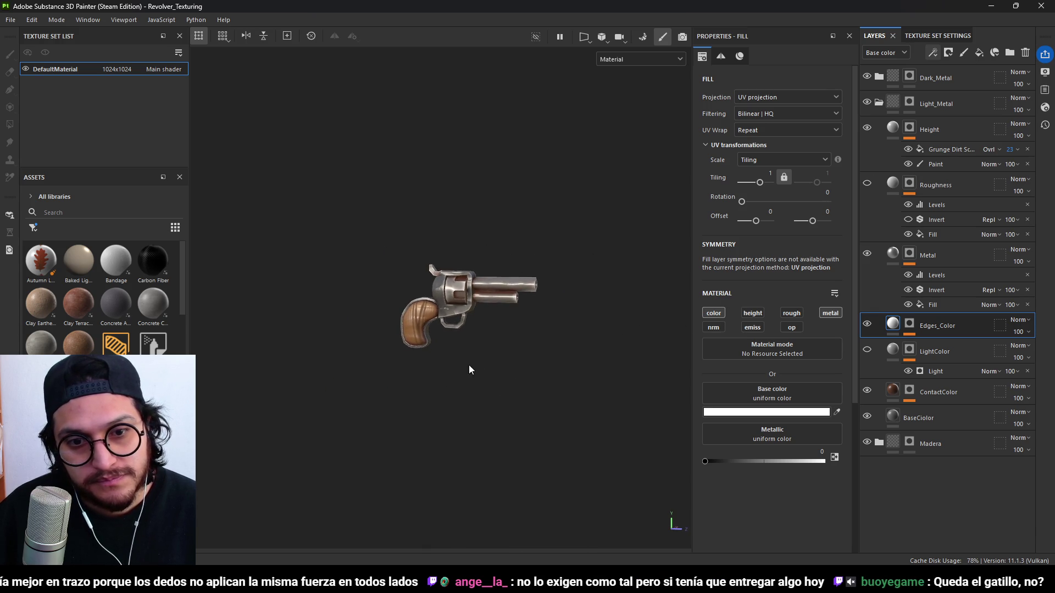
scroll(458, 372, up, 3)
mouse_move(549, 254)
alt+mouse_down()
mouse_move(512, 262)
mouse_move(486, 375)
mouse_move(952, 53)
alt+mouse_up()
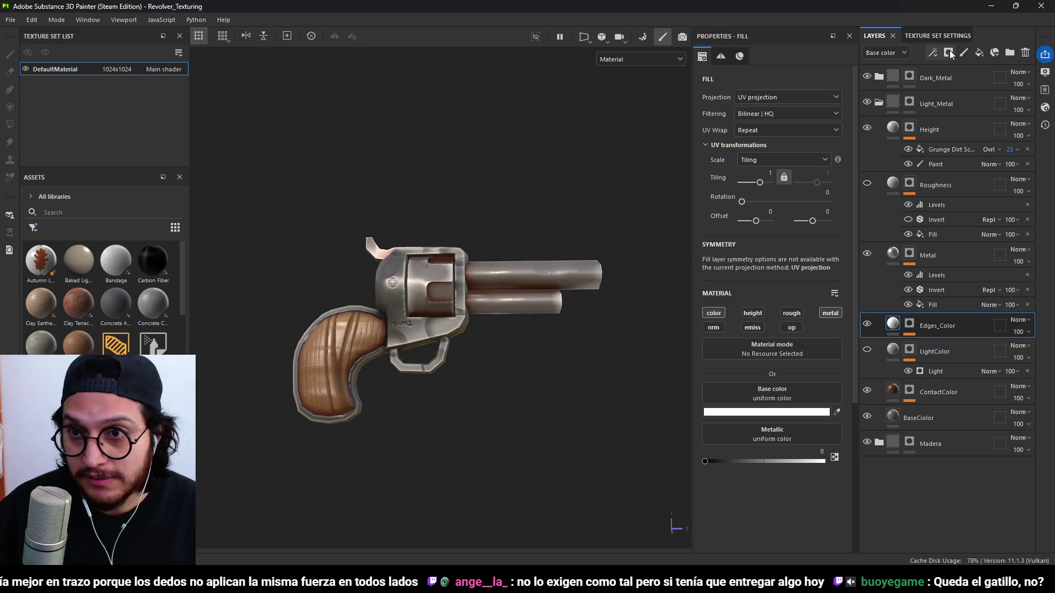
click(11, 19)
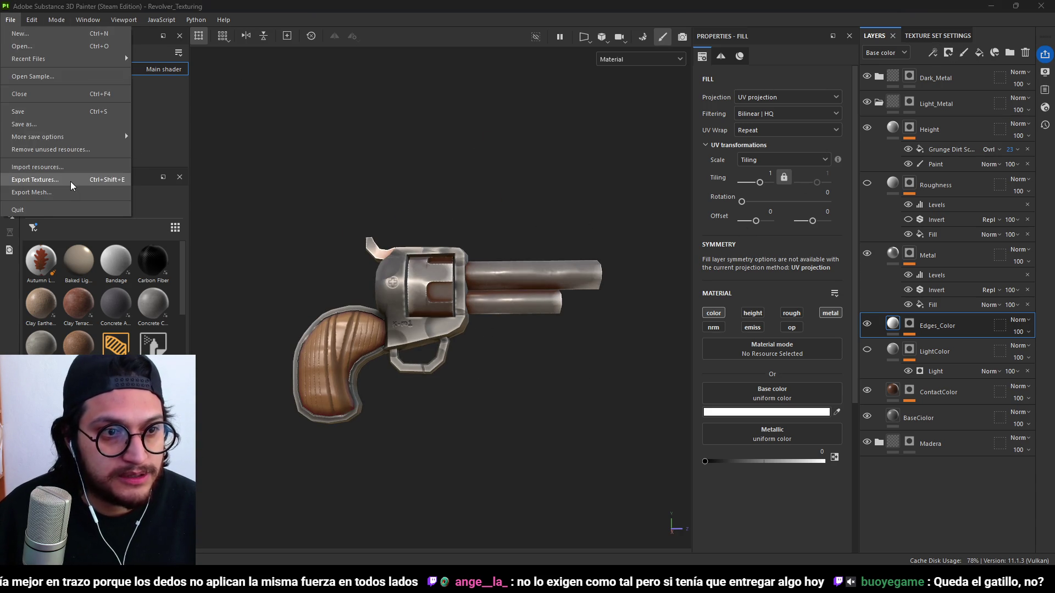
Set the export destination to a new 00_Revolver folder inside 15_Metroidvania_Work/01_PlayerArt.
key(Escape)
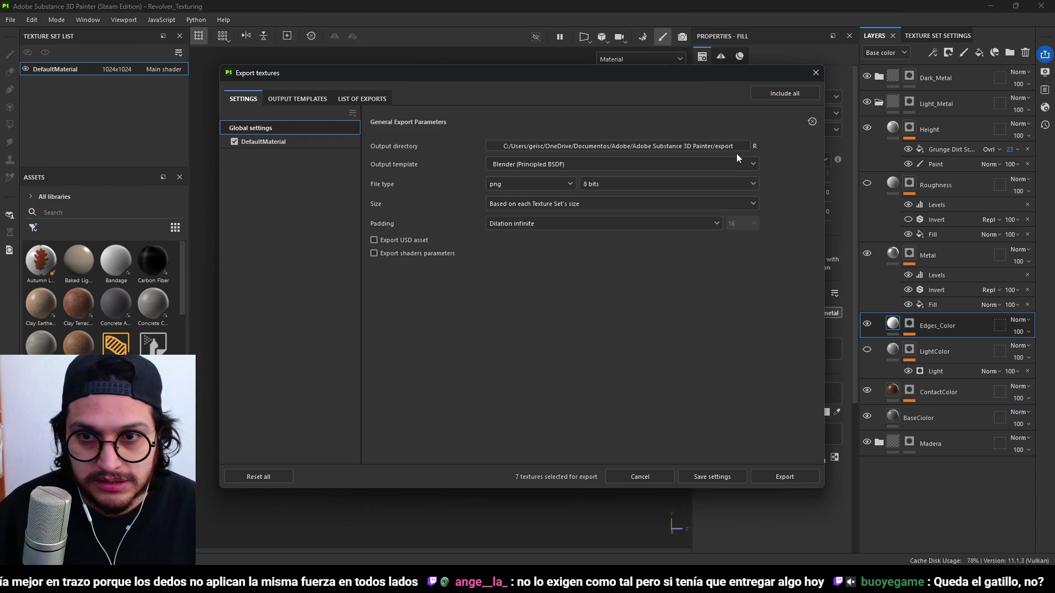
click(727, 145)
click(270, 297)
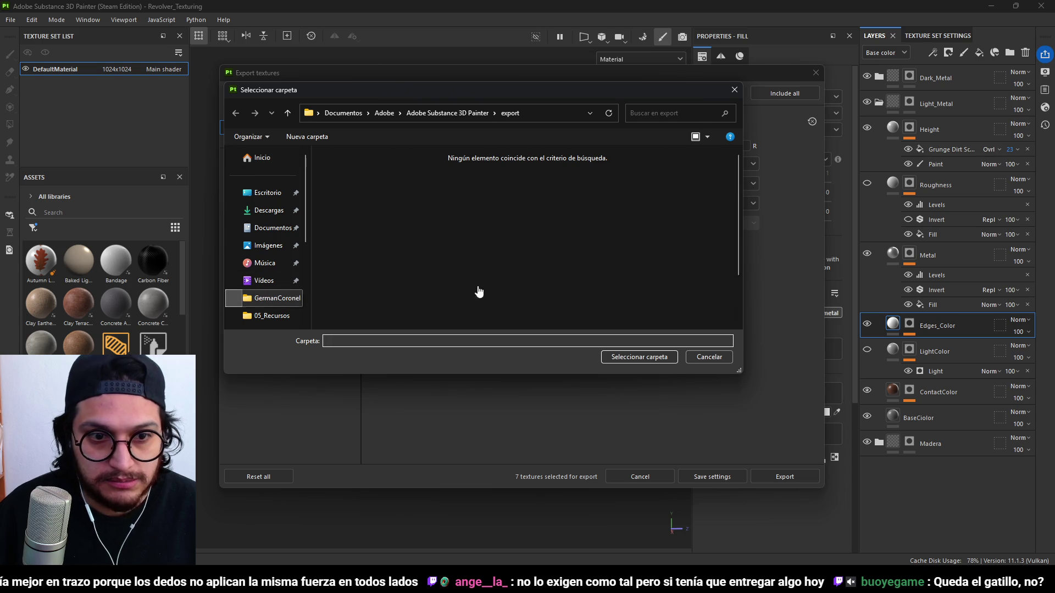
click(400, 323)
double_click(400, 323)
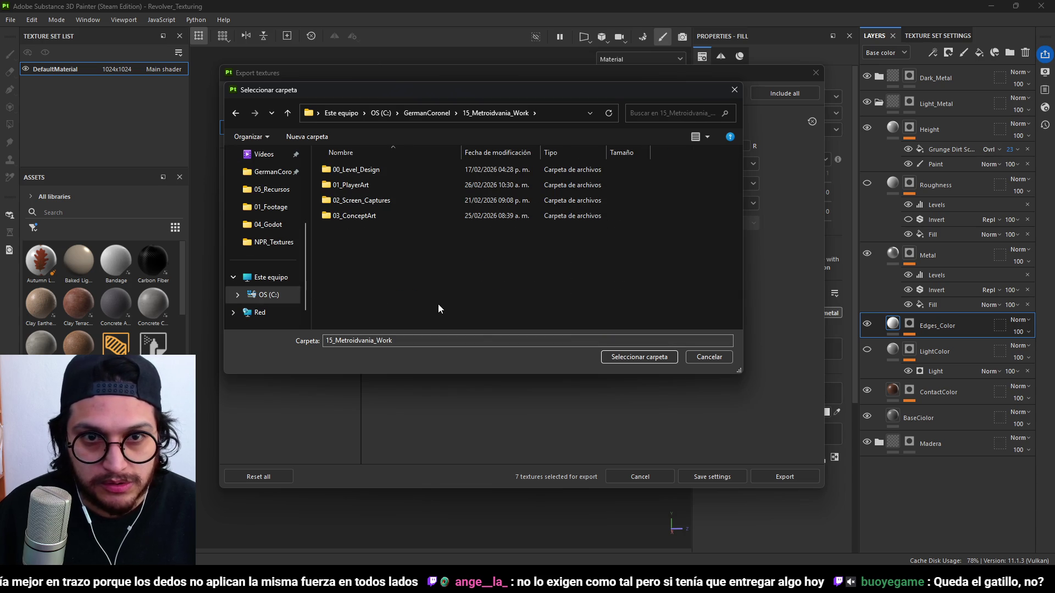
double_click(404, 185)
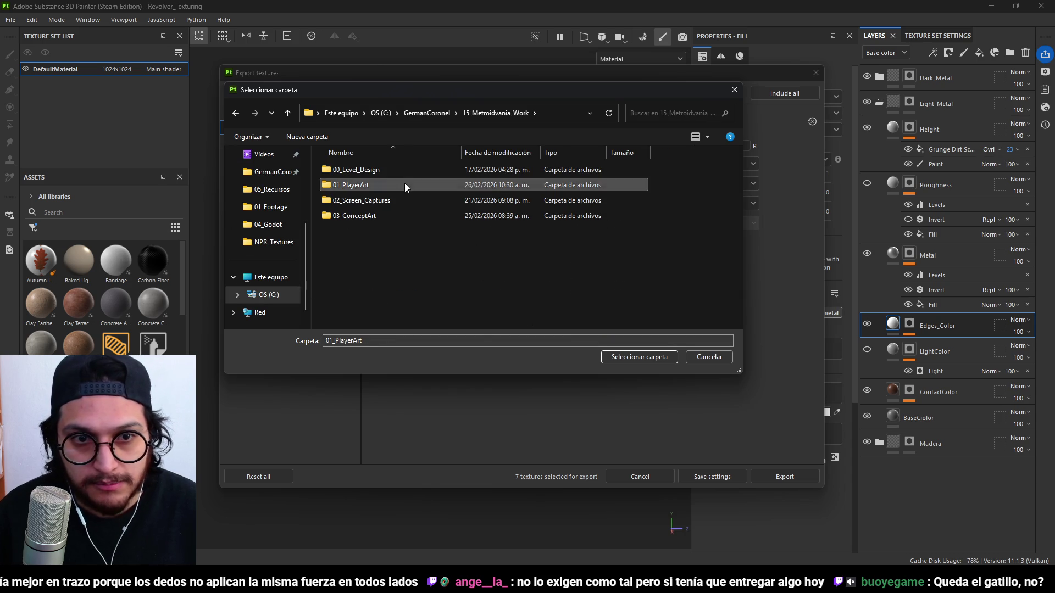
right_click(442, 239)
mouse_move(477, 341)
click(588, 335)
text(00_Revolver)
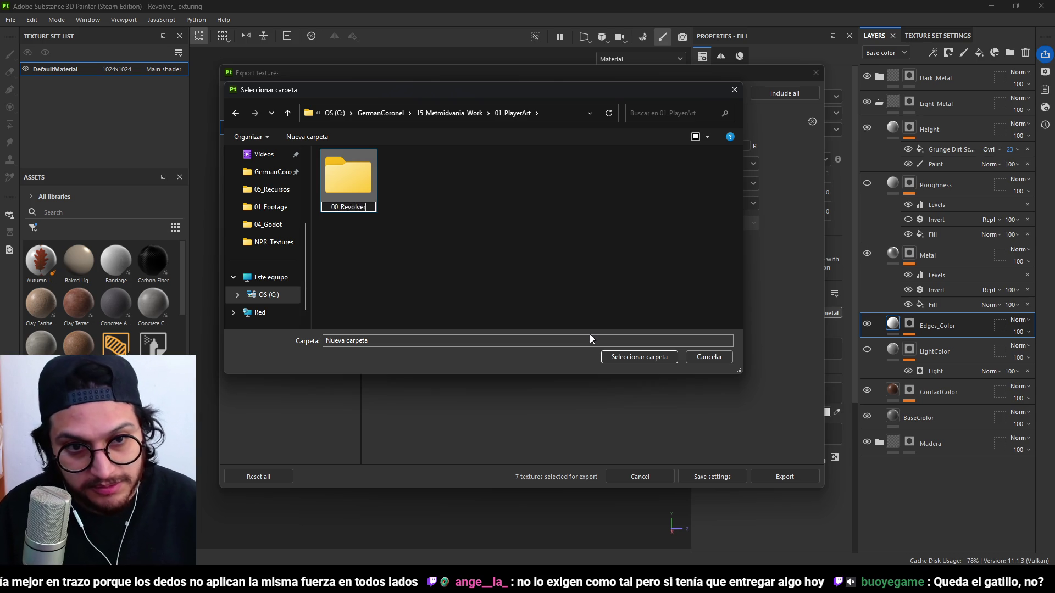
key(Return)
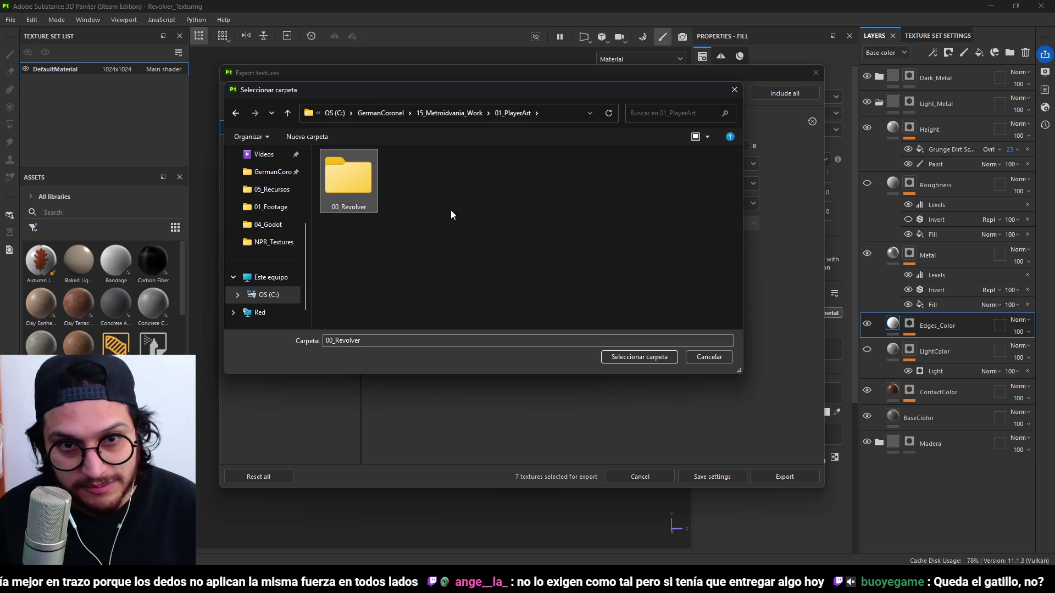
double_click(362, 189)
click(659, 356)
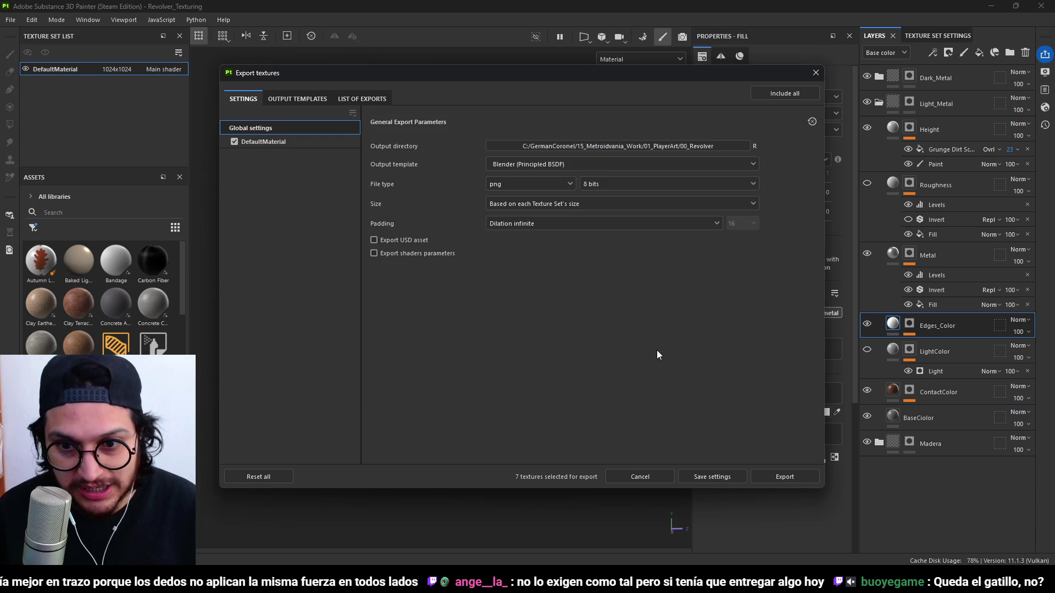
Use the Blender (Principled BSDF) template, exclude the emission map, and export the textures.
click(297, 99)
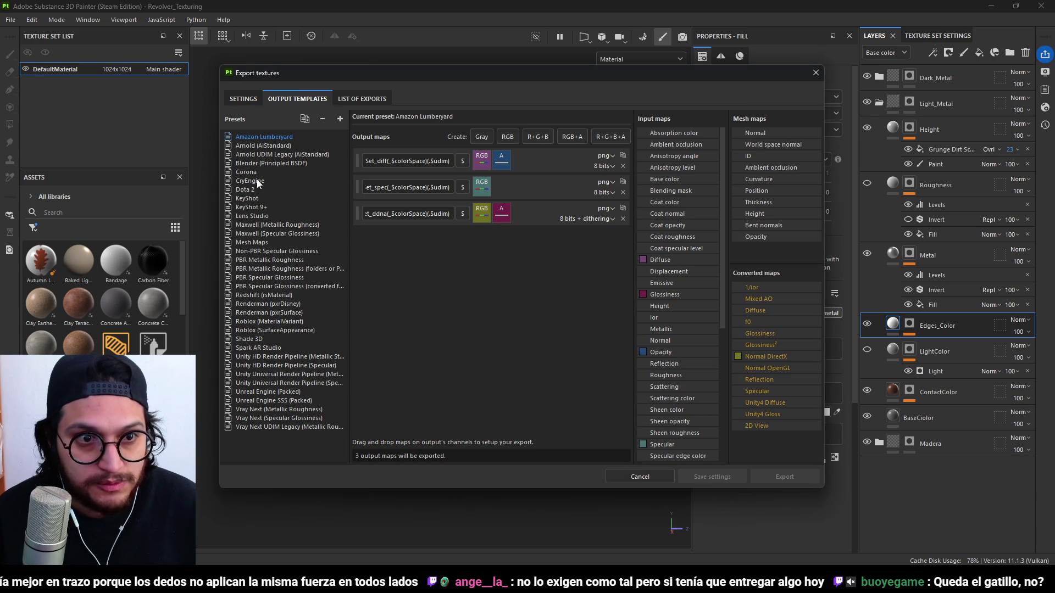
click(258, 164)
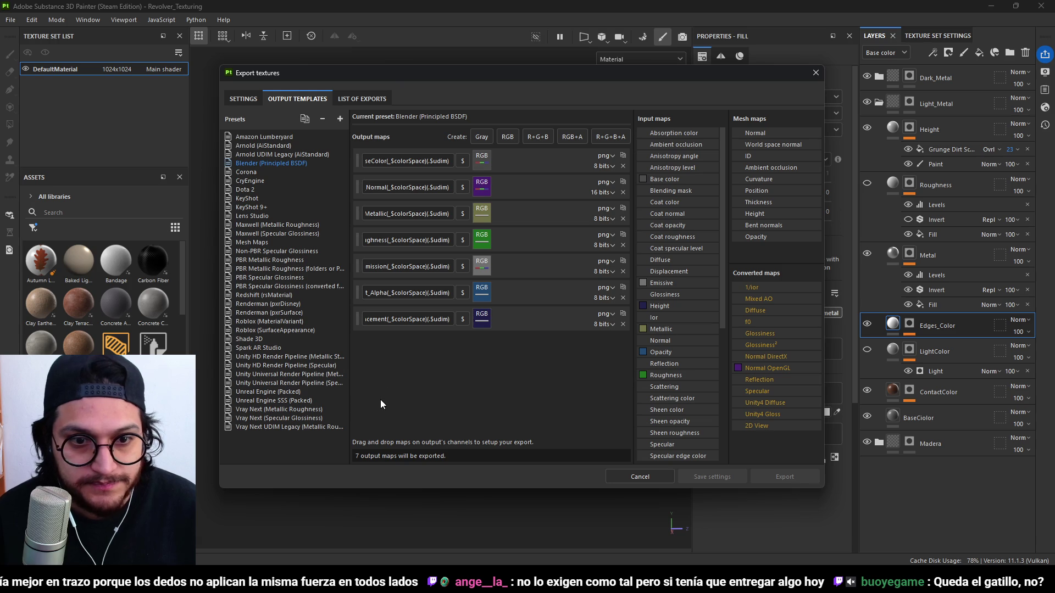
click(247, 99)
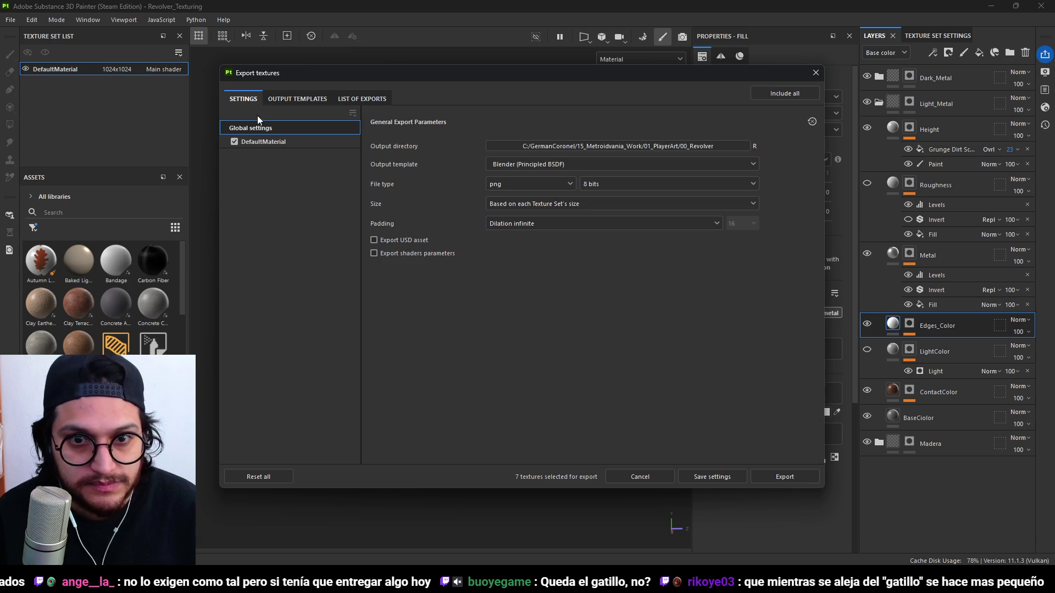
click(280, 142)
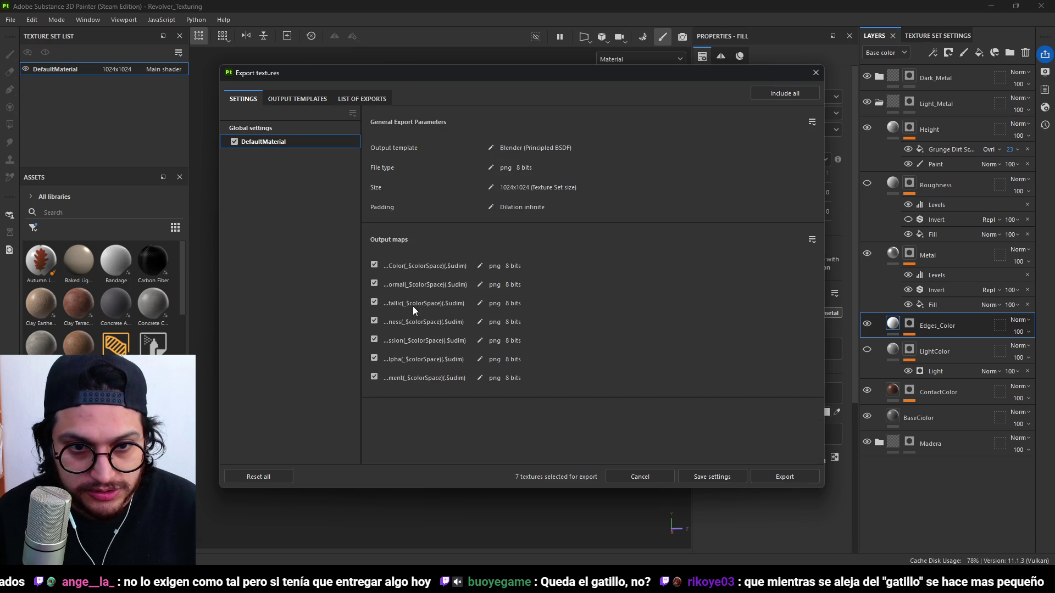
mouse_move(360, 209)
mouse_down()
mouse_move(318, 208)
mouse_move(342, 208)
mouse_up()
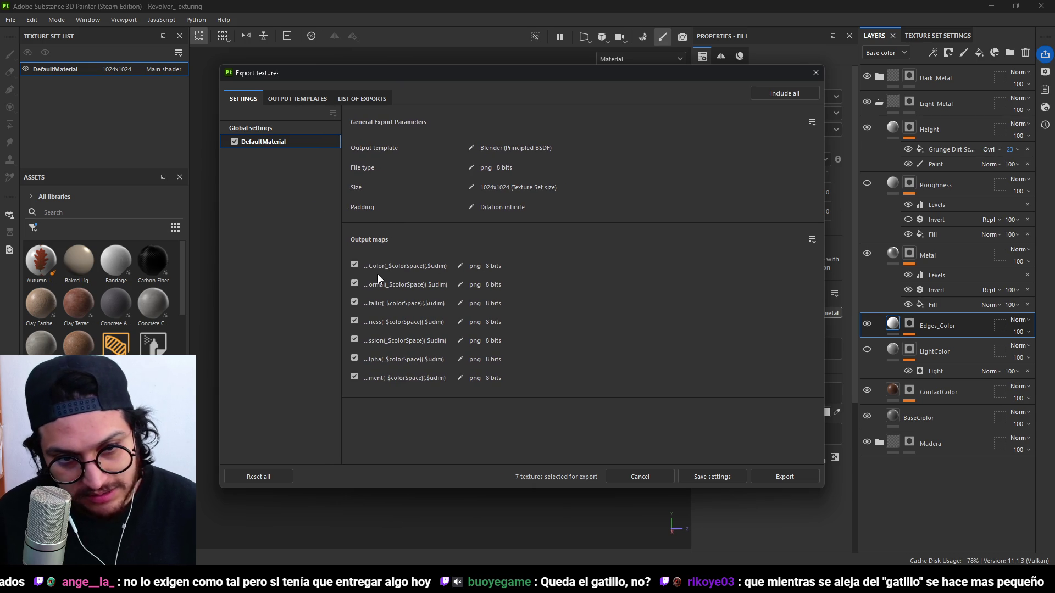
click(355, 341)
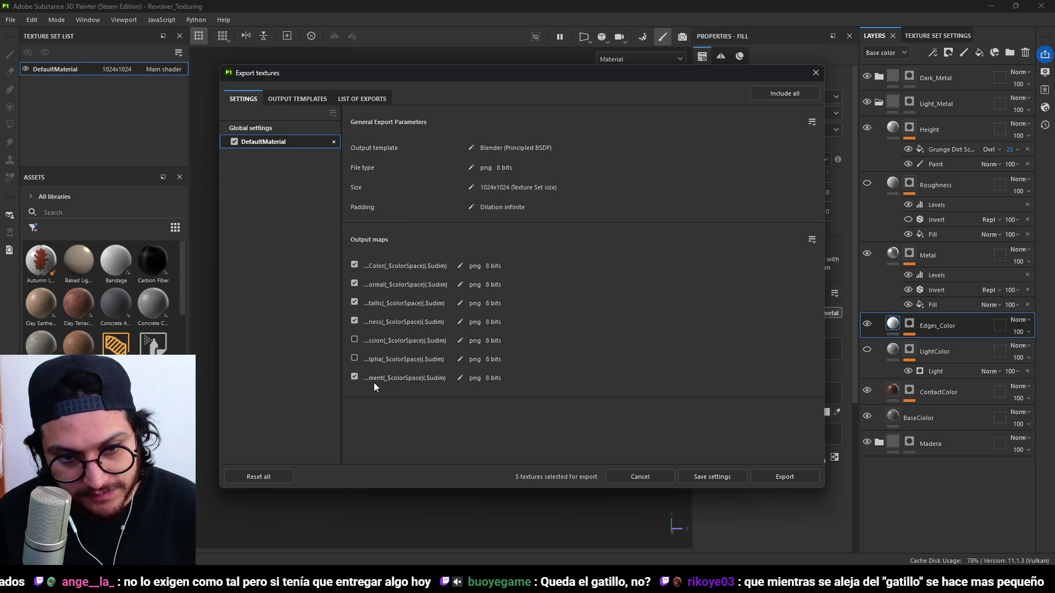
click(783, 478)
Close the export window and rotate the environment lighting around the revolver.
click(721, 478)
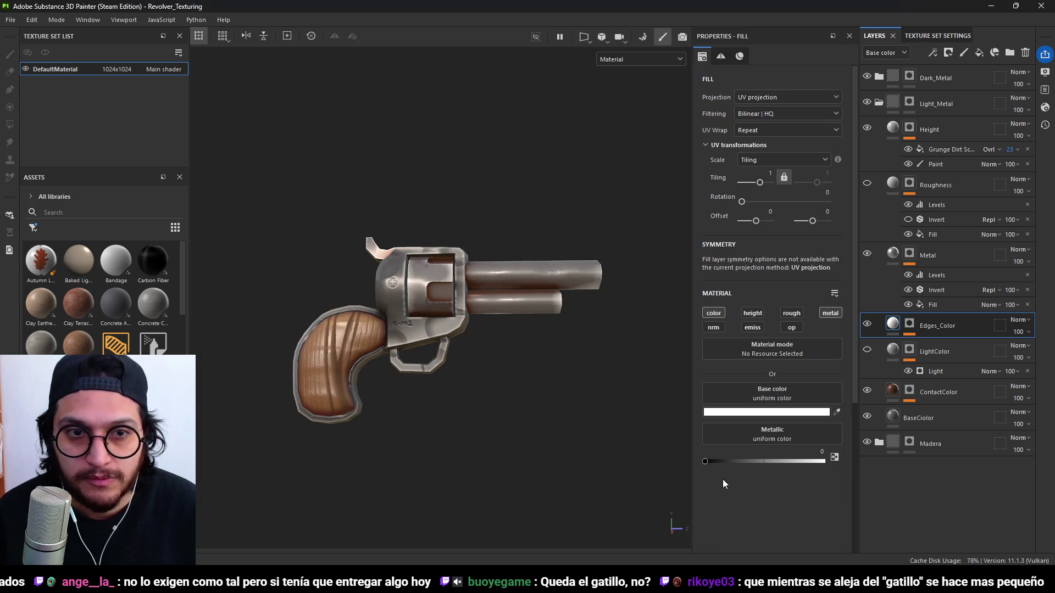
scroll(492, 301, down, 3)
mouse_move(493, 302)
alt+mouse_down()
mouse_move(518, 335)
mouse_move(537, 336)
mouse_move(405, 330)
mouse_move(553, 315)
mouse_move(520, 298)
mouse_move(458, 327)
alt+mouse_up()
mouse_move(458, 326)
shift+right_down()
mouse_move(596, 344)
mouse_move(504, 340)
mouse_move(568, 344)
mouse_move(524, 341)
mouse_move(532, 348)
shift+right_up()
scroll(532, 347, up, 3)
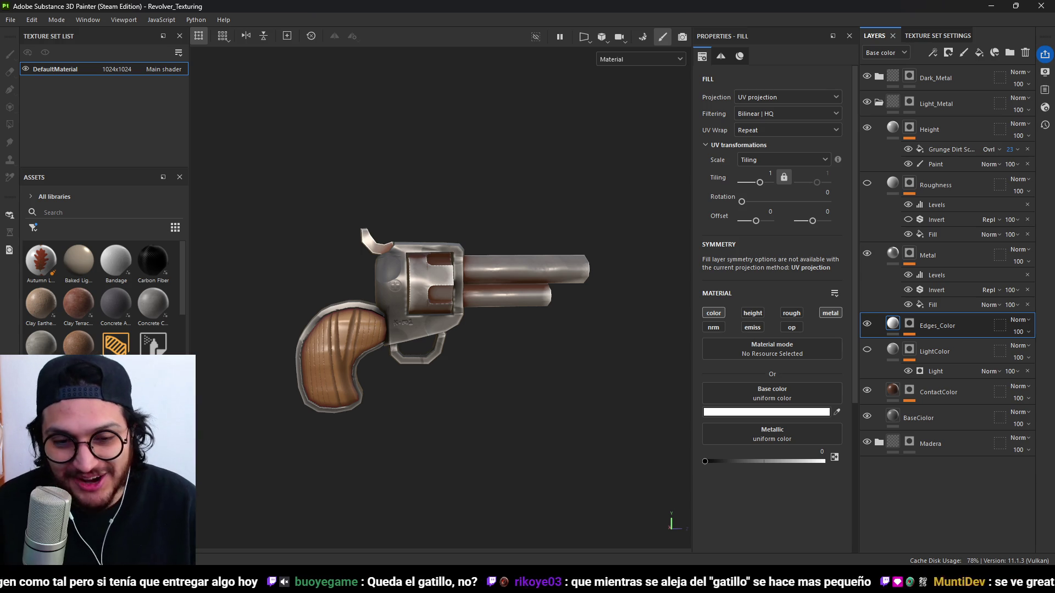
Orbit and zoom to view the revolver end-on and from the rear side.
scroll(495, 351, down, 3)
mouse_move(490, 330)
alt+mouse_down()
mouse_move(641, 423)
mouse_move(532, 412)
mouse_move(523, 405)
mouse_move(556, 395)
mouse_move(401, 342)
mouse_move(485, 310)
alt+mouse_up()
scroll(483, 305, up, 10)
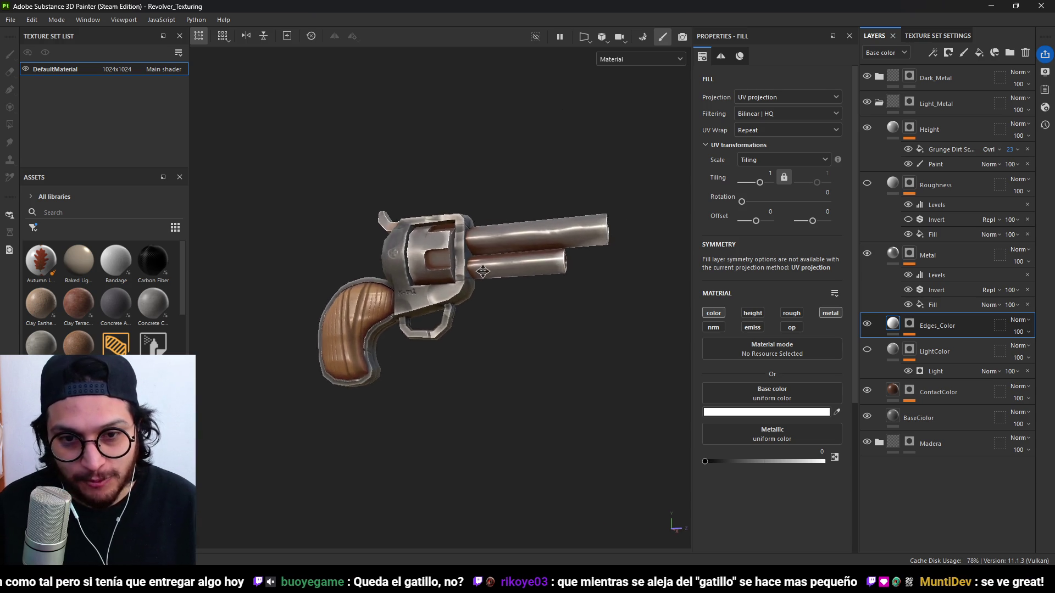
scroll(495, 297, down, 3)
mouse_move(521, 325)
alt+mouse_down()
mouse_move(593, 356)
mouse_move(254, 330)
mouse_move(556, 352)
mouse_move(631, 314)
mouse_move(626, 417)
mouse_move(673, 333)
mouse_move(527, 332)
alt+mouse_up()
scroll(584, 356, up, 3)
scroll(510, 350, down, 3)
scroll(510, 350, down, 2)
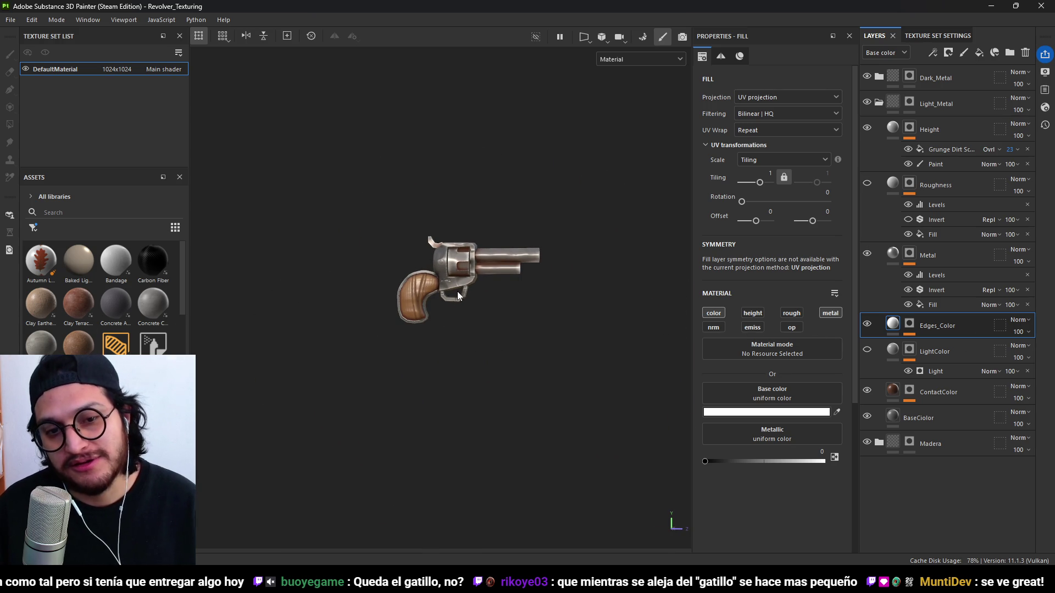
scroll(456, 313, up, 3)
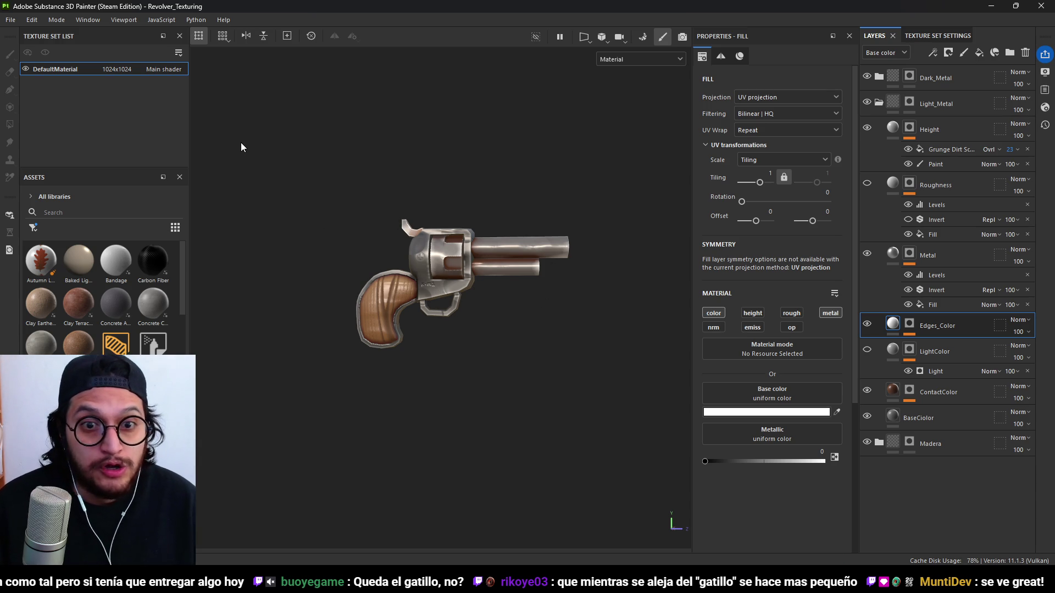
Save the revolver project.
click(10, 20)
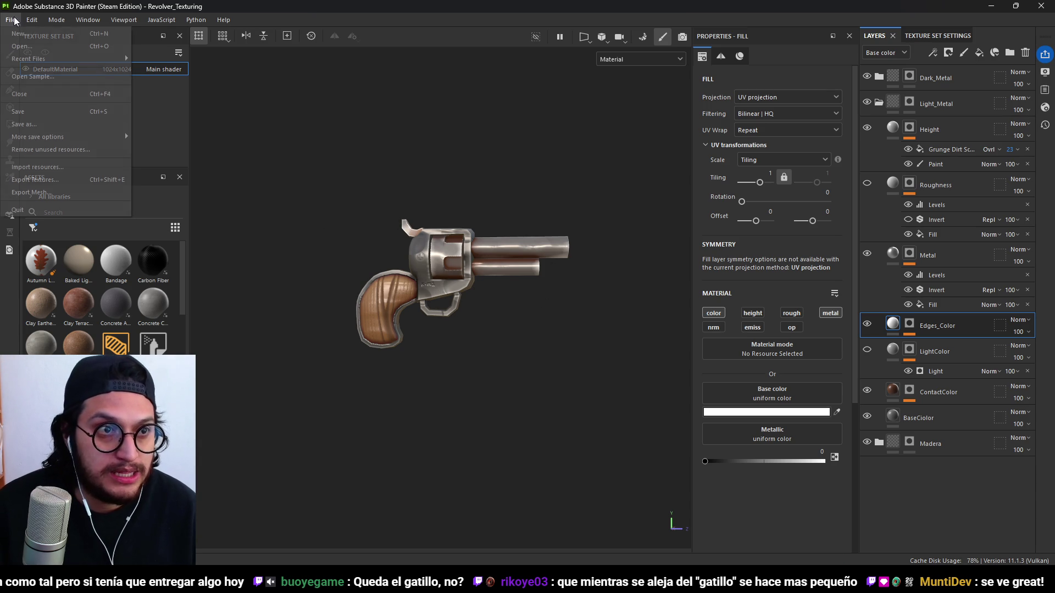
click(40, 106)
click(10, 20)
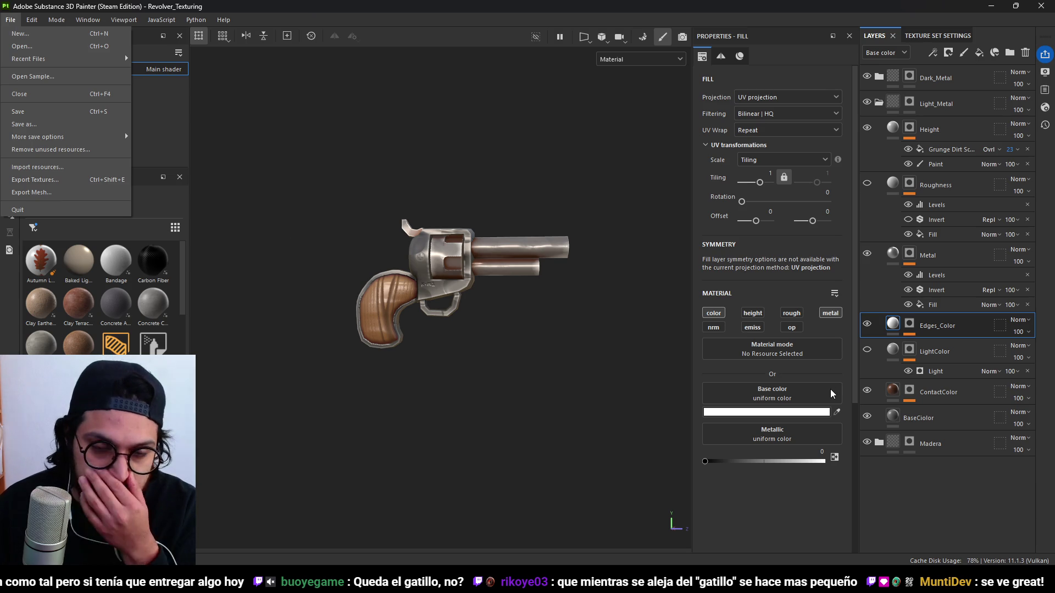
click(960, 487)
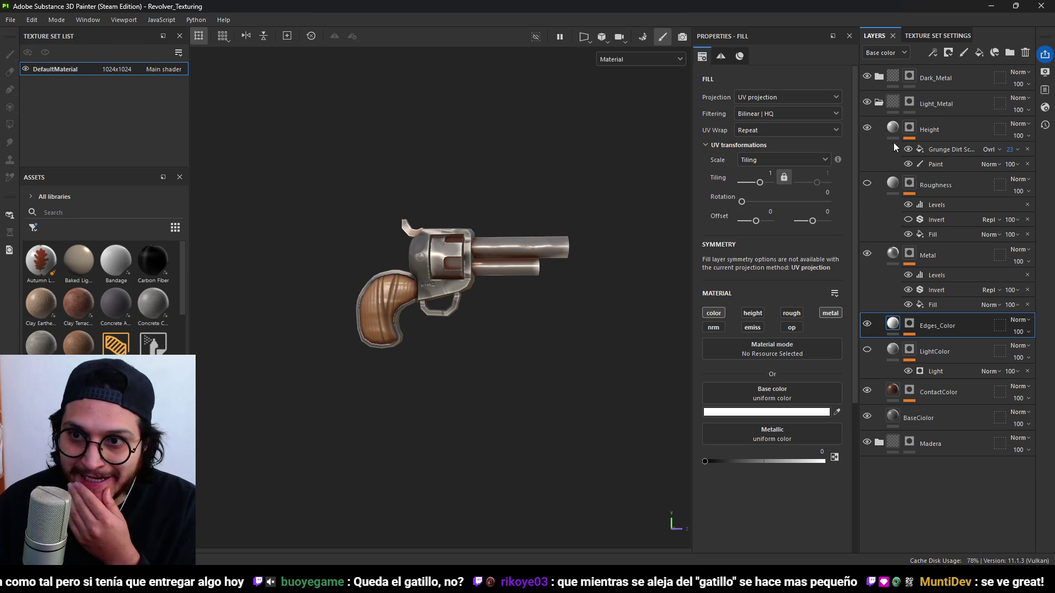
Save the Madera folder as a smart material.
click(879, 103)
right_click(931, 129)
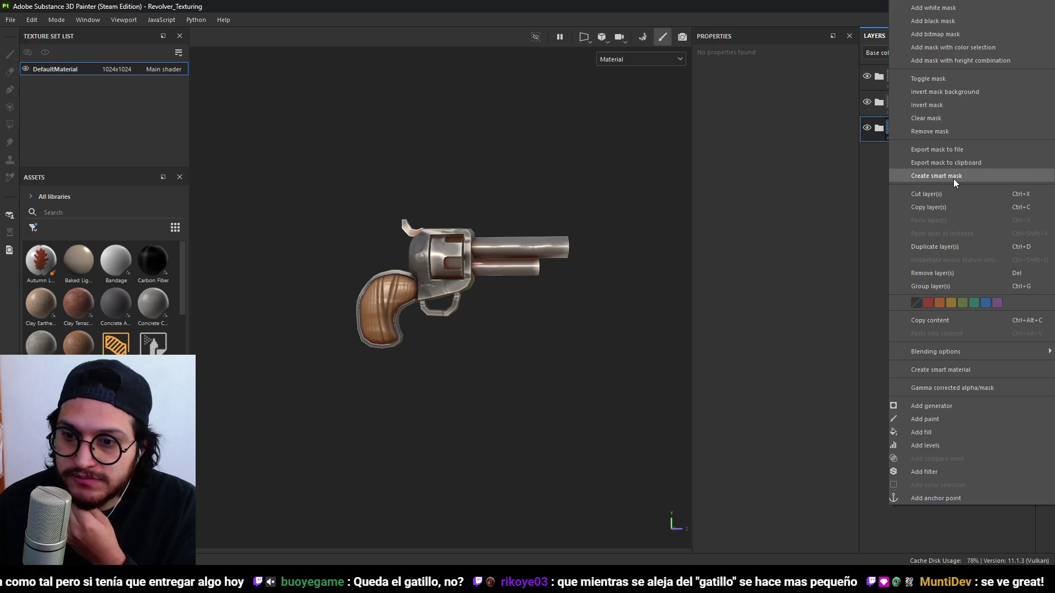
click(954, 371)
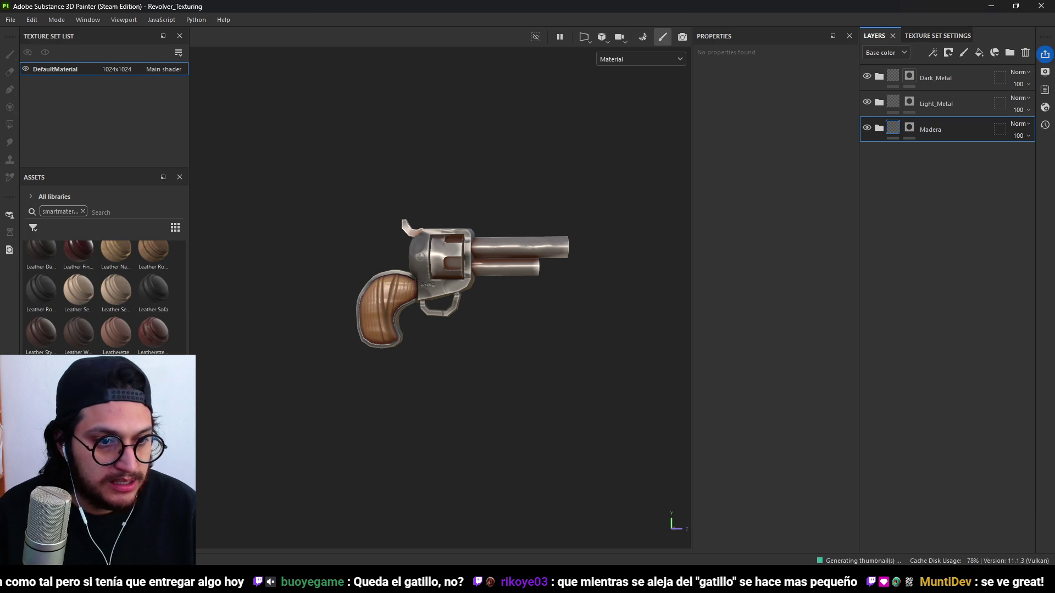
right_click(93, 387)
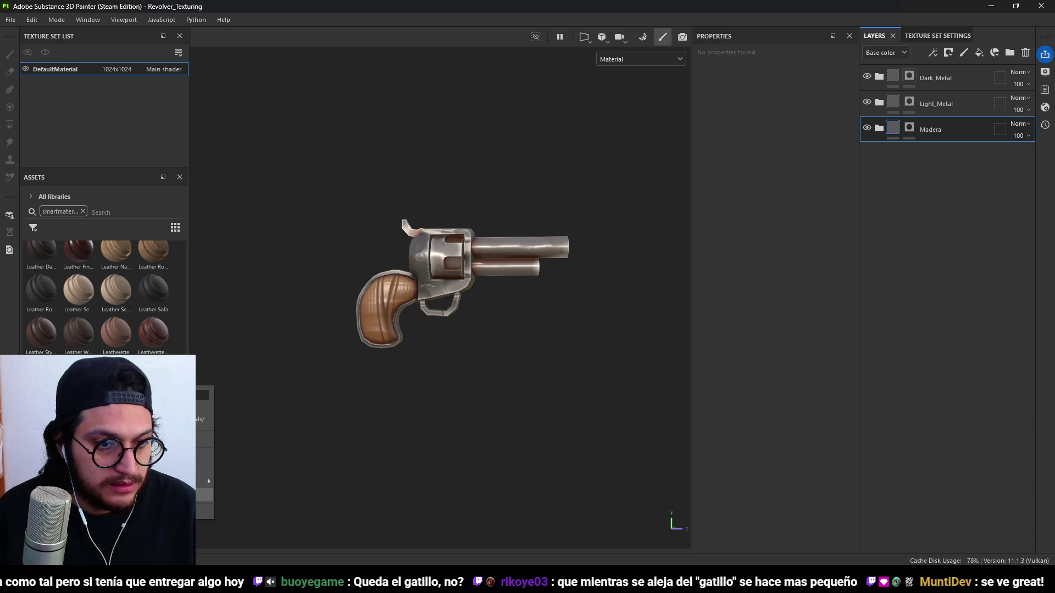
click(207, 478)
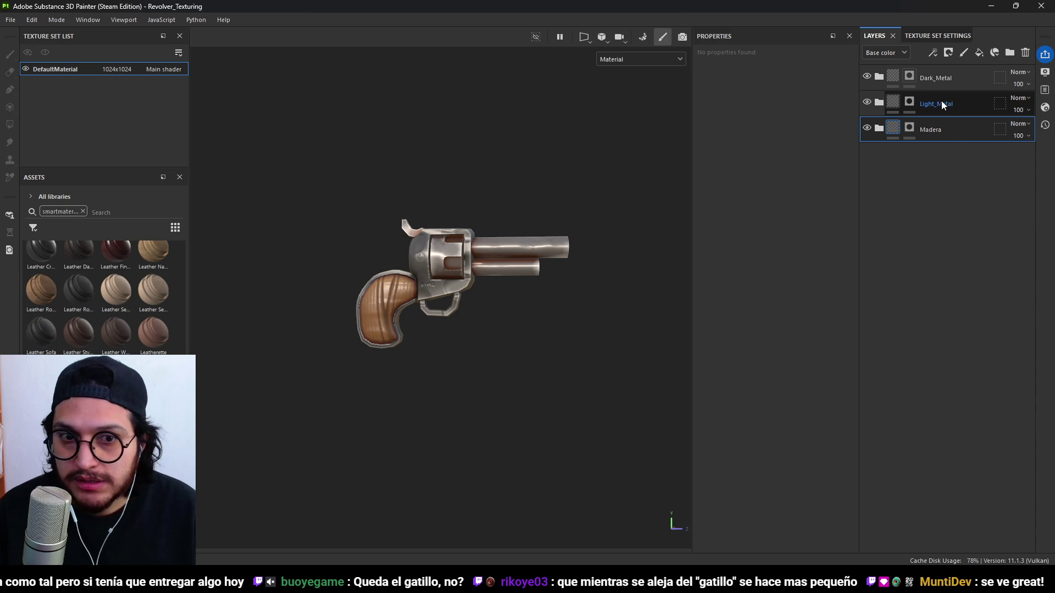
Save the Dark_Metal folder as a smart material.
click(928, 83)
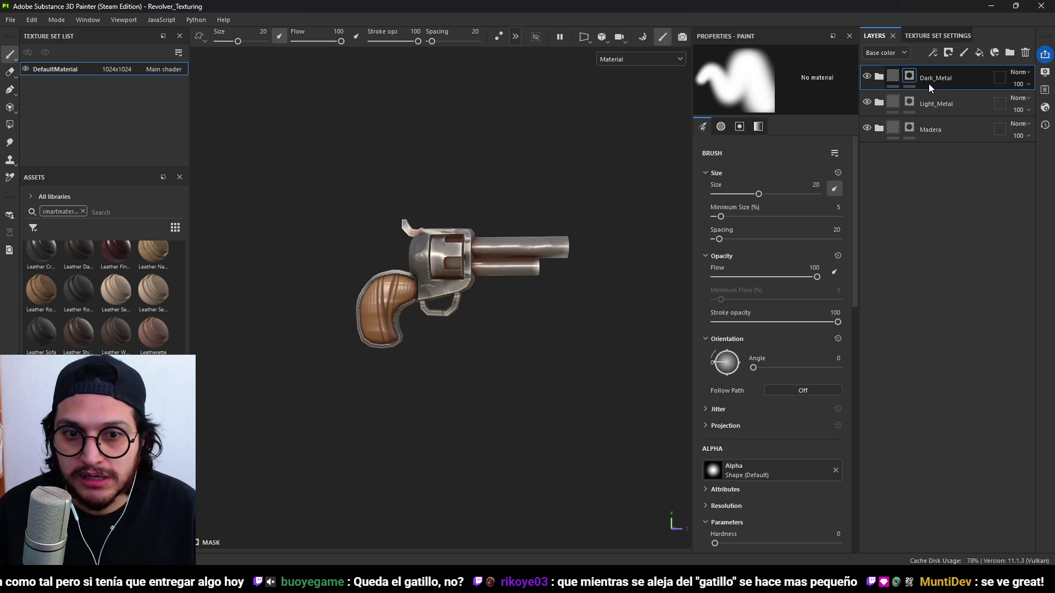
right_click(928, 83)
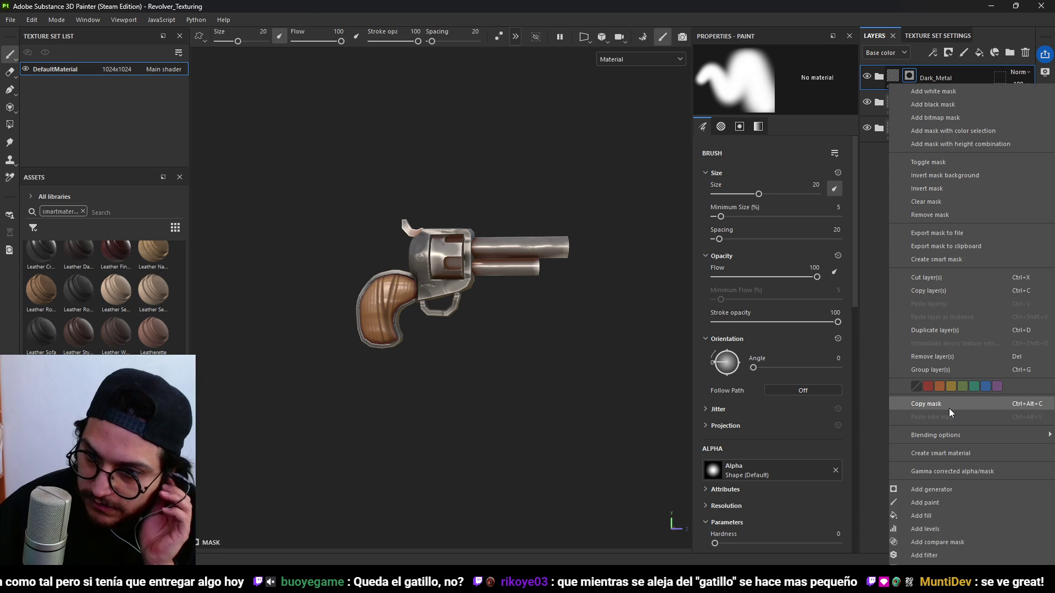
click(965, 454)
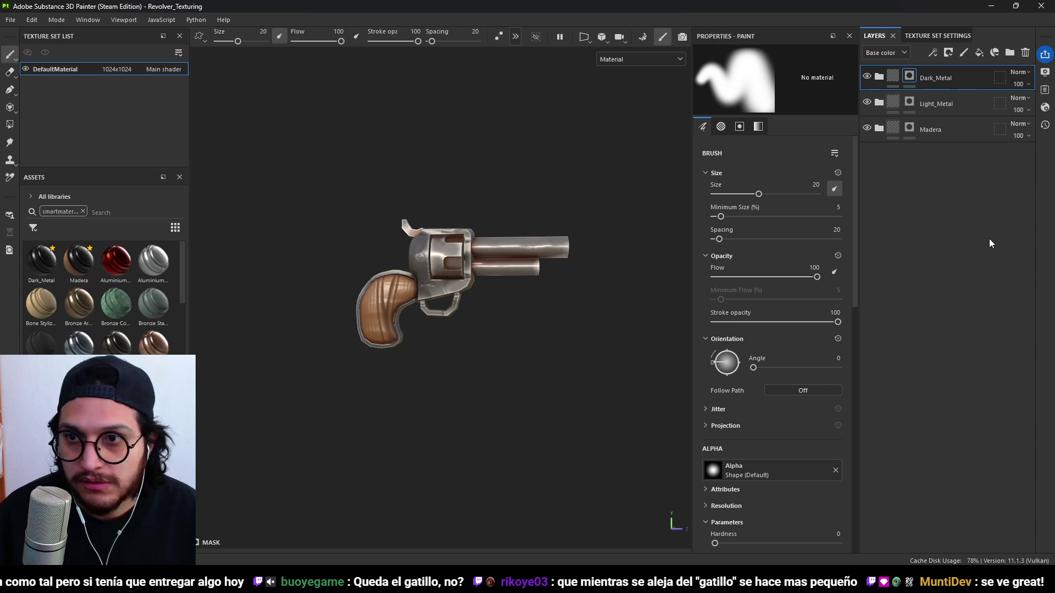
click(20, 22)
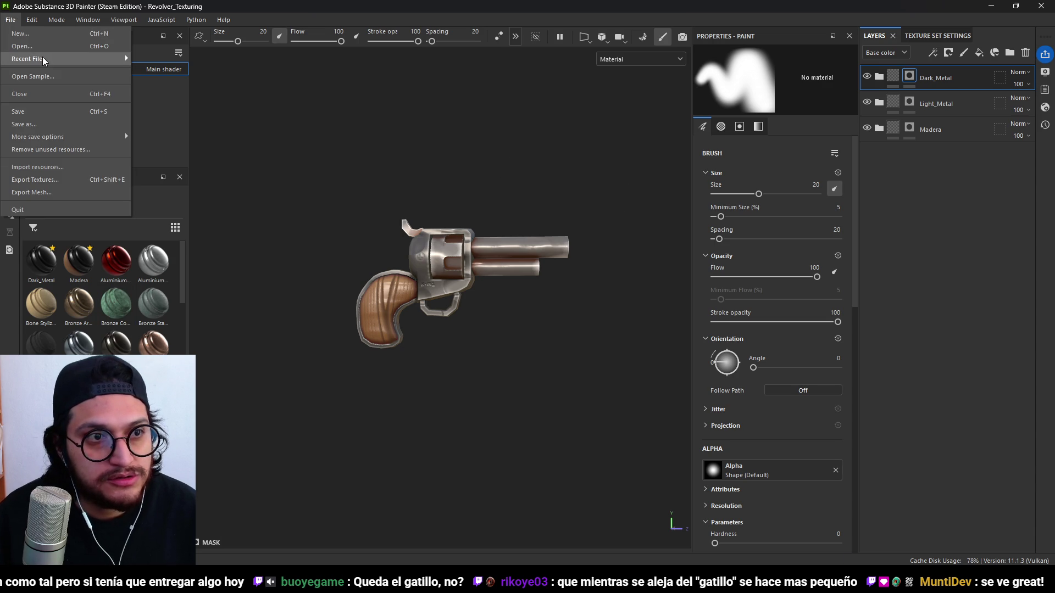
Create a new project from Machete.fbx using the Blender (starter_assets) template.
click(24, 33)
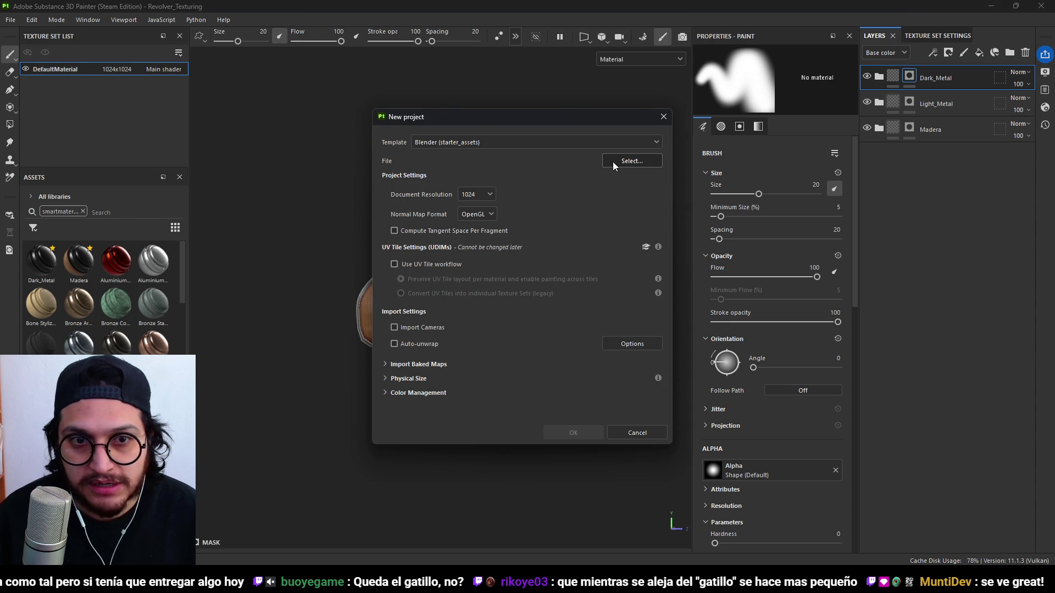
click(622, 161)
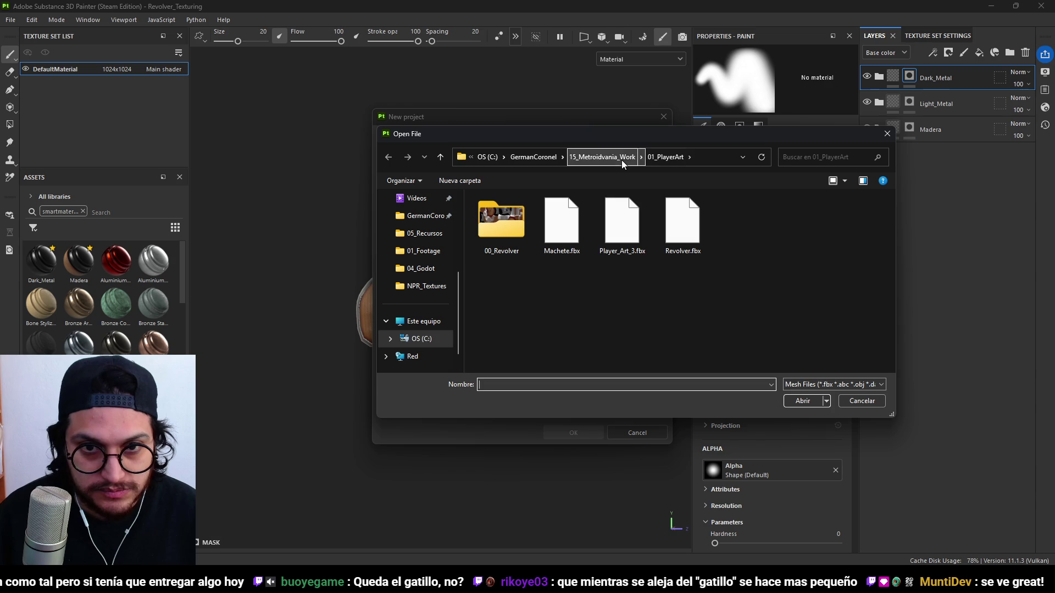
double_click(582, 236)
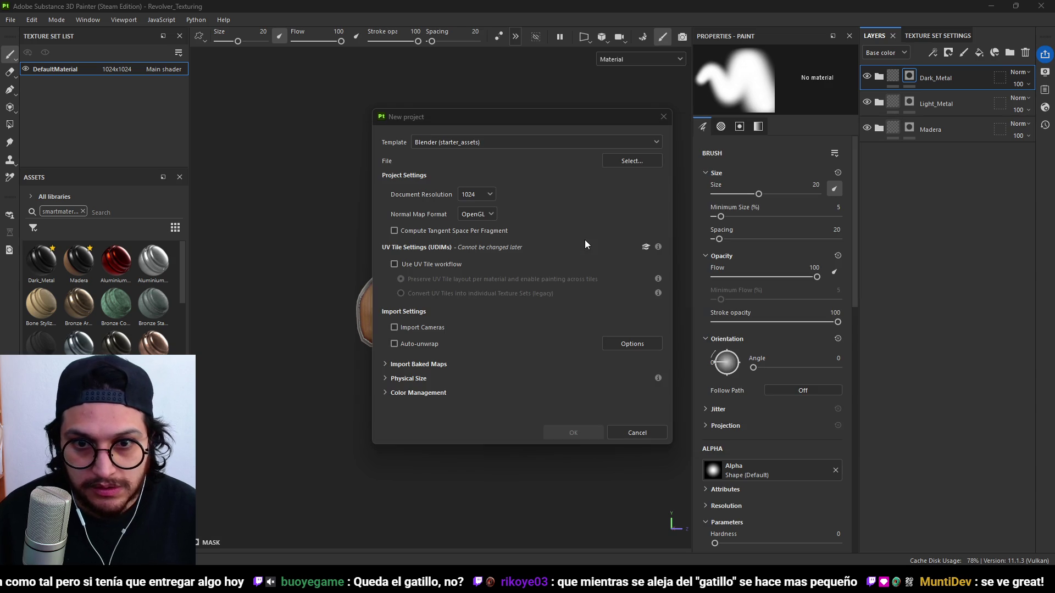
click(574, 432)
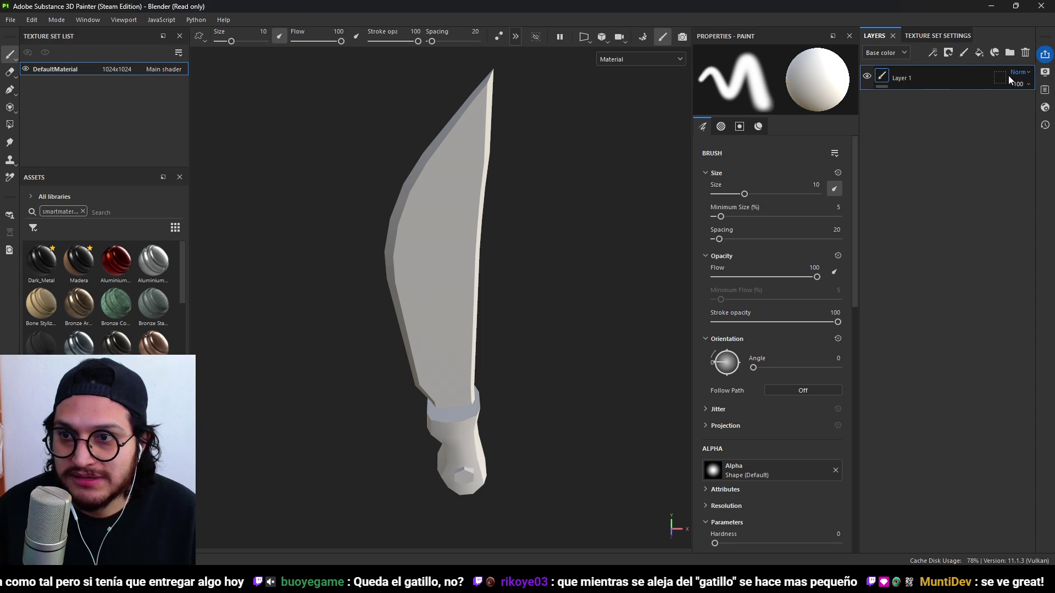
Delete Layer 1 and add two folders named Madera and Metal.
key(Delete)
click(1002, 54)
click(1009, 49)
click(1009, 49)
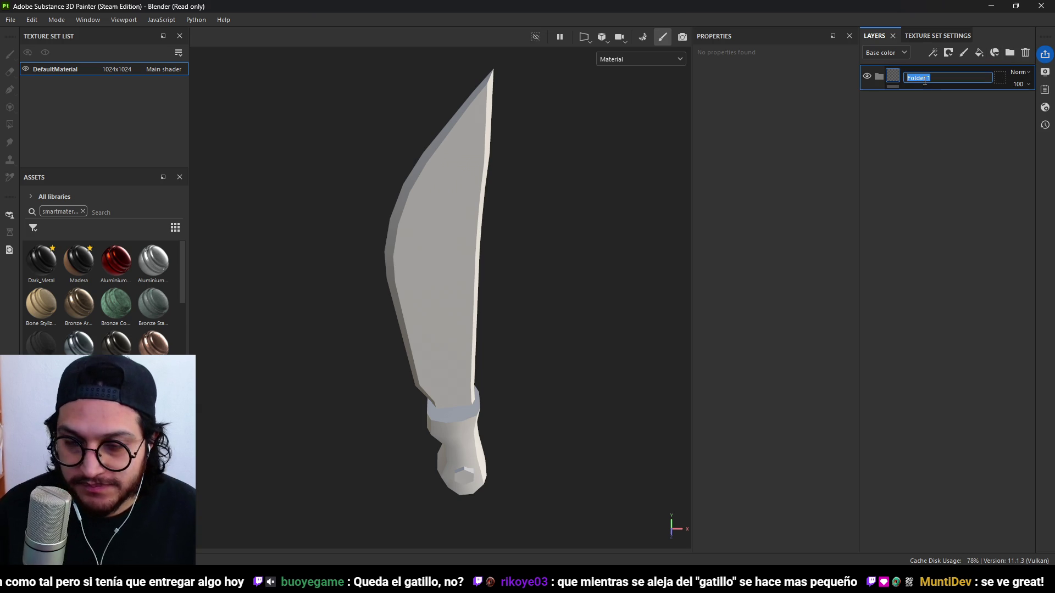
text(Madera)
key(Return)
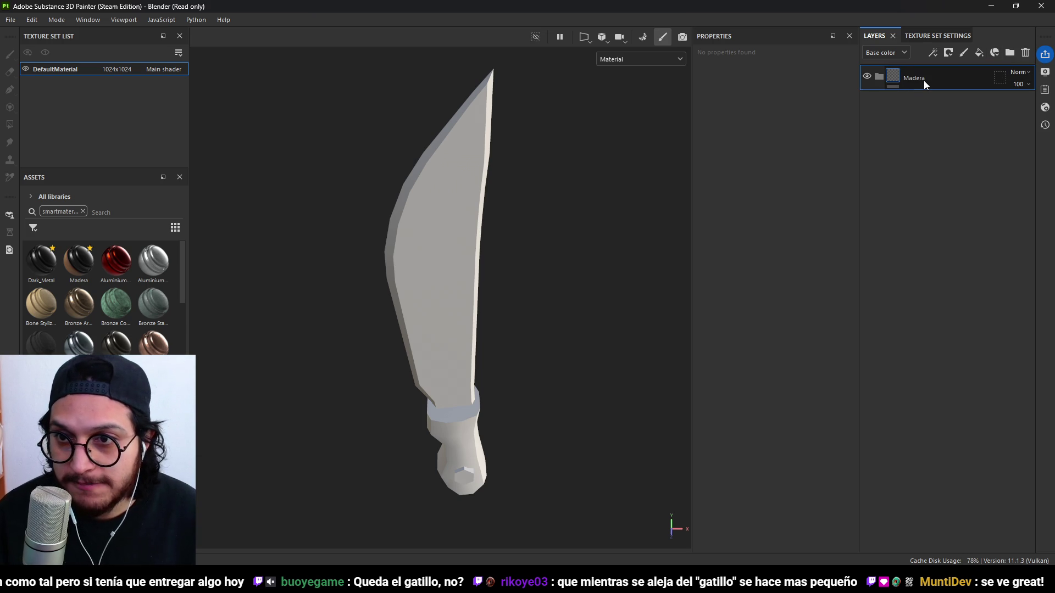
click(1009, 52)
double_click(922, 80)
text(Metal)
Give Madera a black mask and polygon-fill the handle white in mesh mode.
click(925, 99)
click(949, 53)
click(977, 81)
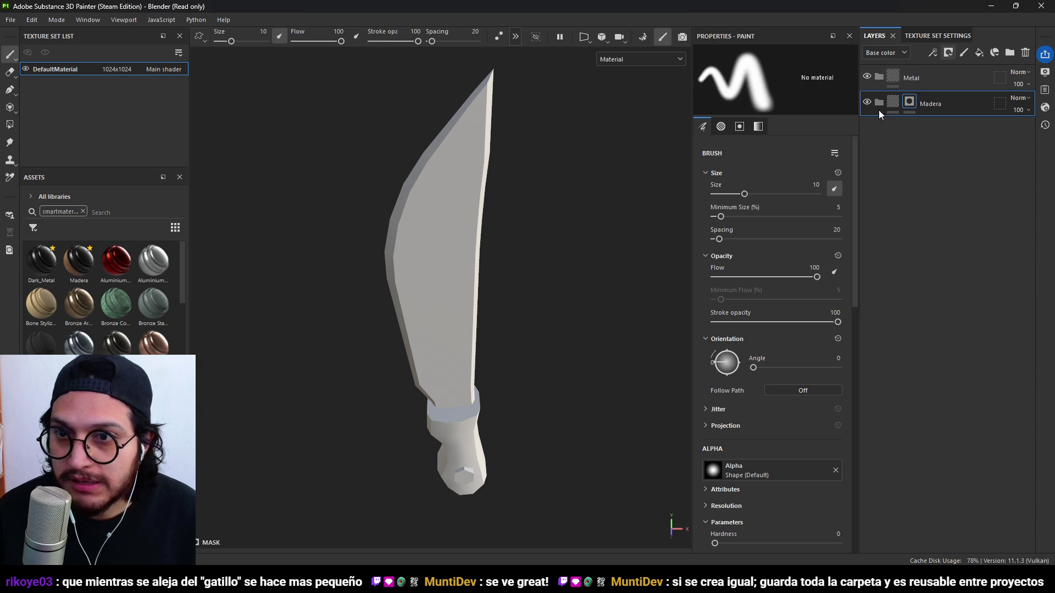
alt+click(909, 101)
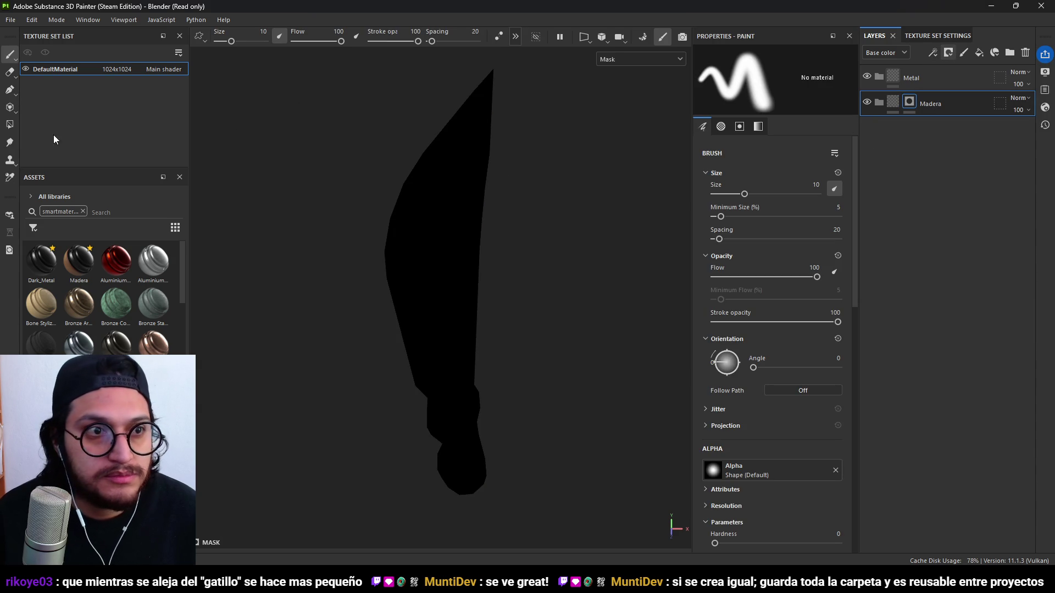
click(9, 124)
click(234, 36)
click(480, 456)
mouse_move(511, 467)
alt+mouse_down()
mouse_move(448, 377)
mouse_move(560, 388)
alt+mouse_up()
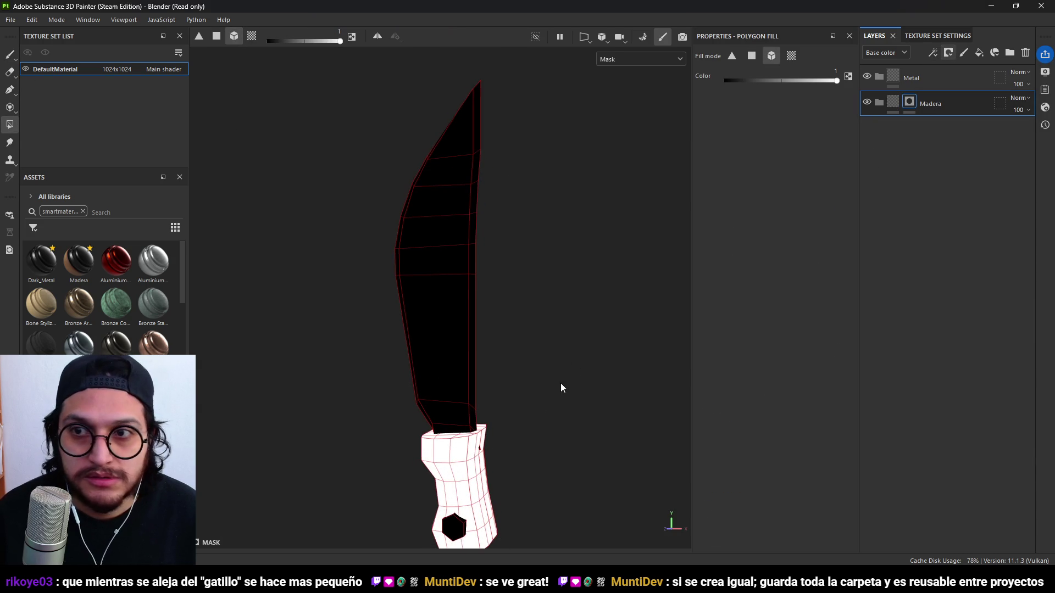
Mask the Metal folder to the blade and drop the Madera smart material into Madera.
click(926, 76)
click(953, 52)
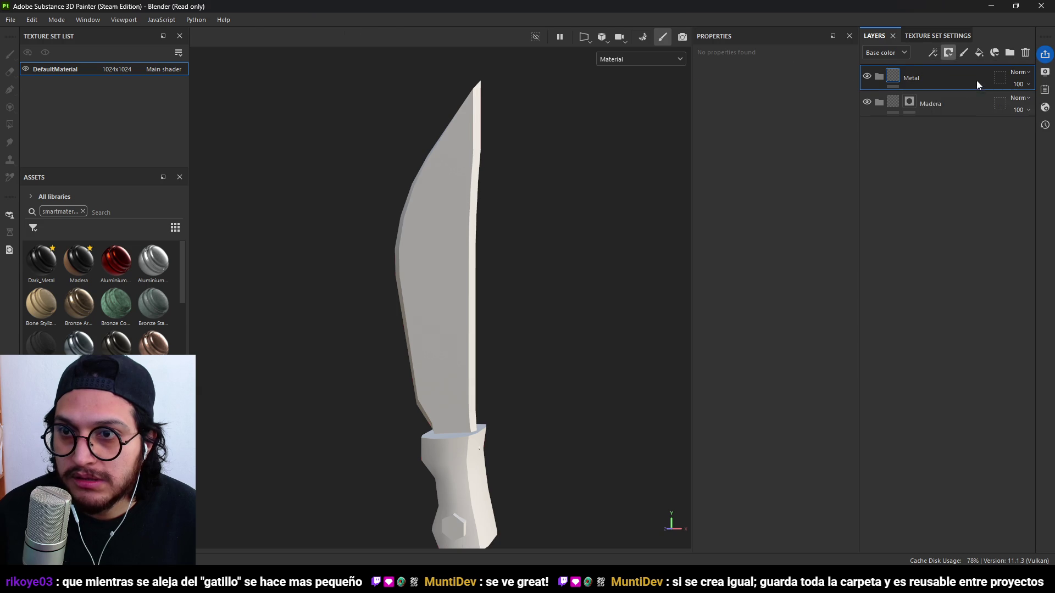
click(977, 80)
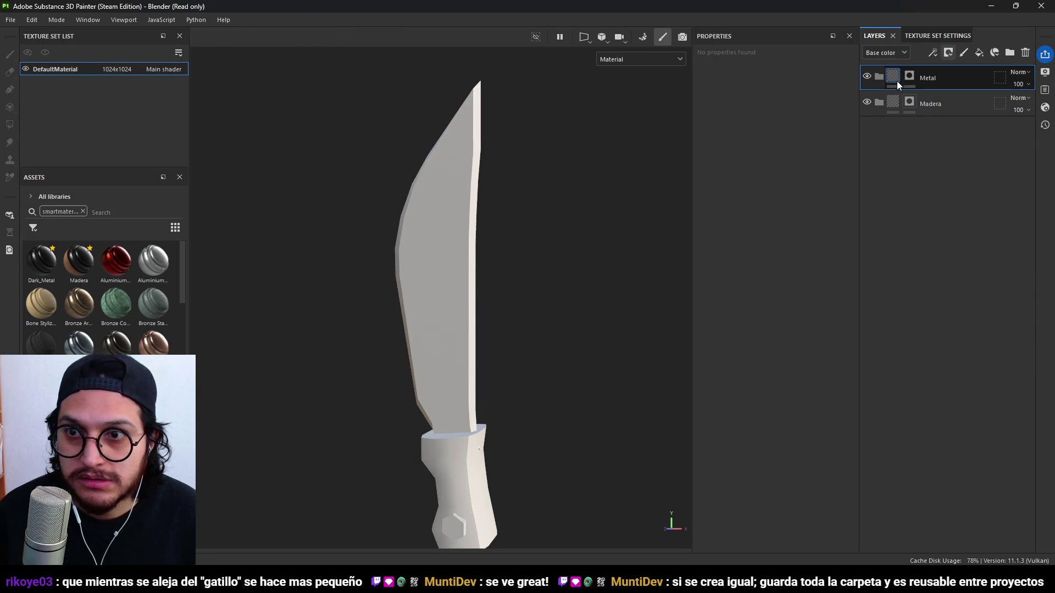
alt+click(908, 77)
click(454, 275)
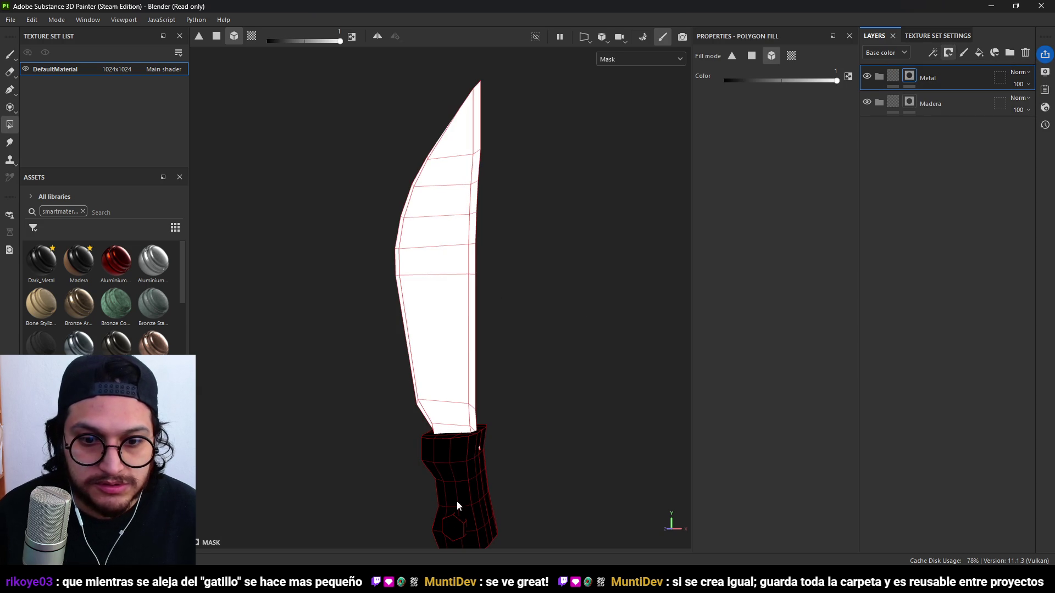
mouse_move(460, 525)
alt+mouse_down()
mouse_move(483, 417)
mouse_move(346, 361)
mouse_move(438, 431)
mouse_move(428, 446)
mouse_move(490, 430)
mouse_move(525, 344)
mouse_move(549, 327)
alt+mouse_up()
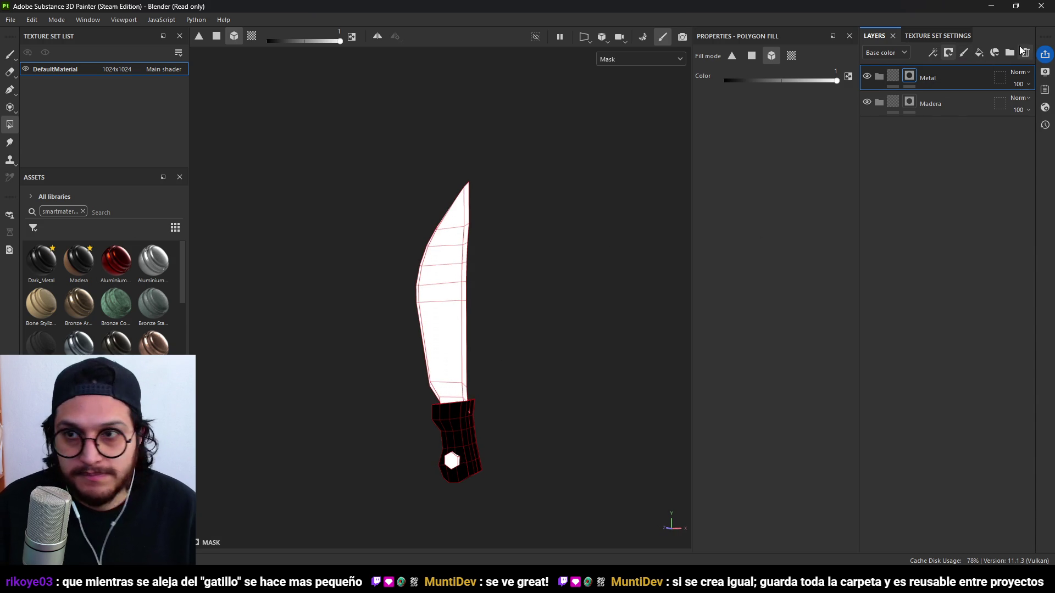
click(893, 77)
click(896, 105)
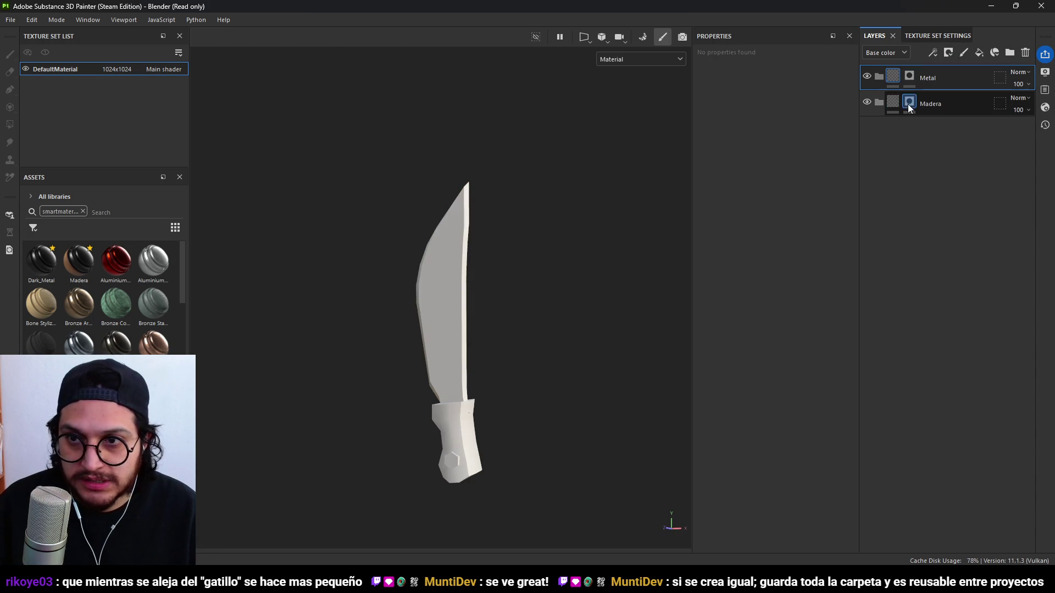
mouse_move(79, 261)
mouse_down()
mouse_move(900, 136)
mouse_move(885, 107)
mouse_move(869, 112)
mouse_up()
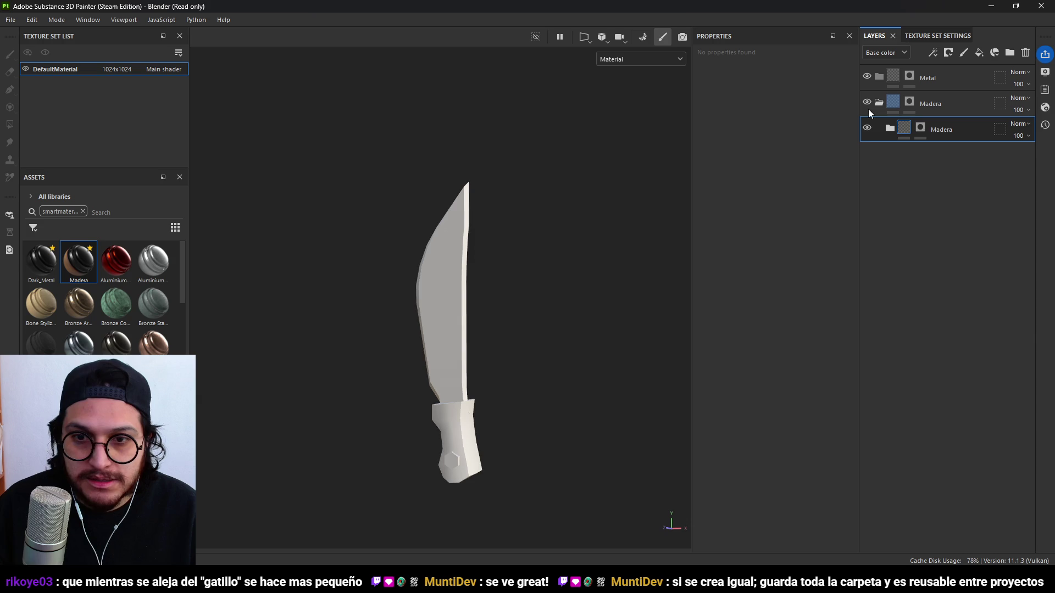
Add a fresh Madera smart material layer and paste the old handle mask into it.
key(ctrl+z)
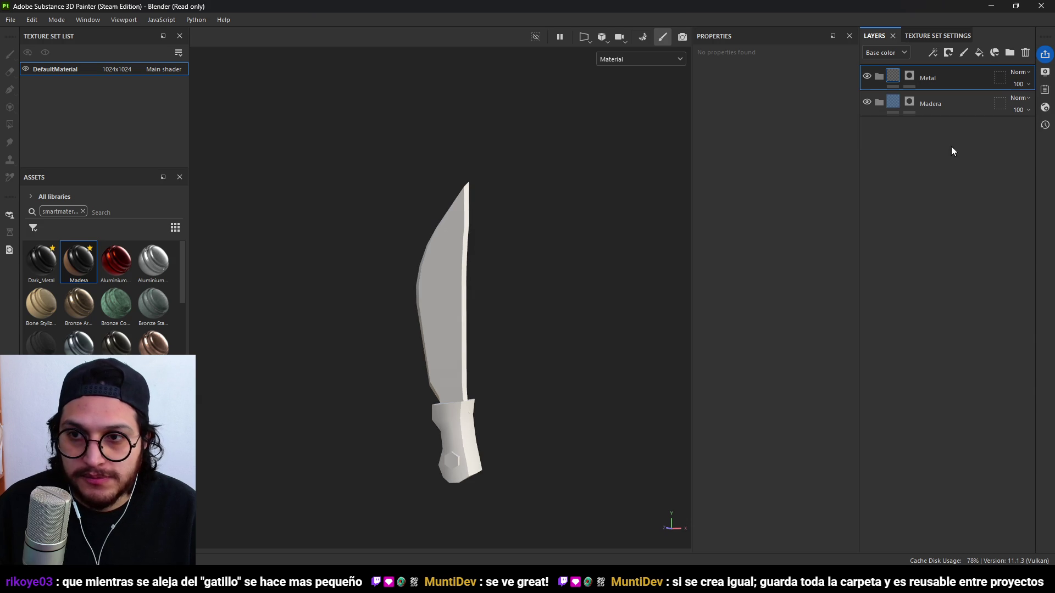
mouse_move(81, 270)
mouse_down()
mouse_move(770, 181)
mouse_move(907, 118)
mouse_move(897, 110)
mouse_move(899, 129)
mouse_up()
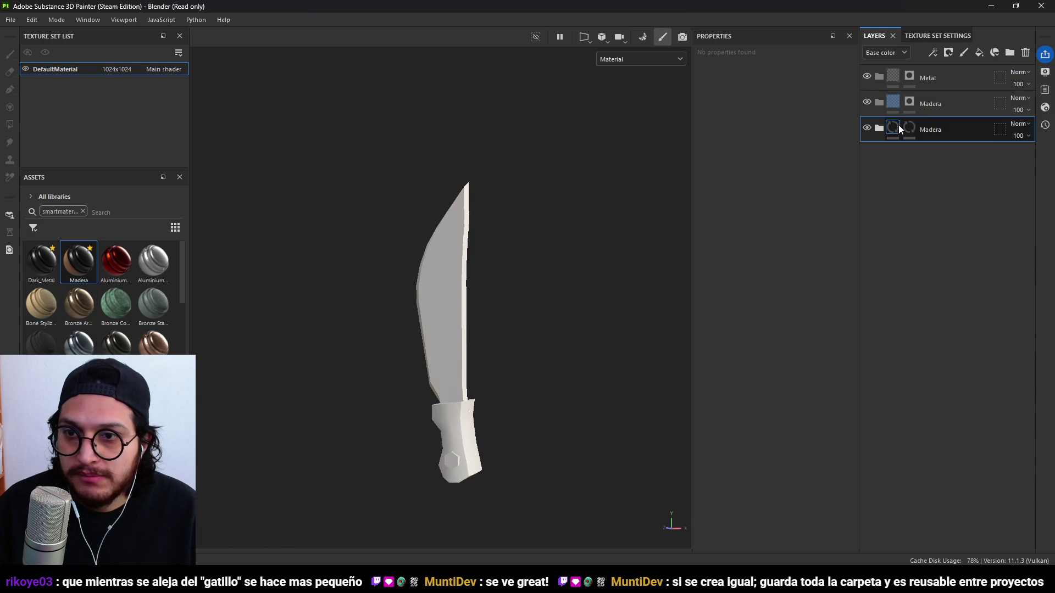
click(909, 103)
right_click(909, 103)
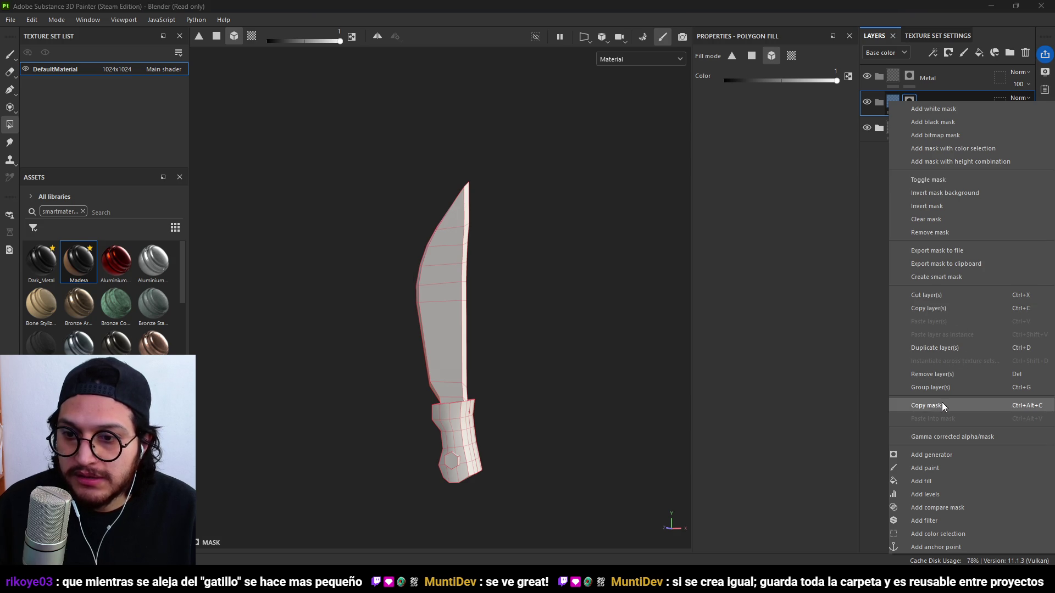
click(941, 405)
right_click(911, 129)
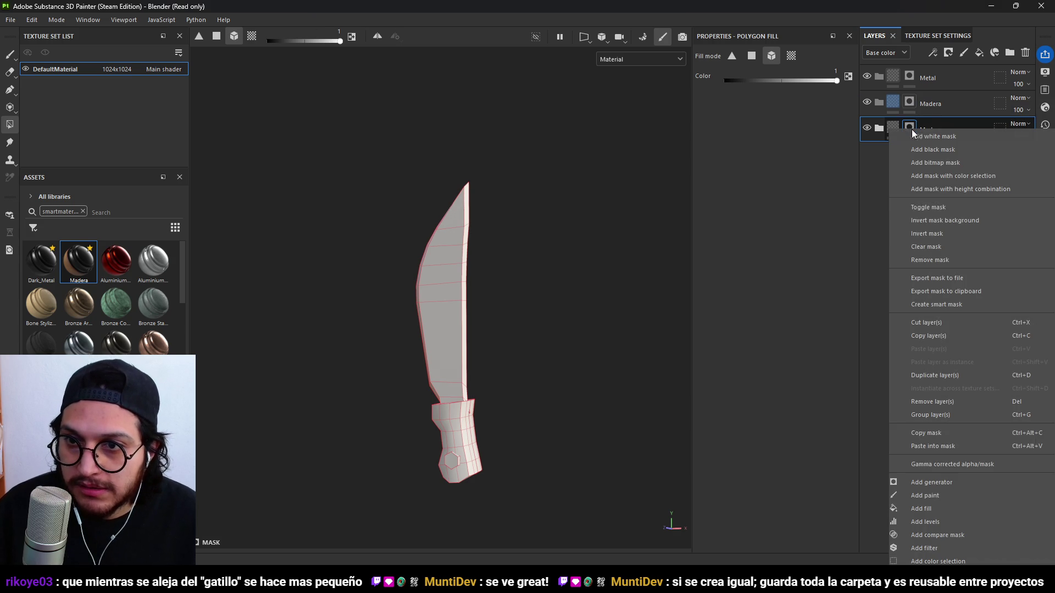
click(948, 447)
mouse_move(497, 402)
alt+mouse_down()
mouse_move(485, 284)
mouse_move(385, 364)
mouse_move(370, 276)
mouse_move(396, 229)
mouse_move(393, 351)
mouse_move(299, 305)
mouse_move(563, 271)
mouse_move(501, 383)
mouse_move(405, 339)
mouse_move(454, 252)
mouse_move(499, 289)
alt+mouse_up()
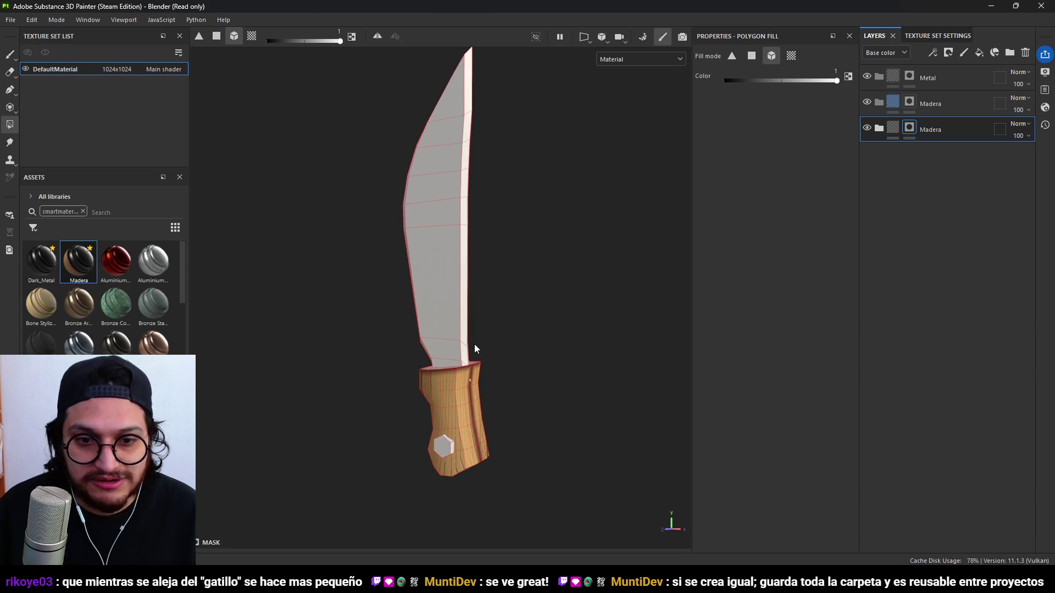
Delete the old Madera layer and the Metal layer.
click(939, 102)
click(1025, 53)
click(966, 84)
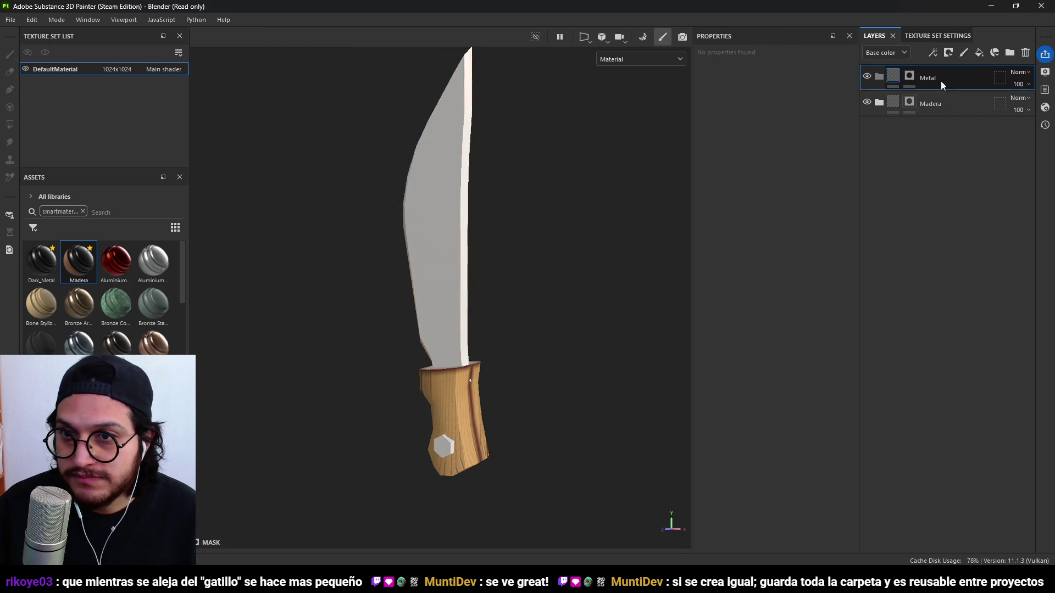
click(1025, 53)
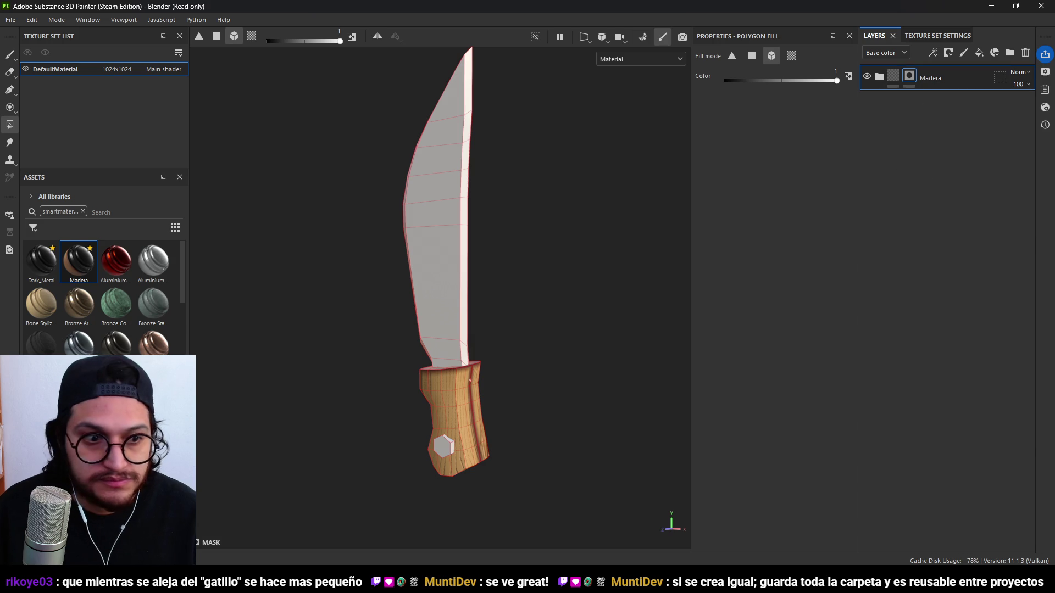
Add the Dark_Metal smart material and mask the handle out of it in black.
mouse_move(39, 270)
mouse_down()
mouse_move(868, 60)
mouse_move(916, 58)
mouse_move(924, 103)
mouse_up()
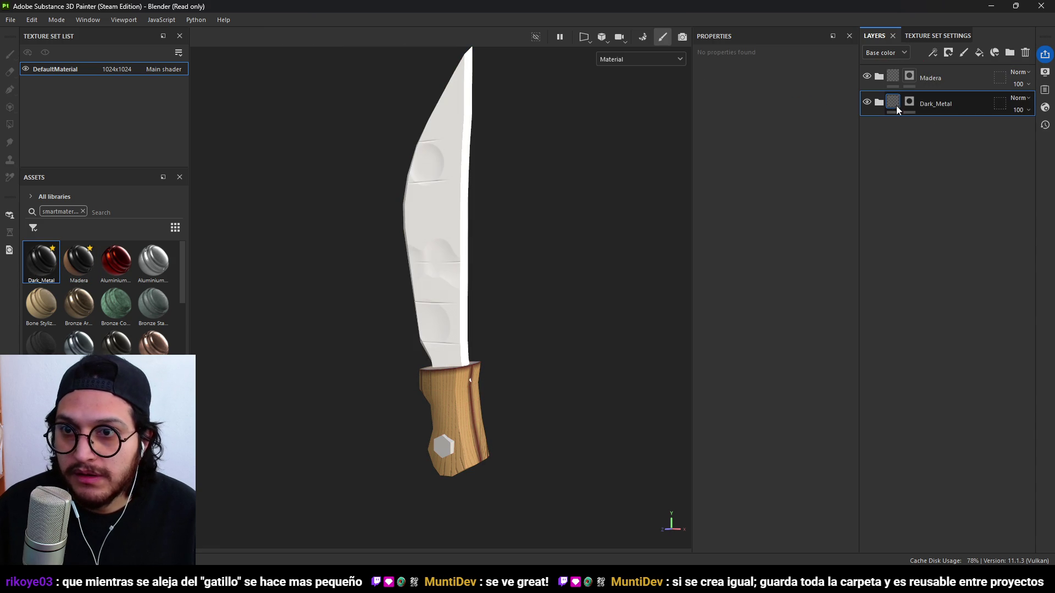
click(909, 103)
key(4)
alt+drag(486, 388, 445, 354)
key(x)
click(489, 394)
mouse_move(489, 395)
alt+mouse_down()
mouse_move(393, 412)
mouse_move(447, 353)
mouse_move(738, 361)
alt+mouse_up()
Turn on Dark_Metal's Height, Metal and Edges_Color sub-layers.
click(879, 113)
mouse_move(511, 329)
alt+mouse_down()
mouse_move(471, 308)
mouse_move(516, 311)
mouse_move(470, 265)
mouse_move(483, 258)
alt+mouse_up()
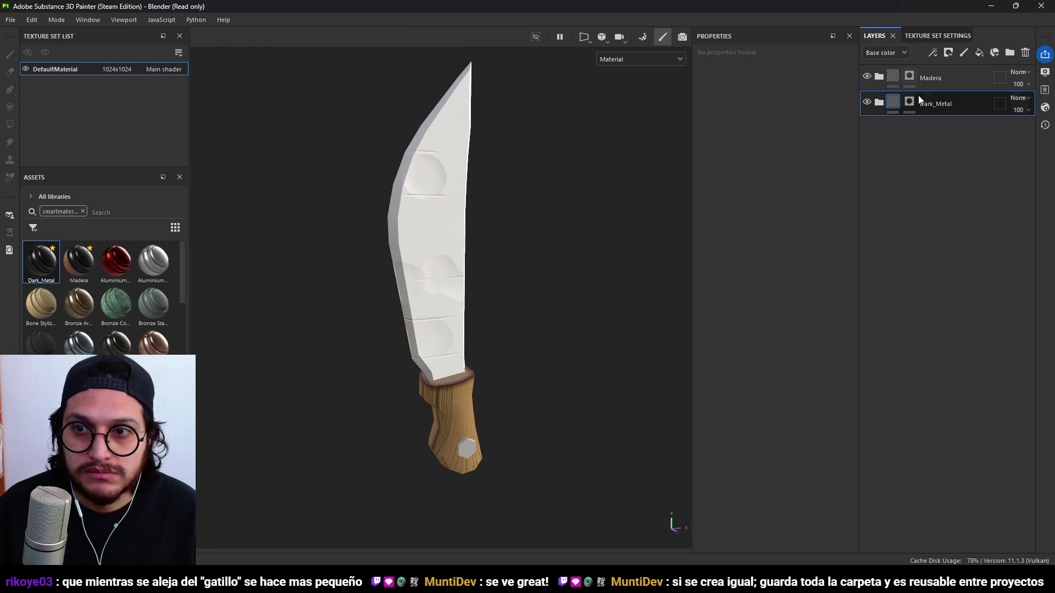
click(879, 103)
click(869, 128)
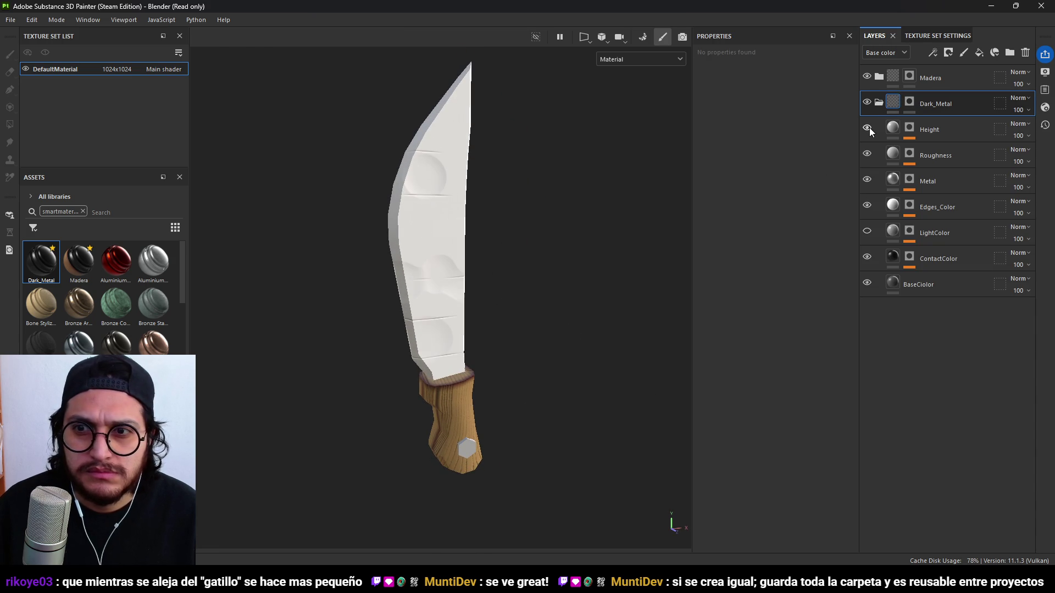
click(867, 179)
click(867, 205)
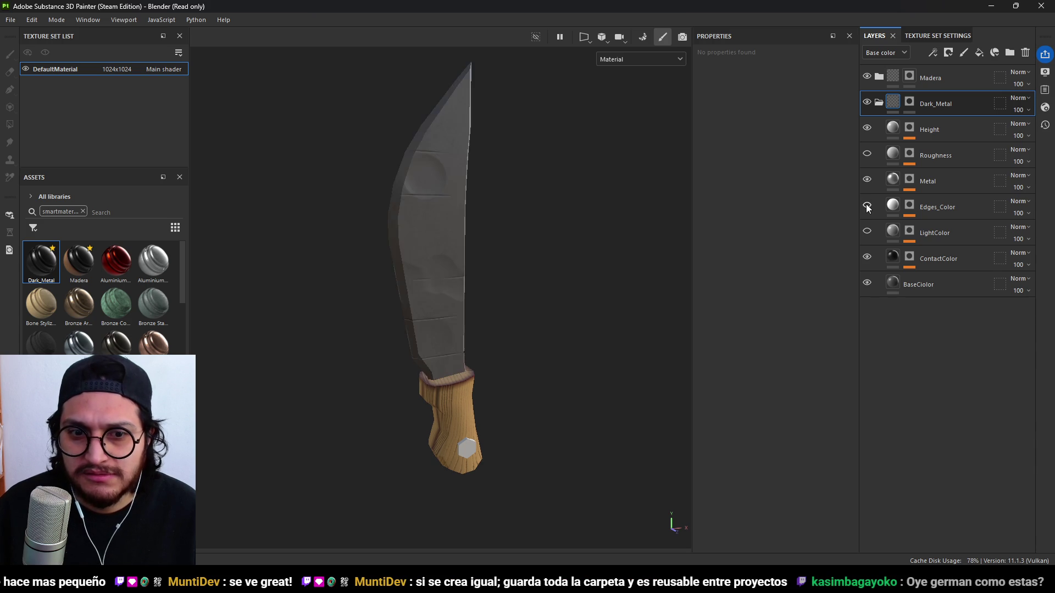
click(878, 104)
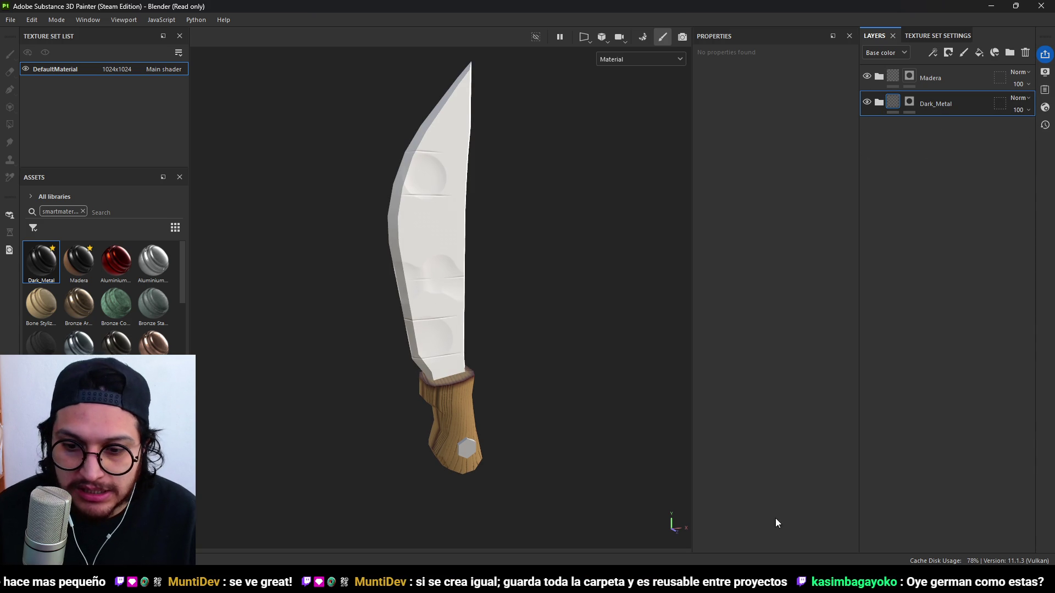
mouse_move(774, 518)
click(522, 265)
In Edit Mode, subdivide the machete's handle mesh and smooth its vertices twice.
key(ctrl+Tab)
click(617, 312)
scroll(617, 312, up, 4)
right_click(605, 311)
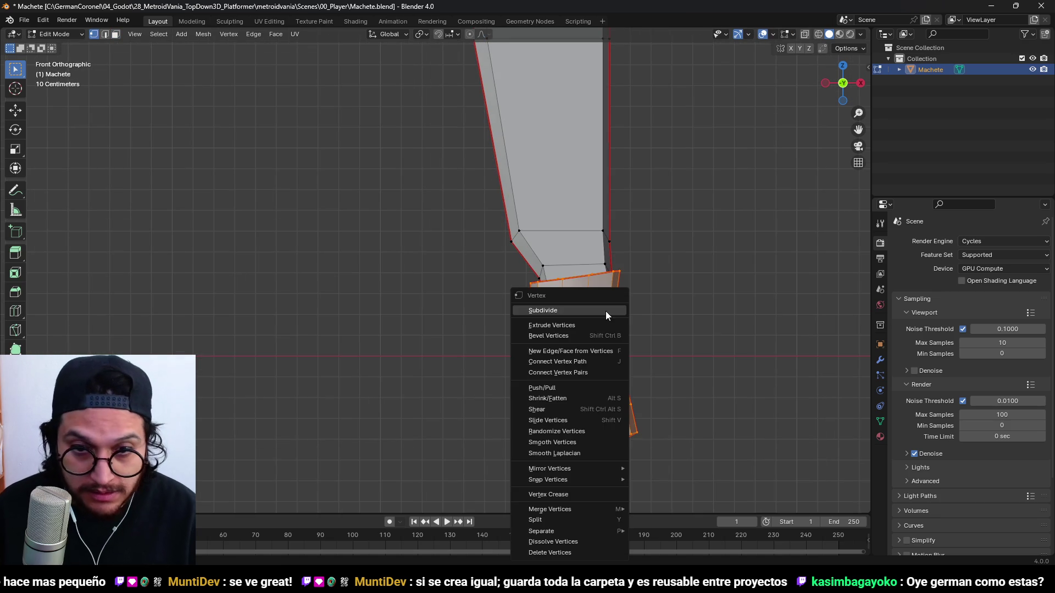
click(567, 309)
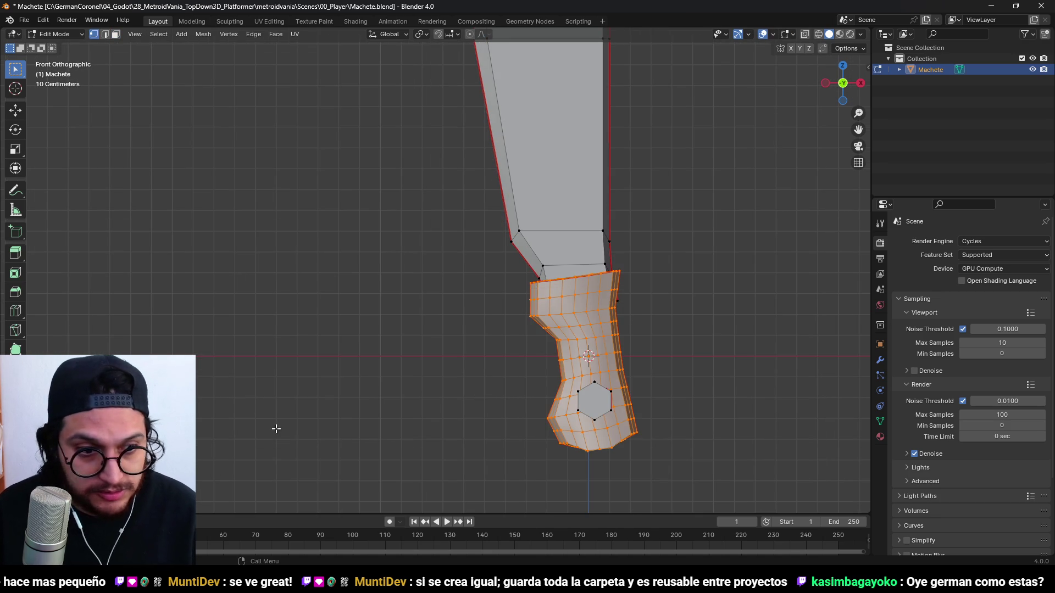
right_click(607, 306)
click(556, 427)
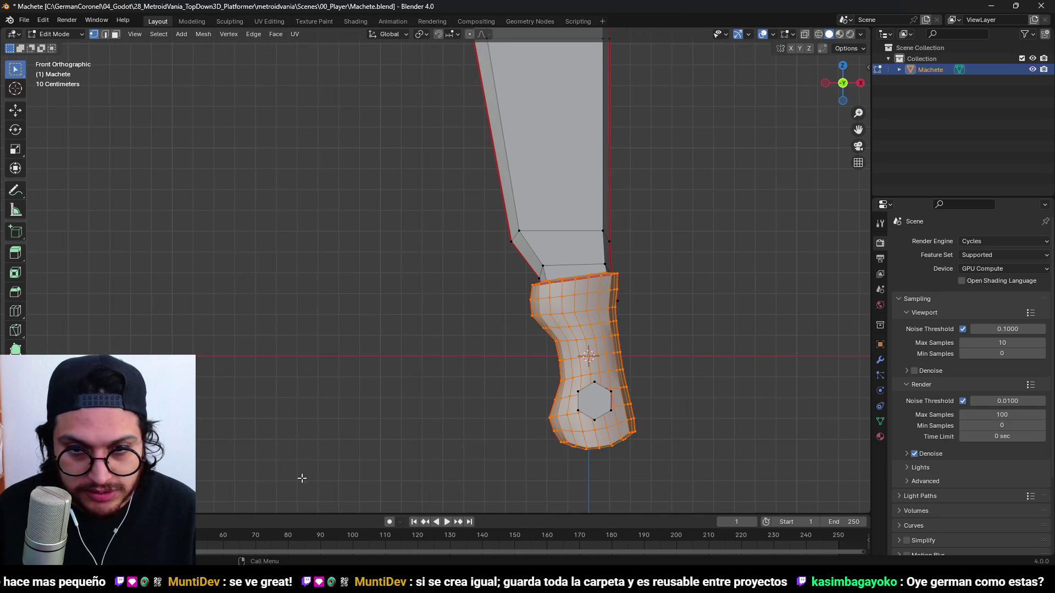
key(shift+r)
key(shift+r)
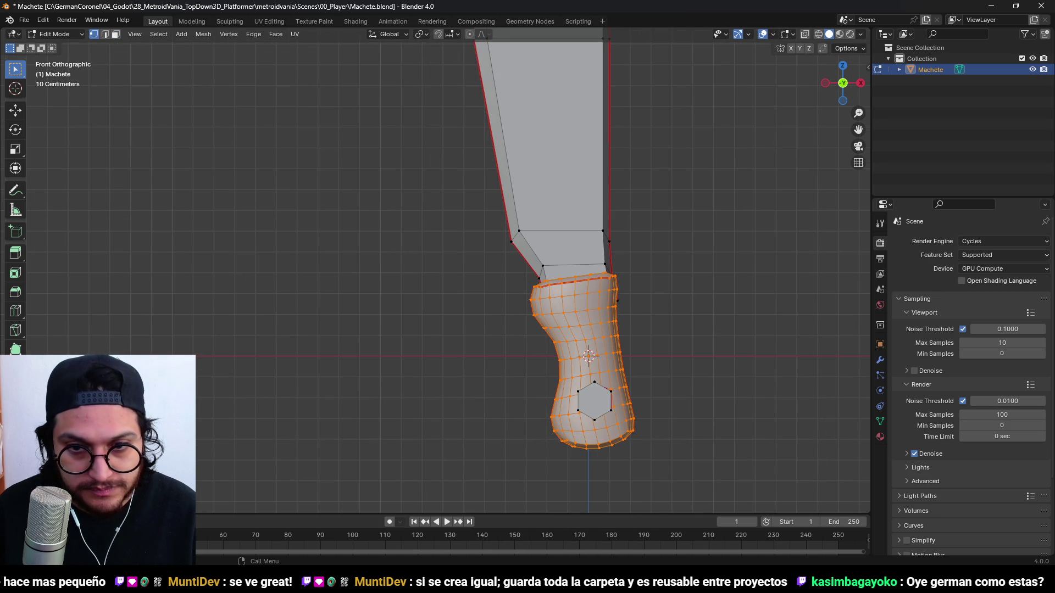
Fatten the handle slightly with Alt+S and return to Object Mode.
middle_drag(736, 390, 639, 350)
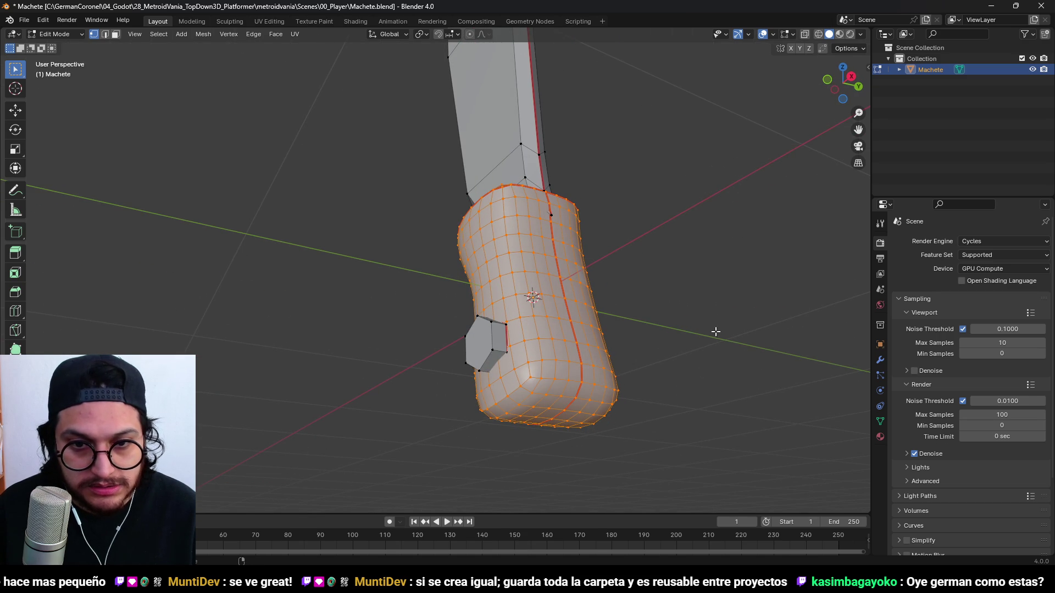
key(alt+s)
click(708, 299)
key(Tab)
scroll(595, 348, down, 4)
middle_drag(596, 349, 596, 388)
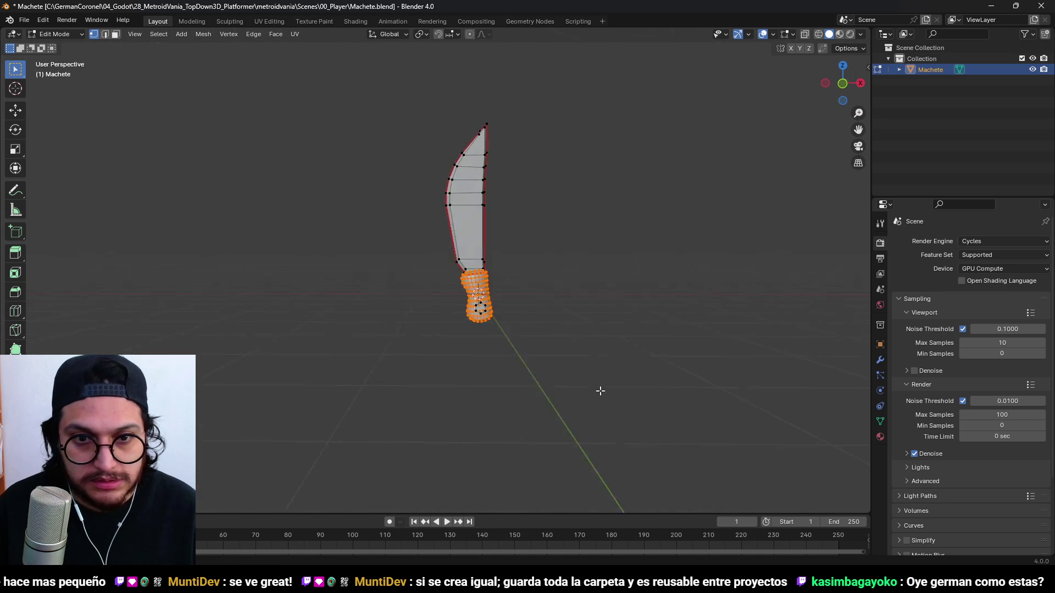
Inspect the finished knife from a few angles and save Machete.blend.
scroll(460, 338, up, 4)
scroll(684, 325, down, 3)
mouse_move(684, 324)
middle_down()
mouse_move(641, 252)
mouse_move(504, 305)
middle_up()
scroll(503, 305, up, 4)
scroll(498, 315, down, 3)
scroll(432, 327, up, 5)
key(ctrl+s)
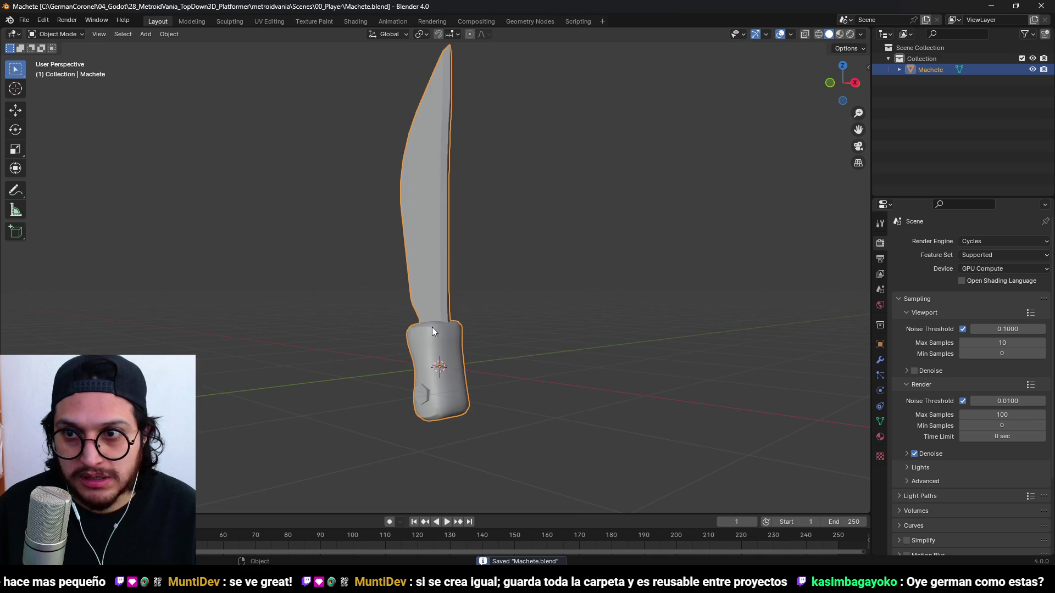
click(24, 20)
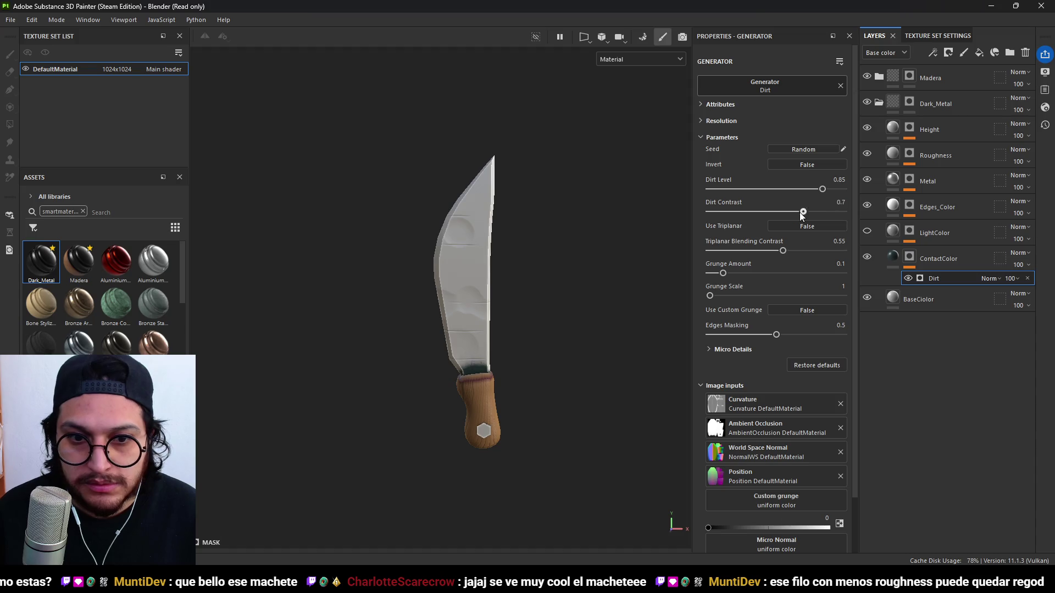
Set the Dirt generator's Dirt Contrast to 0 and Grunge Amount to 0.08.
drag(800, 212, 744, 222)
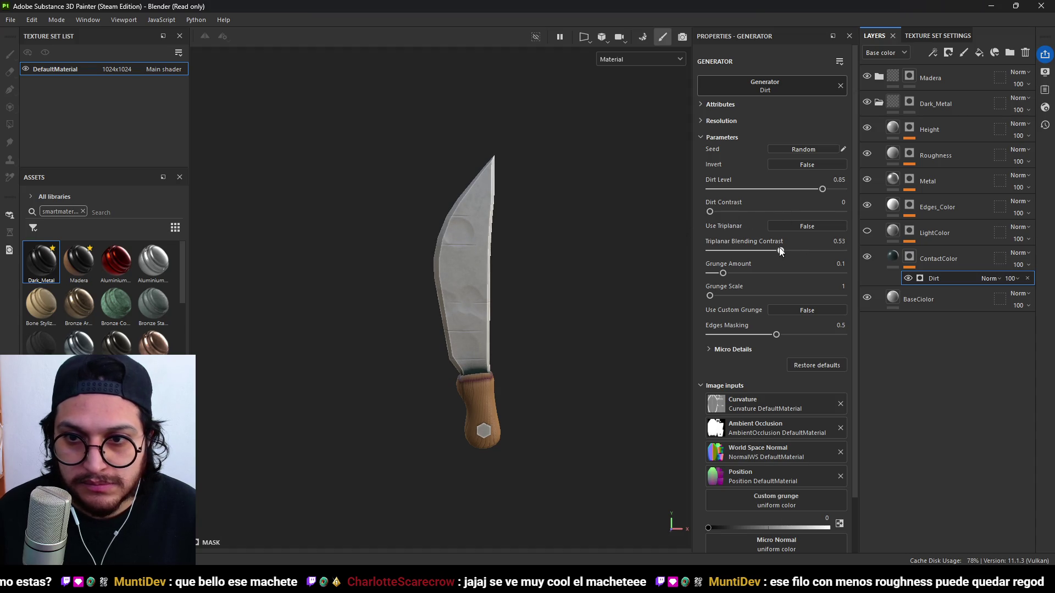
mouse_move(731, 272)
mouse_down()
mouse_move(761, 275)
mouse_move(722, 275)
mouse_up()
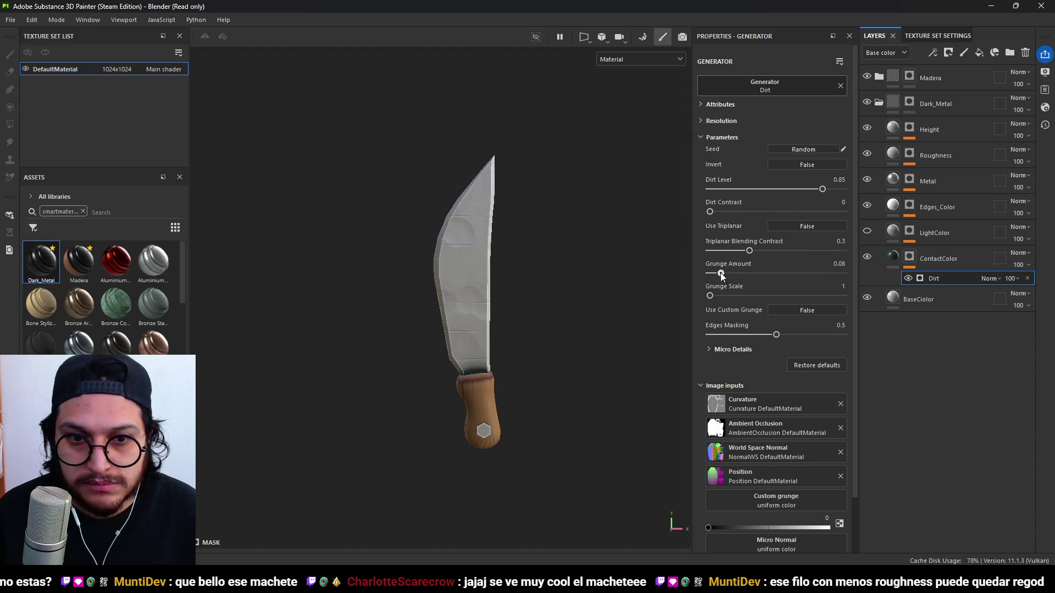
mouse_move(570, 347)
alt+mouse_down()
mouse_move(427, 306)
mouse_move(295, 311)
mouse_move(608, 313)
mouse_move(341, 315)
mouse_move(559, 312)
mouse_move(551, 269)
alt+mouse_up()
click(866, 205)
click(867, 205)
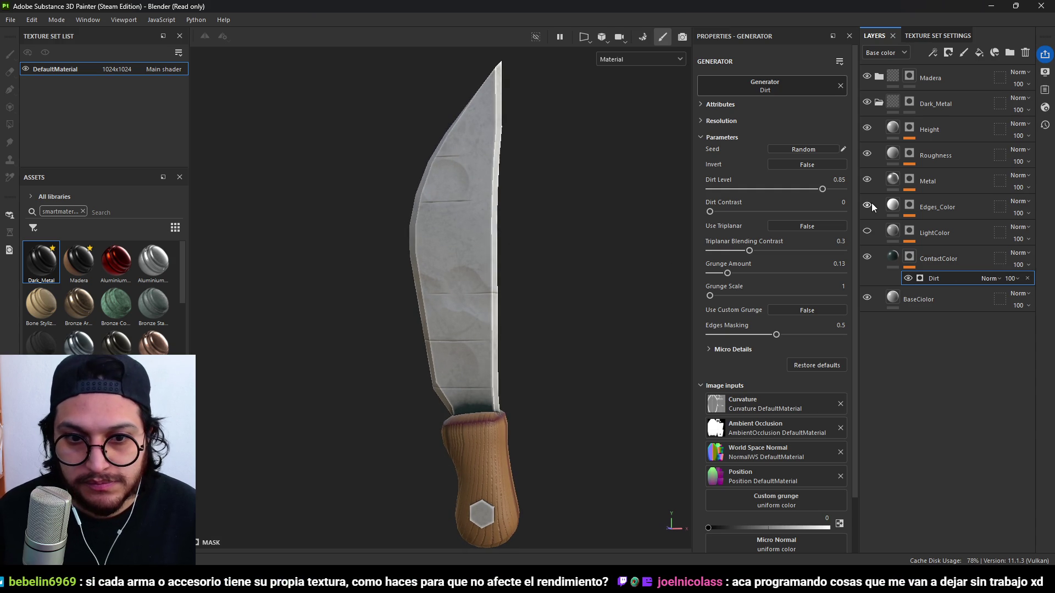
Give the Edges_Color Metal Edge Wear generator full Wear Level and Grunge Amount 0.
click(931, 202)
click(909, 205)
click(953, 257)
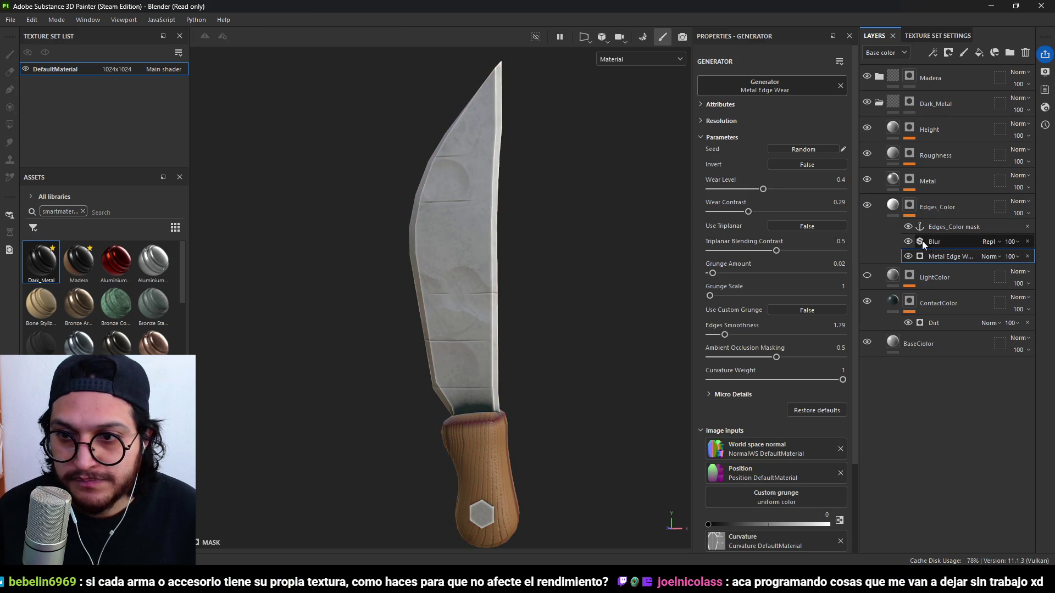
drag(742, 189, 844, 205)
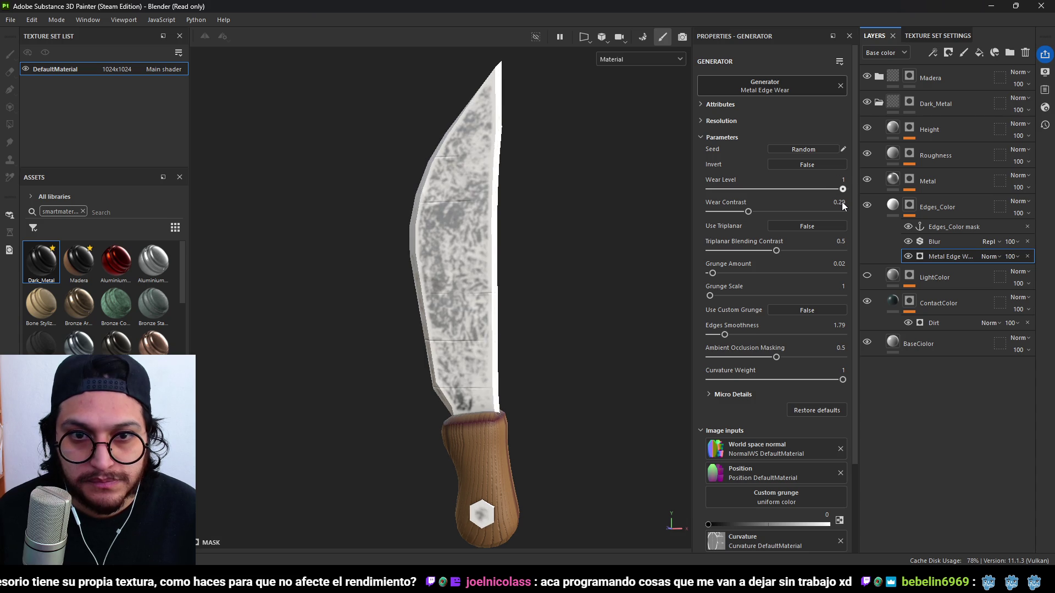
drag(717, 273, 700, 275)
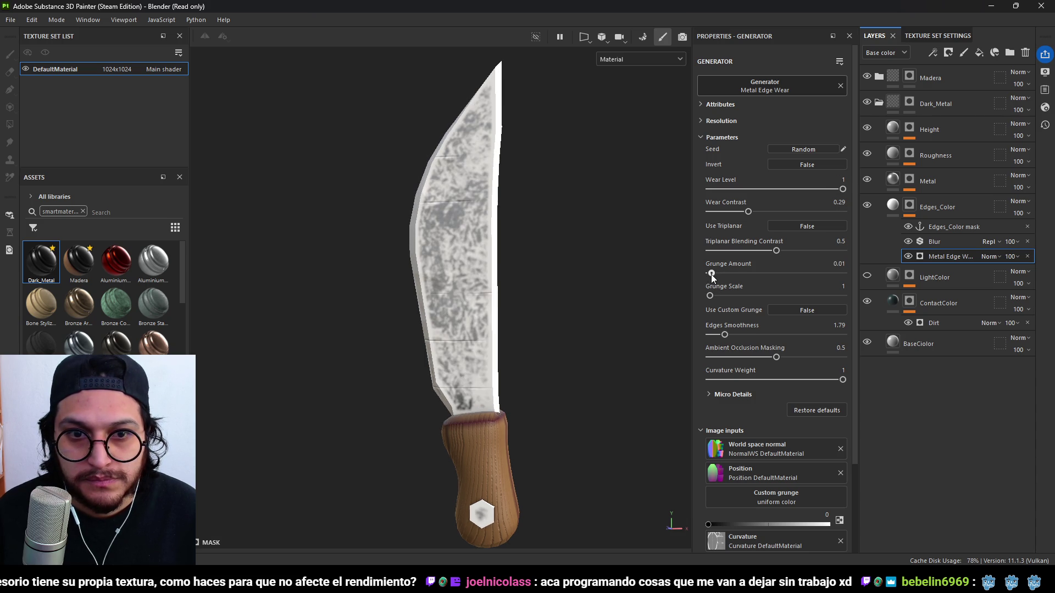
mouse_move(549, 297)
alt+mouse_down()
mouse_move(348, 301)
mouse_move(537, 295)
alt+mouse_up()
scroll(566, 282, down, 3)
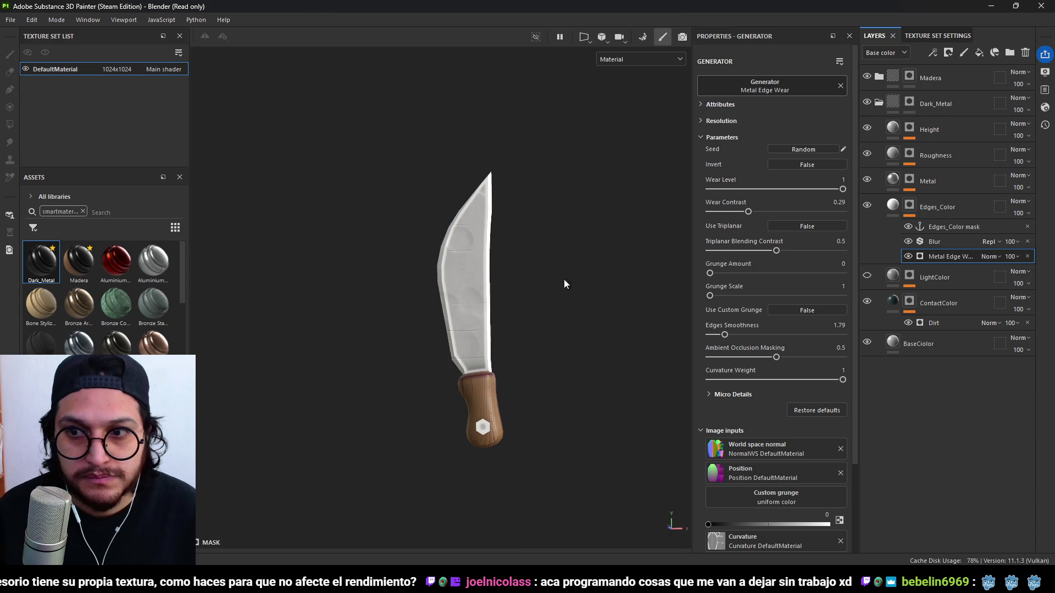
Darken the Edges_Color fill layer's base colour to a 999999 grey.
click(893, 206)
click(734, 411)
mouse_move(788, 324)
mouse_down()
mouse_move(762, 342)
mouse_move(759, 373)
mouse_move(753, 312)
mouse_move(759, 332)
mouse_move(752, 324)
mouse_up()
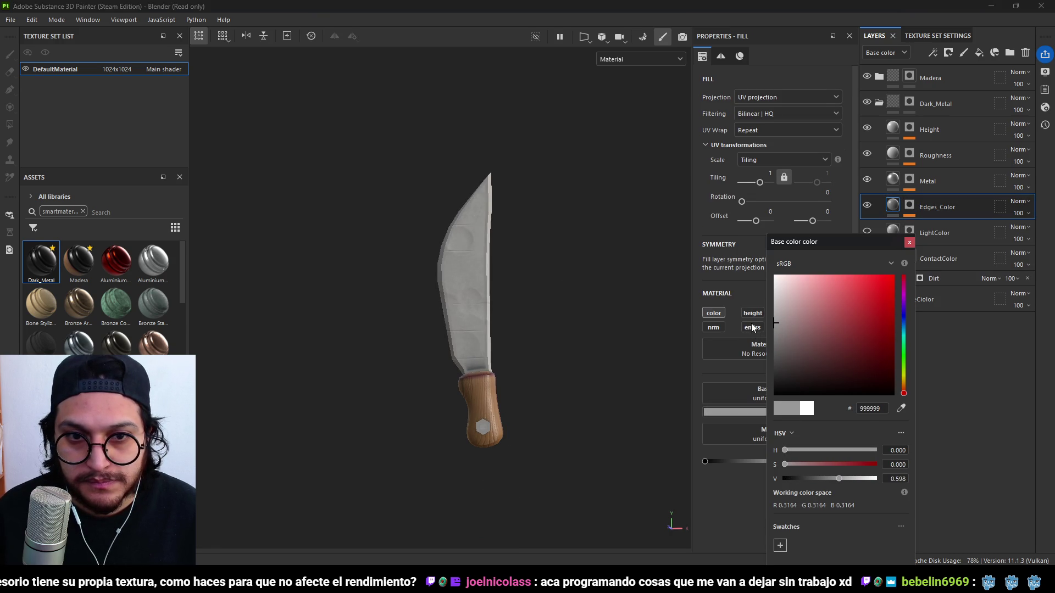
click(909, 242)
mouse_move(632, 260)
alt+mouse_down()
mouse_move(523, 274)
mouse_move(349, 268)
mouse_move(509, 303)
mouse_move(485, 264)
mouse_move(496, 280)
mouse_move(478, 278)
alt+mouse_up()
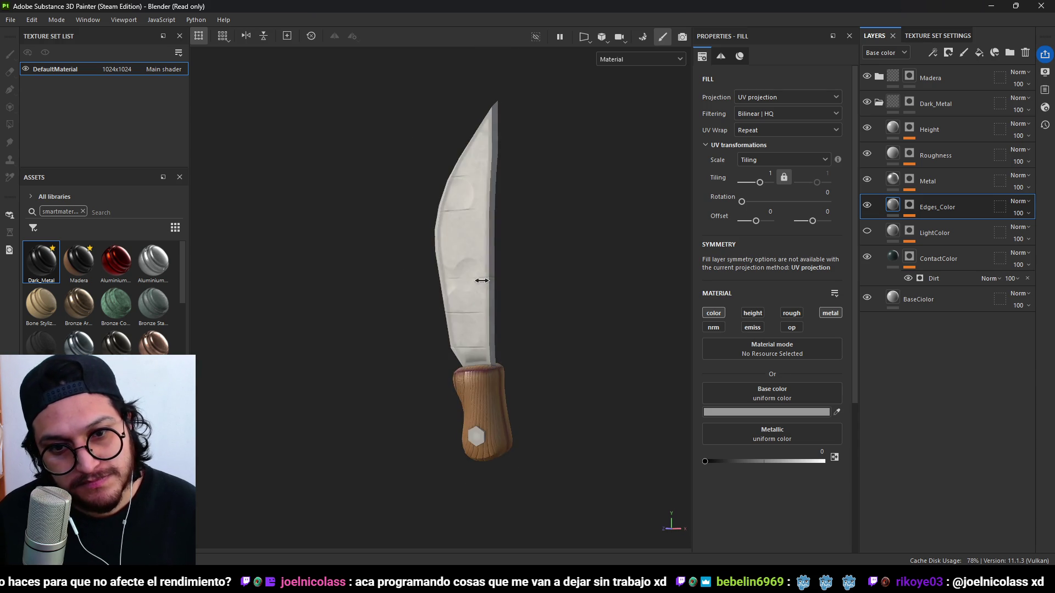
alt+right_drag(478, 278, 489, 282)
mouse_move(490, 282)
alt+mouse_down()
mouse_move(479, 271)
mouse_move(492, 267)
alt+mouse_up()
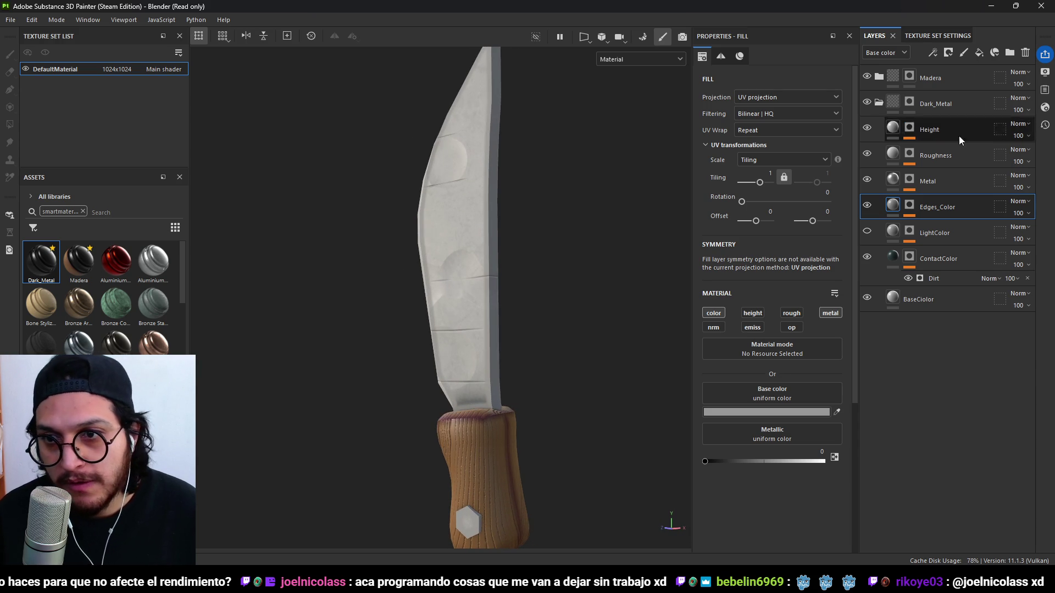
click(868, 153)
click(867, 131)
click(866, 130)
click(868, 128)
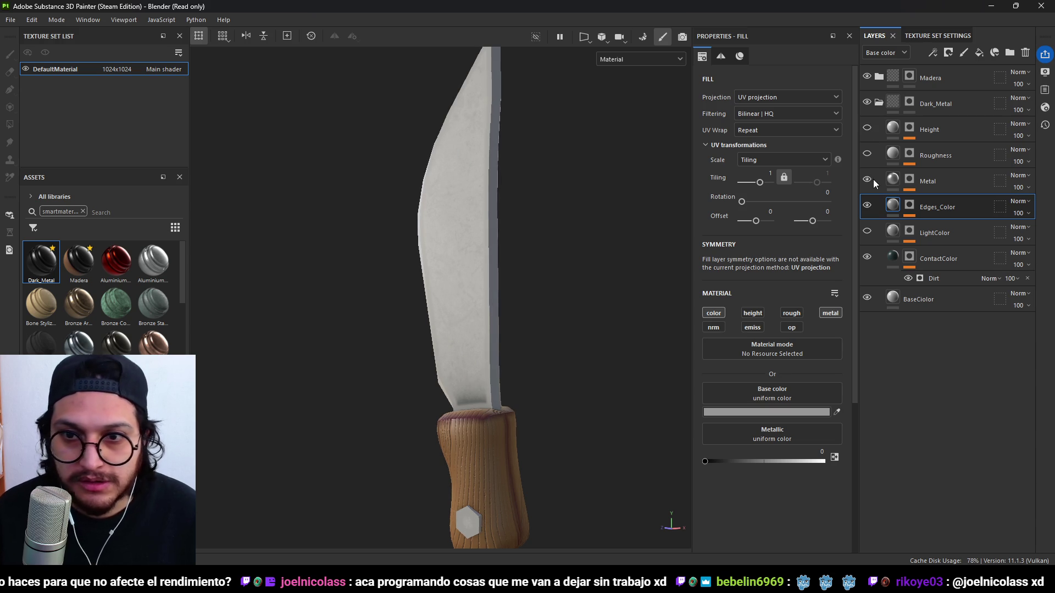
click(867, 206)
click(867, 206)
click(867, 205)
click(868, 206)
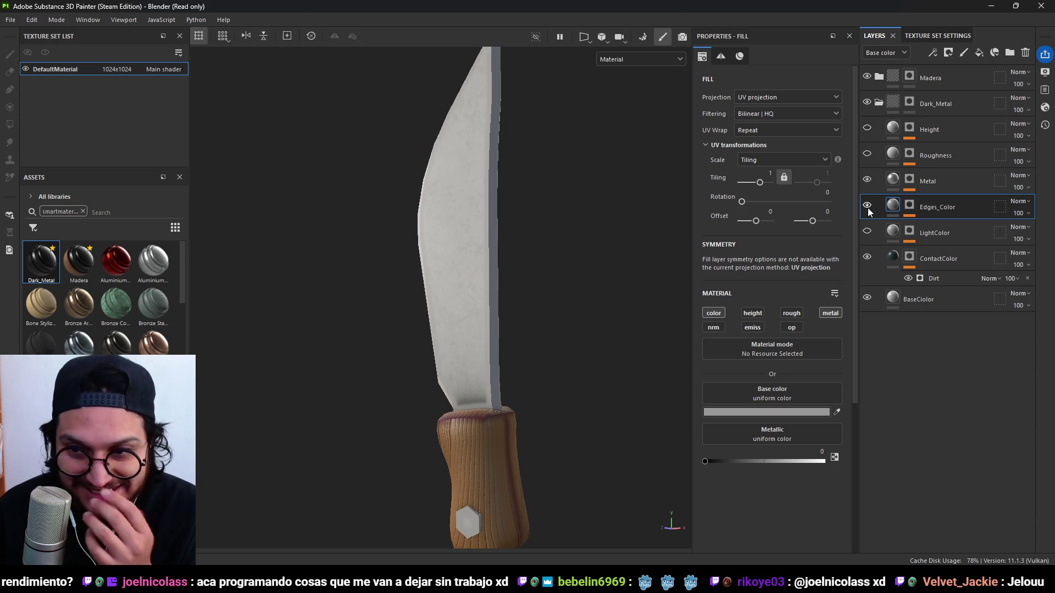
click(869, 231)
click(867, 257)
click(868, 257)
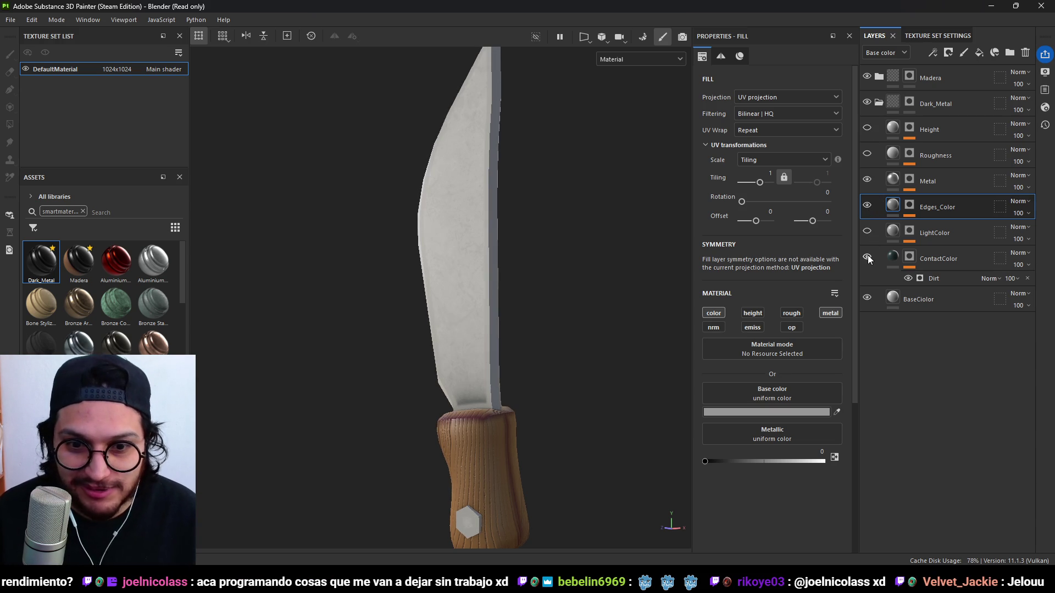
click(953, 105)
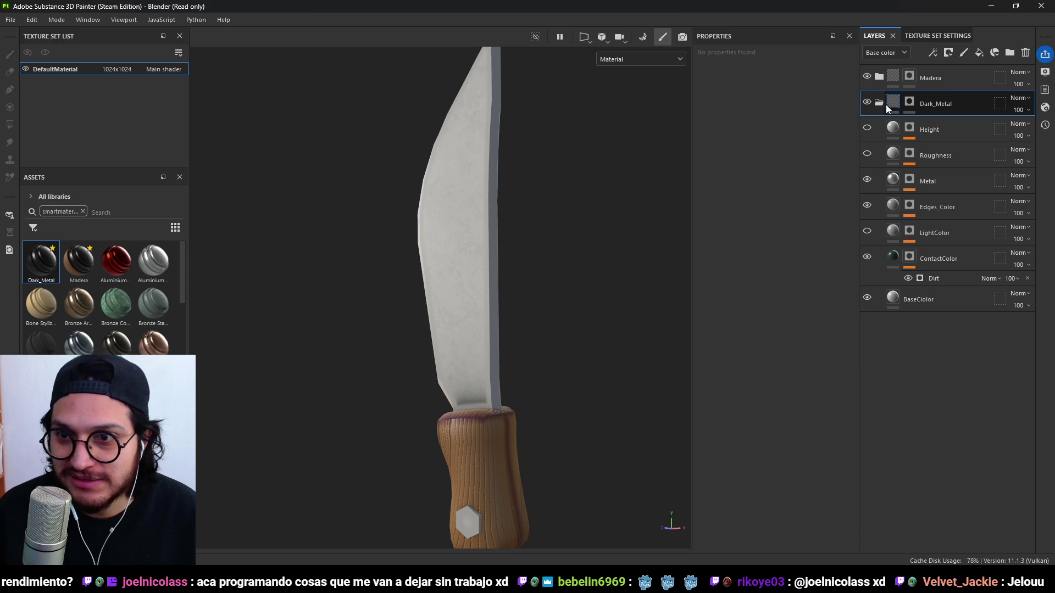
Move Dark_Metal into the Madera folder and create a new folder named Metal.
drag(887, 104, 929, 78)
click(910, 76)
key(4)
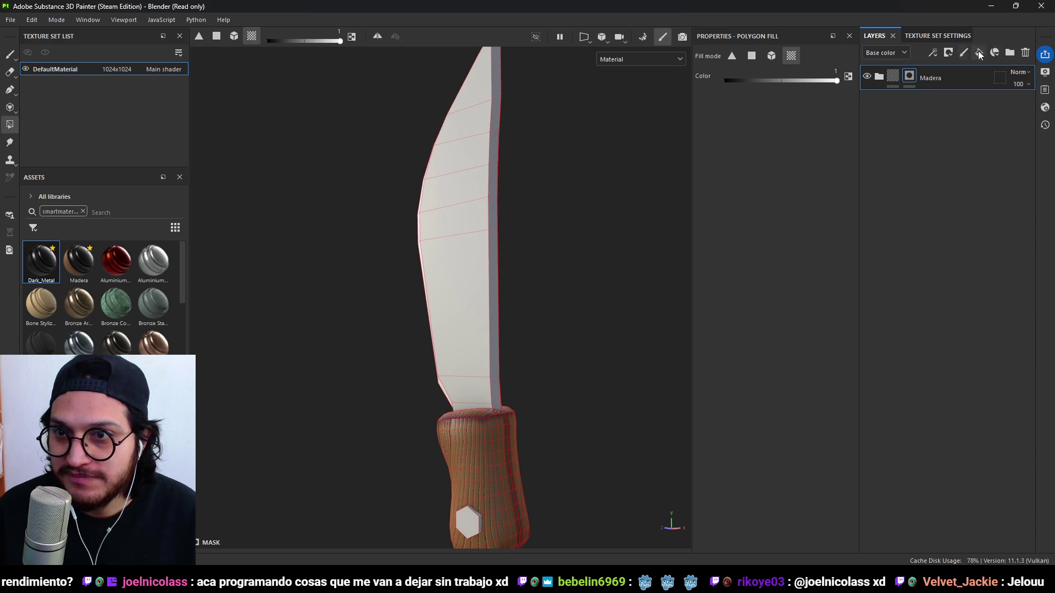
click(1011, 54)
double_click(929, 79)
text(Metal)
key(Return)
Add a fill layer named BaseColor with a dark reddish-grey colour (#645D5D).
click(979, 52)
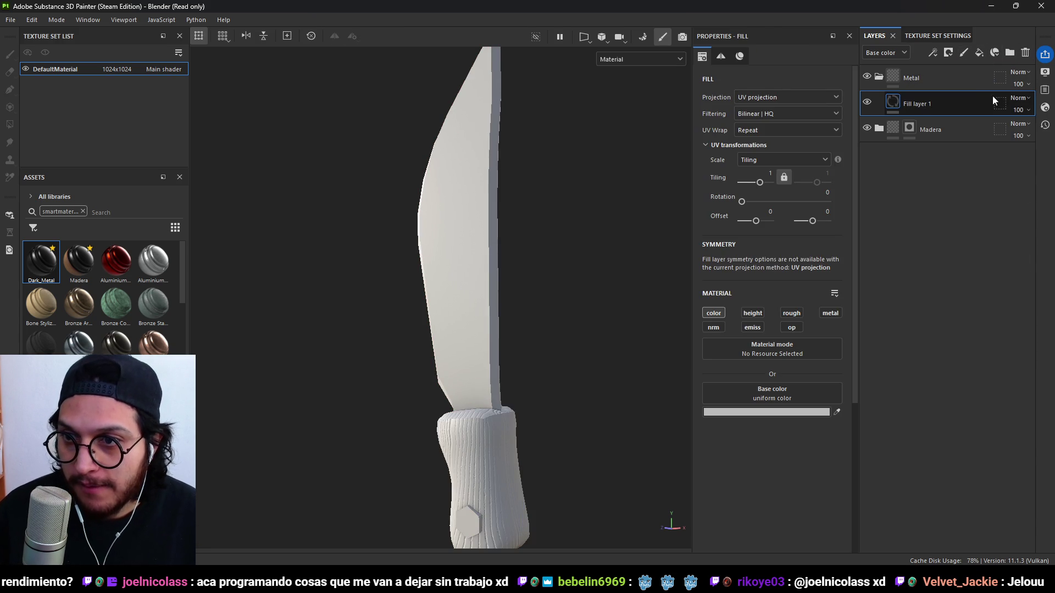
double_click(931, 104)
text(BaseC)
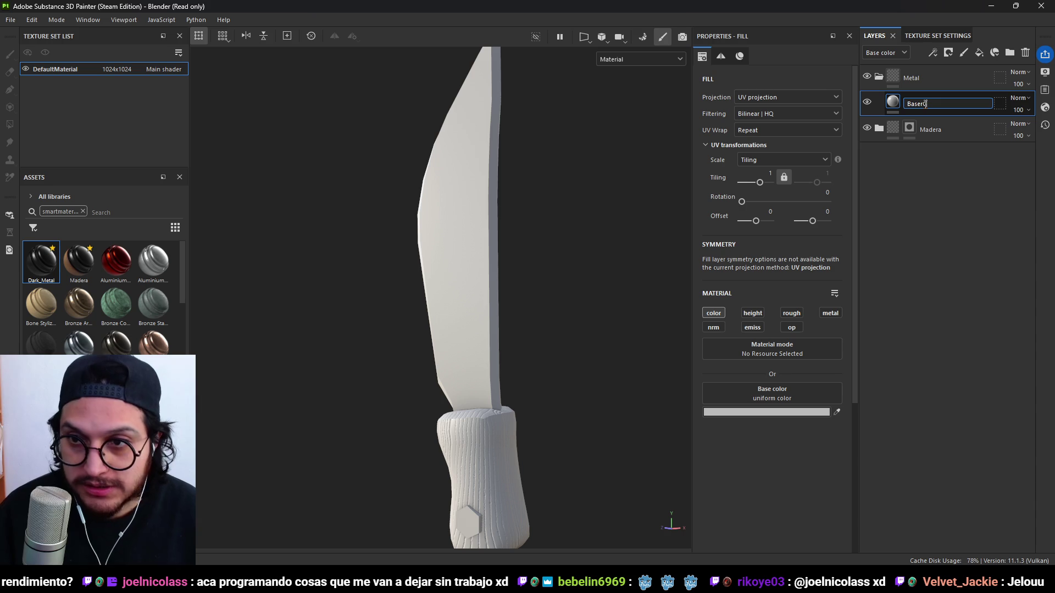
text(olor)
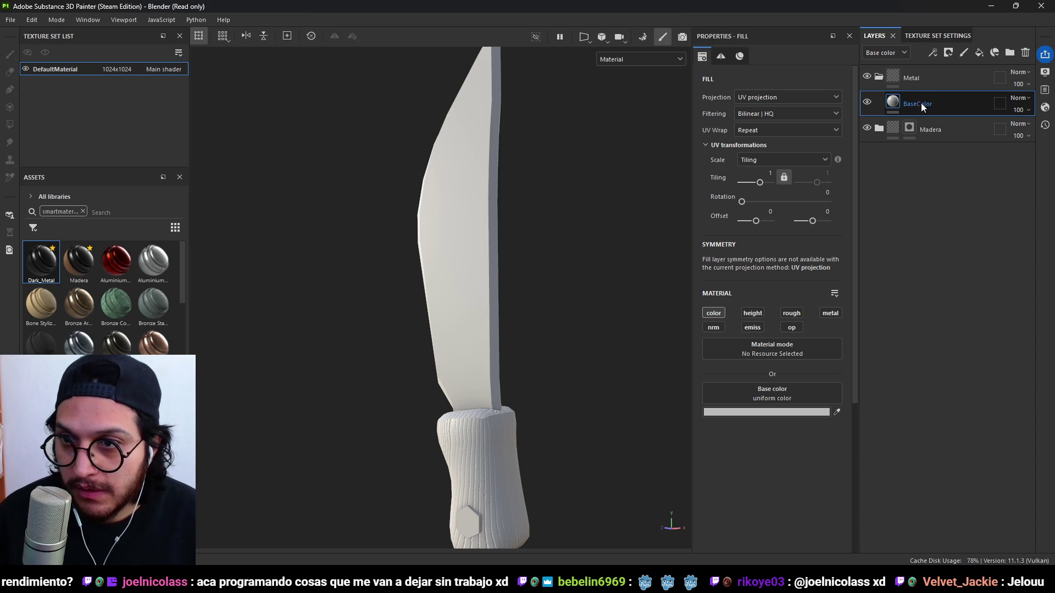
key(Return)
click(767, 413)
mouse_move(796, 357)
mouse_down()
mouse_move(785, 364)
mouse_move(787, 352)
mouse_up()
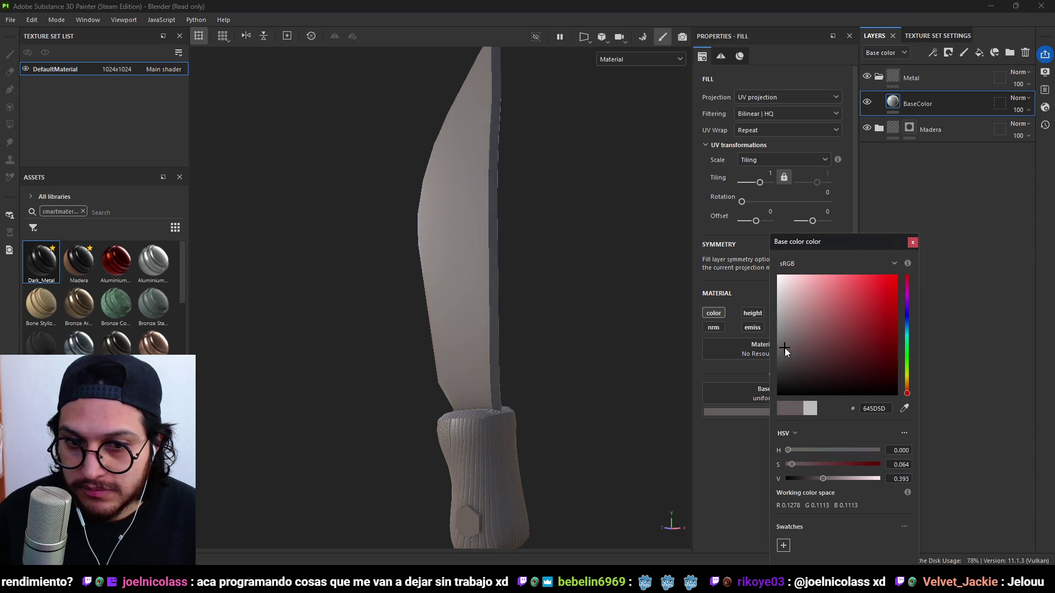
click(913, 242)
Give the Metal folder a black mask and polygon-fill only the blade in mesh mode.
click(879, 76)
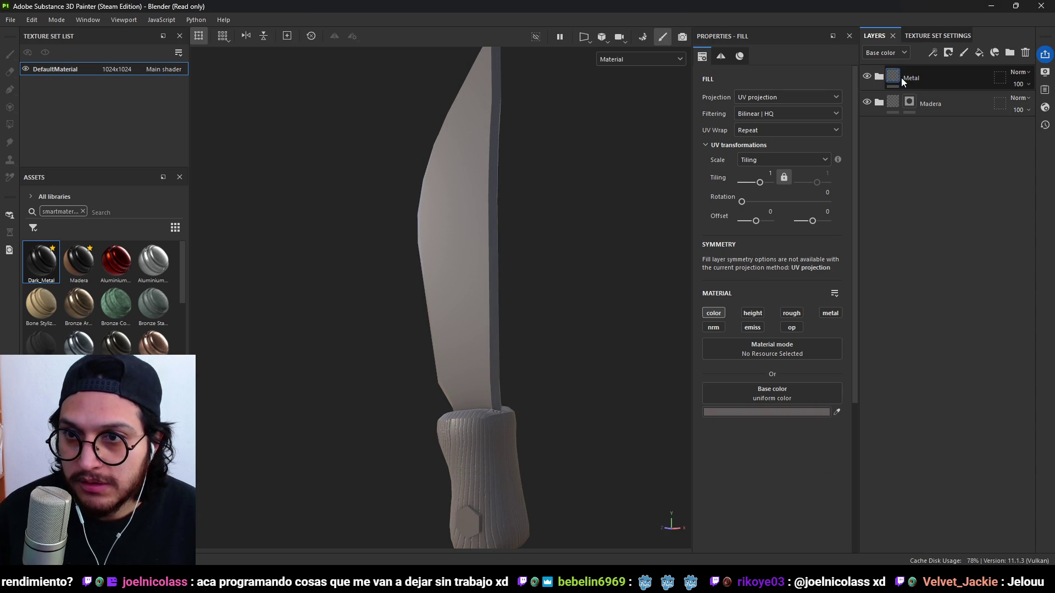
click(899, 77)
click(948, 53)
click(983, 109)
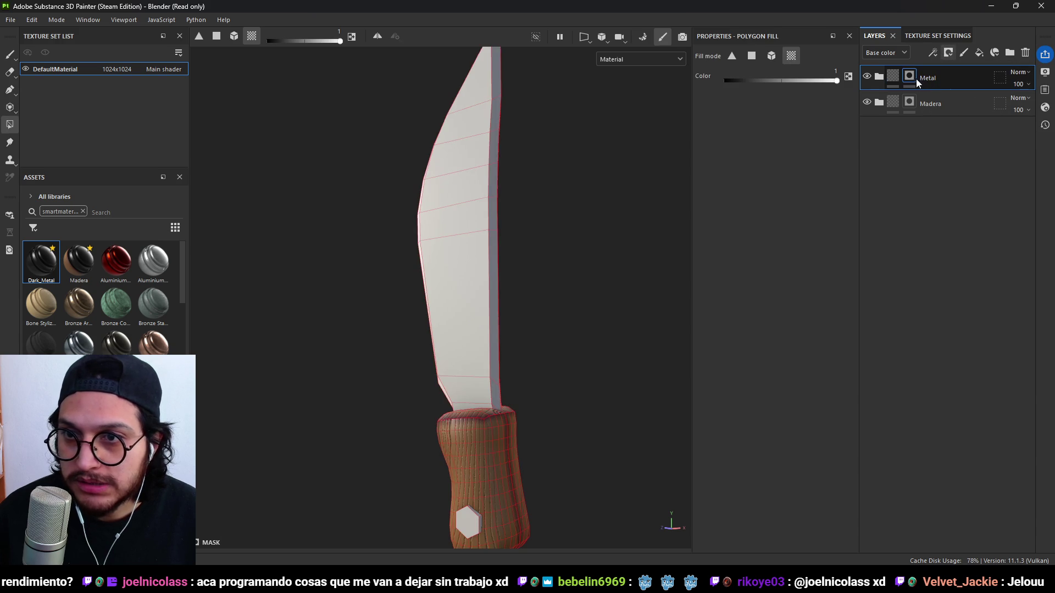
click(236, 35)
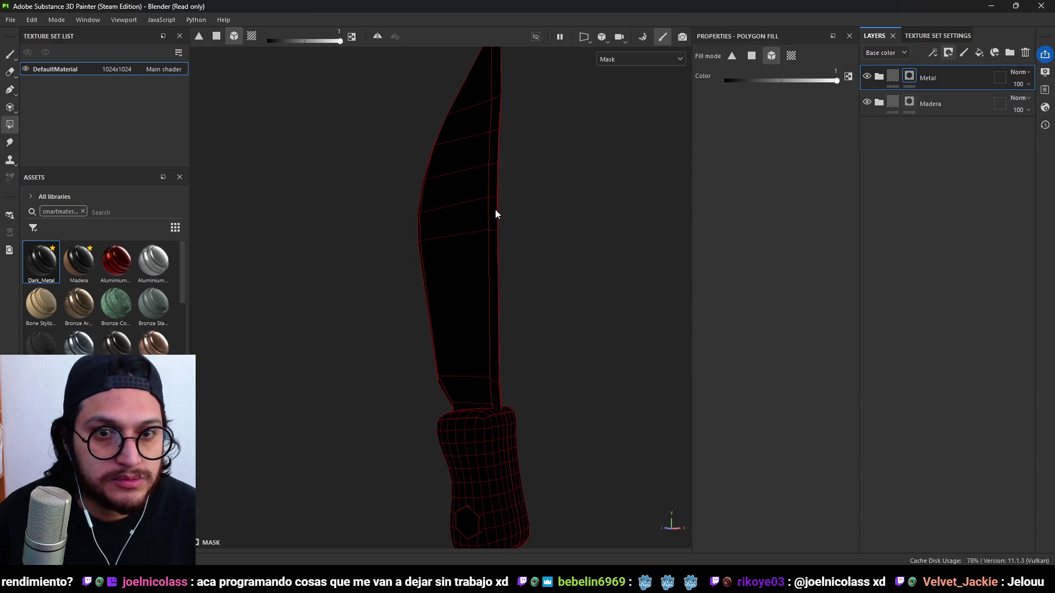
click(480, 254)
click(470, 526)
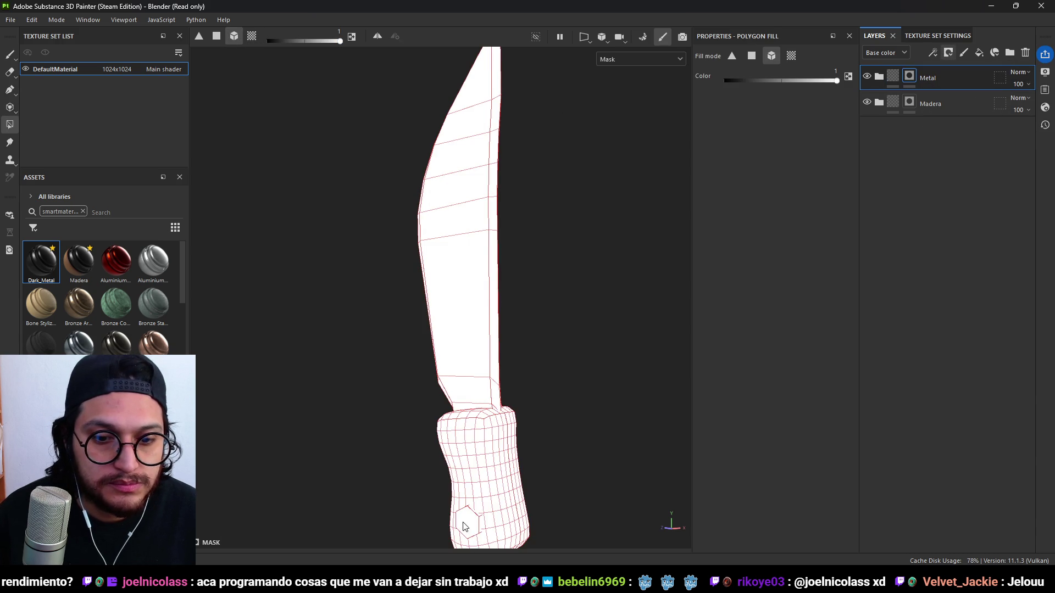
key(ctrl+z)
middle_drag(566, 447, 559, 258)
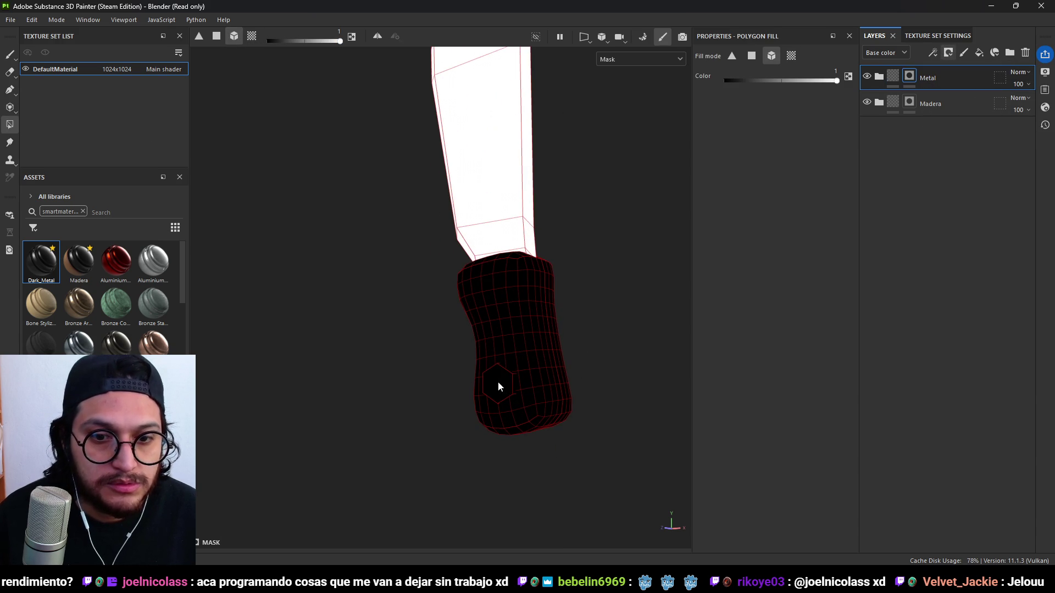
click(892, 76)
scroll(579, 196, down, 5)
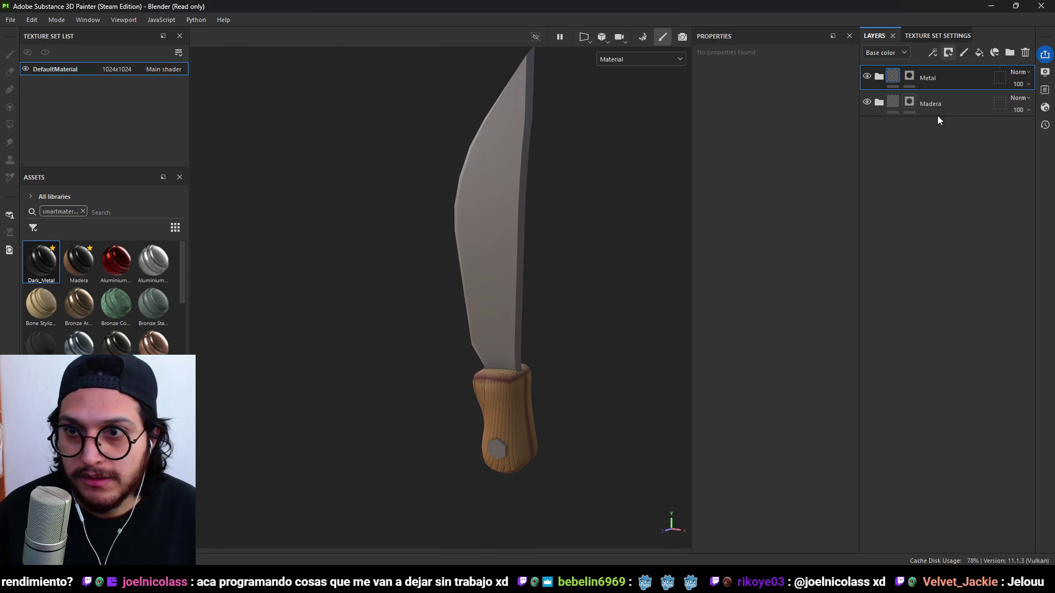
Add a near-black fill layer named ContactColor above BaseColor in the Metal folder.
click(879, 77)
click(934, 104)
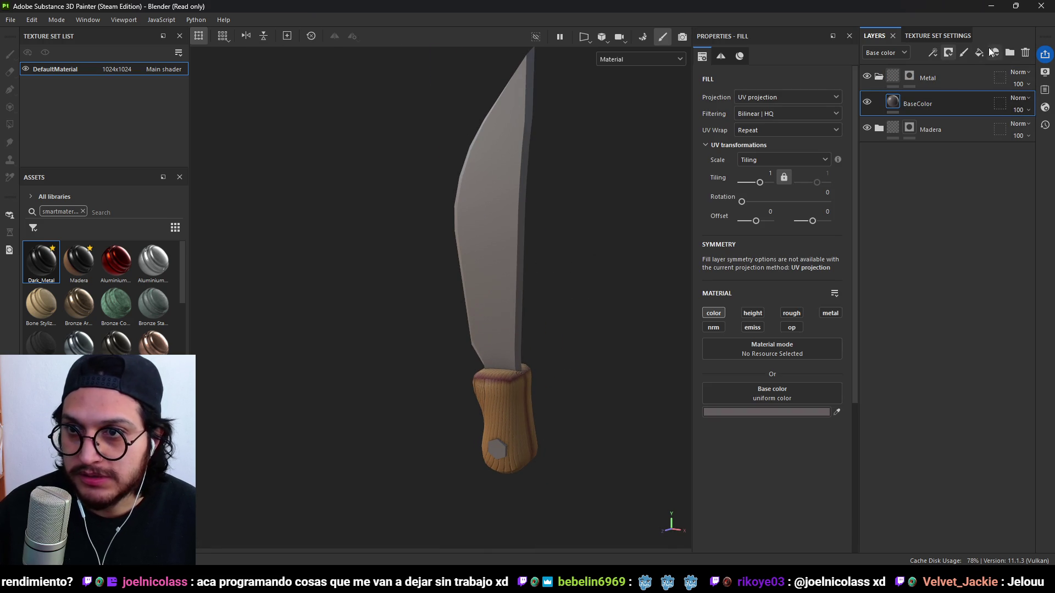
click(980, 53)
double_click(930, 103)
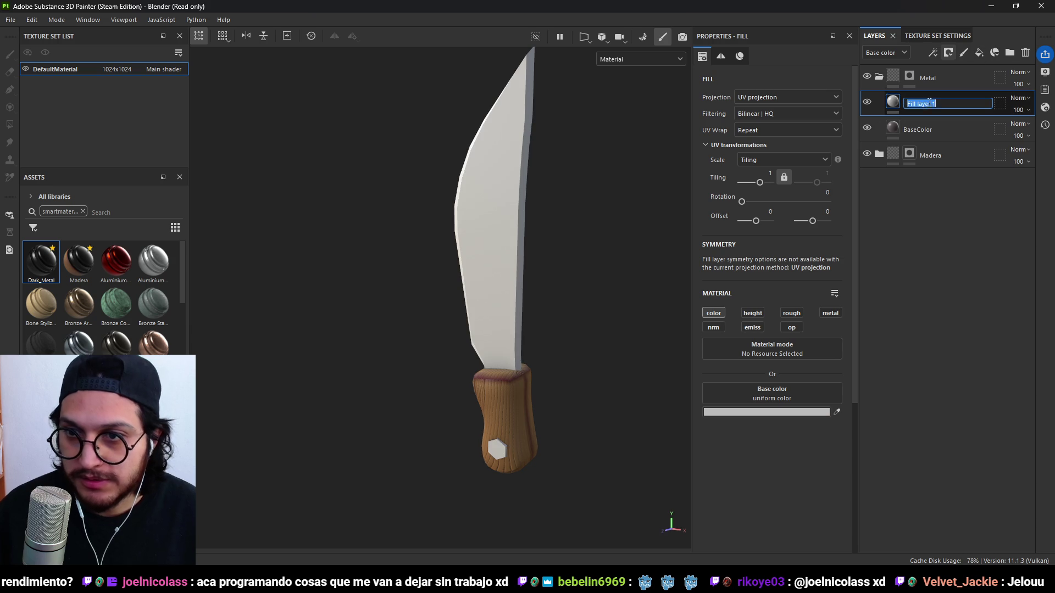
text(ctColor)
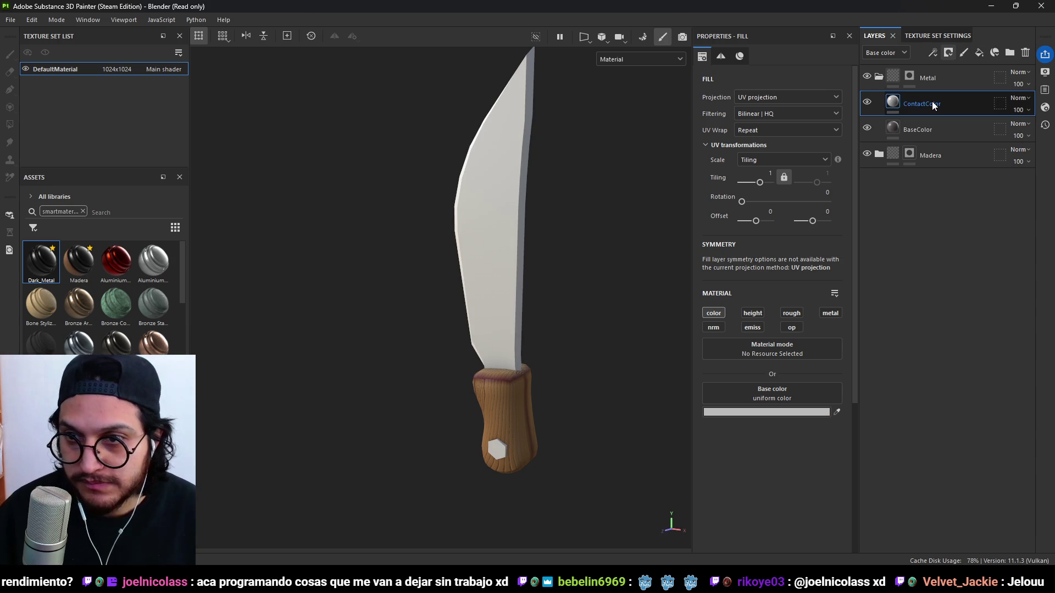
key(Return)
click(763, 410)
click(802, 387)
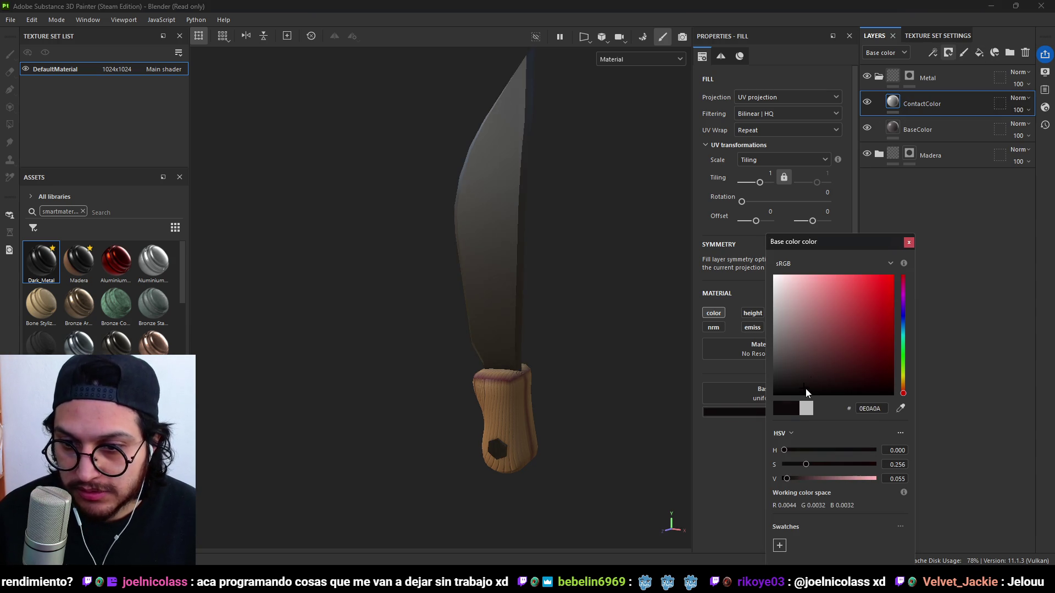
click(909, 242)
Give ContactColor a black mask with a 3D Linear Gradient generator.
click(949, 52)
click(979, 81)
click(934, 51)
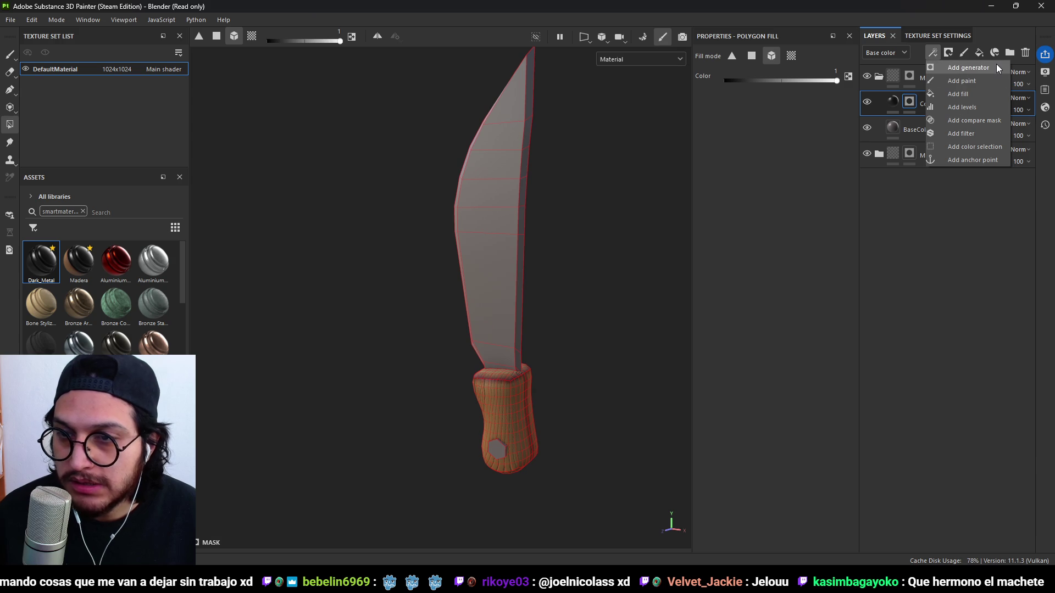
click(997, 66)
click(791, 90)
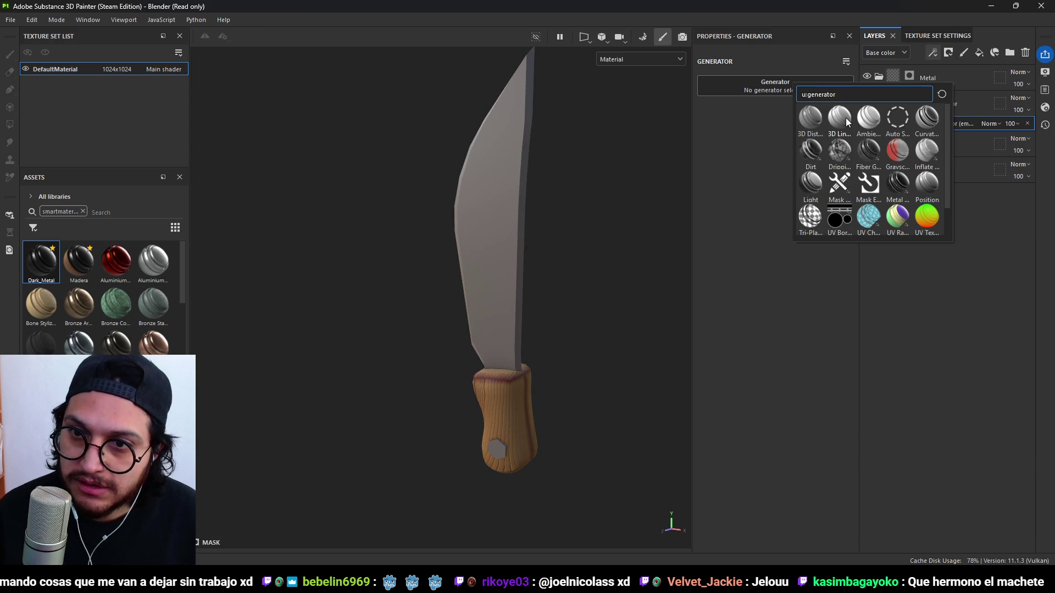
mouse_move(845, 118)
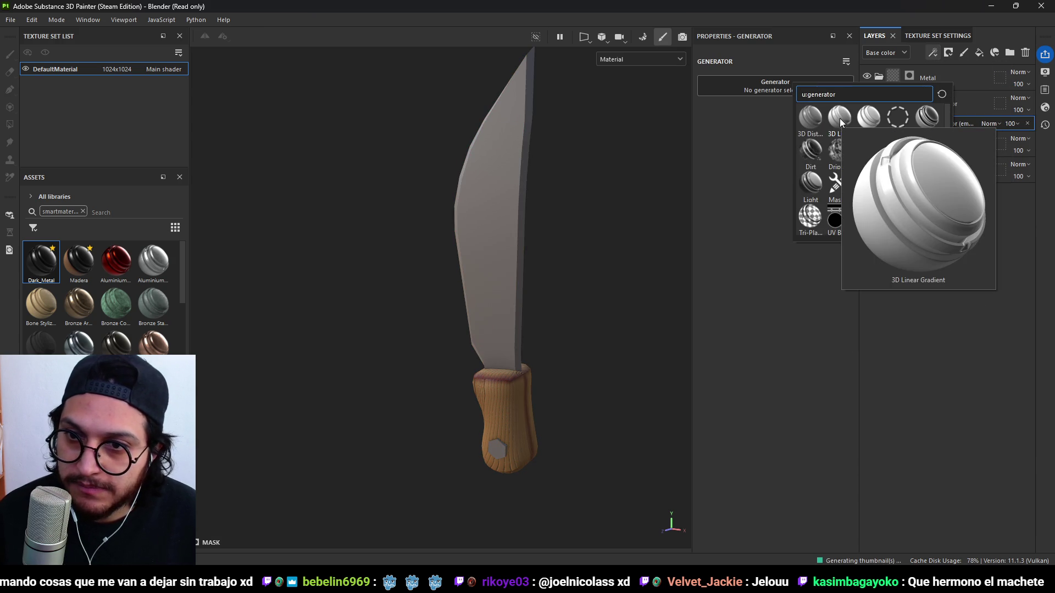
click(839, 117)
Tune the gradient's balance and contrast, invert it, and settle contrast at 0.5.
mouse_move(779, 174)
mouse_down()
mouse_move(760, 175)
mouse_move(825, 182)
mouse_up()
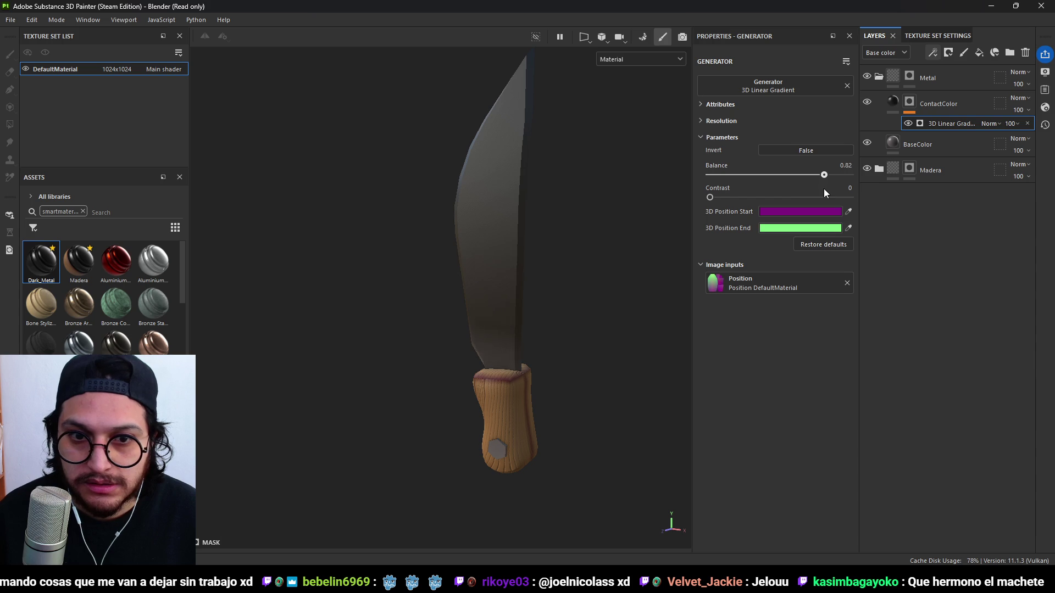
drag(714, 195, 888, 222)
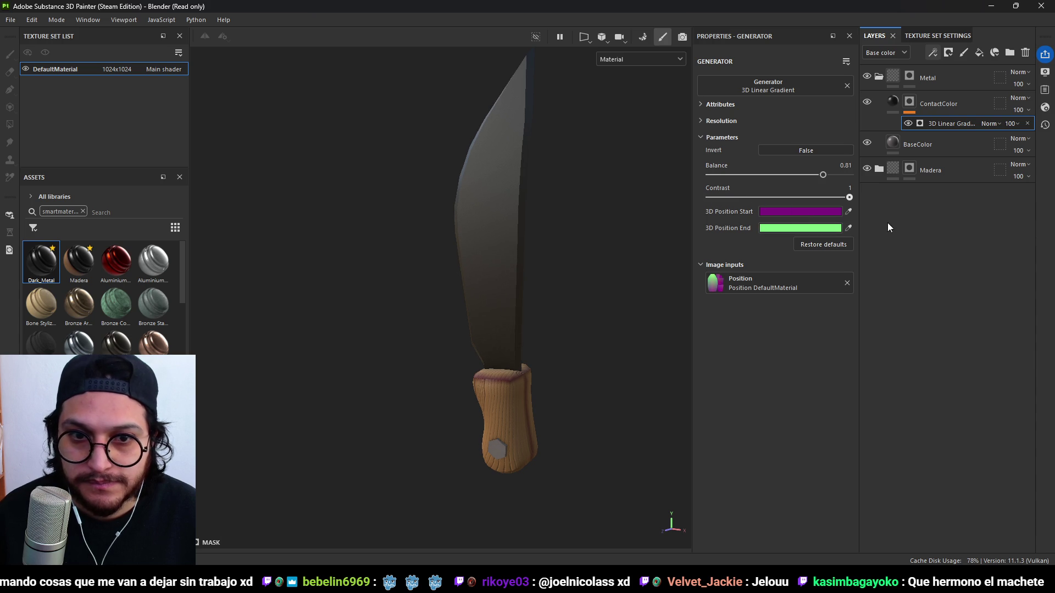
mouse_move(824, 181)
mouse_down()
mouse_move(849, 173)
mouse_move(705, 207)
mouse_move(855, 193)
mouse_move(793, 174)
mouse_up()
mouse_move(850, 197)
mouse_down()
mouse_move(802, 199)
mouse_move(816, 177)
mouse_move(853, 180)
mouse_move(768, 200)
mouse_move(814, 199)
mouse_move(811, 180)
mouse_move(840, 175)
mouse_move(720, 184)
mouse_move(792, 178)
mouse_move(781, 207)
mouse_up()
click(796, 146)
mouse_move(504, 315)
alt+mouse_down()
mouse_move(675, 353)
mouse_move(537, 353)
mouse_move(577, 341)
alt+mouse_up()
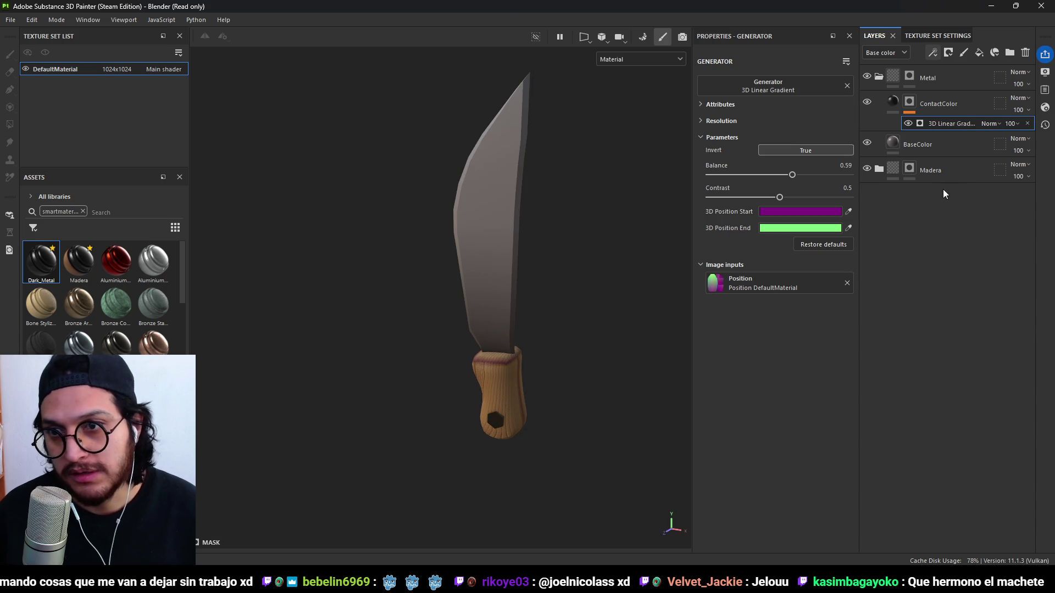
Rename the ContactColor layer to Gradient and bring up the Save project window.
click(931, 115)
double_click(934, 104)
text(Gradient)
key(Return)
key(ctrl+s)
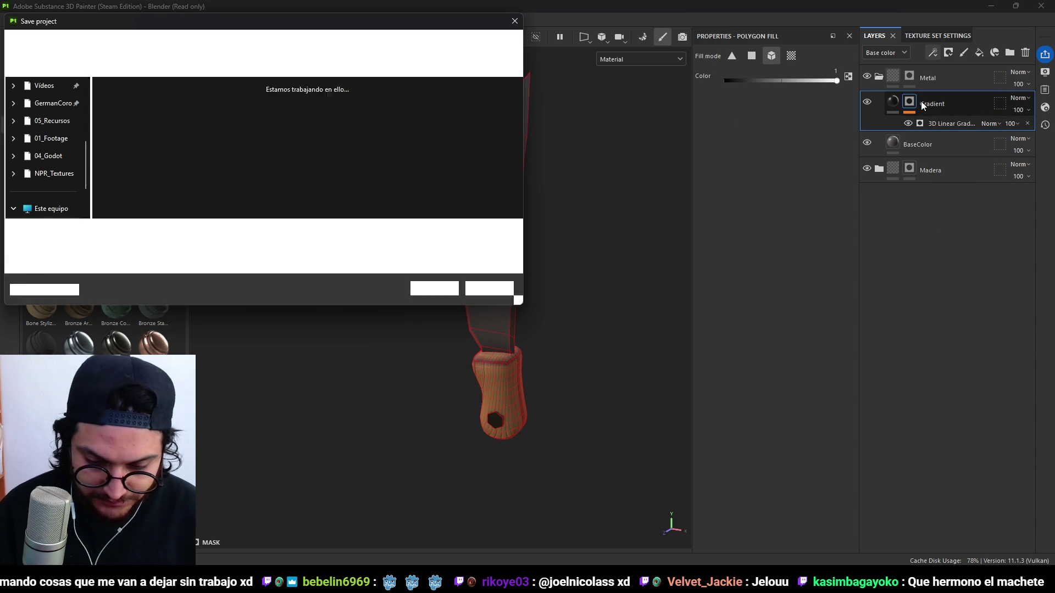
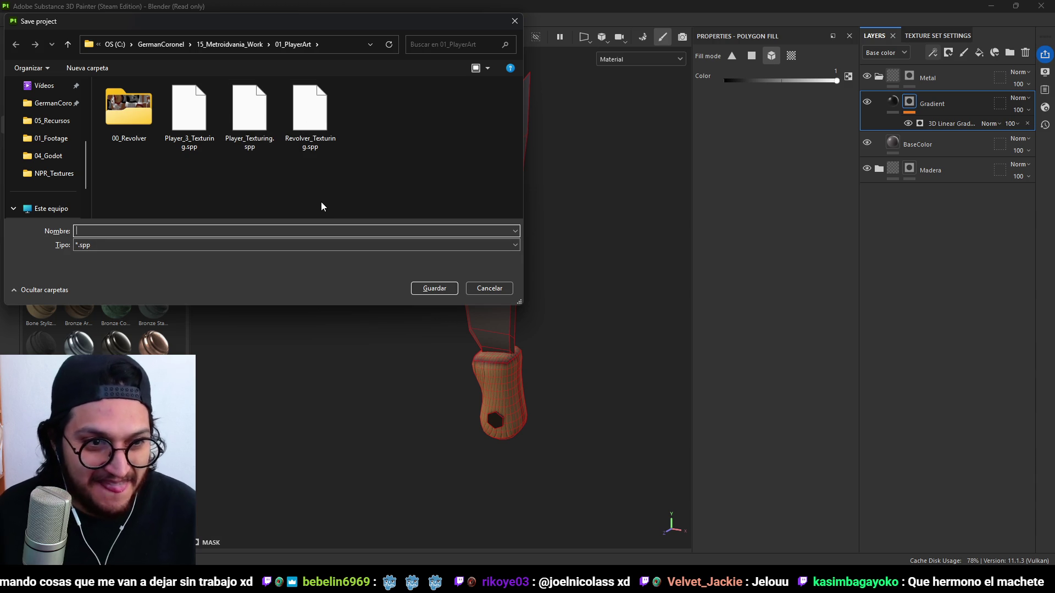
Save the project as Machete_Texturing, then add a new fill layer above Gradient.
text(Machete_Texturing)
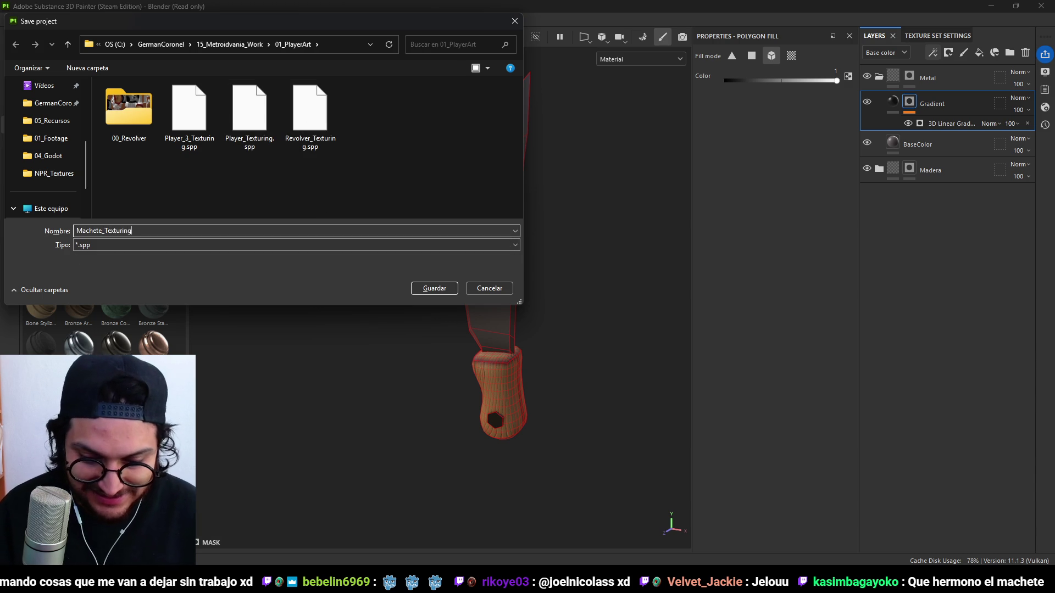
key(Return)
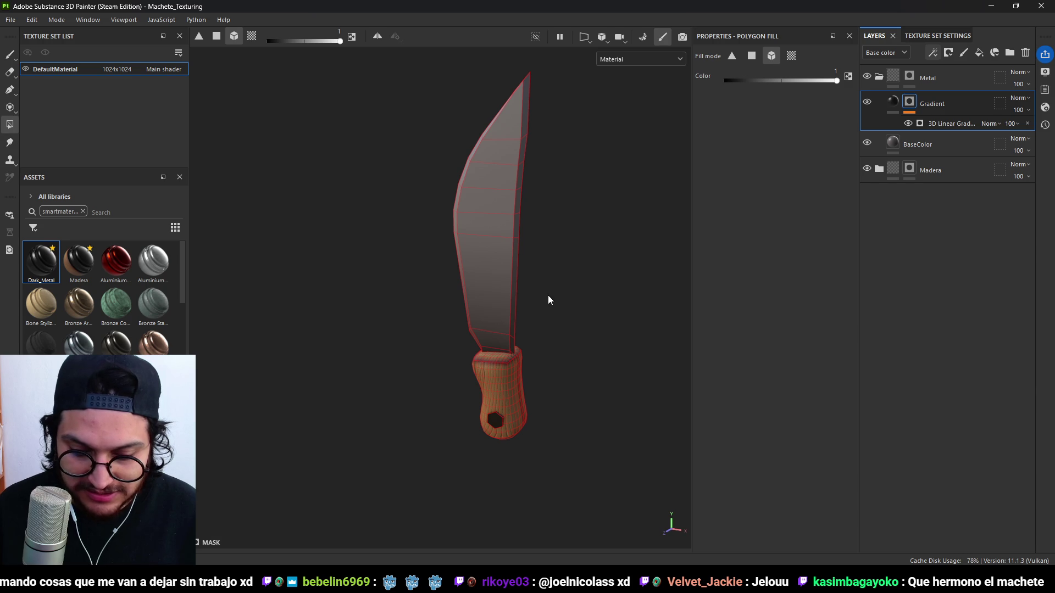
mouse_move(542, 261)
alt+mouse_down()
mouse_move(532, 229)
mouse_move(509, 292)
mouse_move(489, 263)
mouse_move(622, 306)
mouse_move(518, 274)
mouse_move(492, 233)
mouse_move(582, 291)
alt+mouse_up()
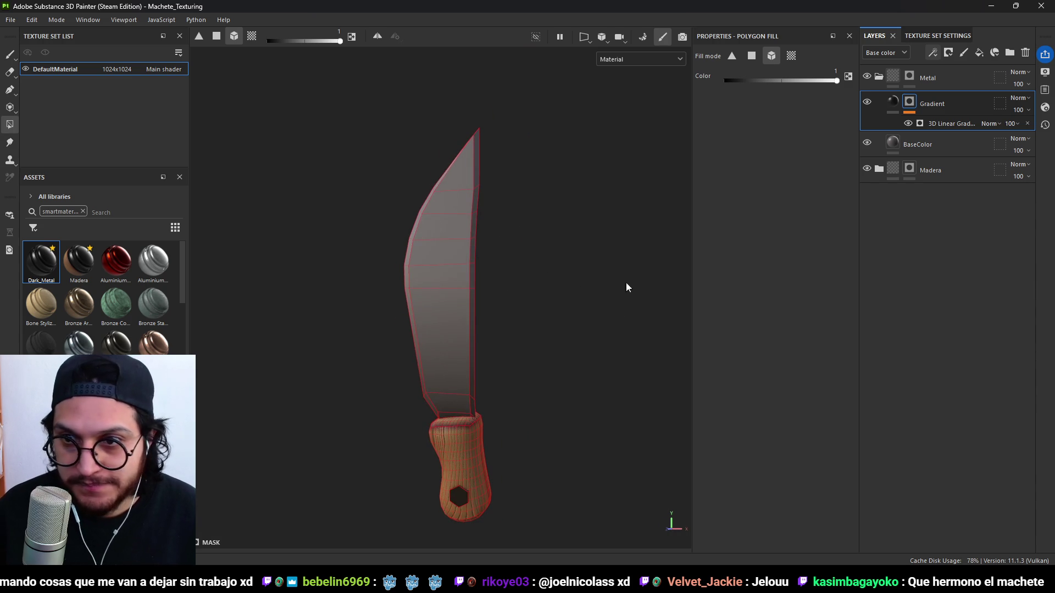
click(979, 53)
Rename the new fill layer to EDges.
double_click(940, 103)
text(Eges)
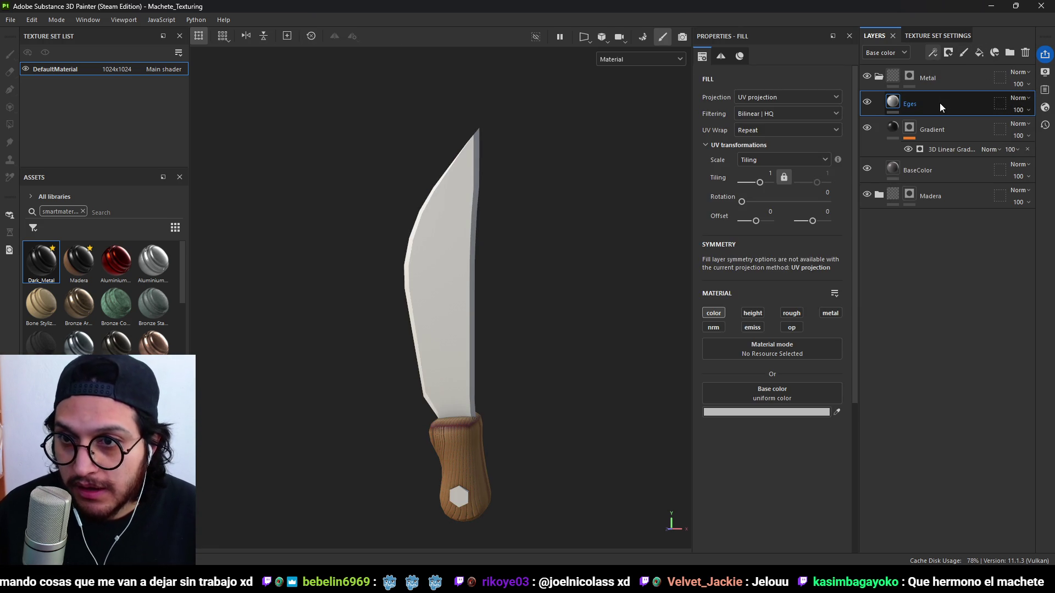
key(BackSpace)
key(BackSpace)
key(BackSpace)
text(Dges)
key(Return)
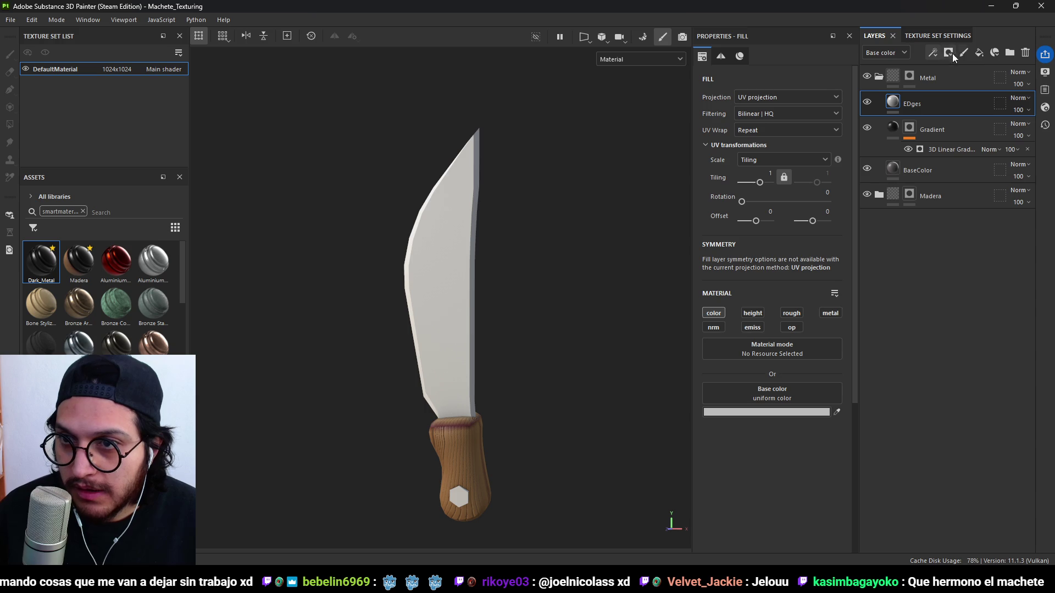
click(979, 53)
key(ctrl+z)
click(948, 53)
Give EDges a black mask with a UV Border Distance generator, Balance raised and Smoothness 1.
click(971, 77)
click(938, 52)
click(965, 77)
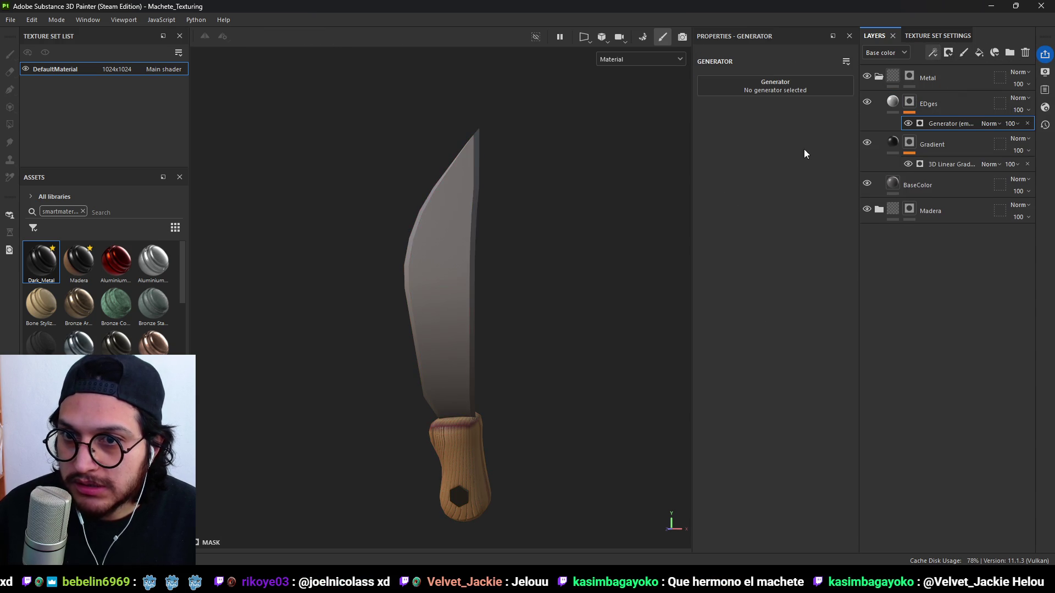
click(777, 88)
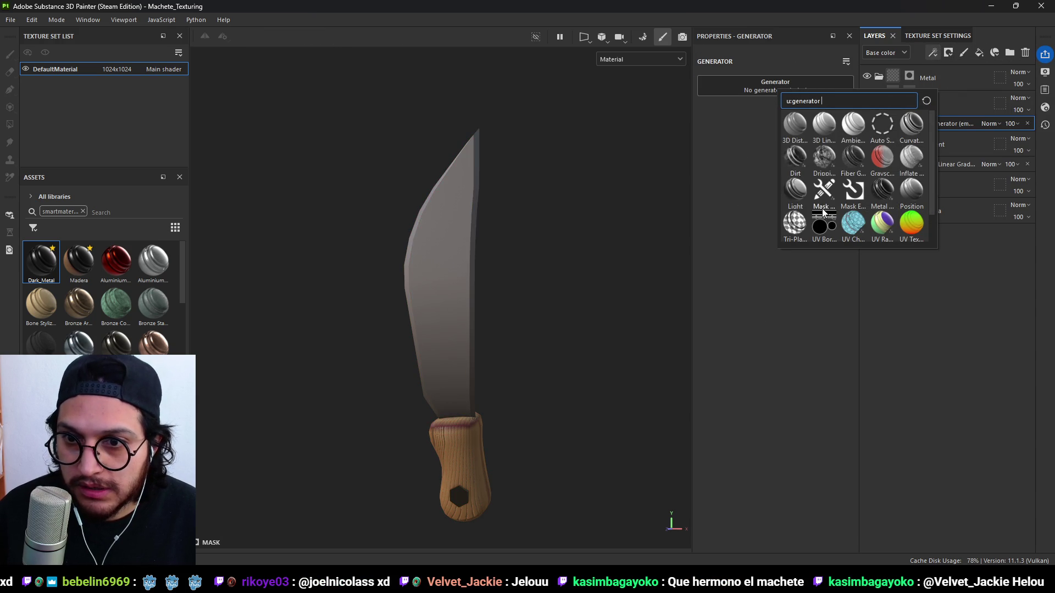
click(828, 227)
mouse_move(567, 285)
alt+mouse_down()
mouse_move(435, 285)
mouse_move(544, 305)
alt+mouse_up()
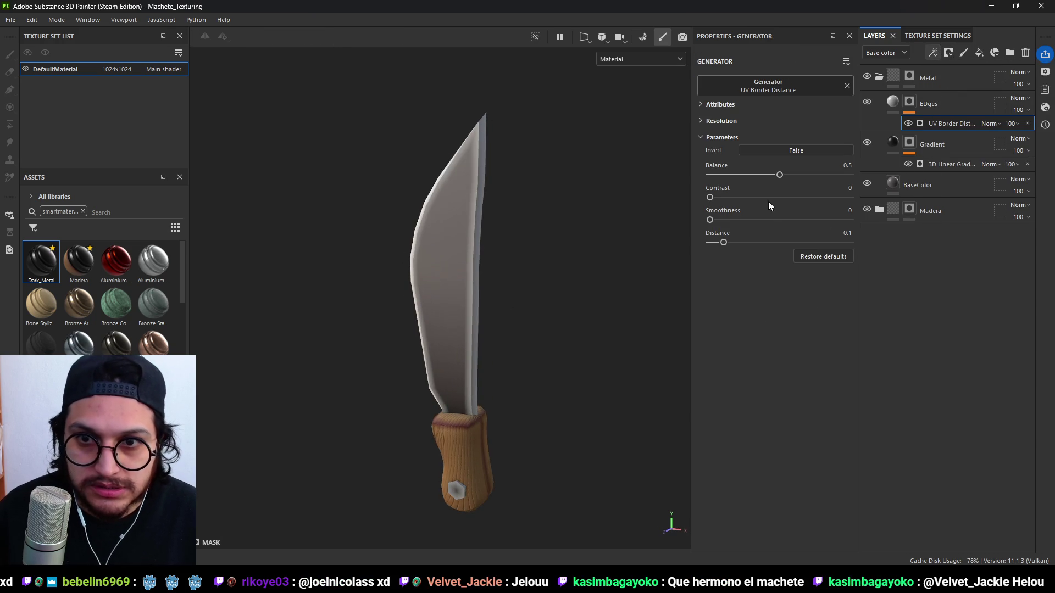
scroll(516, 222, up, 3)
mouse_move(780, 174)
mouse_down()
mouse_move(756, 177)
mouse_move(786, 183)
mouse_move(775, 187)
mouse_up()
drag(710, 220, 937, 233)
mouse_move(461, 247)
alt+mouse_down()
mouse_move(417, 244)
mouse_move(577, 245)
mouse_move(471, 278)
mouse_move(537, 377)
mouse_move(461, 311)
alt+mouse_up()
Enable the EDges color channel and set its base color to grey 9D9191.
key(4)
click(910, 103)
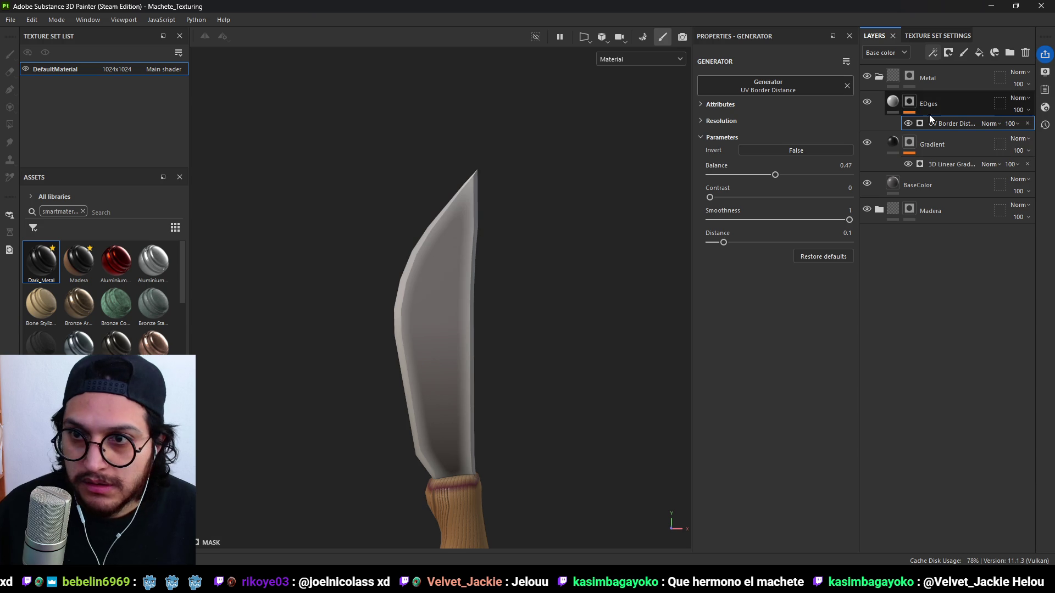
click(898, 101)
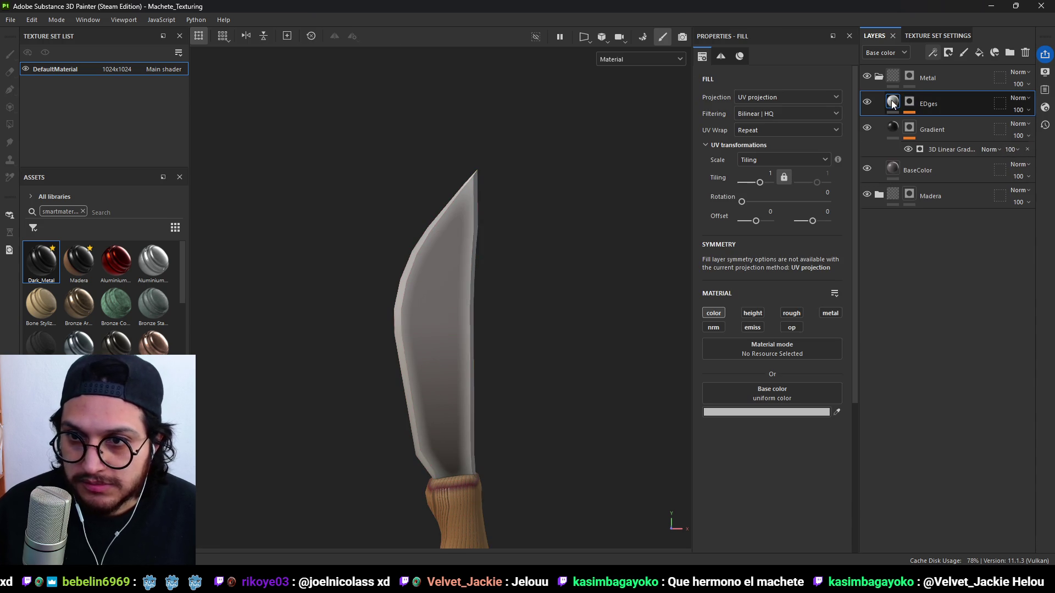
click(717, 314)
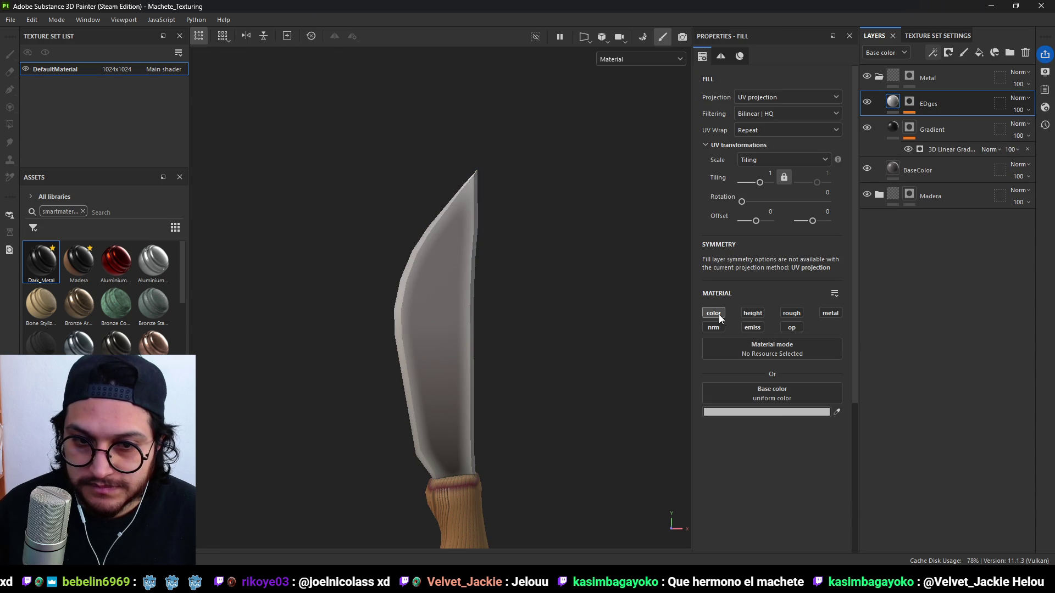
click(772, 412)
drag(791, 316, 796, 321)
click(922, 242)
mouse_move(483, 351)
alt+mouse_down()
mouse_move(513, 380)
mouse_move(538, 357)
alt+mouse_up()
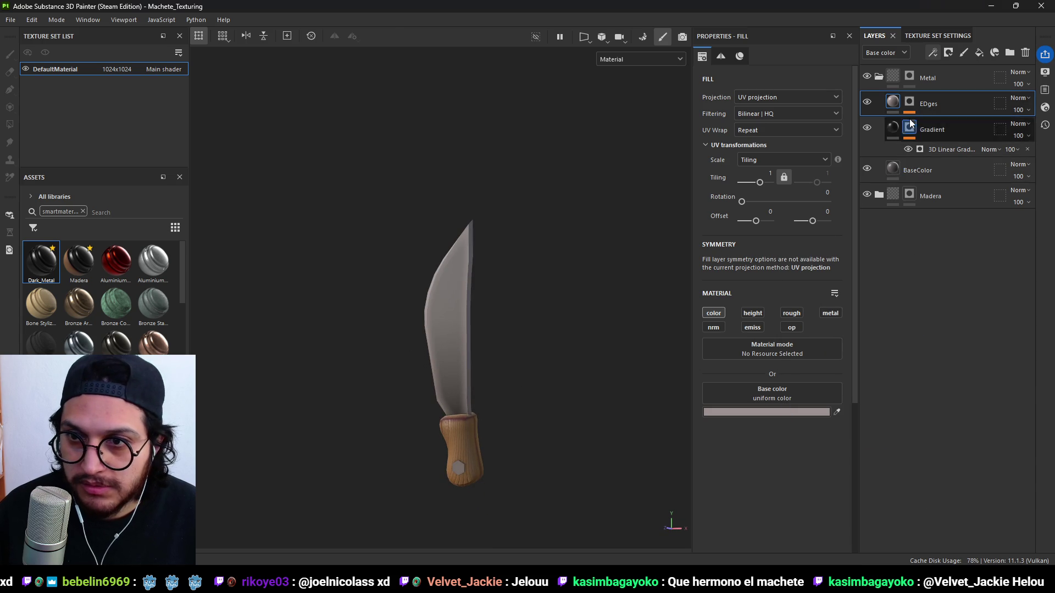
Add an 'EDges mask' anchor point from the UV Border Distance generator.
key(ctrl+v)
click(950, 124)
right_click(951, 122)
click(945, 101)
right_click(942, 128)
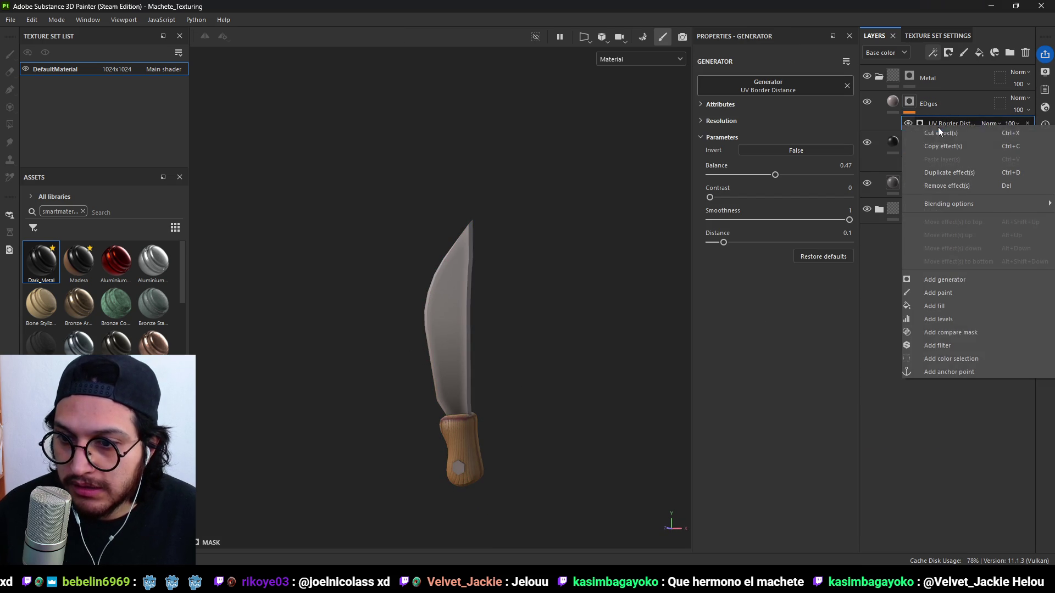
click(958, 376)
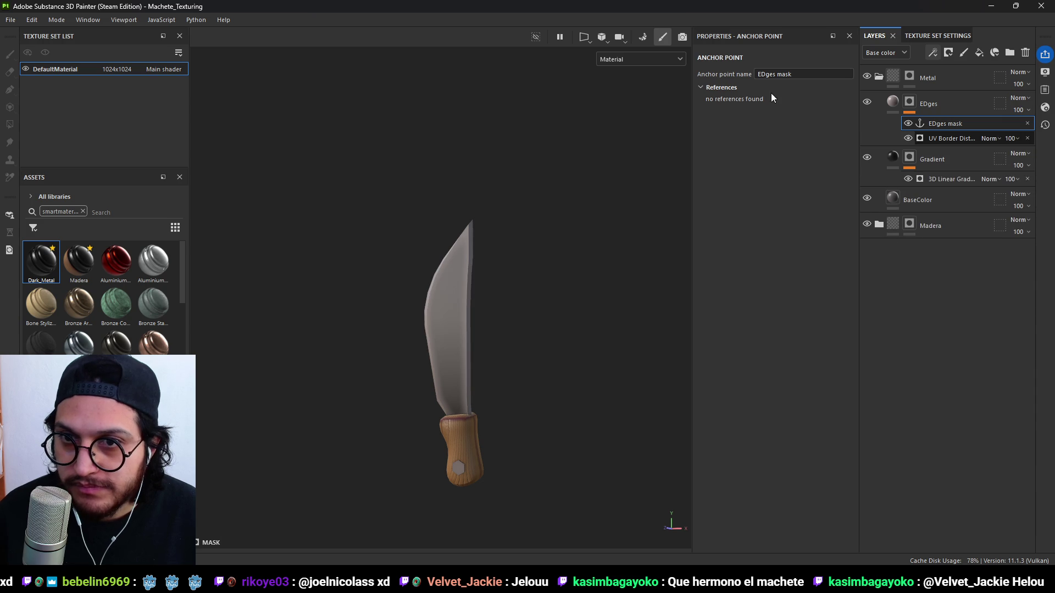
Add a new fill layer above EDges named Roughness.
click(982, 53)
double_click(923, 104)
text(Ro)
key(Return)
click(960, 53)
key(ctrl+z)
click(948, 52)
Give Roughness a black mask with a Fill effect sourced from the EDges mask anchor.
click(964, 72)
click(941, 55)
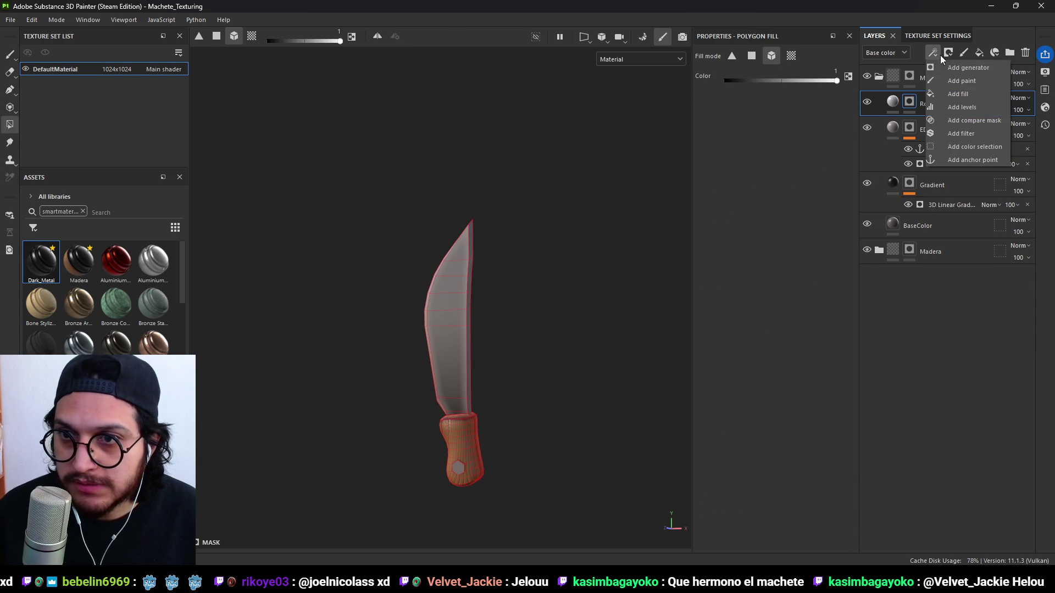
click(975, 92)
click(783, 320)
click(859, 328)
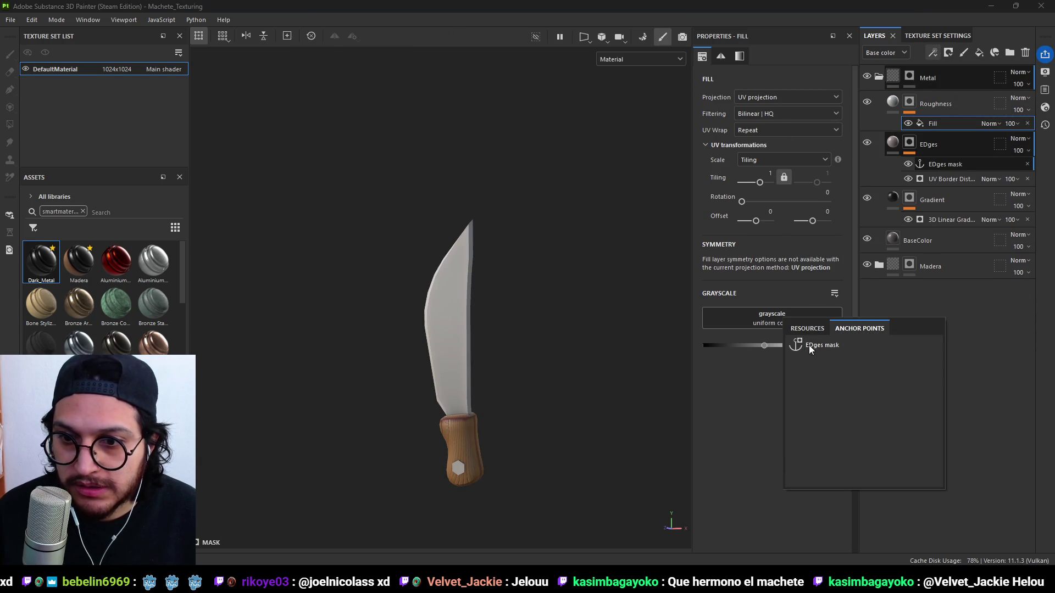
click(812, 344)
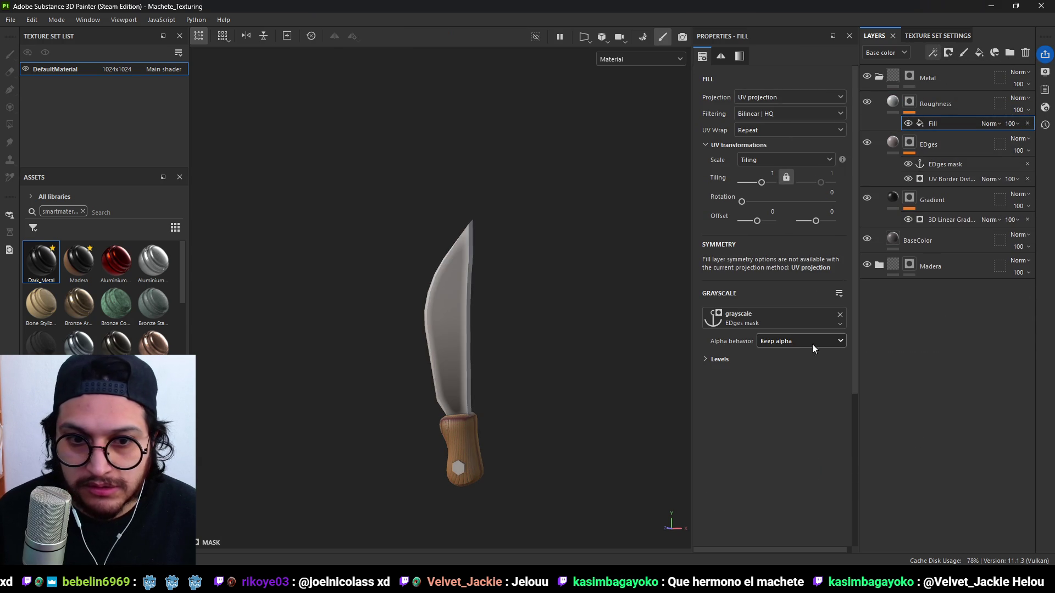
Make the layer affect roughness and set the roughness to about 0.51.
click(892, 105)
click(791, 312)
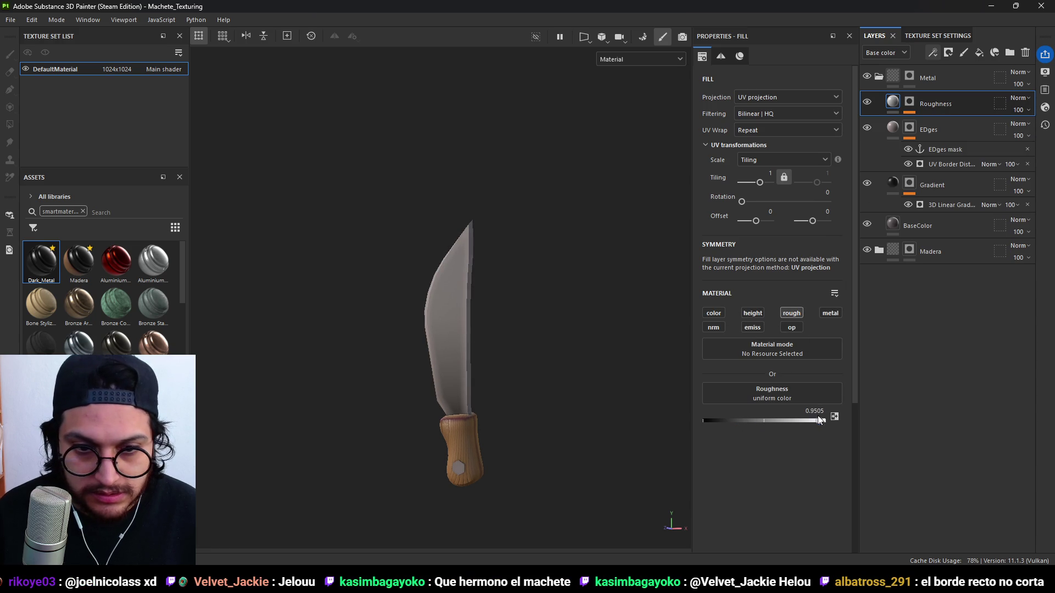
mouse_move(560, 356)
alt+mouse_down()
mouse_move(484, 283)
mouse_move(472, 349)
alt+mouse_up()
scroll(497, 363, up, 3)
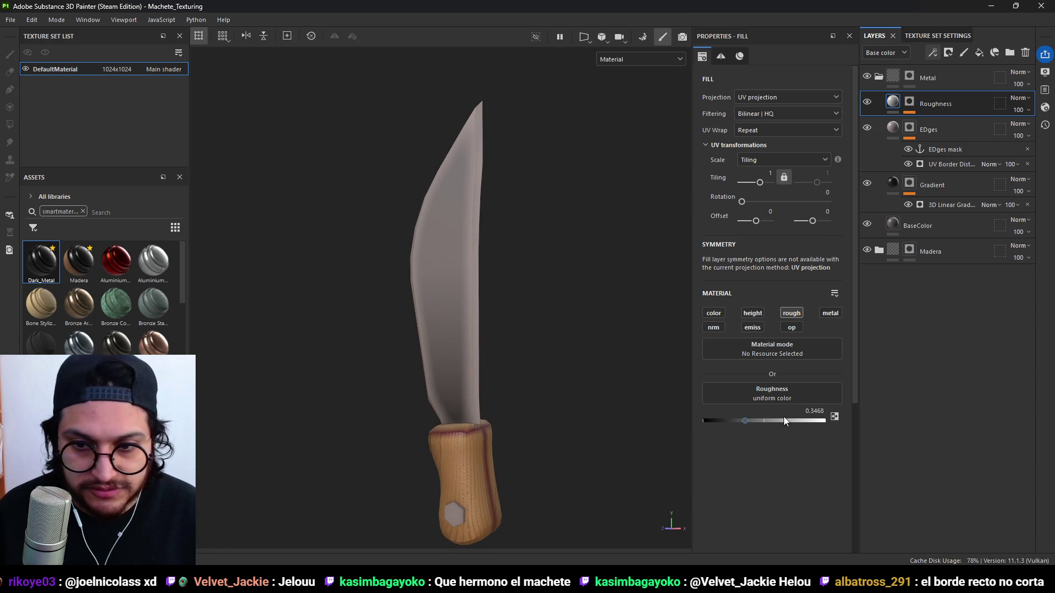
drag(747, 413, 752, 421)
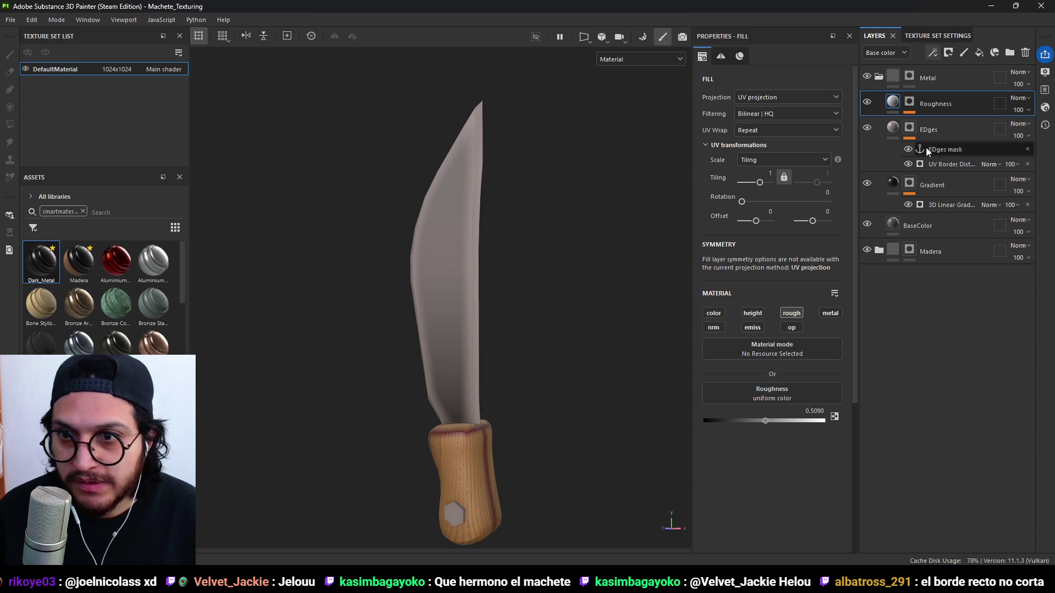
key(4)
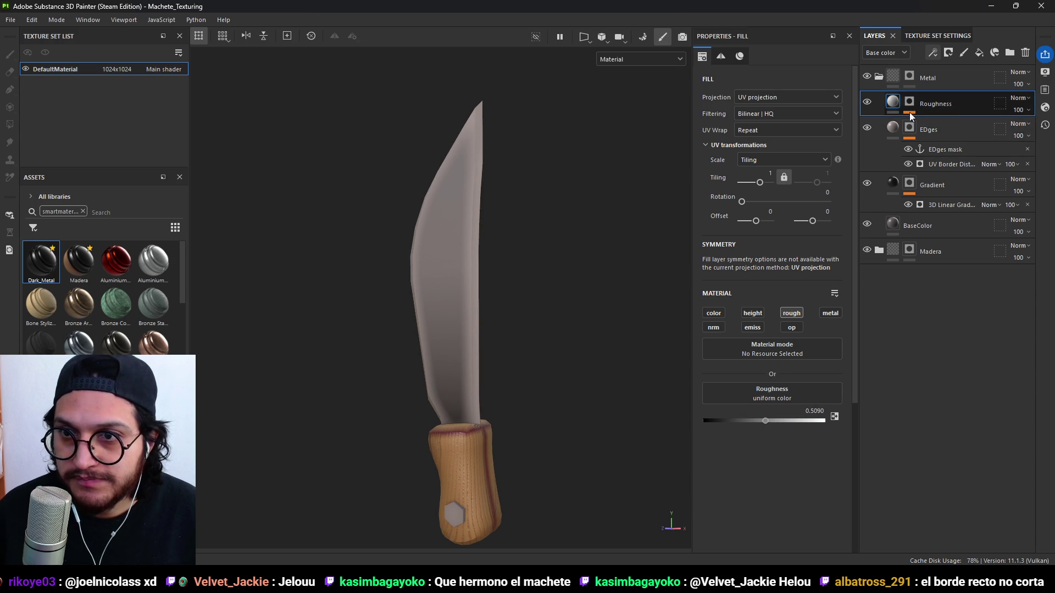
click(933, 122)
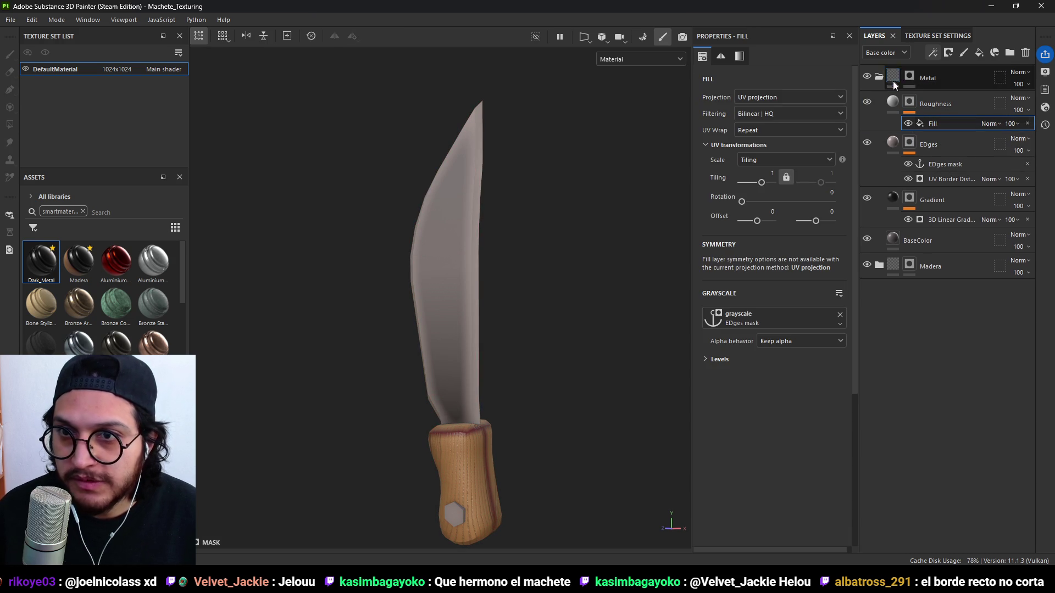
click(936, 56)
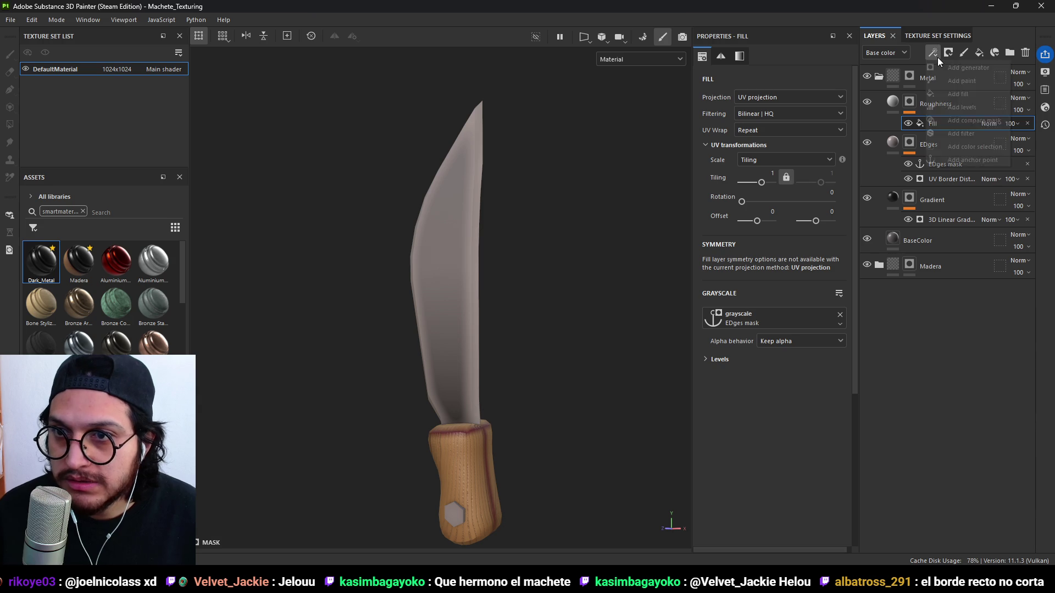
Add an Invert filter to the Roughness mask.
click(977, 134)
click(783, 91)
text(blur)
key(BackSpace)
key(BackSpace)
key(BackSpace)
text(invert)
click(893, 127)
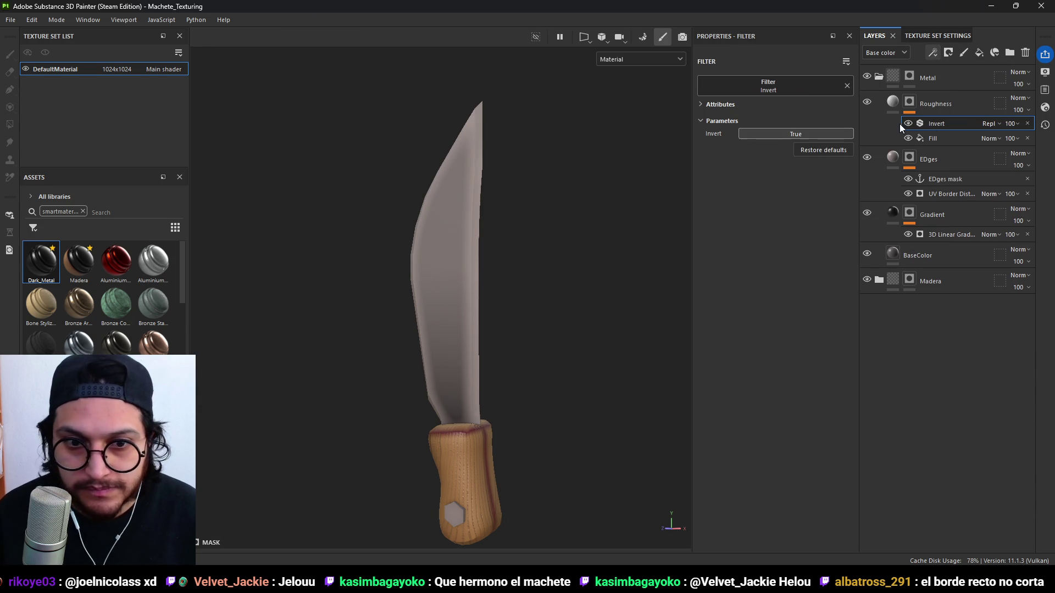
Adjust the Roughness layer's roughness to about 0.61.
click(893, 104)
mouse_move(769, 420)
mouse_down()
mouse_move(740, 421)
mouse_move(808, 421)
mouse_move(778, 421)
mouse_up()
mouse_move(495, 388)
shift+right_down()
mouse_move(509, 377)
mouse_move(490, 370)
mouse_move(549, 377)
mouse_move(535, 372)
shift+right_up()
mouse_move(476, 363)
alt+mouse_down()
mouse_move(587, 365)
mouse_move(622, 337)
alt+mouse_up()
mouse_move(622, 337)
shift+right_down()
mouse_move(573, 339)
mouse_move(645, 344)
mouse_move(633, 340)
shift+right_up()
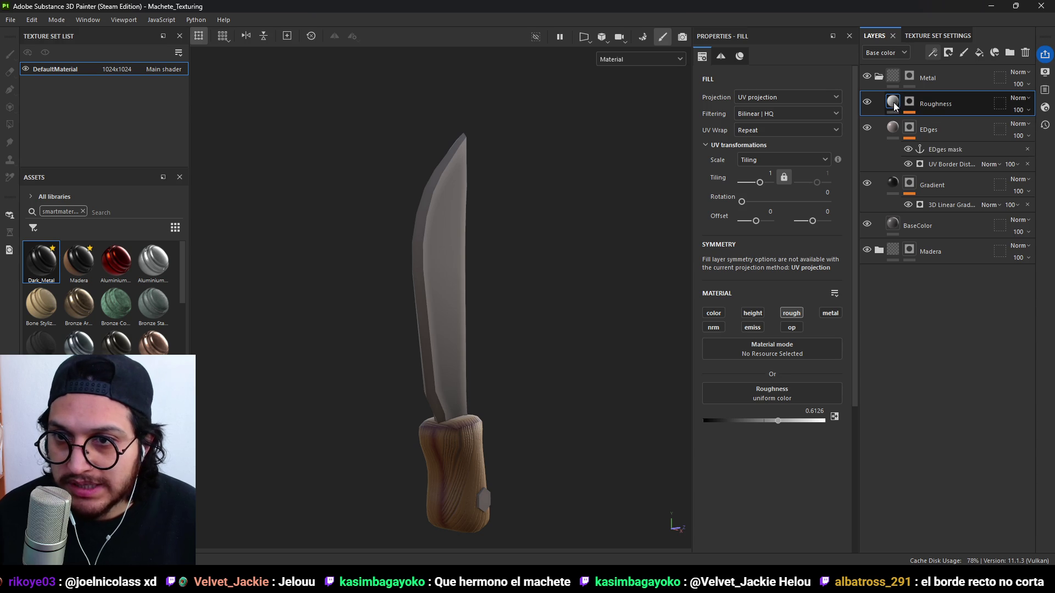
Compare the mask with Invert toggled, then remove the Invert filter.
click(907, 102)
click(908, 123)
click(908, 124)
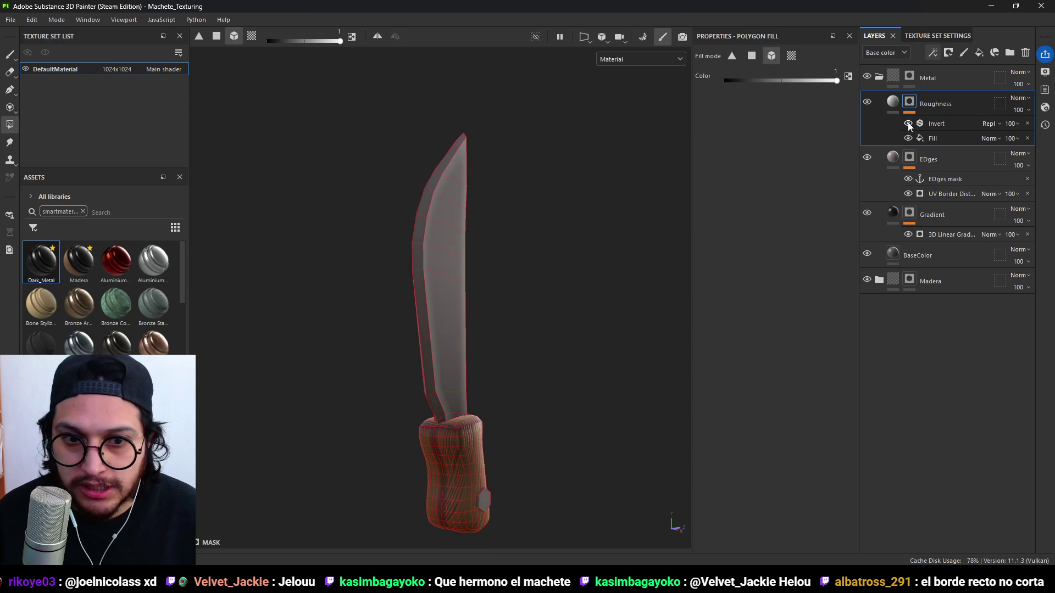
click(1027, 124)
click(935, 124)
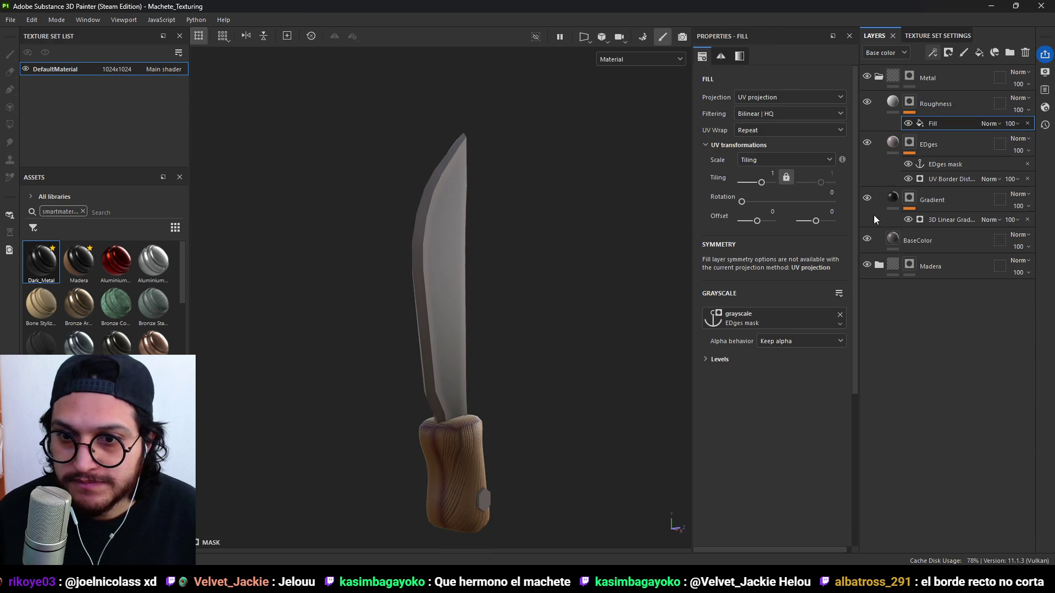
click(909, 123)
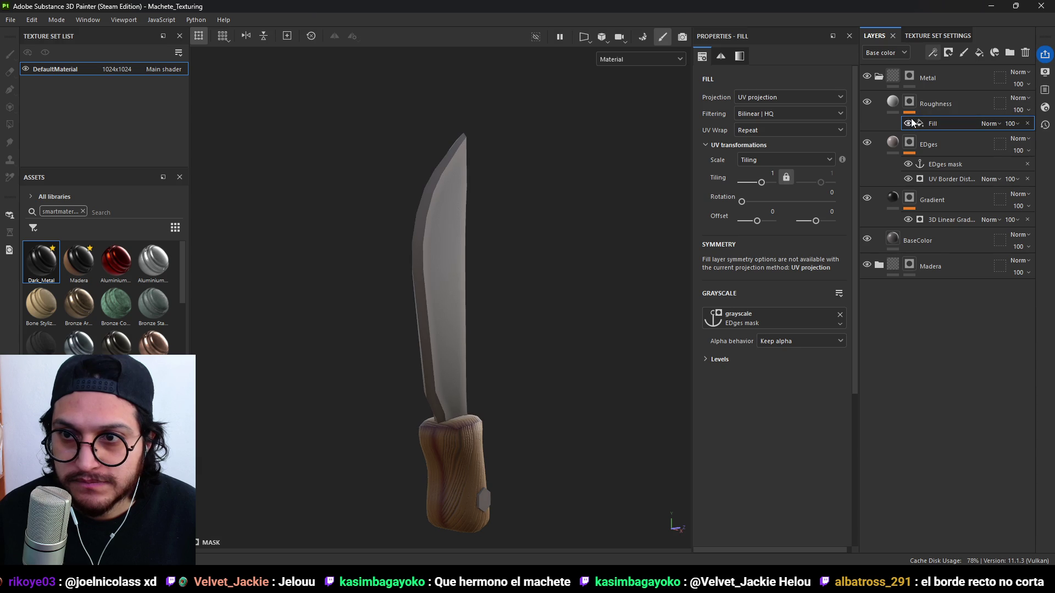
Inspect the Roughness mask on the model, then turn off the layer's roughness channel.
click(897, 107)
click(910, 104)
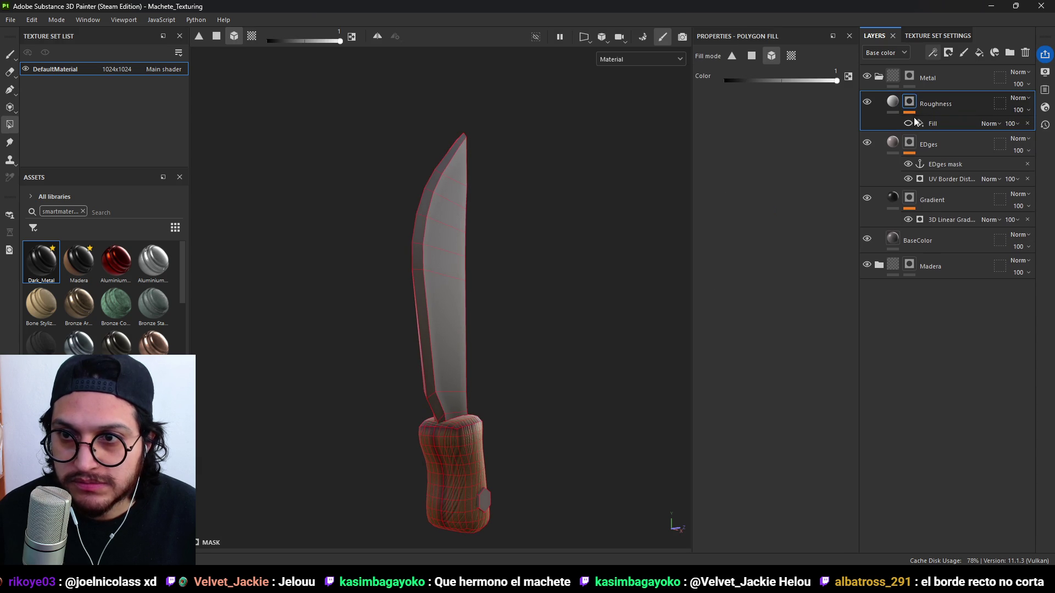
click(922, 122)
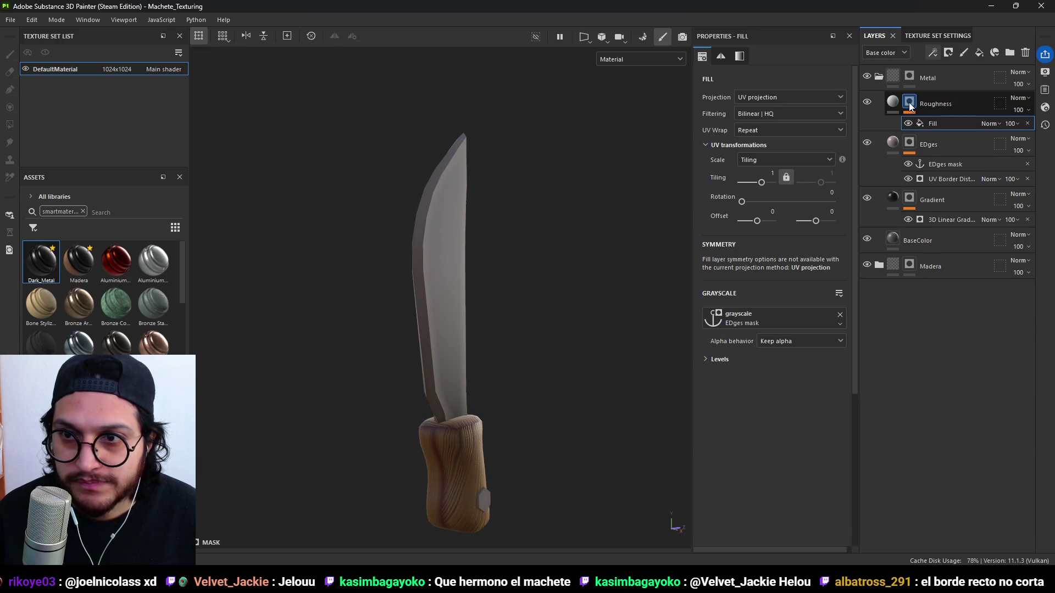
alt+click(909, 102)
mouse_move(522, 176)
alt+mouse_down()
mouse_move(400, 237)
mouse_move(469, 118)
alt+mouse_up()
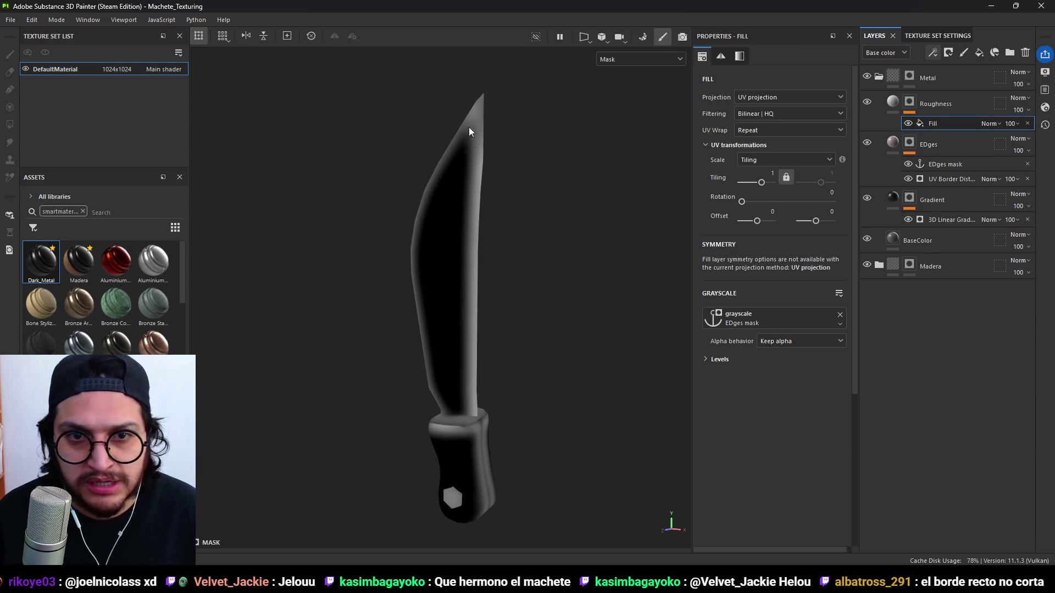
click(893, 102)
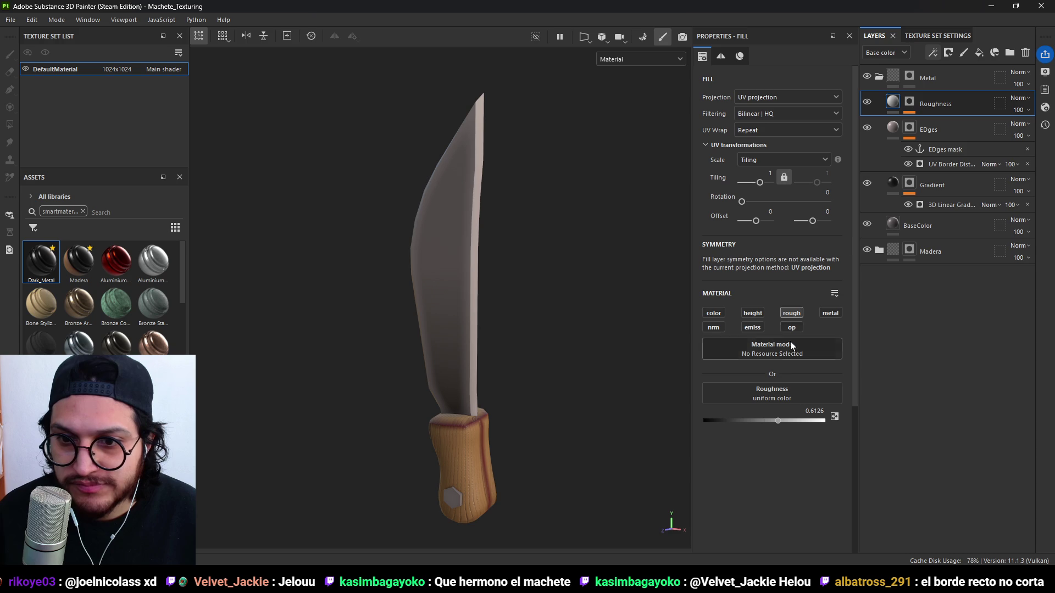
click(781, 313)
Enable the metallic channel at 0.8514 and show the EDges layer again.
click(829, 314)
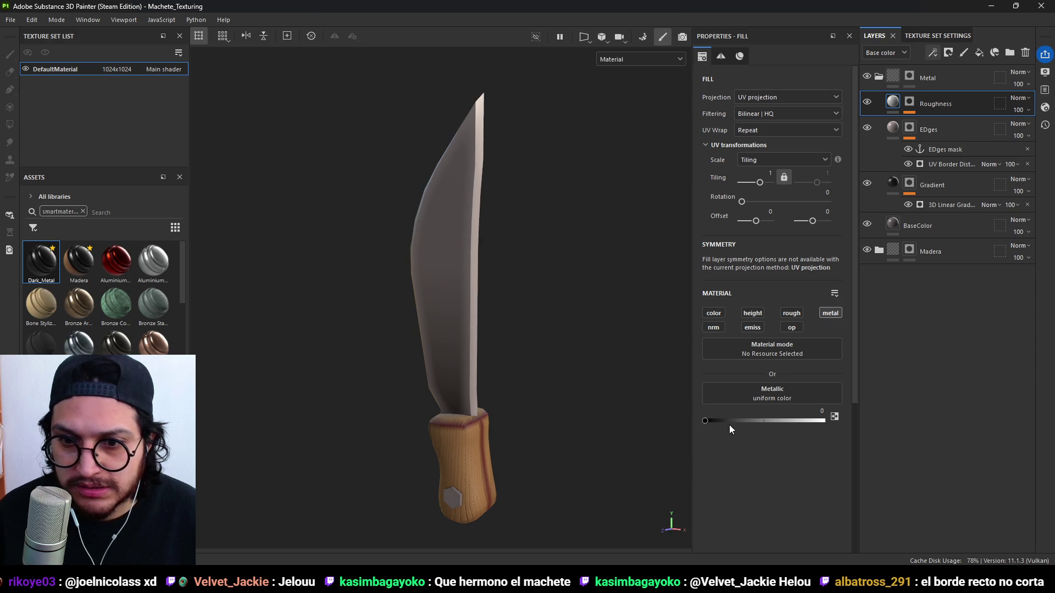
drag(709, 421, 807, 421)
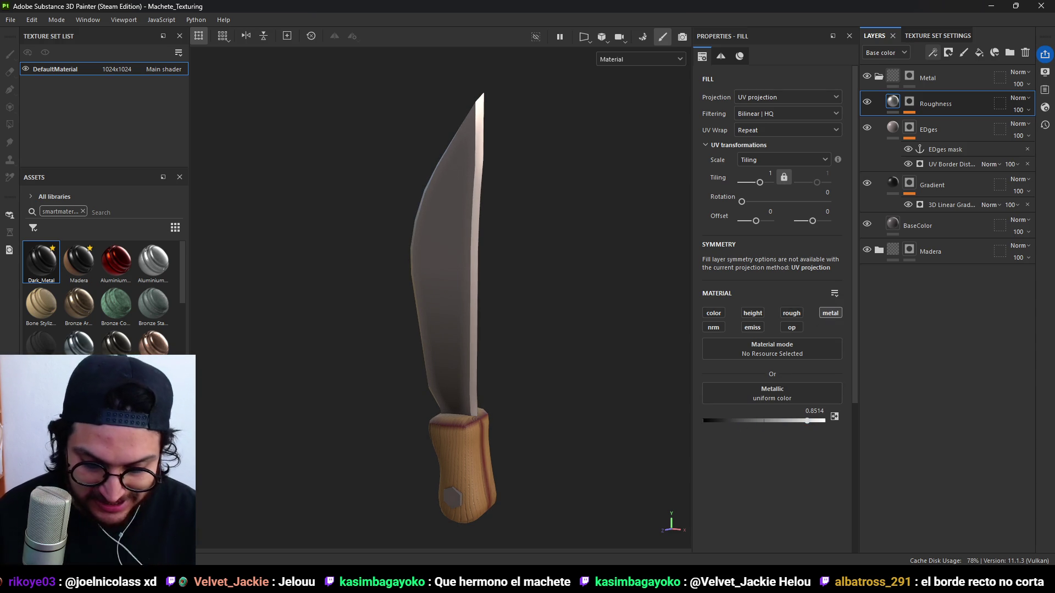
mouse_move(556, 351)
alt+mouse_down()
mouse_move(454, 282)
mouse_move(645, 332)
mouse_move(407, 308)
mouse_move(526, 321)
alt+mouse_up()
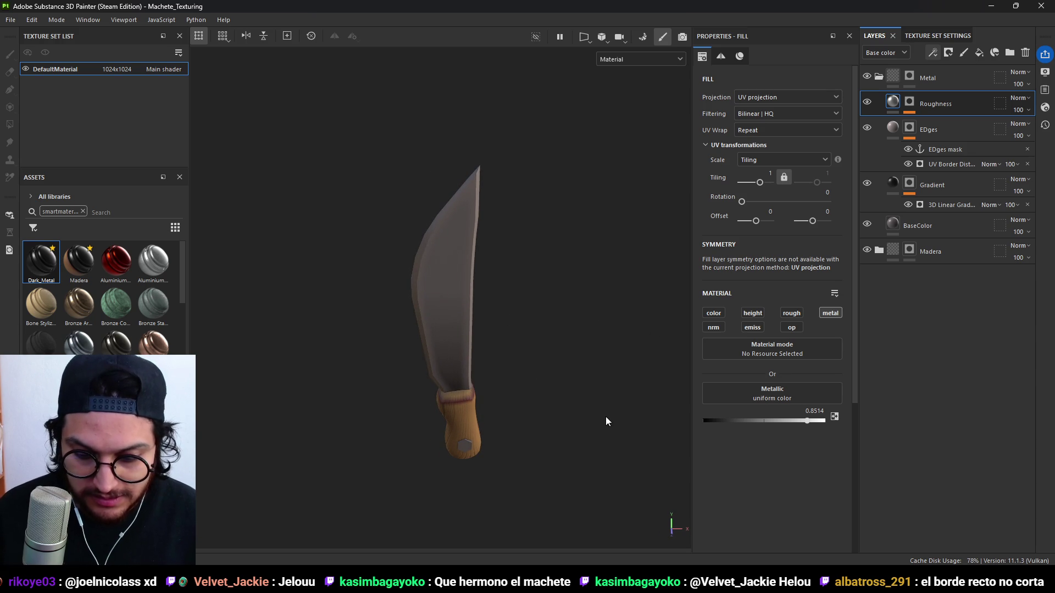
mouse_move(450, 311)
alt+mouse_down()
mouse_move(468, 314)
mouse_move(505, 275)
alt+mouse_up()
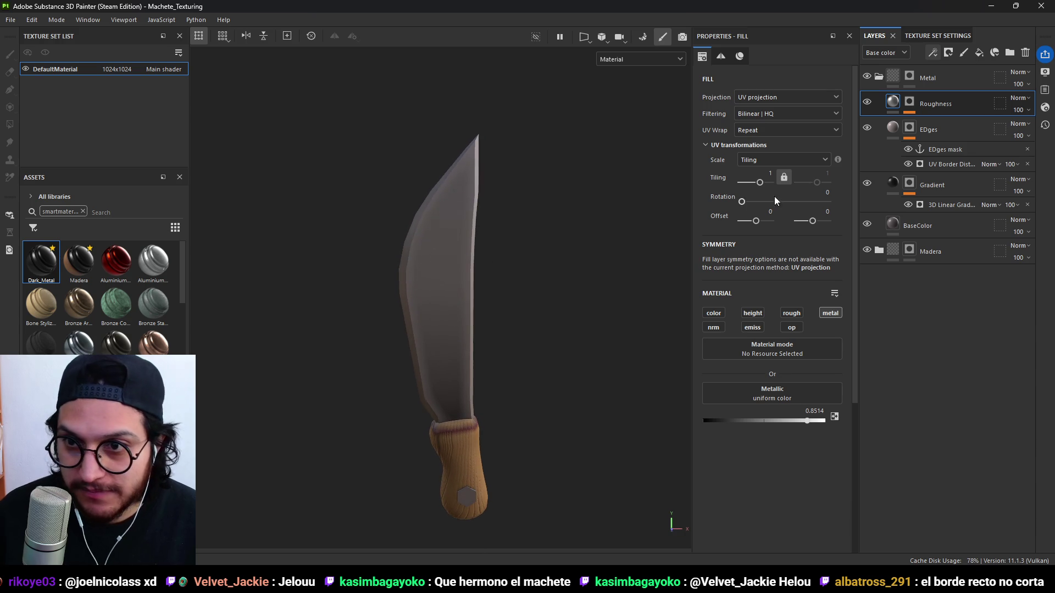
click(867, 129)
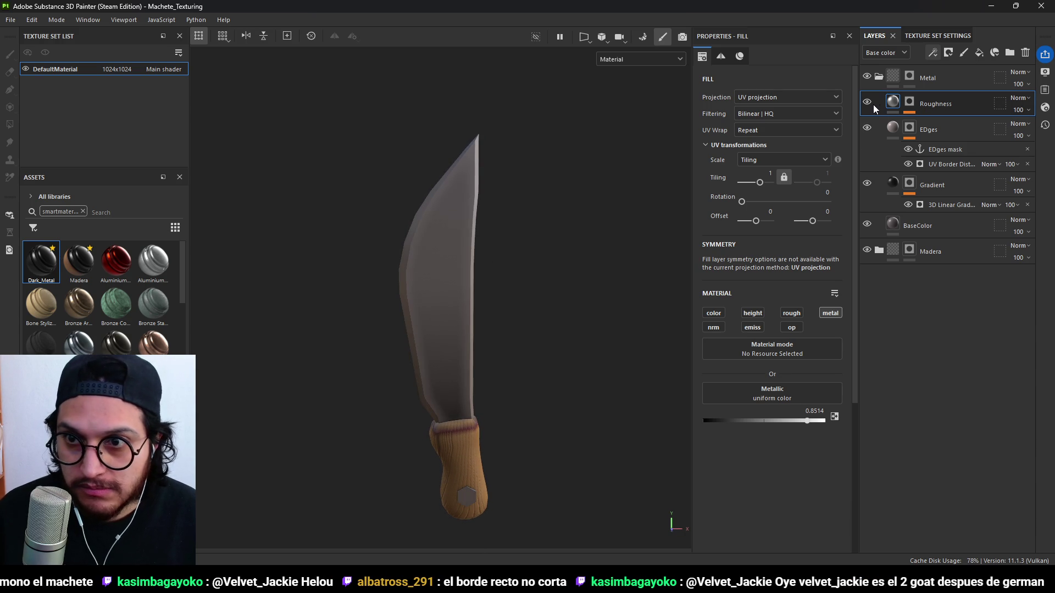
mouse_move(464, 289)
alt+mouse_down()
mouse_move(494, 288)
mouse_move(464, 289)
alt+mouse_up()
shift+right_drag(464, 290, 525, 301)
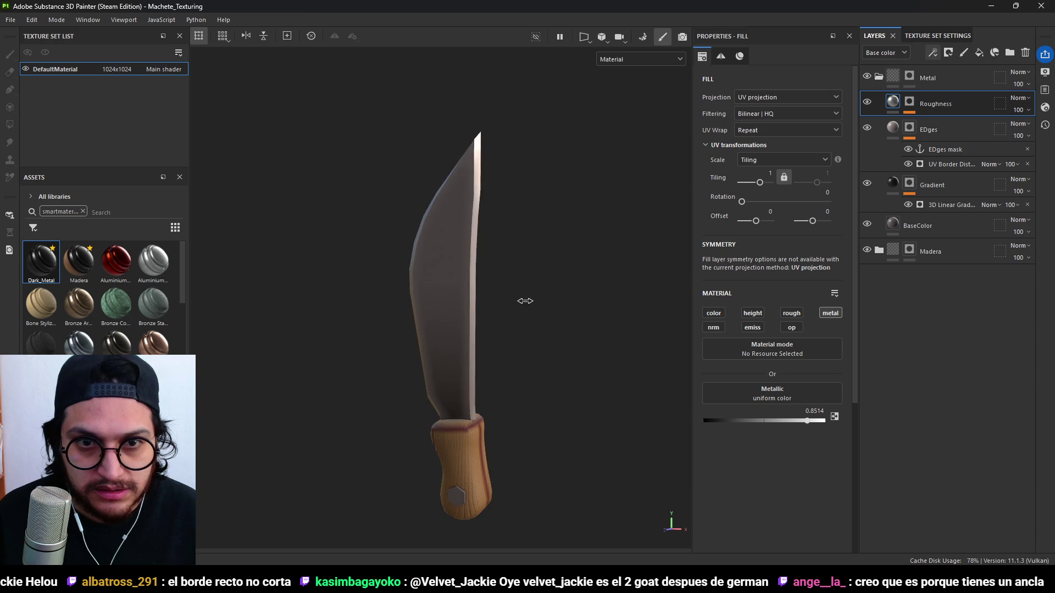
mouse_move(522, 303)
alt+mouse_down()
mouse_move(484, 292)
mouse_move(487, 280)
mouse_move(638, 302)
mouse_move(852, 209)
mouse_move(956, 142)
alt+mouse_up()
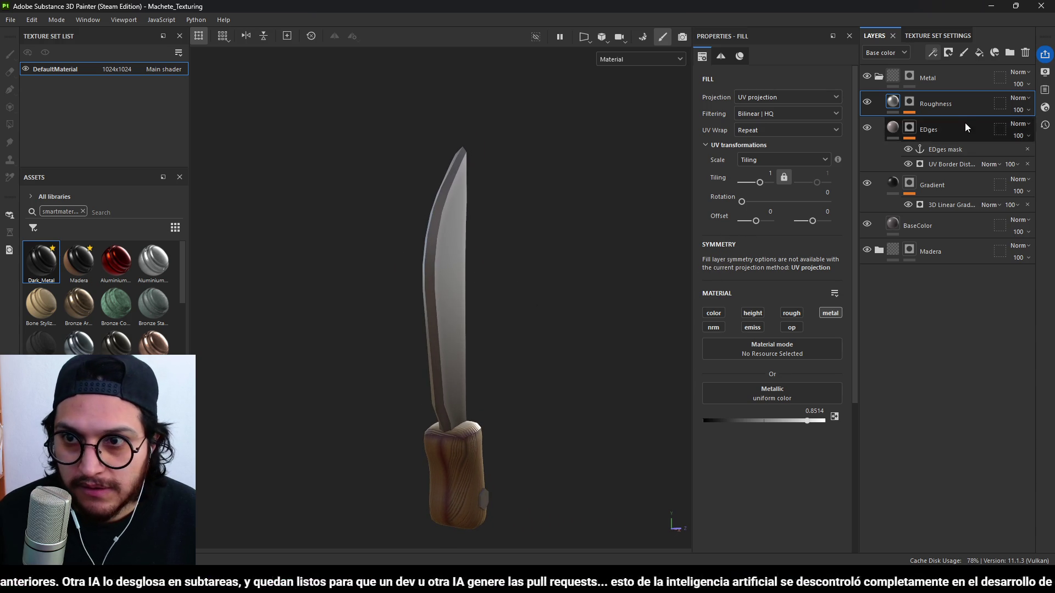
Try an Invert filter on the Roughness mask, then remove it.
key(4)
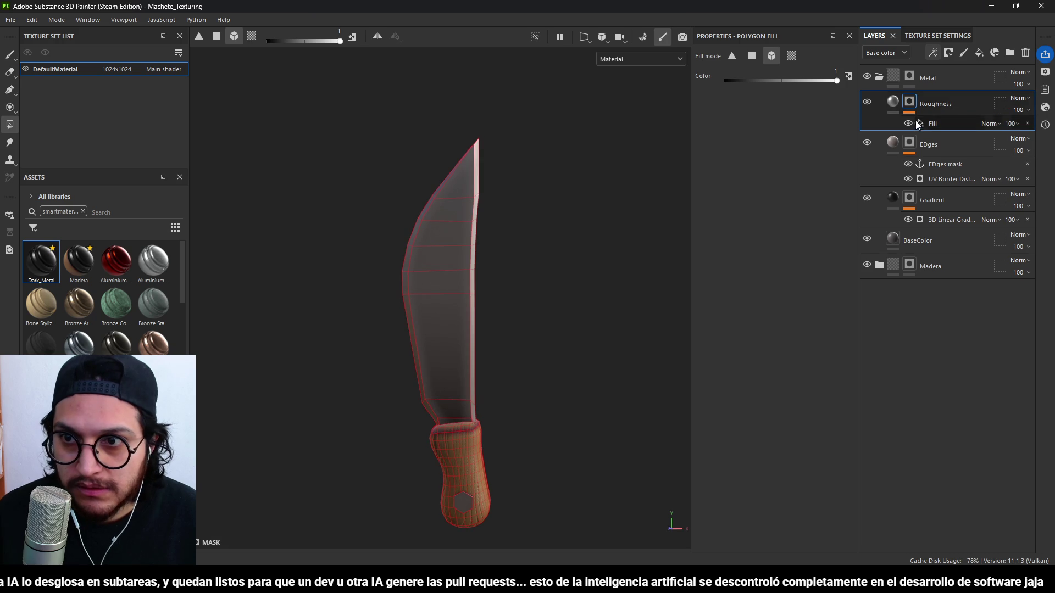
click(938, 125)
click(932, 53)
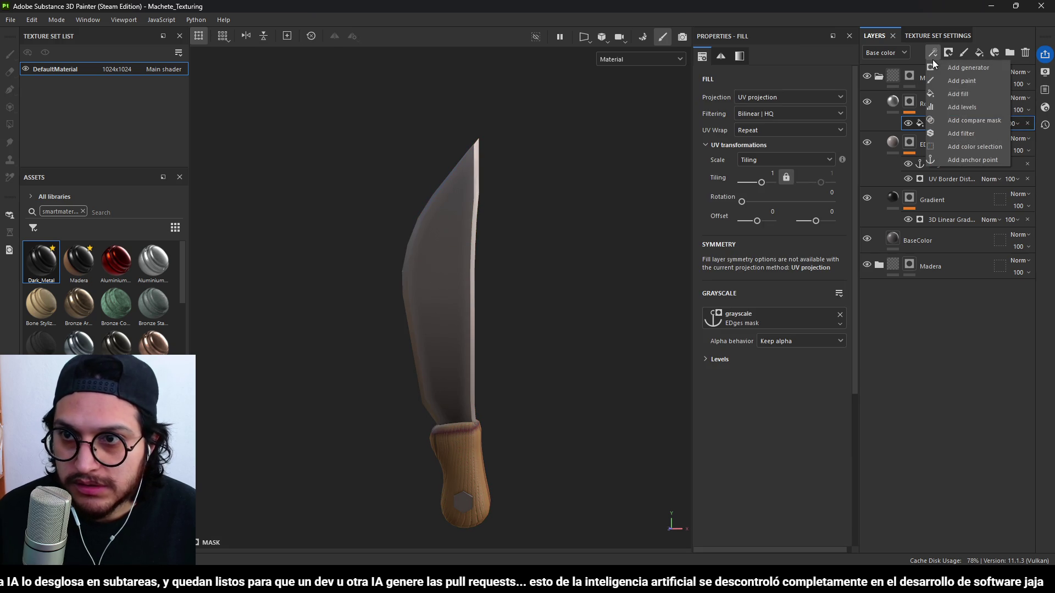
click(973, 123)
click(779, 88)
click(824, 118)
mouse_move(522, 324)
alt+mouse_down()
mouse_move(632, 291)
mouse_move(687, 295)
mouse_move(577, 301)
alt+mouse_up()
click(1027, 123)
mouse_move(554, 247)
alt+mouse_down()
mouse_move(385, 242)
mouse_move(440, 271)
alt+mouse_up()
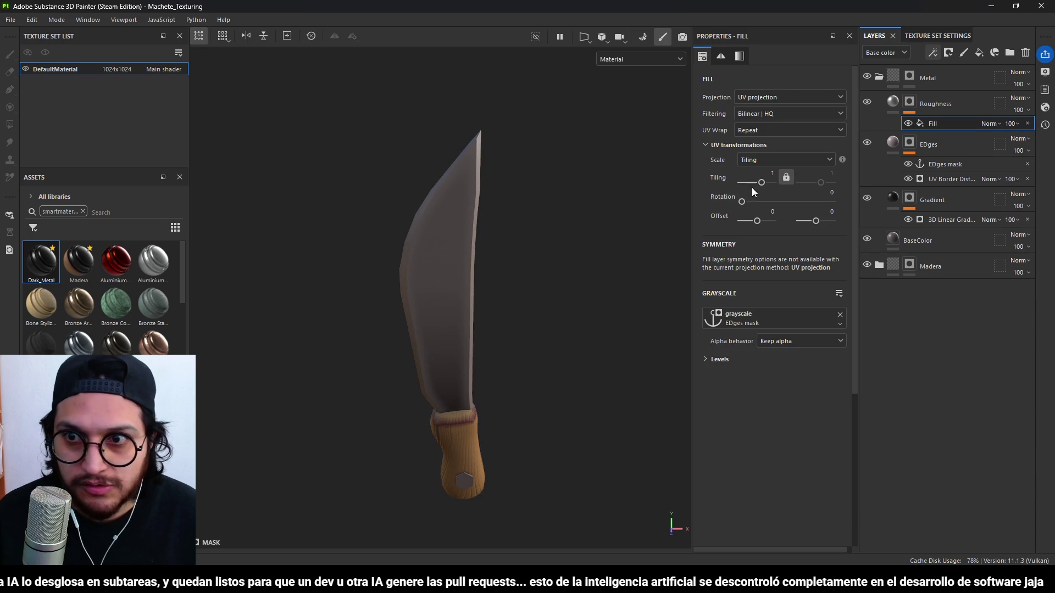
Rename the layer to Metal and re-enable its roughness channel at 0.8378.
click(899, 97)
double_click(936, 104)
text(Metal)
key(Return)
click(780, 312)
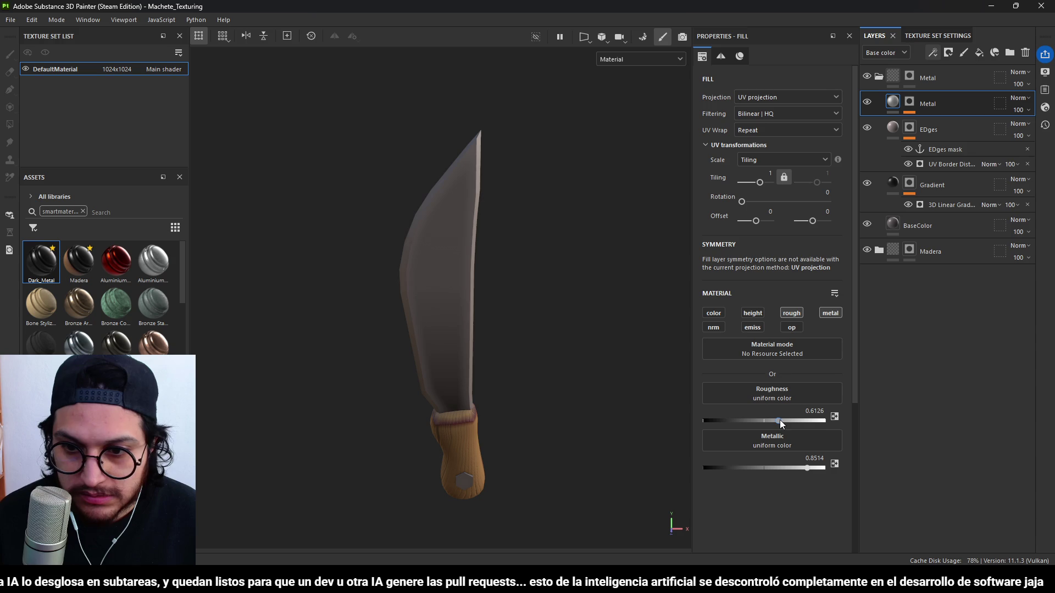
mouse_move(660, 395)
alt+mouse_down()
mouse_move(364, 306)
mouse_move(264, 377)
mouse_move(510, 370)
alt+mouse_up()
mouse_move(509, 370)
shift+right_down()
mouse_move(591, 375)
mouse_move(559, 370)
shift+right_up()
mouse_move(558, 370)
alt+mouse_down()
mouse_move(205, 341)
mouse_move(619, 354)
alt+mouse_up()
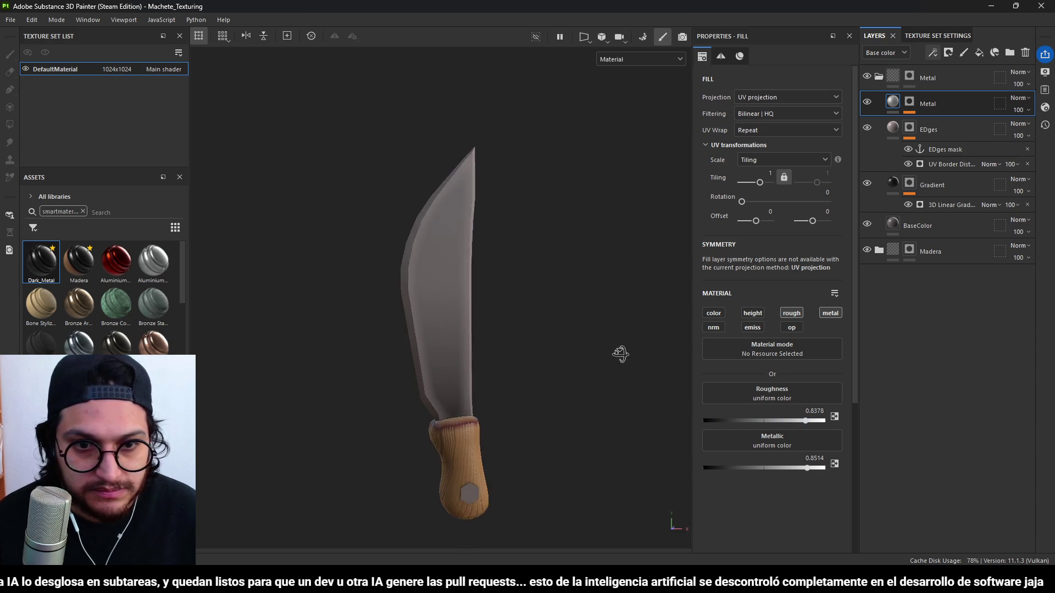
scroll(476, 346, down, 2)
mouse_move(476, 346)
alt+mouse_down()
mouse_move(490, 365)
mouse_move(473, 365)
alt+mouse_up()
scroll(475, 366, up, 3)
shift+right_drag(575, 389, 513, 381)
mouse_move(513, 382)
alt+mouse_down()
mouse_move(387, 309)
mouse_move(355, 318)
mouse_move(353, 379)
mouse_move(577, 368)
mouse_move(550, 389)
mouse_move(483, 391)
mouse_move(492, 396)
alt+mouse_up()
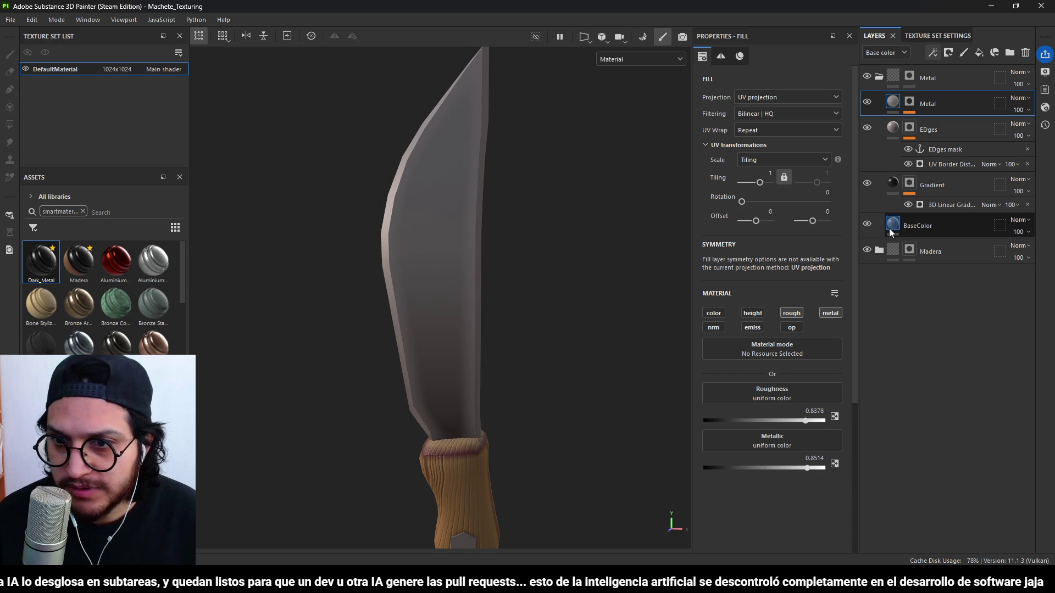
Hide the Gradient, EDges and BaseColor layers to isolate the Metal layer.
click(867, 185)
click(867, 184)
click(866, 128)
click(866, 128)
click(867, 183)
click(867, 223)
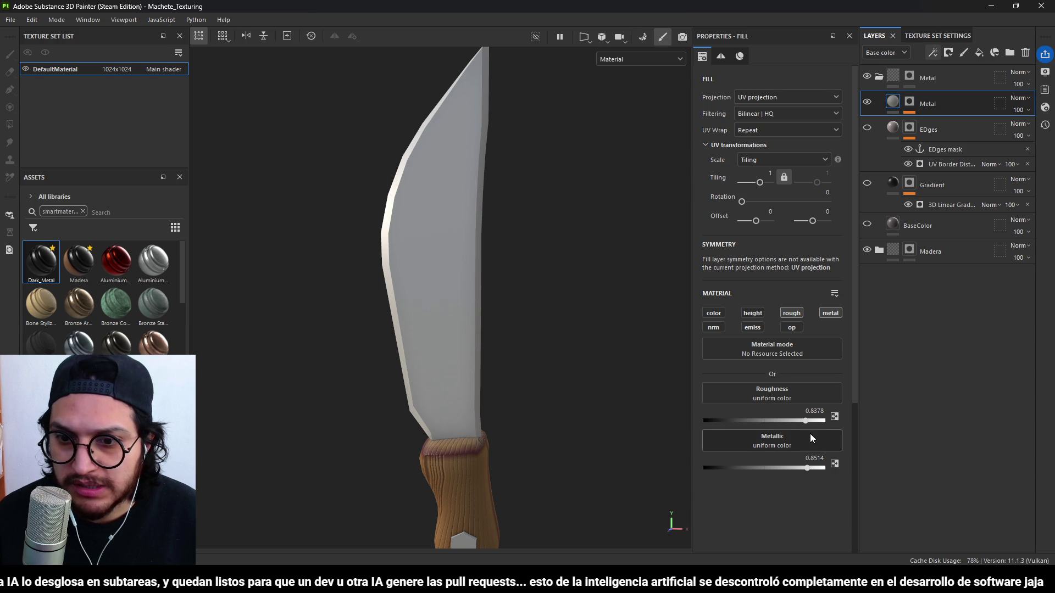
Turn off the Metal layer's roughness channel and re-show BaseColor and Gradient.
mouse_move(805, 418)
mouse_down()
mouse_move(715, 423)
mouse_move(728, 421)
mouse_up()
click(792, 314)
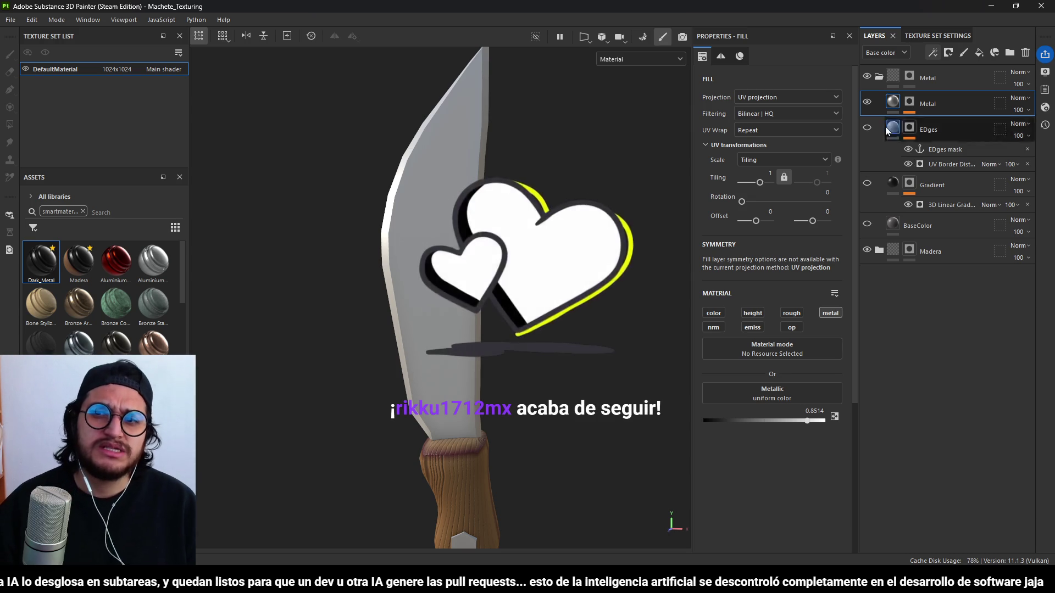
alt+drag(550, 263, 577, 263)
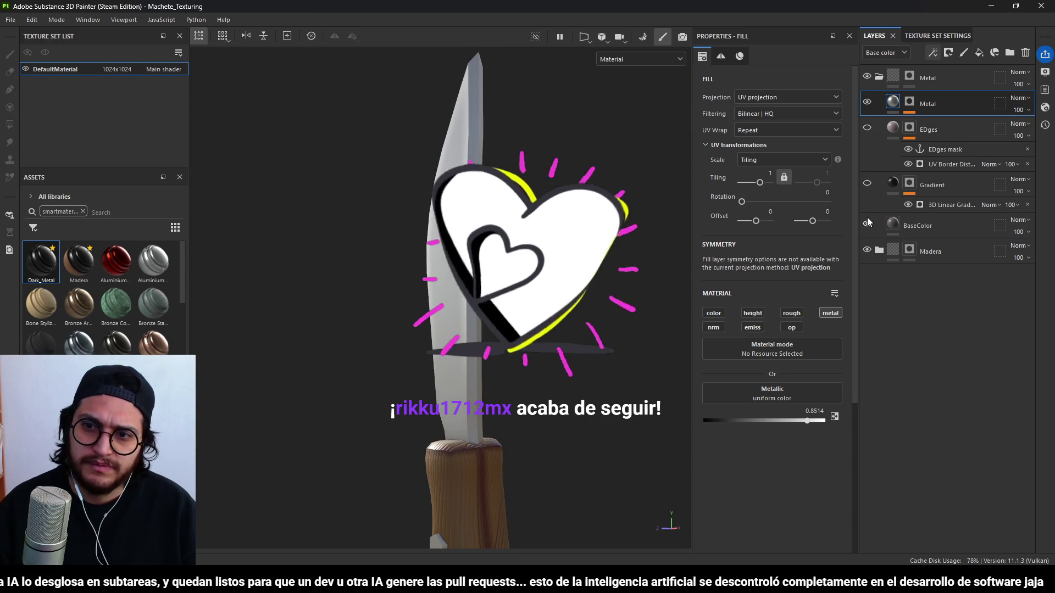
click(867, 223)
click(866, 183)
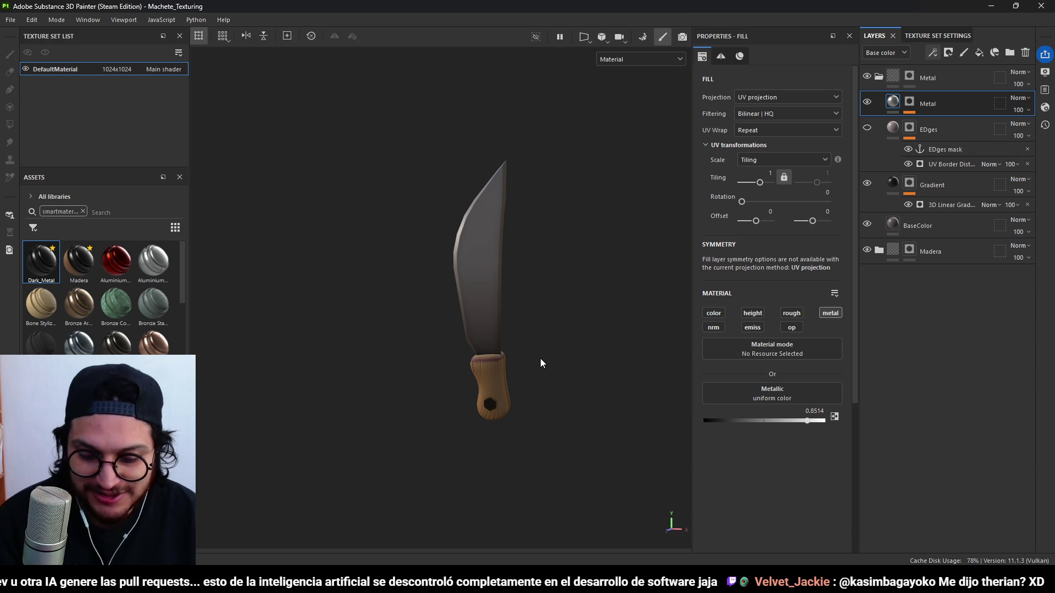
mouse_move(457, 260)
alt+right_down()
mouse_move(560, 261)
mouse_move(550, 265)
alt+right_up()
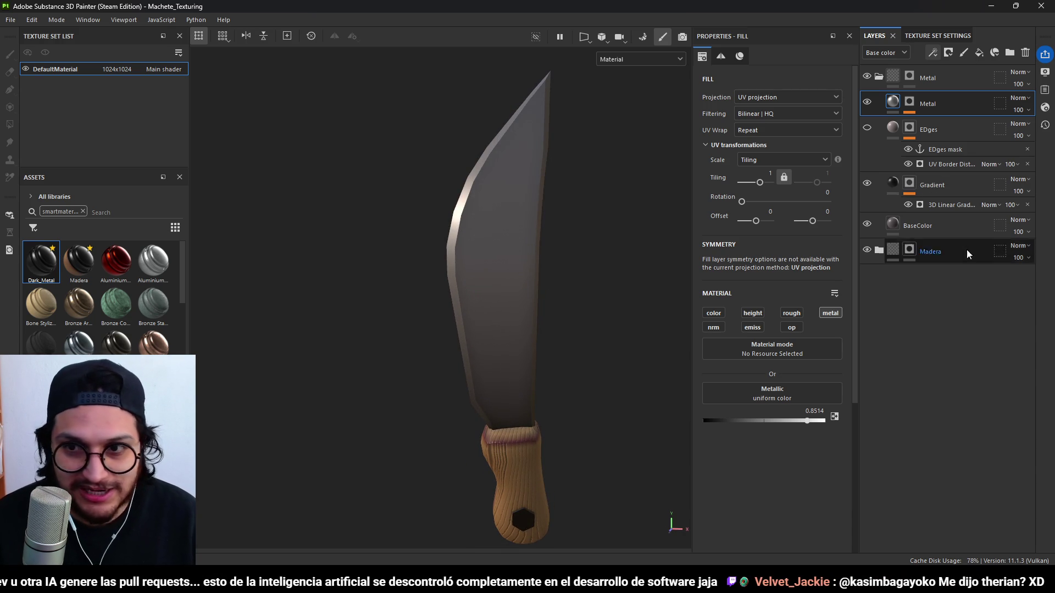
Compare the blade with EDges toggled, leaving EDges visible and its generator selected.
click(916, 110)
key(4)
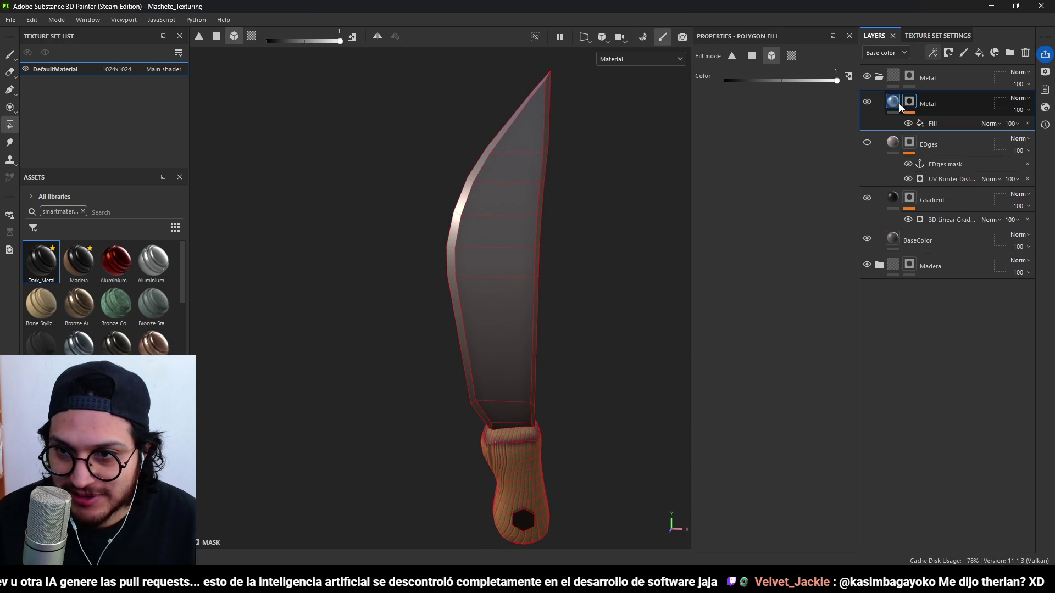
click(892, 102)
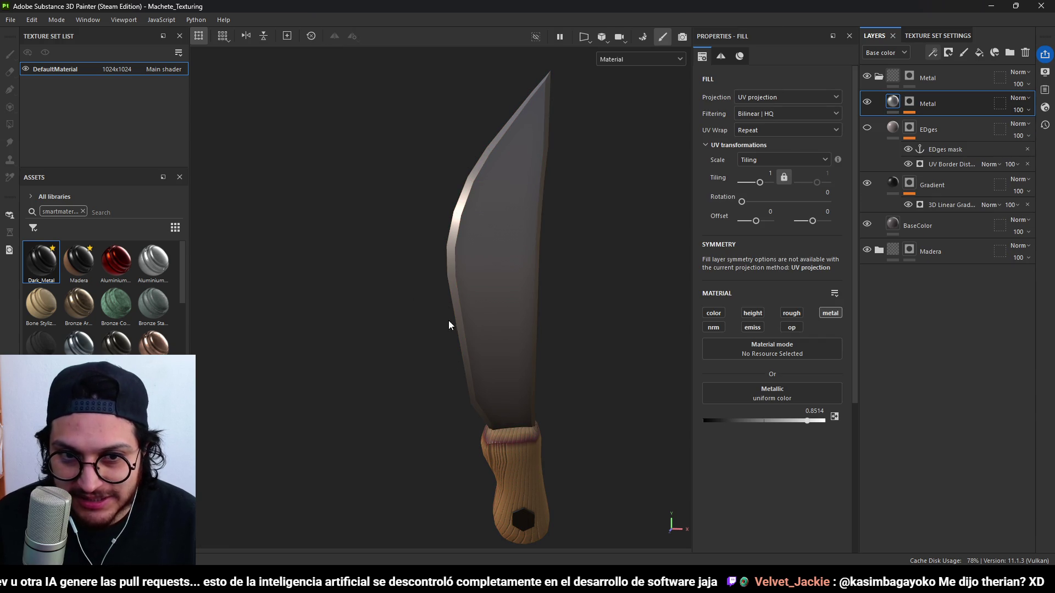
click(867, 128)
click(867, 128)
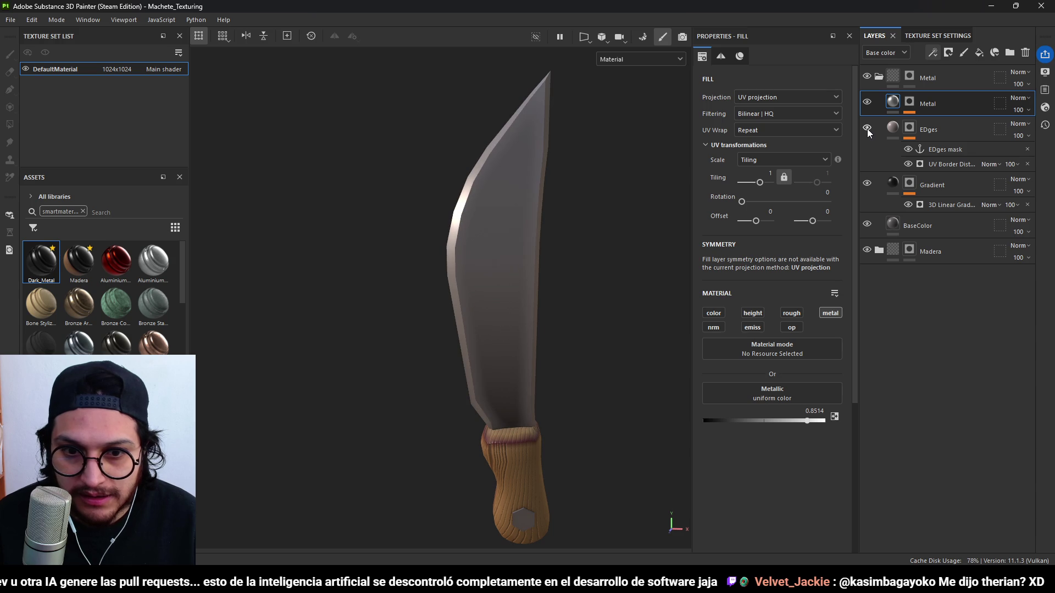
click(956, 164)
click(932, 55)
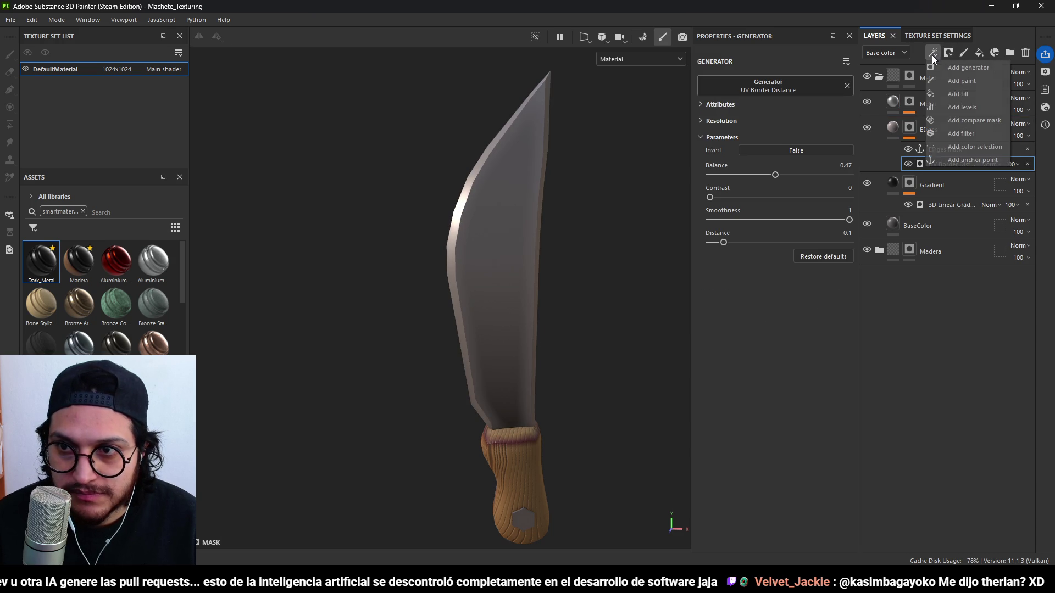
Add a fill effect to the EDges mask and search the grayscale resources for 'scratch'.
click(958, 93)
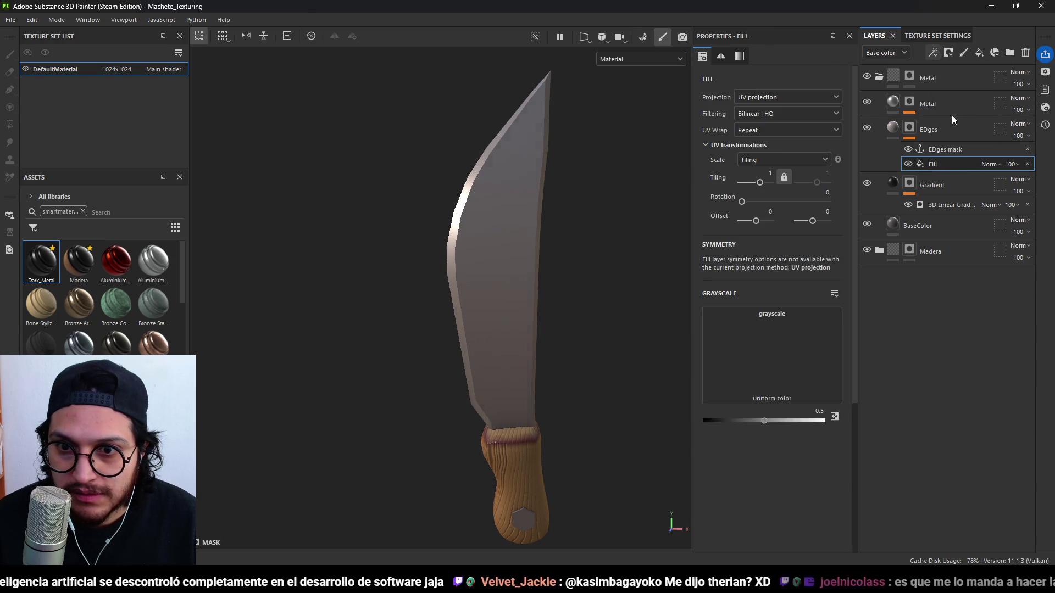
click(753, 328)
text(gr)
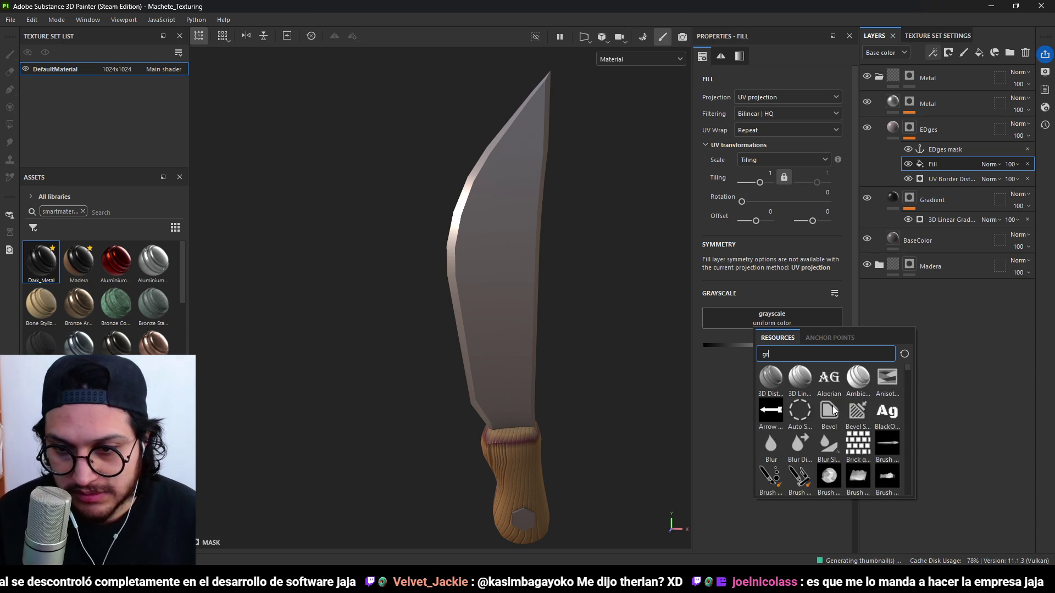
key(BackSpace)
key(BackSpace)
text(ned)
key(BackSpace)
key(BackSpace)
text(scratch)
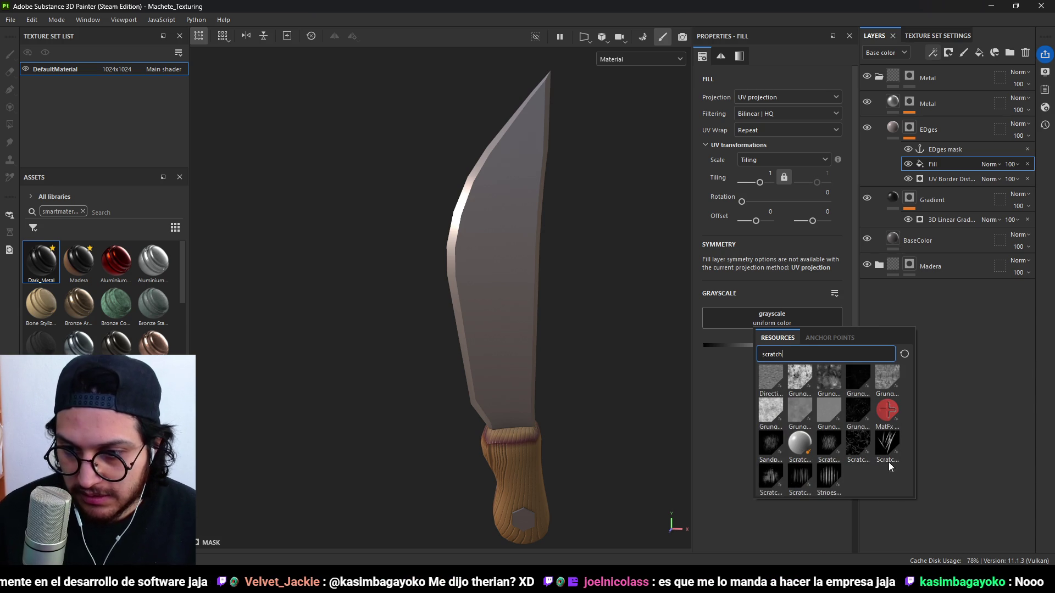
Use the Scratches Generator as the mask fill and raise its balance to 0.74.
click(859, 441)
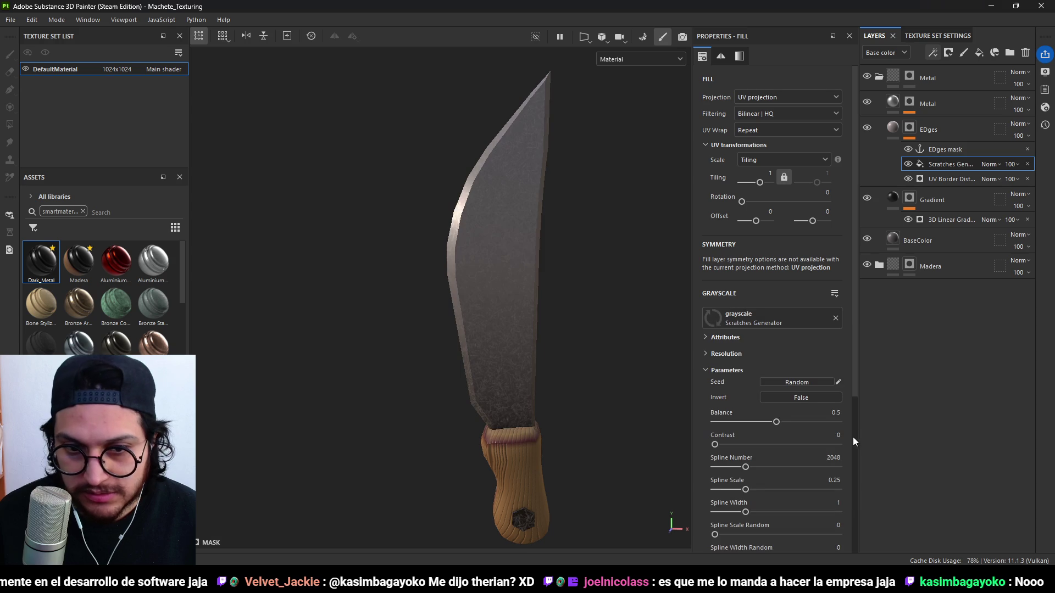
scroll(738, 439, down, 3)
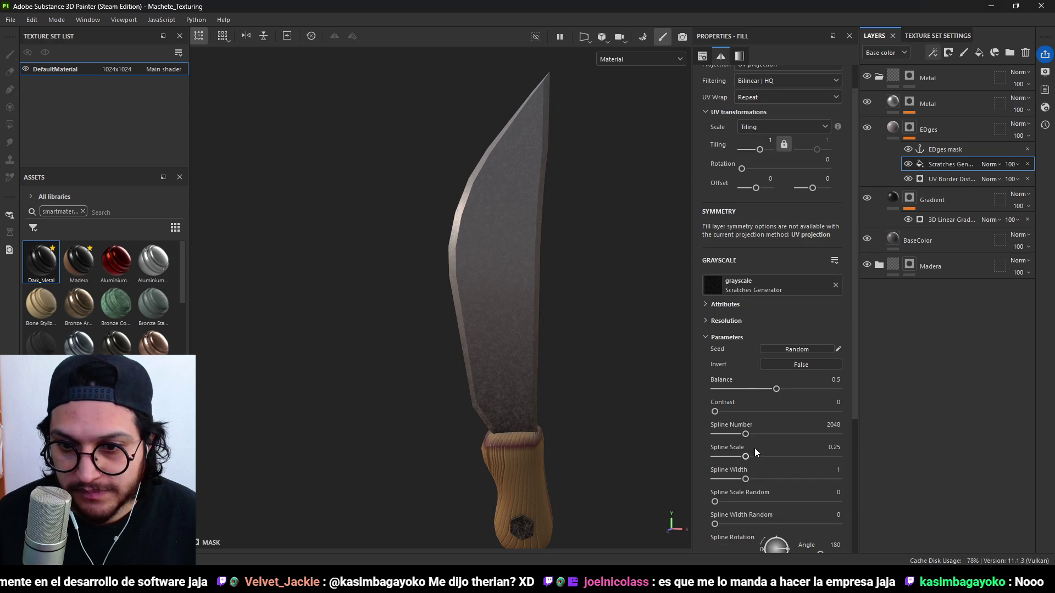
scroll(727, 471, up, 2)
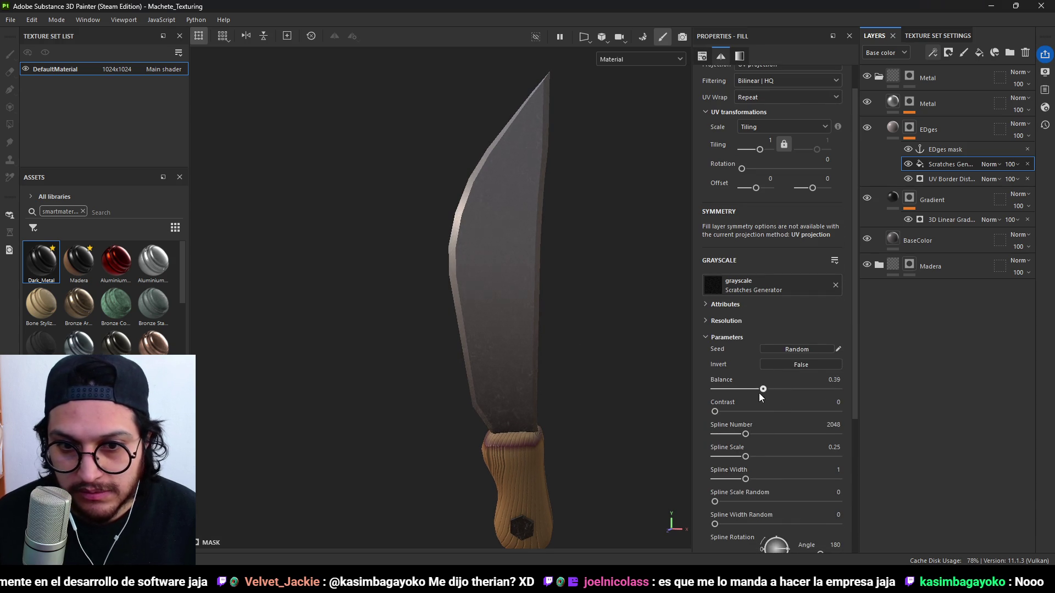
mouse_move(769, 391)
mouse_down()
mouse_move(820, 391)
mouse_move(805, 391)
mouse_up()
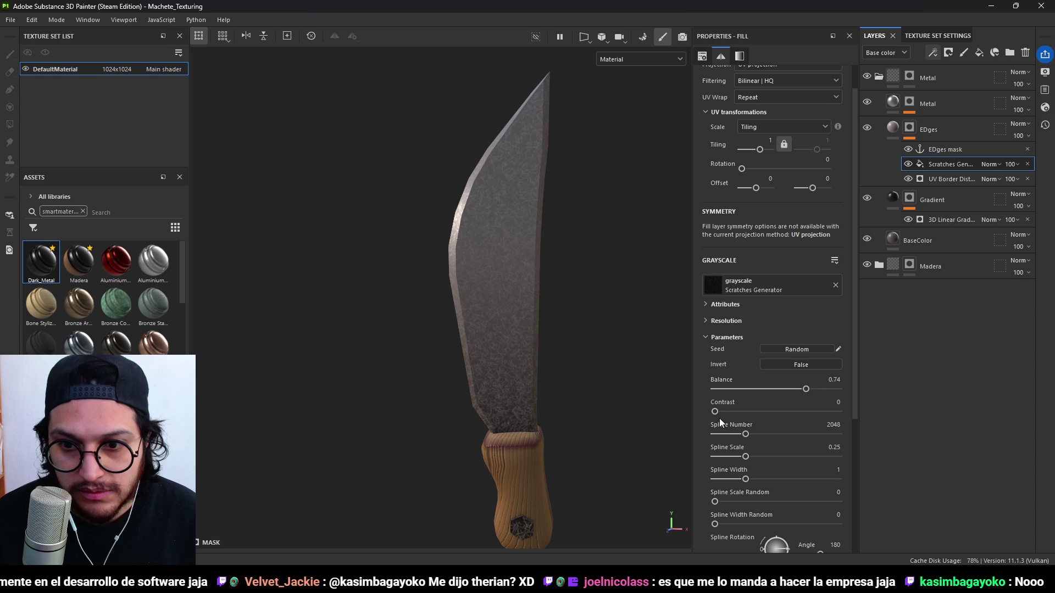
click(796, 283)
text(scratch)
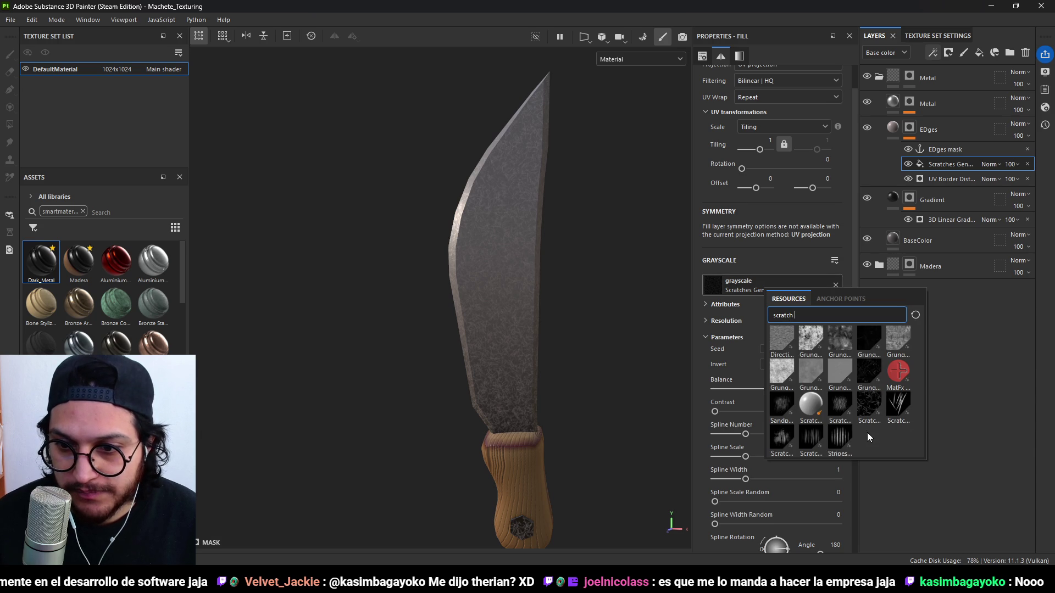
Switch the mask pattern to Grunge Dirt Scratchy with Overlay blending.
click(895, 328)
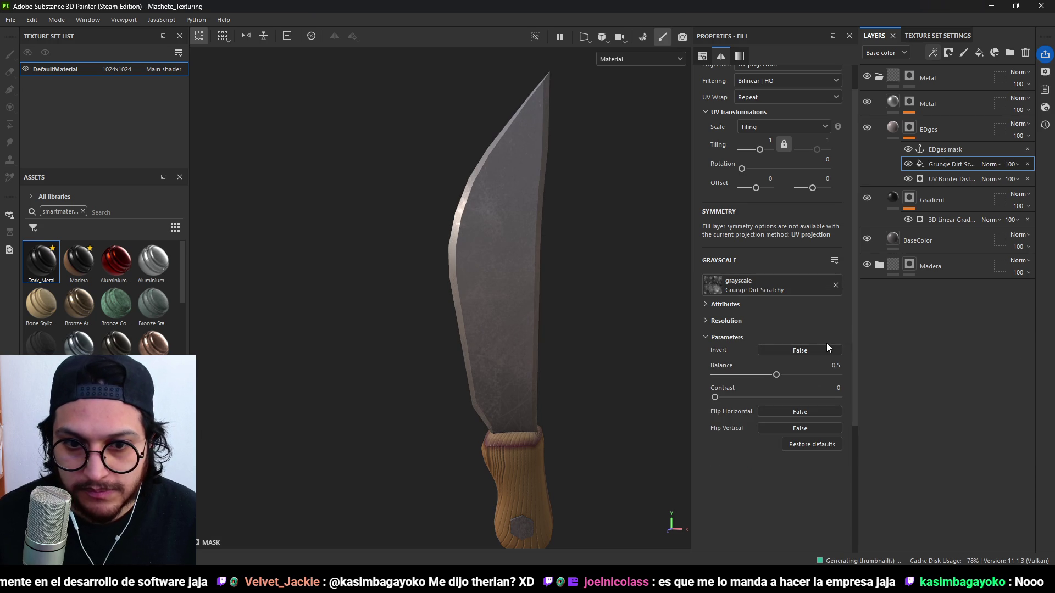
alt+drag(565, 331, 588, 312)
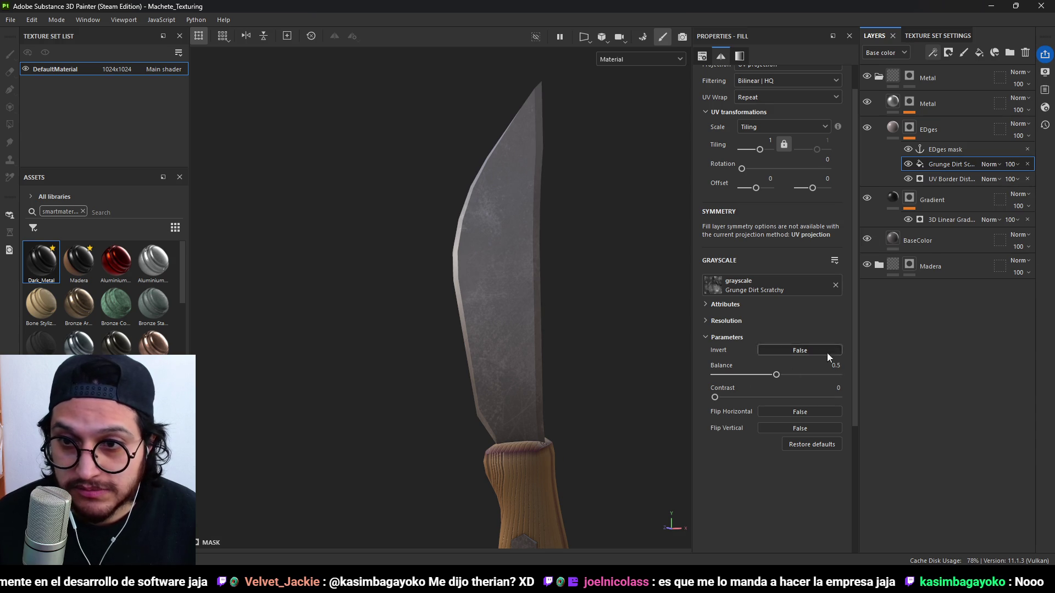
click(991, 164)
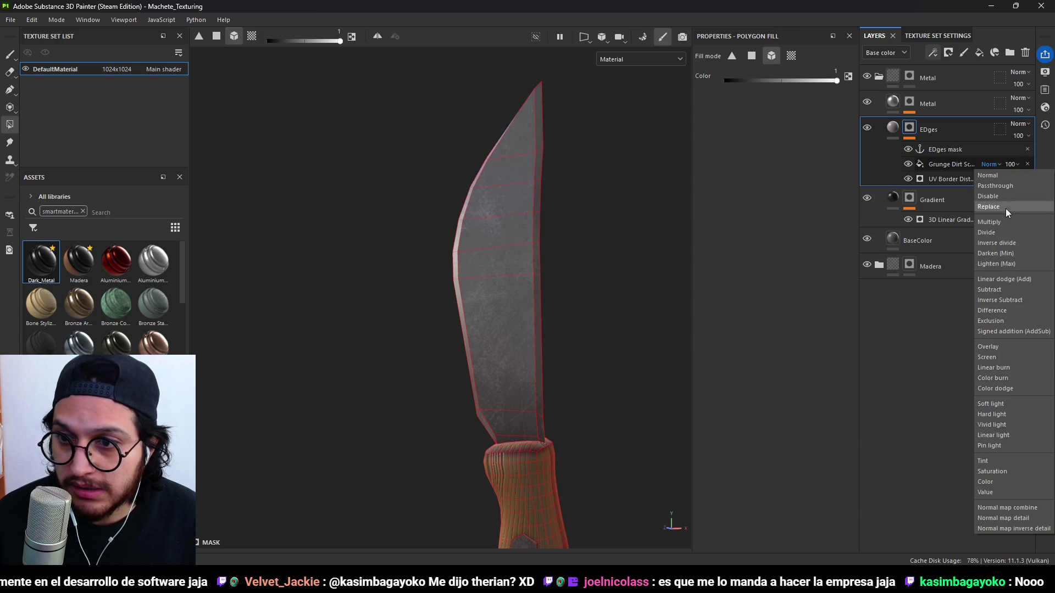
click(994, 347)
scroll(588, 346, up, 5)
mouse_move(588, 346)
alt+mouse_down()
mouse_move(470, 308)
mouse_move(629, 349)
alt+mouse_up()
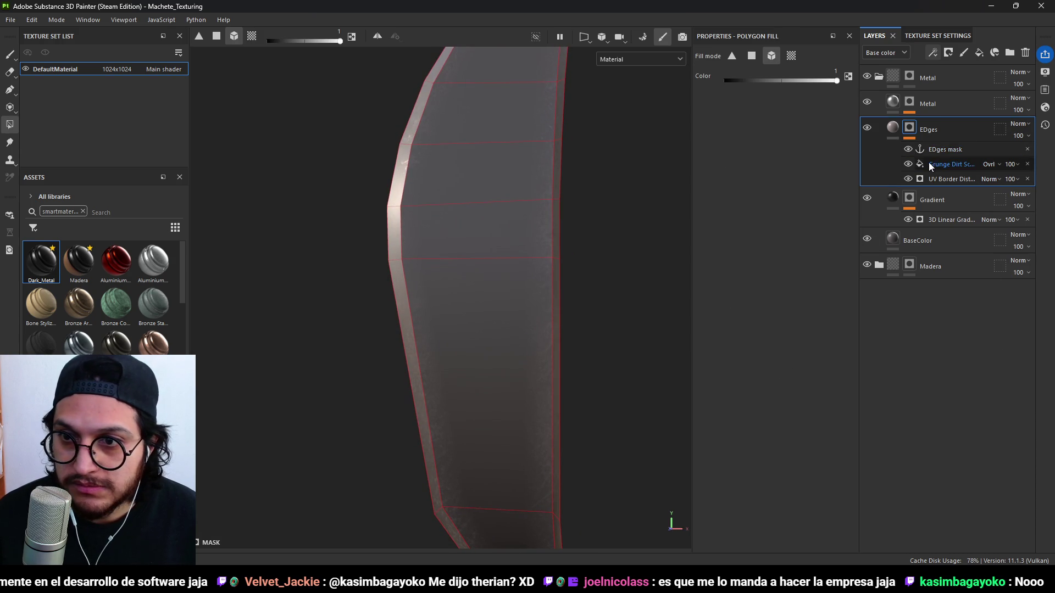
Experiment with higher grunge balance and contrast while checking the knife.
click(956, 163)
mouse_move(776, 376)
mouse_down()
mouse_move(737, 374)
mouse_move(780, 375)
mouse_up()
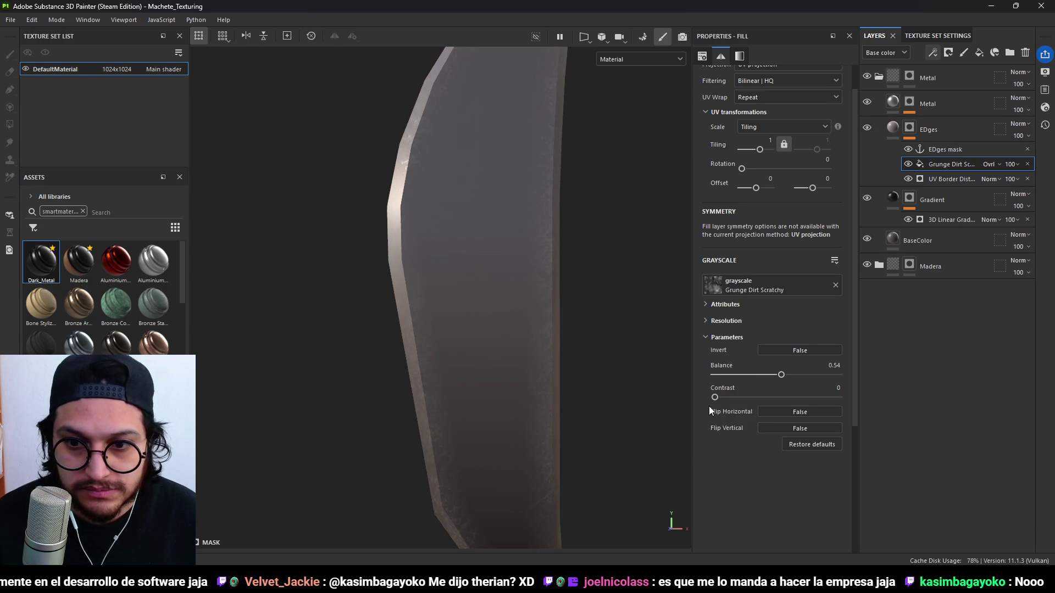
drag(715, 397, 793, 397)
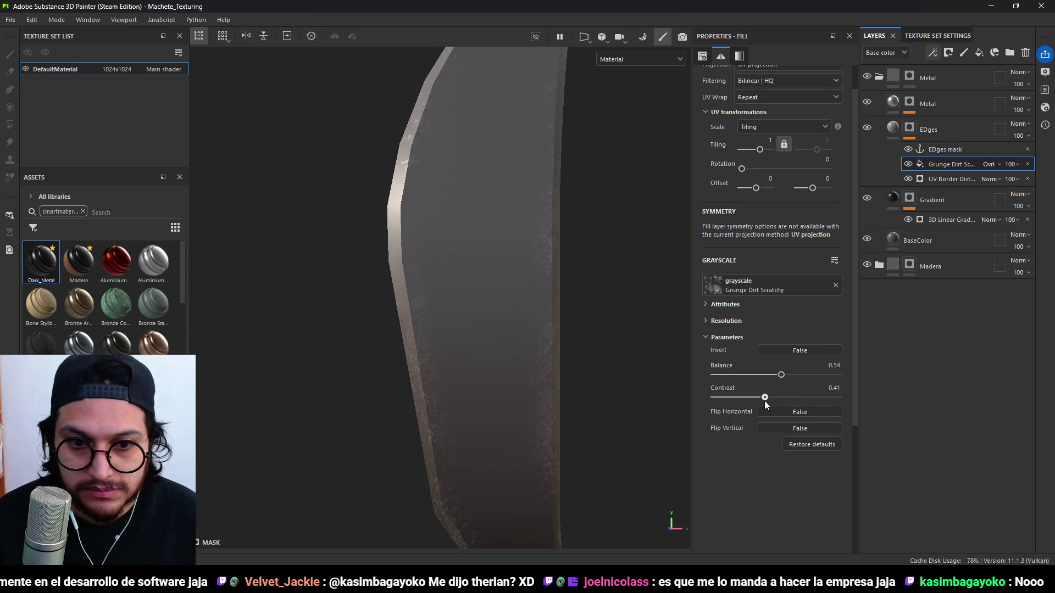
key(f)
mouse_move(608, 417)
alt+mouse_down()
mouse_move(417, 395)
mouse_move(525, 391)
mouse_move(607, 414)
mouse_move(628, 358)
alt+mouse_up()
mouse_move(783, 375)
mouse_down()
mouse_move(834, 375)
mouse_move(754, 389)
mouse_move(814, 390)
mouse_move(805, 393)
mouse_up()
mouse_move(496, 367)
alt+mouse_down()
mouse_move(565, 323)
mouse_move(538, 374)
mouse_move(670, 384)
mouse_move(528, 391)
alt+mouse_up()
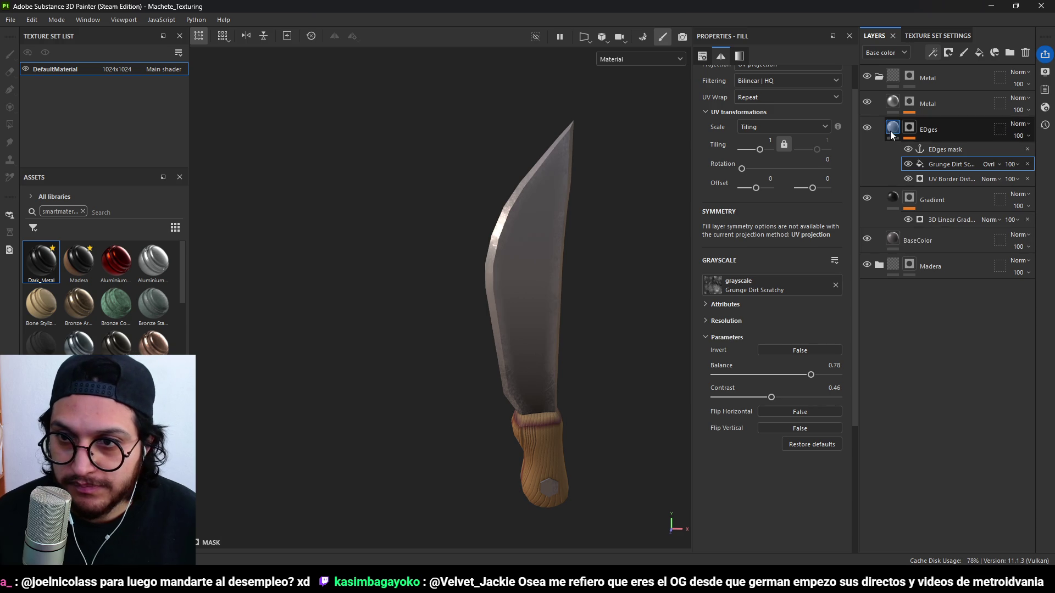
Darken the EDges layer's base colour to light grey B0A6A6.
click(892, 132)
click(752, 380)
click(765, 302)
drag(766, 301, 768, 313)
click(898, 242)
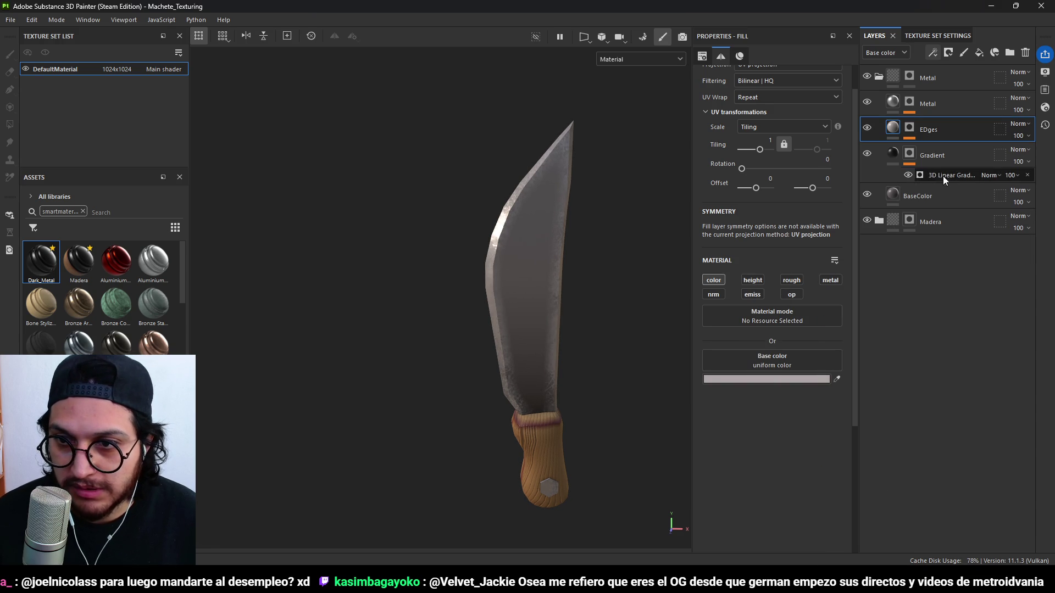
Settle the Grunge Dirt Scratchy effect at balance 0.62 and contrast 0.
click(914, 159)
click(916, 138)
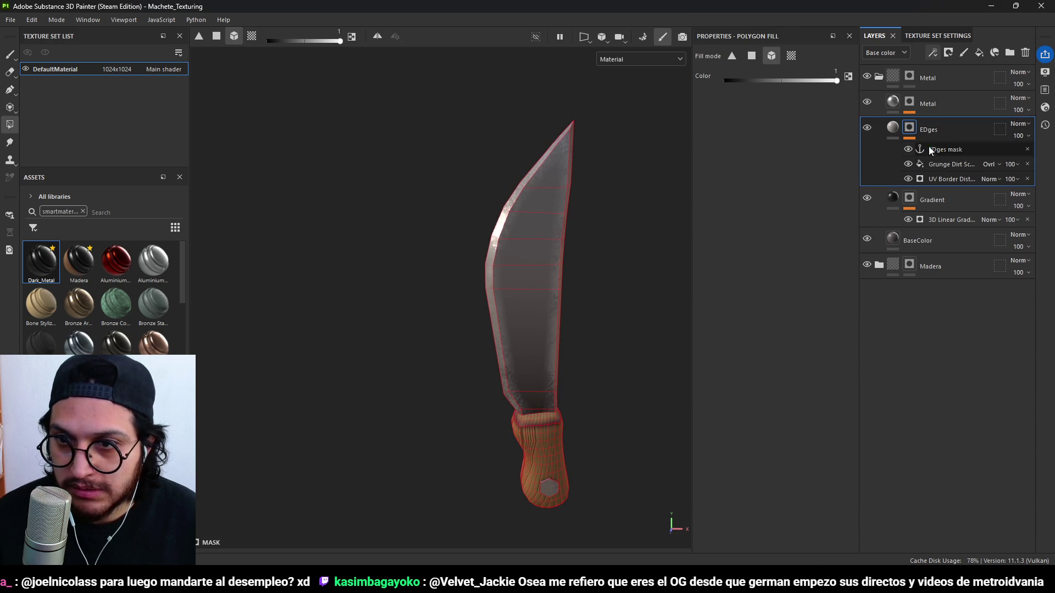
click(944, 165)
drag(812, 375, 766, 367)
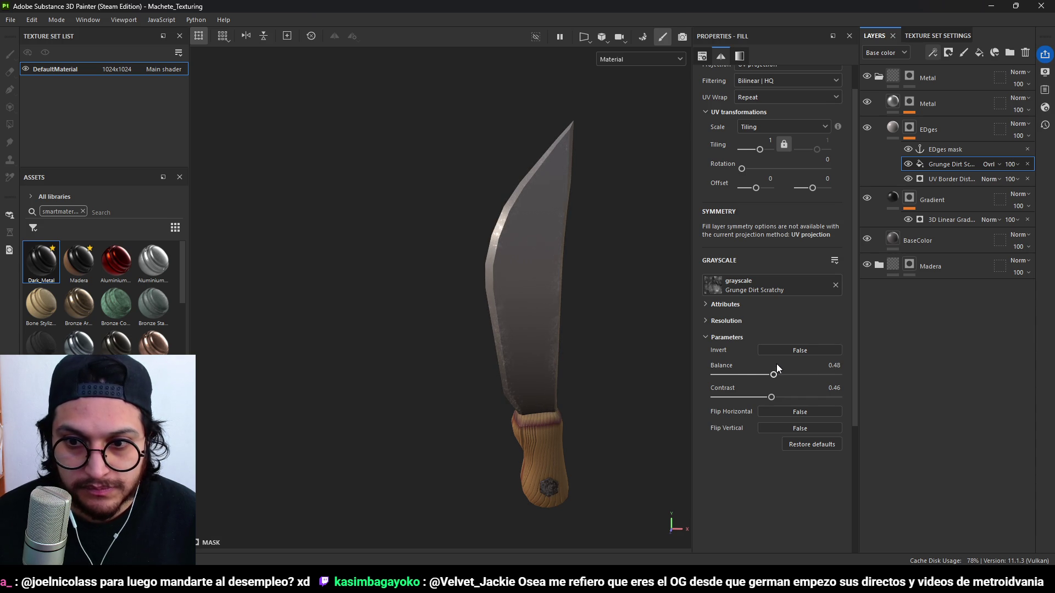
drag(771, 397, 706, 402)
drag(773, 376, 794, 374)
mouse_move(604, 330)
alt+mouse_down()
mouse_move(482, 299)
mouse_move(390, 297)
mouse_move(628, 313)
mouse_move(614, 326)
mouse_move(561, 329)
mouse_move(571, 199)
mouse_move(563, 324)
mouse_move(538, 259)
alt+mouse_up()
scroll(560, 322, up, 2)
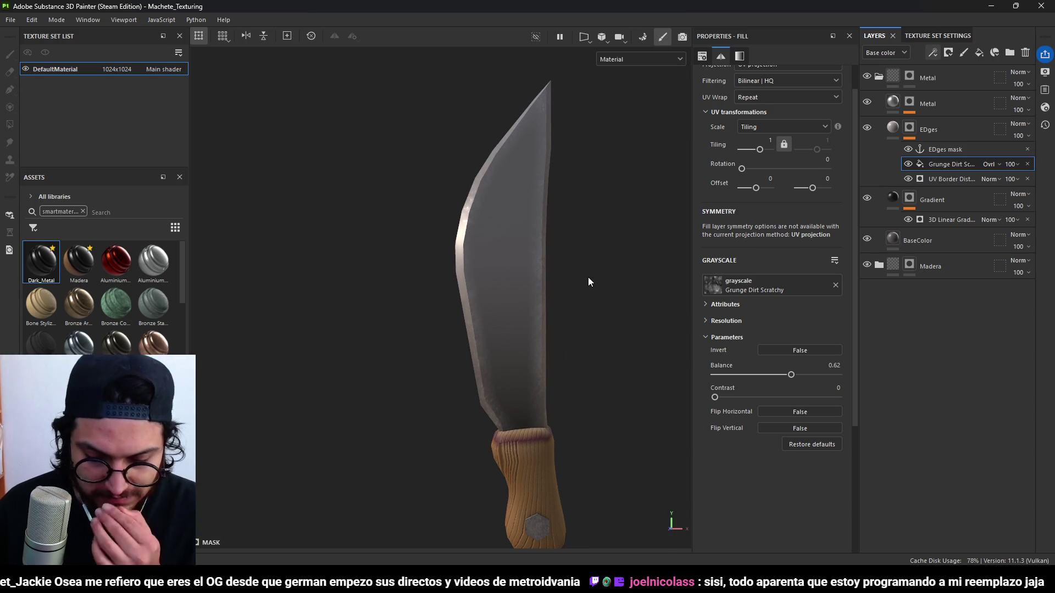
scroll(582, 273, down, 2)
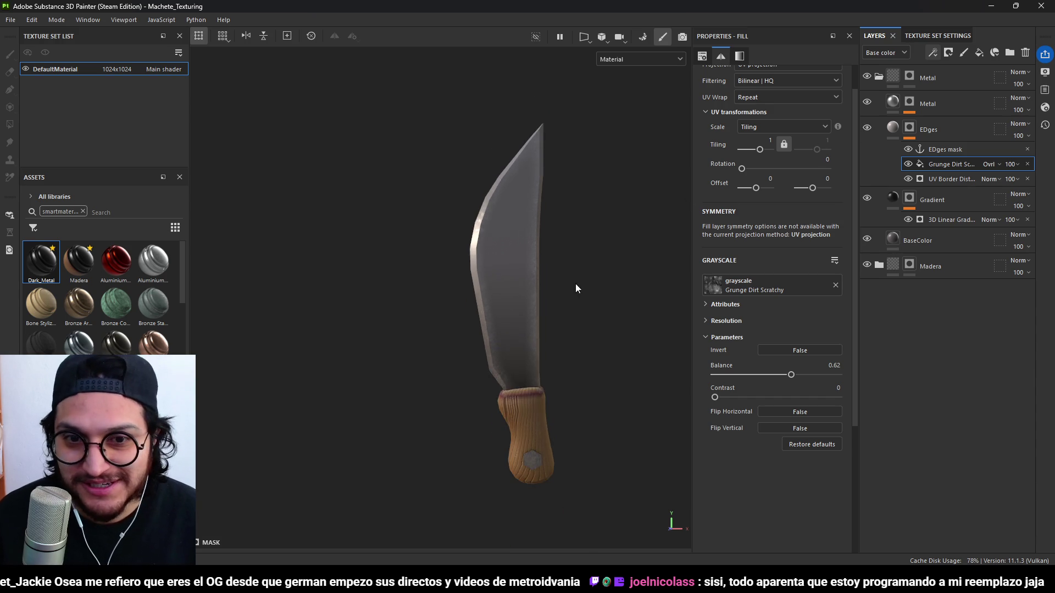
alt+drag(582, 273, 562, 330)
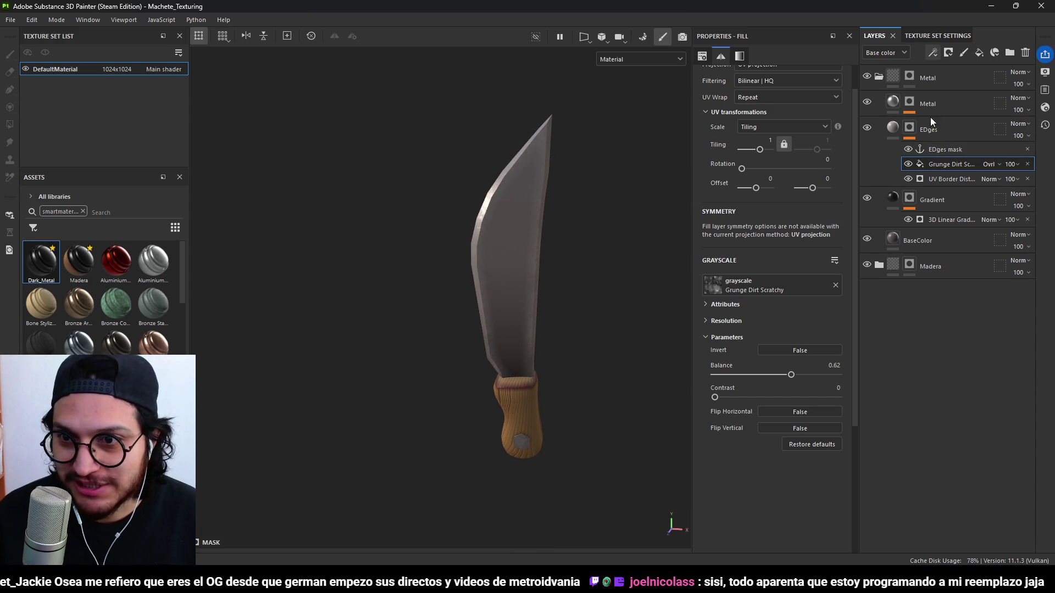
Add a fill layer named 'height' above the second Metal layer.
click(939, 100)
click(979, 53)
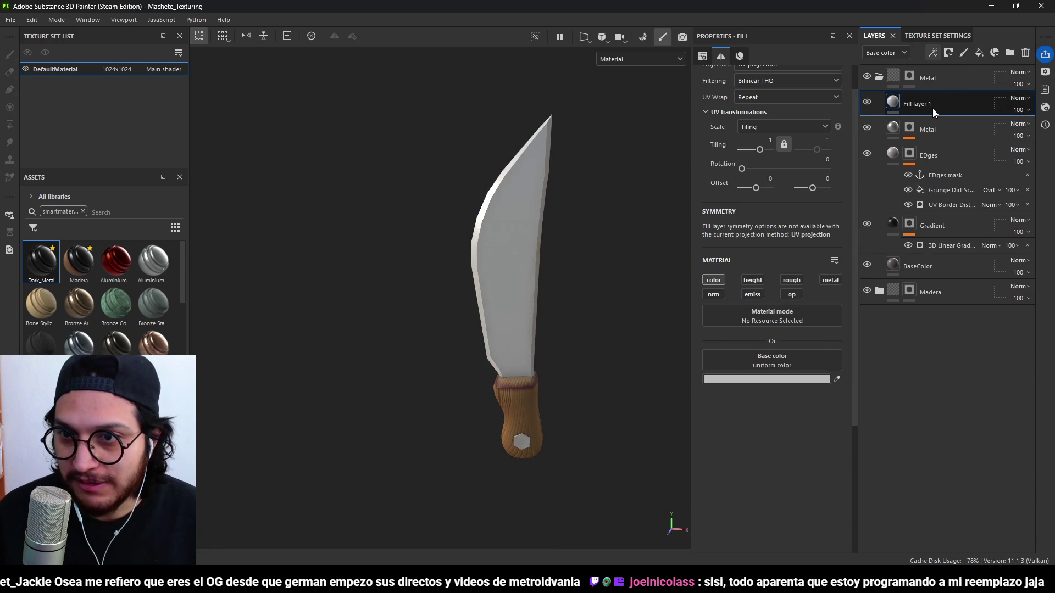
double_click(930, 107)
text(height)
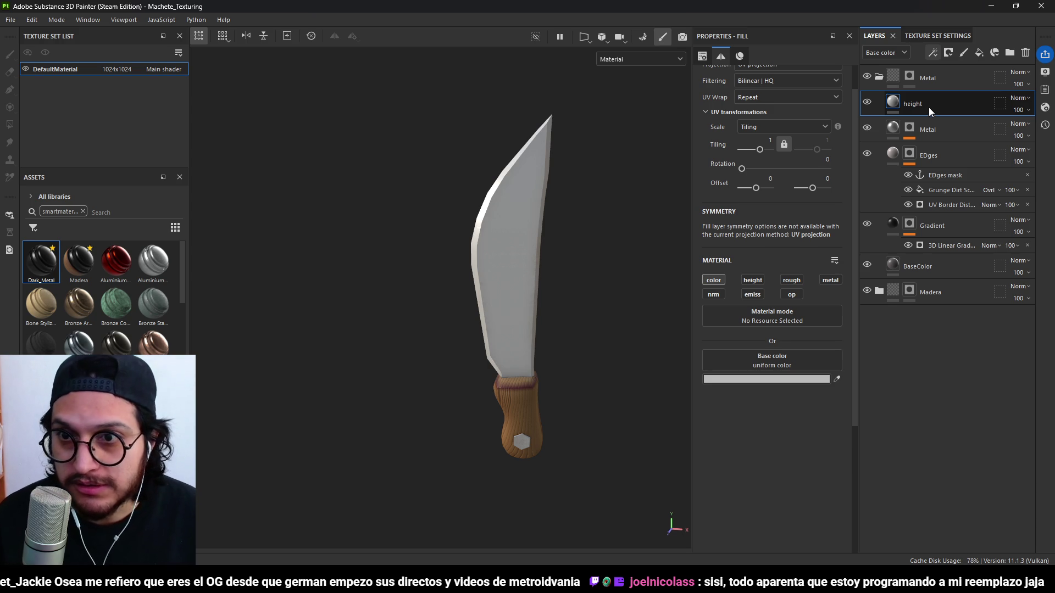
key(Return)
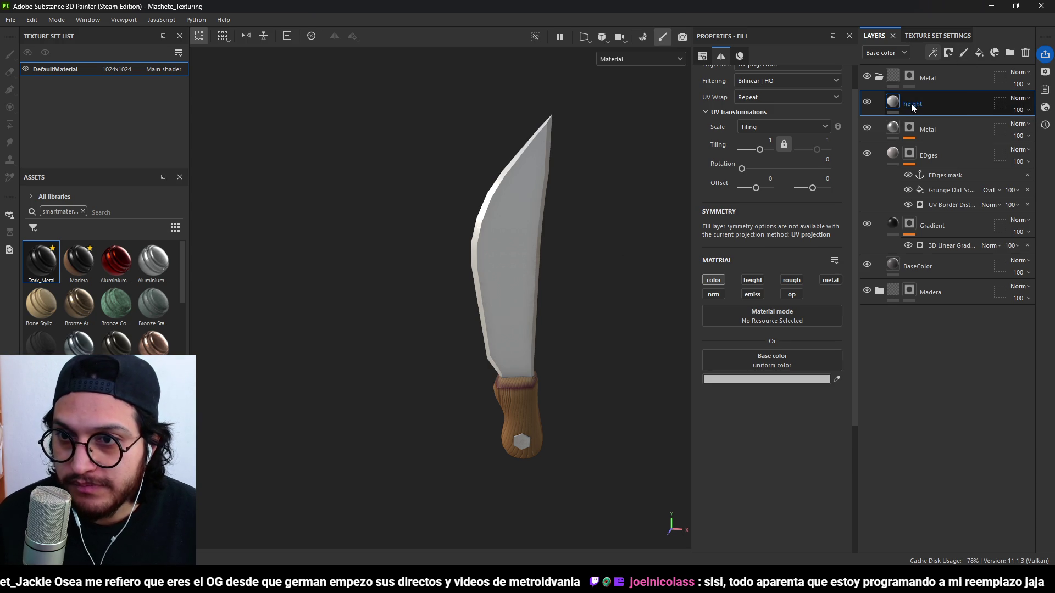
Mask the height layer with a blurred Curvature generator at balance 0.42.
click(949, 54)
click(969, 78)
click(937, 50)
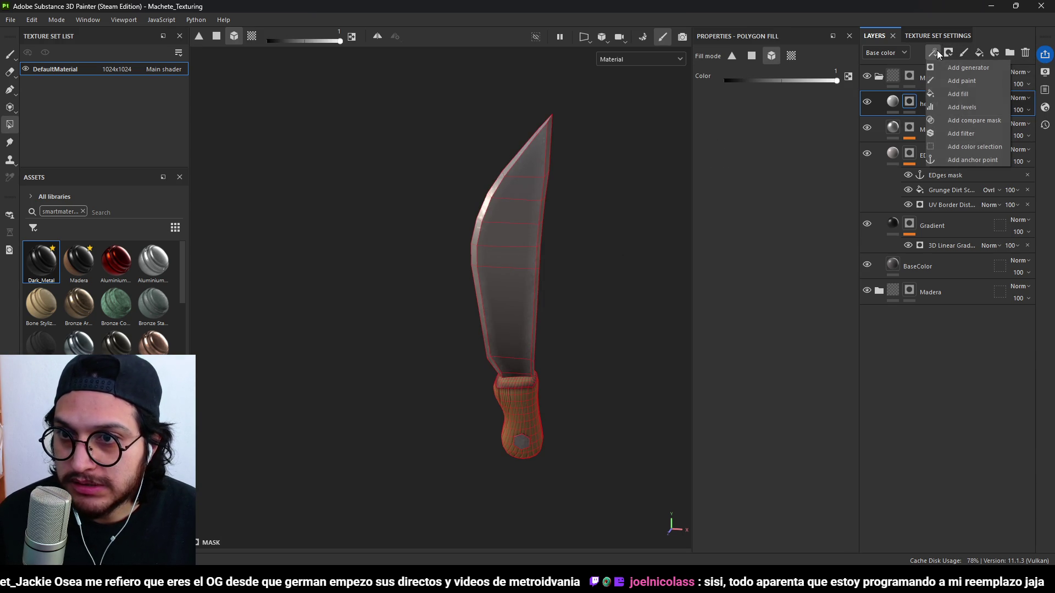
click(955, 70)
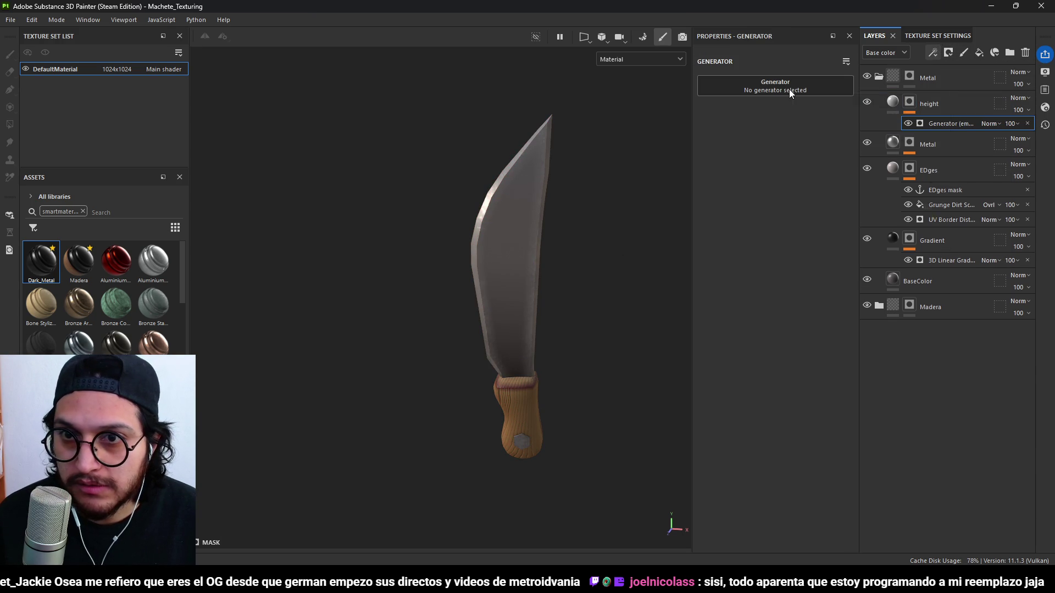
click(789, 89)
scroll(844, 211, up, 1)
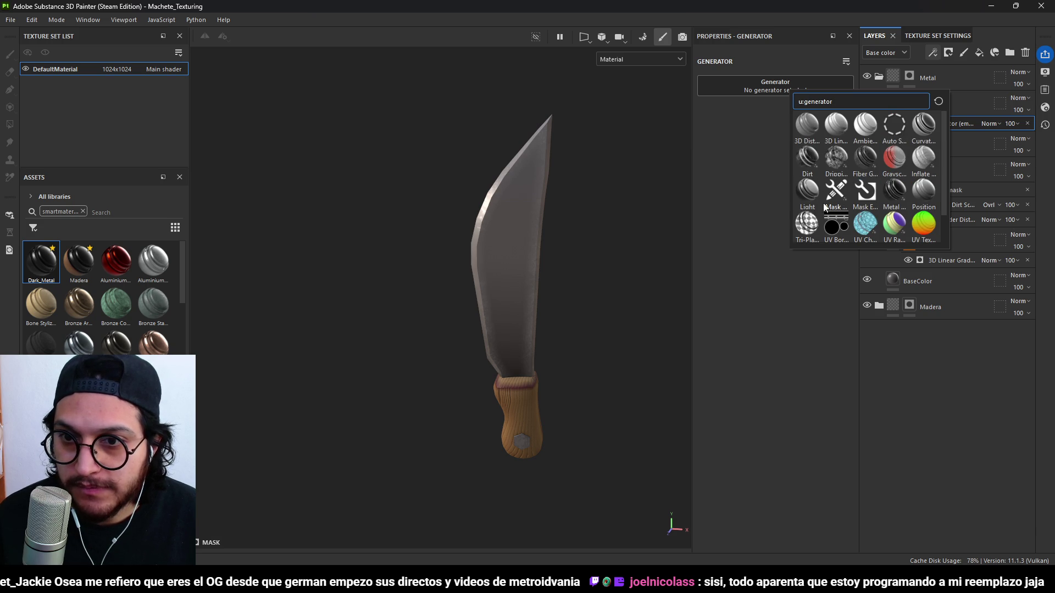
click(810, 155)
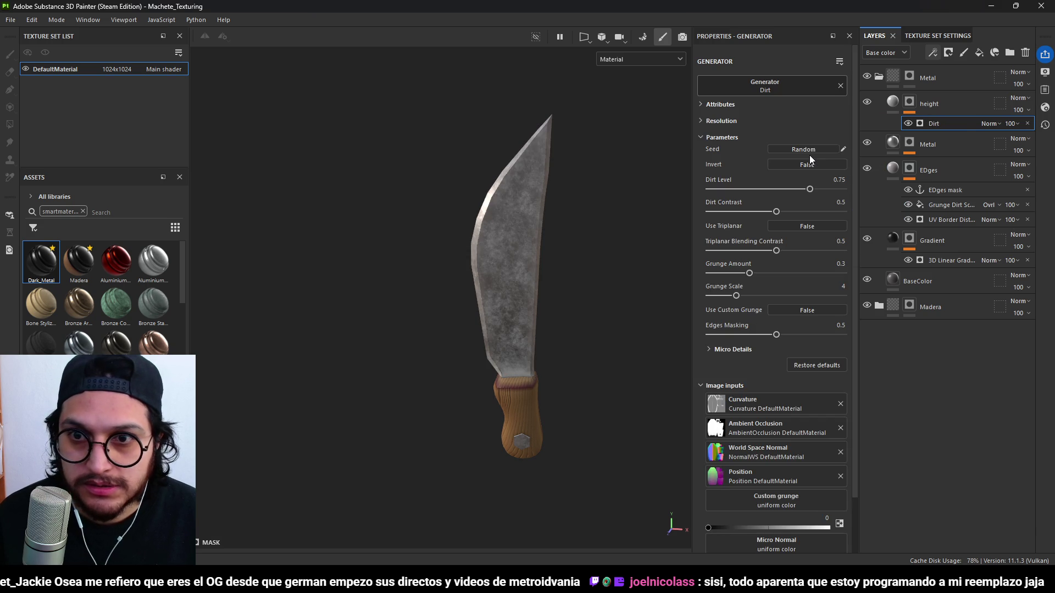
key(ctrl+z)
click(802, 91)
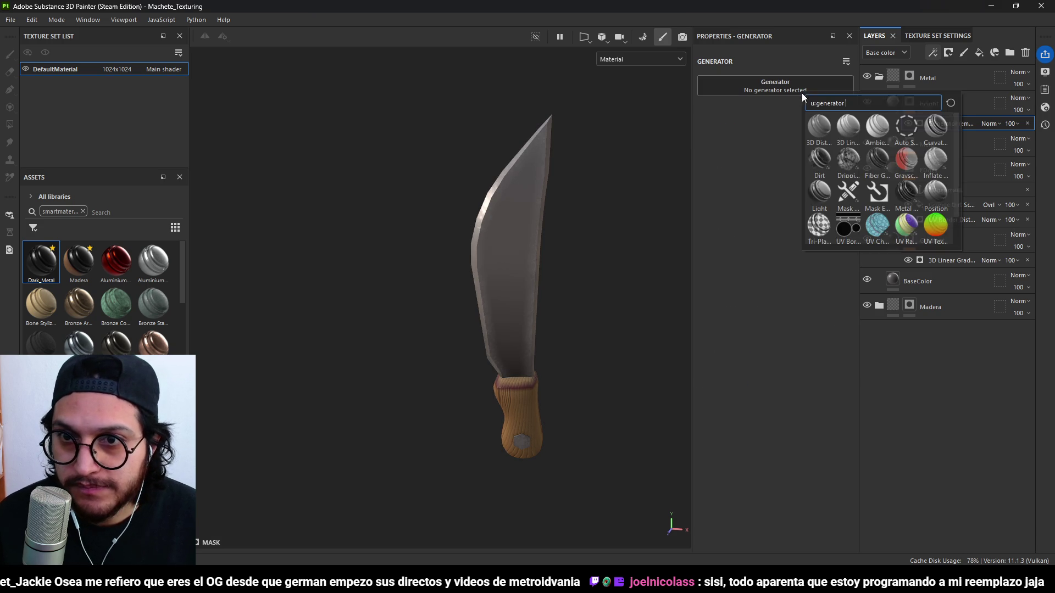
click(934, 129)
mouse_move(583, 274)
alt+mouse_down()
mouse_move(593, 283)
mouse_move(511, 258)
mouse_move(557, 226)
alt+mouse_up()
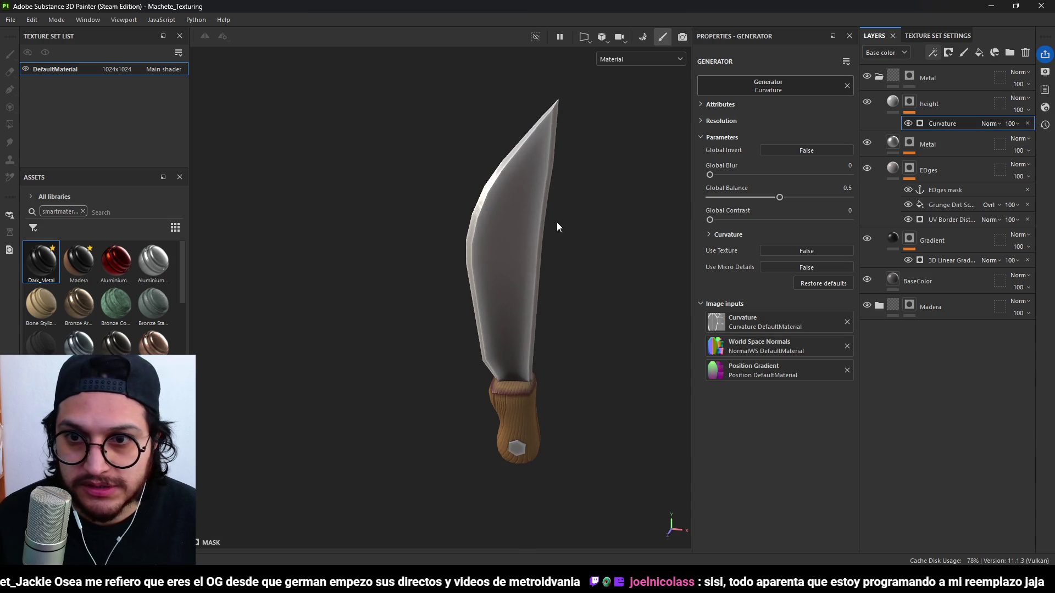
click(714, 175)
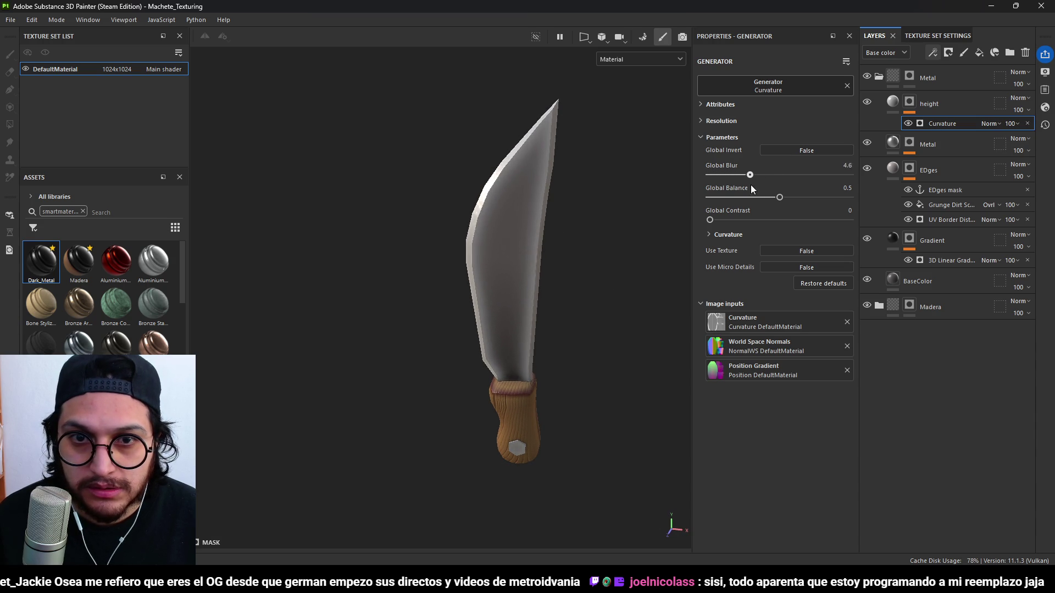
mouse_move(780, 196)
mouse_down()
mouse_move(747, 199)
mouse_move(768, 197)
mouse_up()
Enable the fill's height channel and set its uniform height to 0.4685.
click(894, 113)
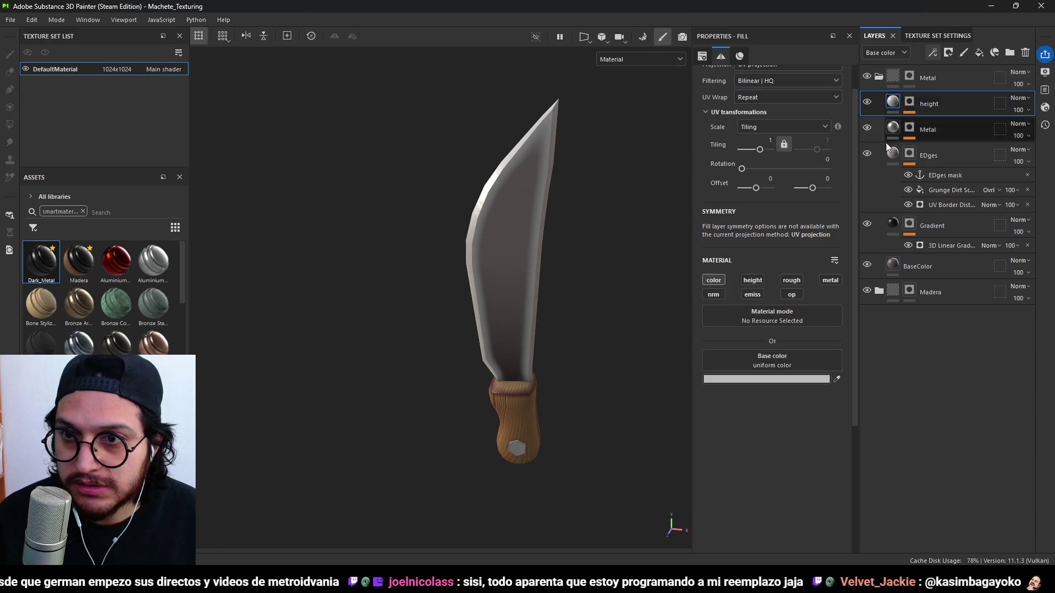
click(757, 280)
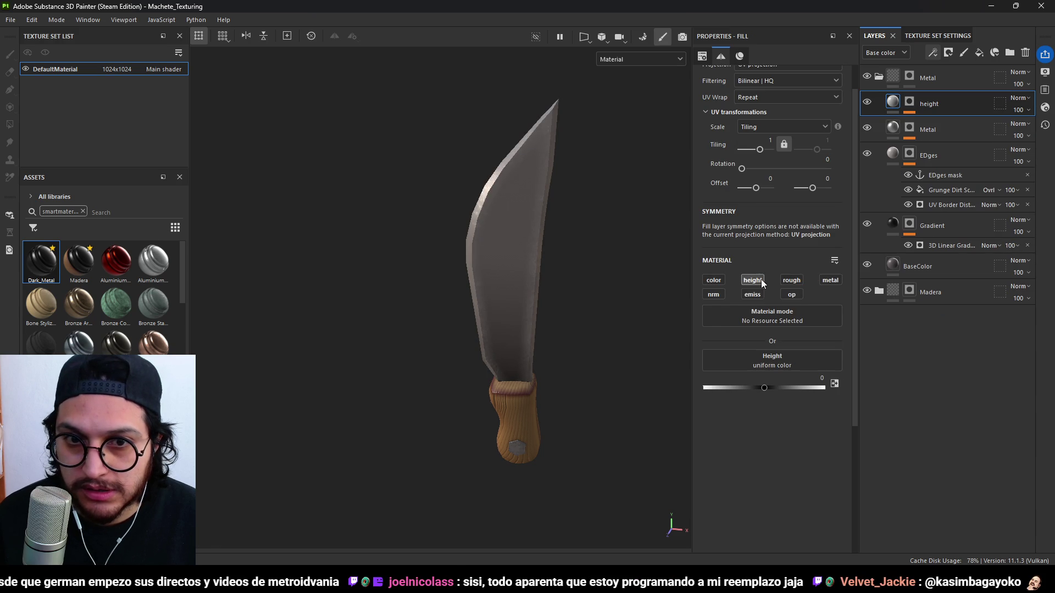
mouse_move(767, 387)
mouse_down()
mouse_move(722, 387)
mouse_move(836, 395)
mouse_up()
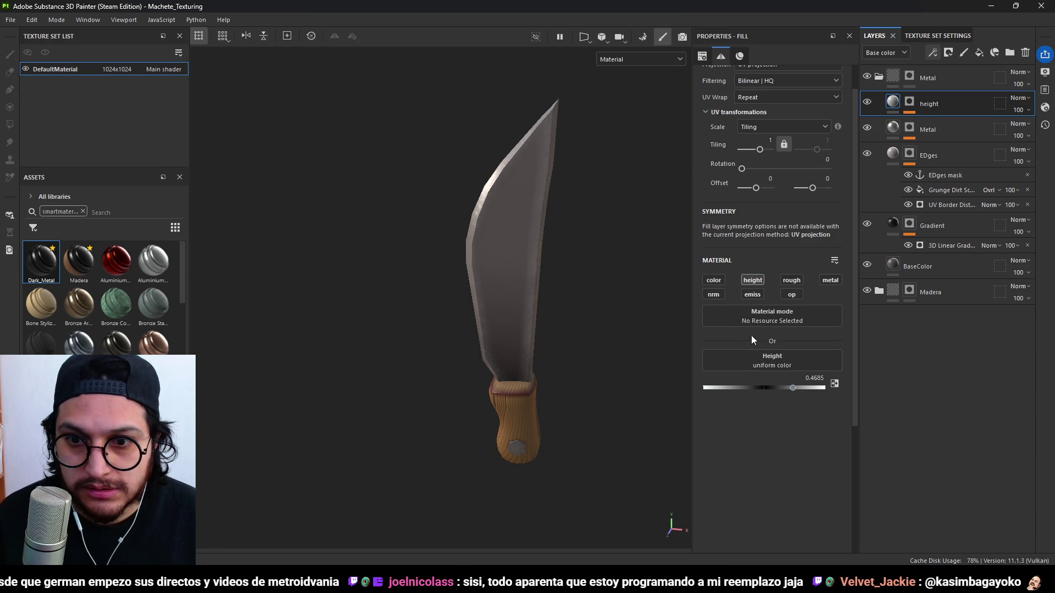
Try a dark bluish-grey base colour on the fill, then disable the colour channel.
click(722, 282)
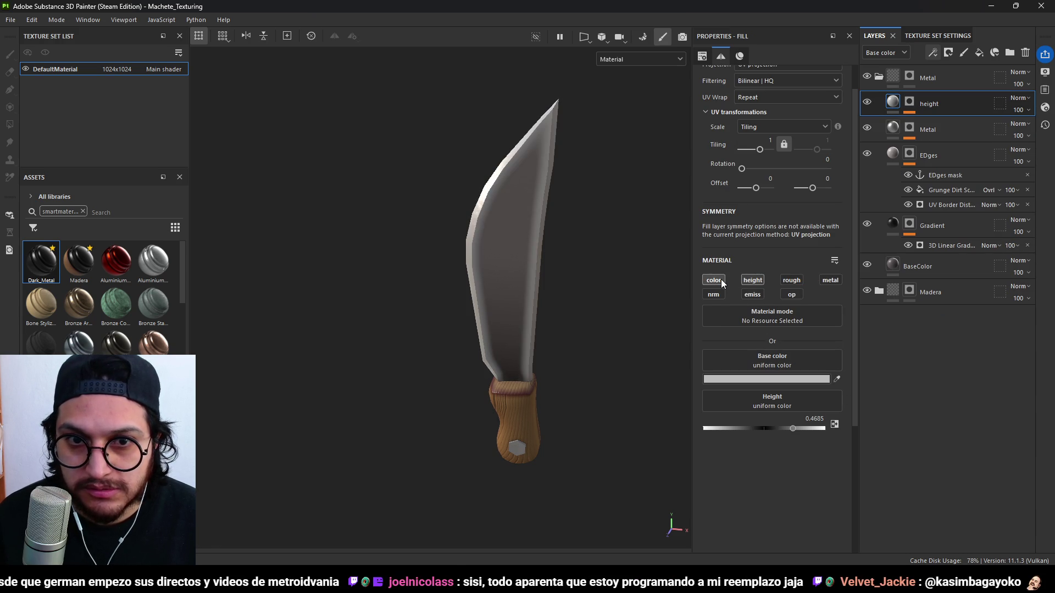
click(772, 380)
mouse_move(800, 357)
mouse_down()
mouse_move(780, 354)
mouse_move(800, 399)
mouse_move(796, 275)
mouse_move(781, 344)
mouse_move(831, 320)
mouse_move(792, 329)
mouse_move(787, 342)
mouse_move(794, 335)
mouse_up()
click(909, 327)
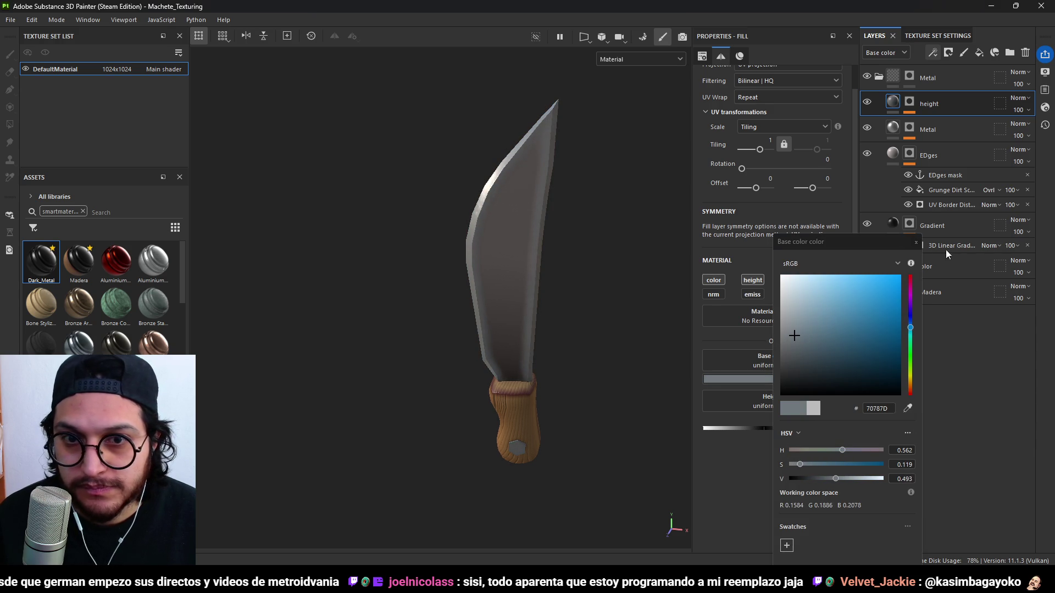
click(916, 242)
mouse_move(616, 313)
alt+mouse_down()
mouse_move(307, 316)
mouse_move(412, 298)
mouse_move(593, 294)
mouse_move(539, 291)
mouse_move(530, 280)
alt+mouse_up()
scroll(544, 231, up, 3)
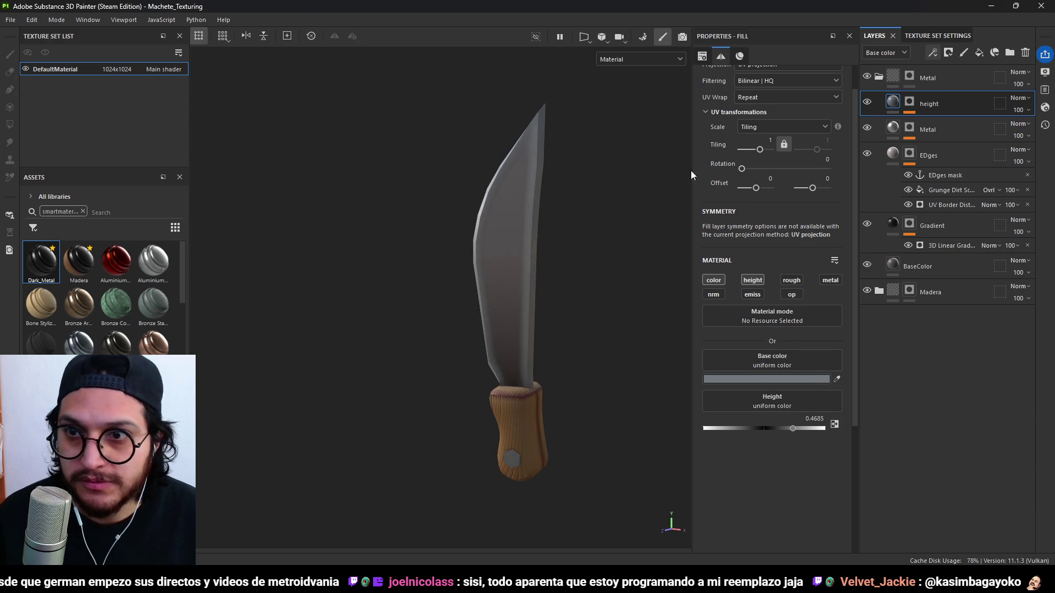
mouse_move(594, 210)
alt+mouse_down()
mouse_move(577, 201)
mouse_move(569, 224)
mouse_move(587, 224)
mouse_move(497, 302)
mouse_move(632, 274)
mouse_move(598, 282)
alt+mouse_up()
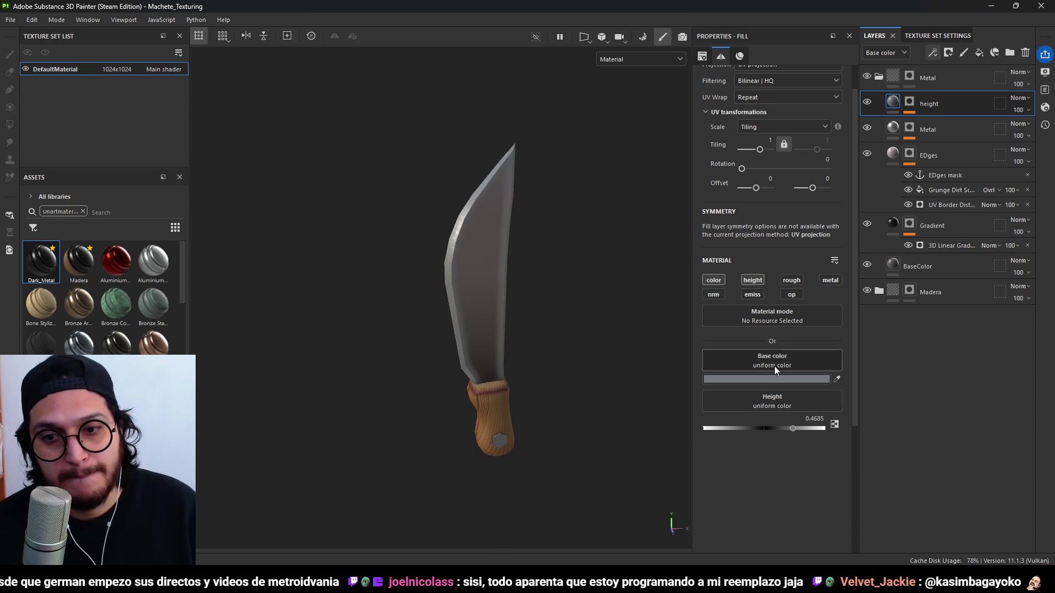
click(713, 280)
Apply a black mask with a Curvature generator to the height layer.
mouse_move(511, 432)
alt+mouse_down()
mouse_move(495, 323)
mouse_move(537, 375)
mouse_move(304, 315)
mouse_move(360, 260)
mouse_move(406, 314)
mouse_move(479, 263)
alt+mouse_up()
scroll(480, 262, down, 3)
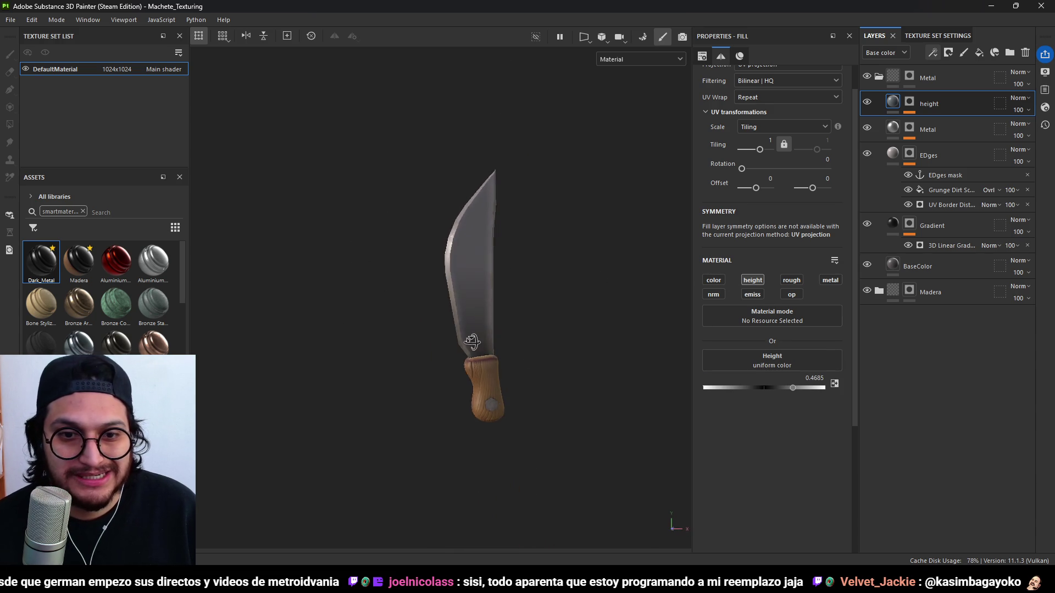
right_click(975, 115)
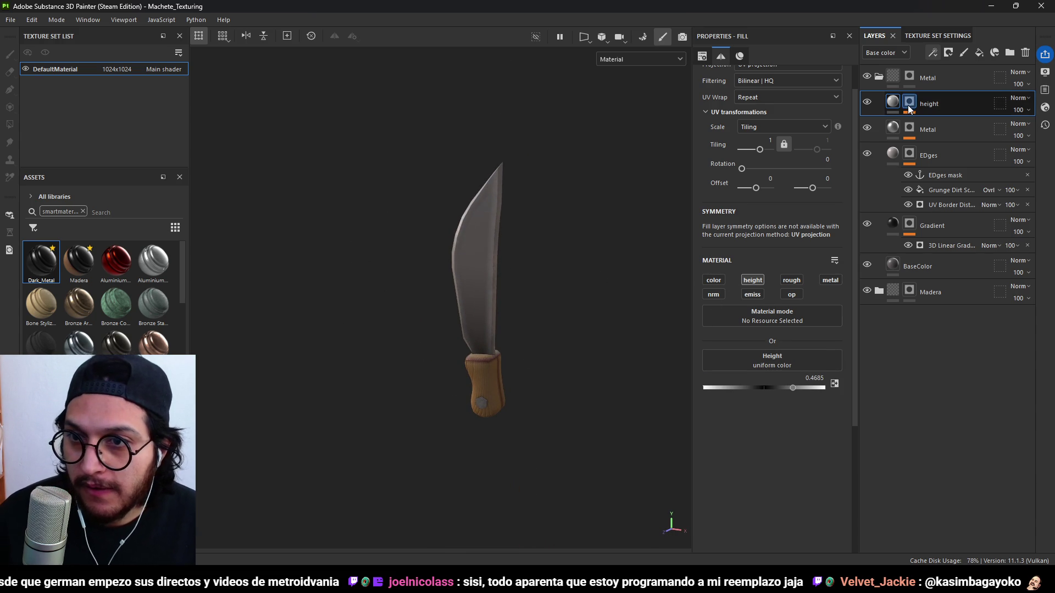
click(940, 120)
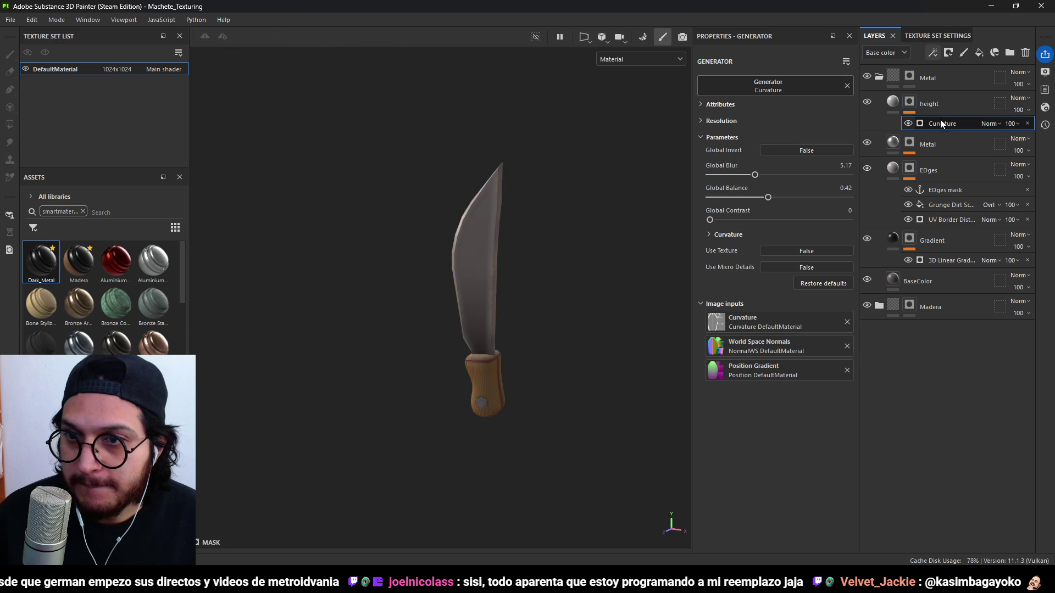
click(934, 52)
Add a Grunge Dirt Scratchy fill to the height mask at balance 0.38, contrast 0.
click(961, 94)
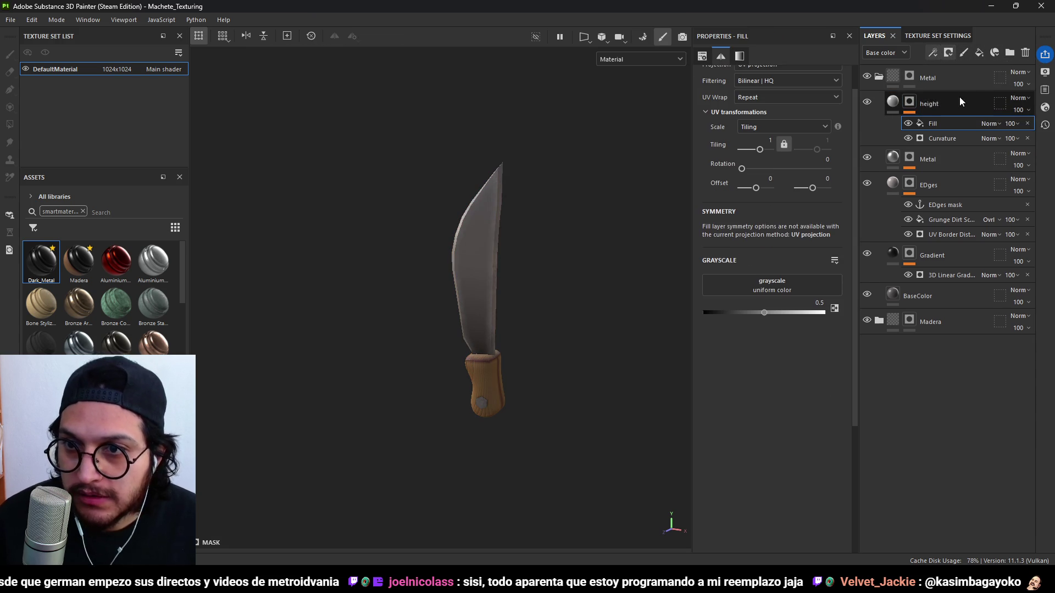
click(772, 285)
text(scratch)
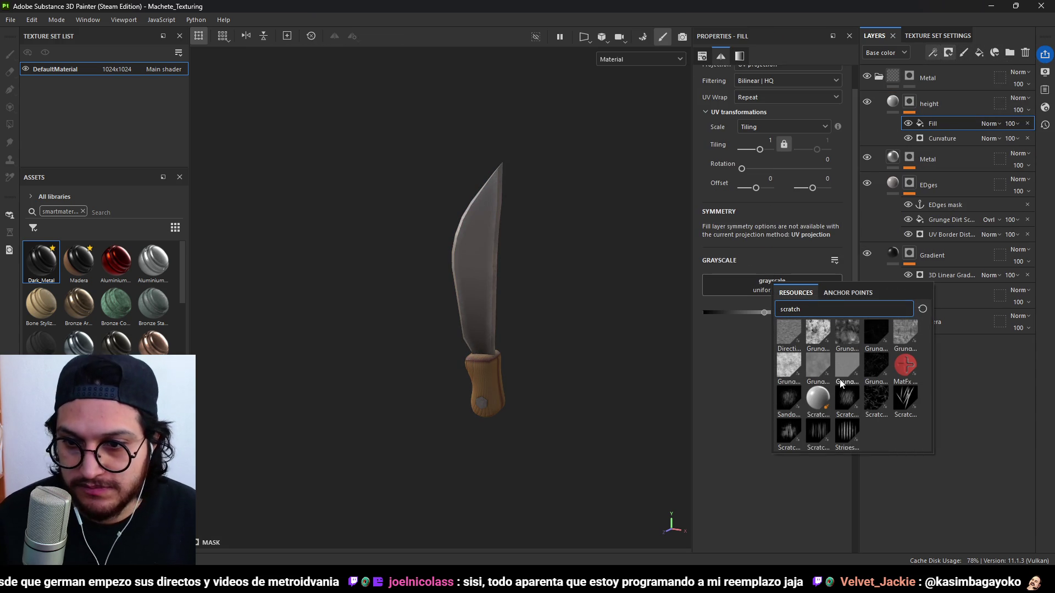
click(846, 335)
scroll(499, 284, up, 4)
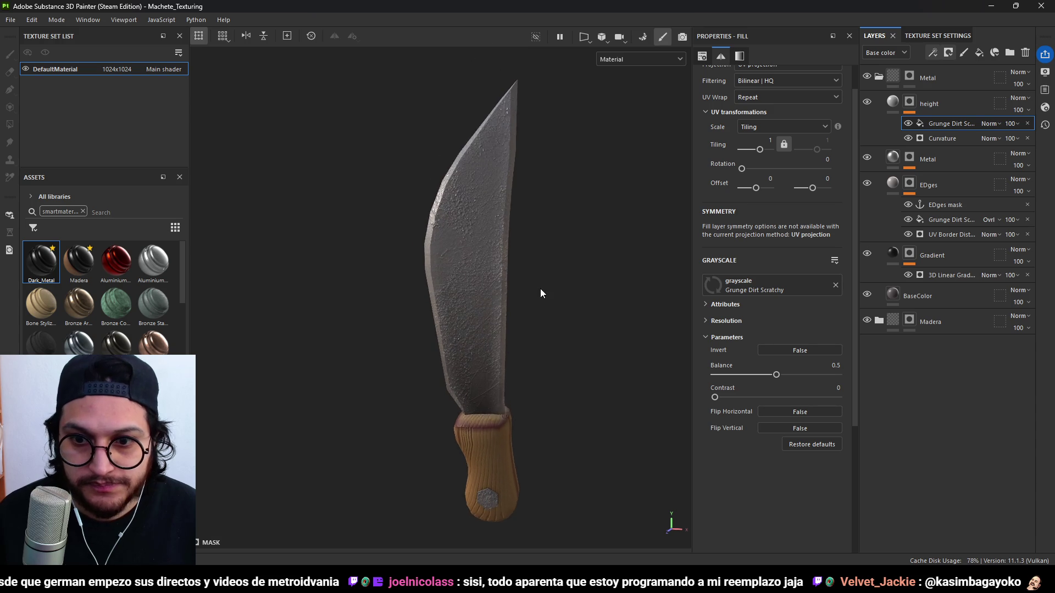
drag(780, 367, 758, 374)
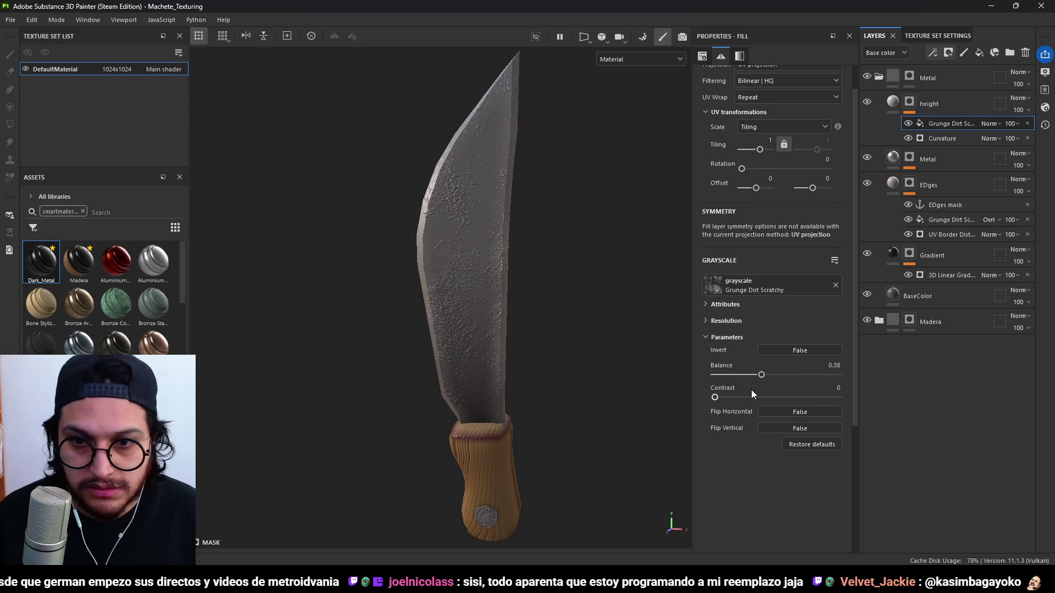
drag(838, 397, 676, 416)
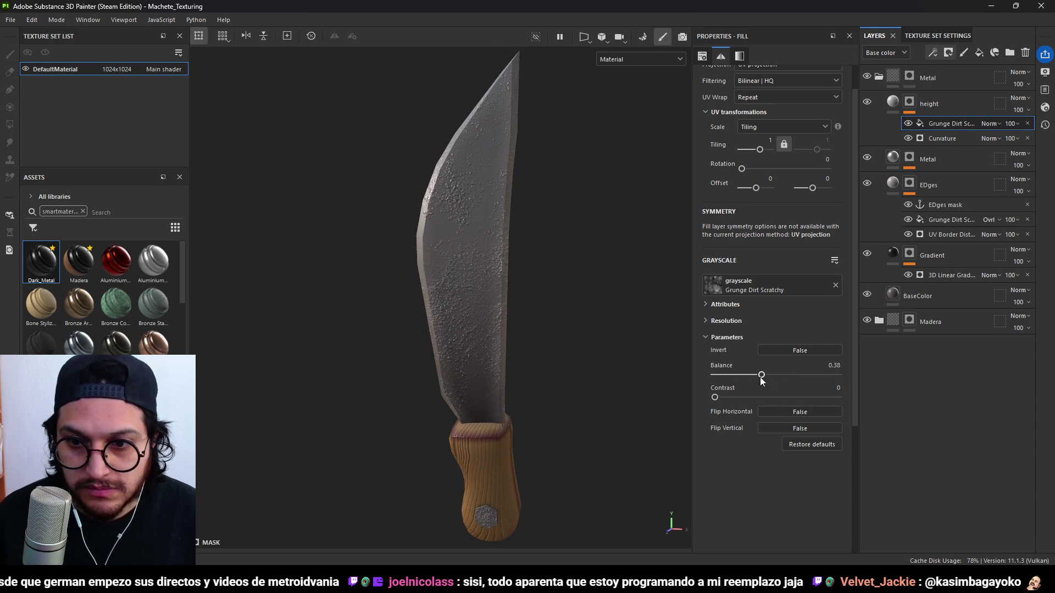
Swap to Directional Scratches and tune balance, scale, angle and disorder for diagonal streaks.
click(786, 285)
text(scratch)
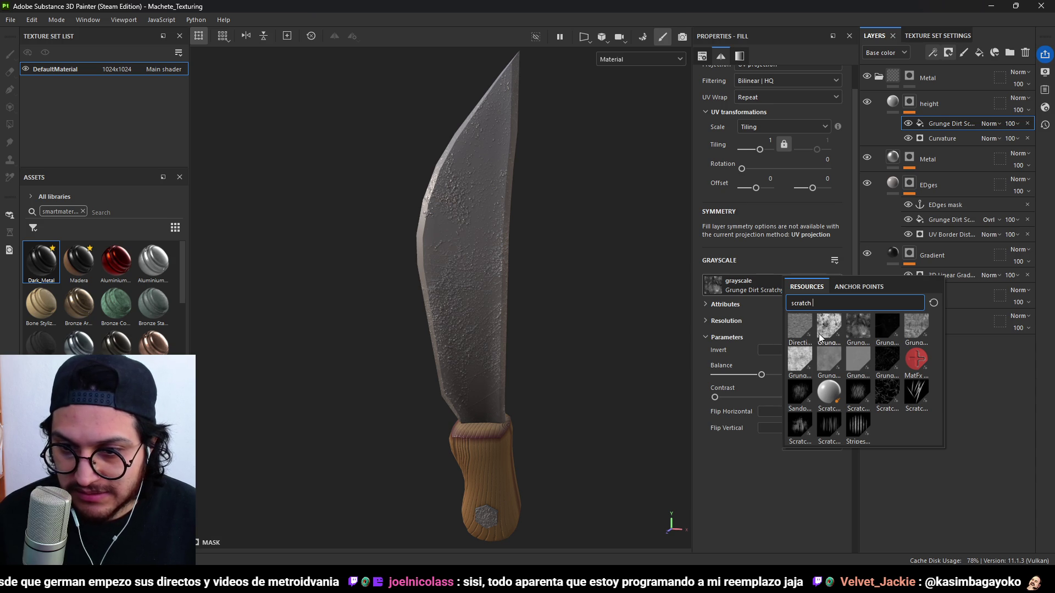
click(798, 326)
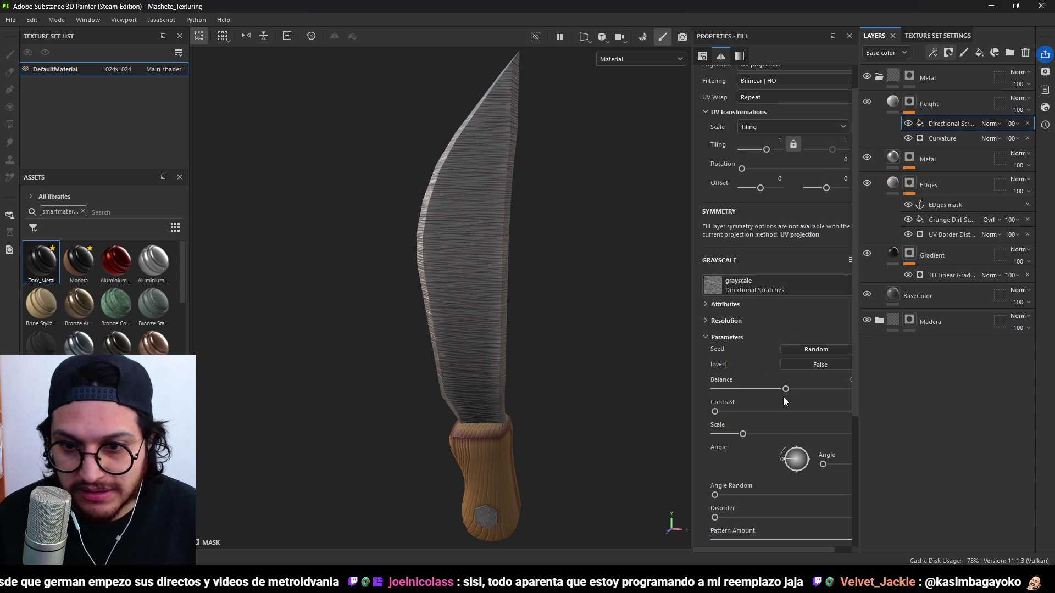
mouse_move(783, 384)
mouse_down()
mouse_move(690, 390)
mouse_move(746, 396)
mouse_up()
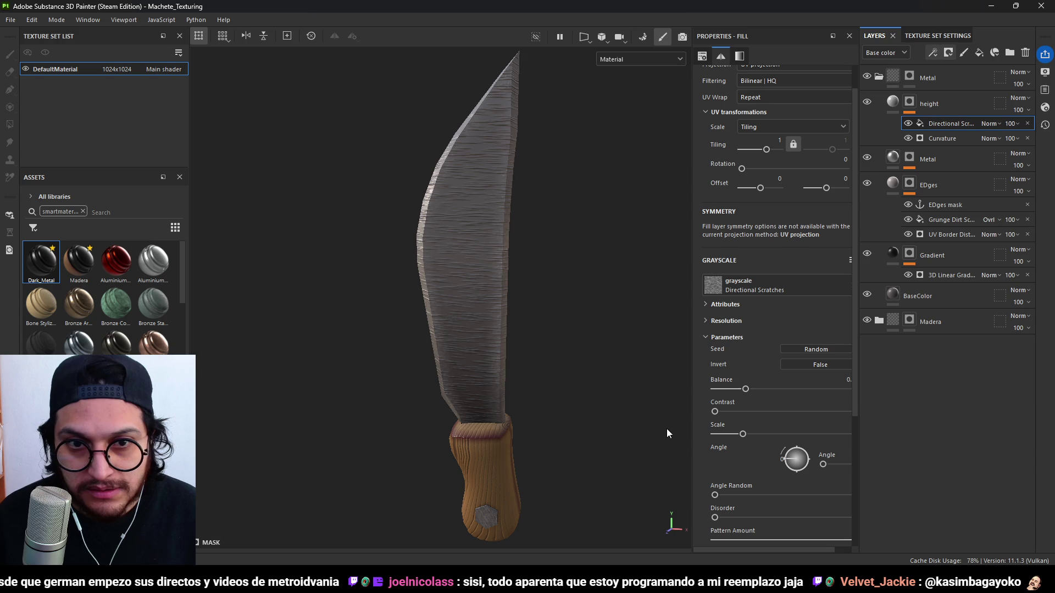
drag(770, 434, 694, 433)
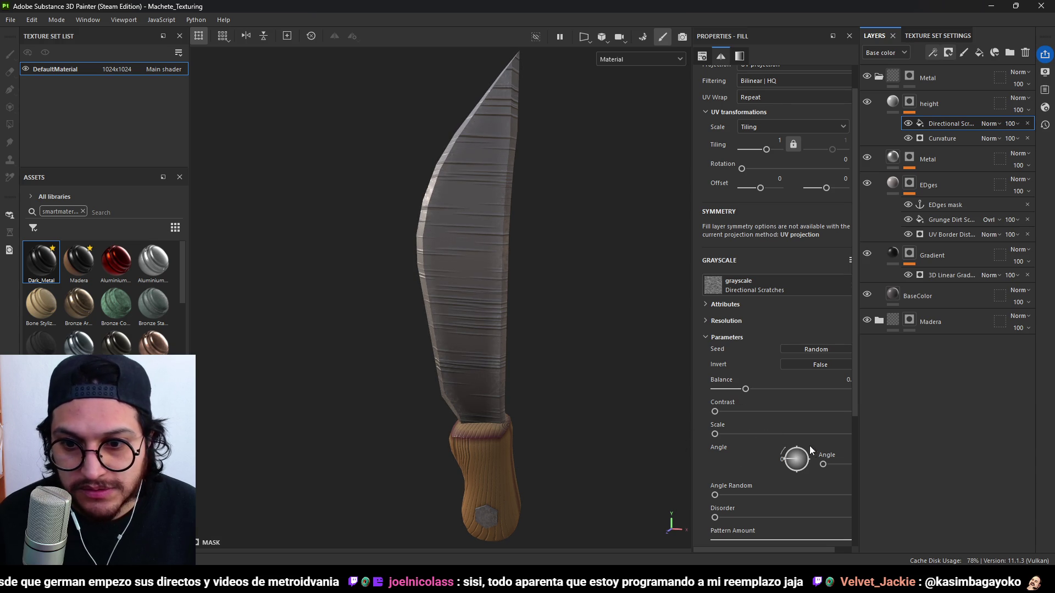
mouse_move(791, 457)
mouse_down()
mouse_move(791, 480)
mouse_move(781, 476)
mouse_up()
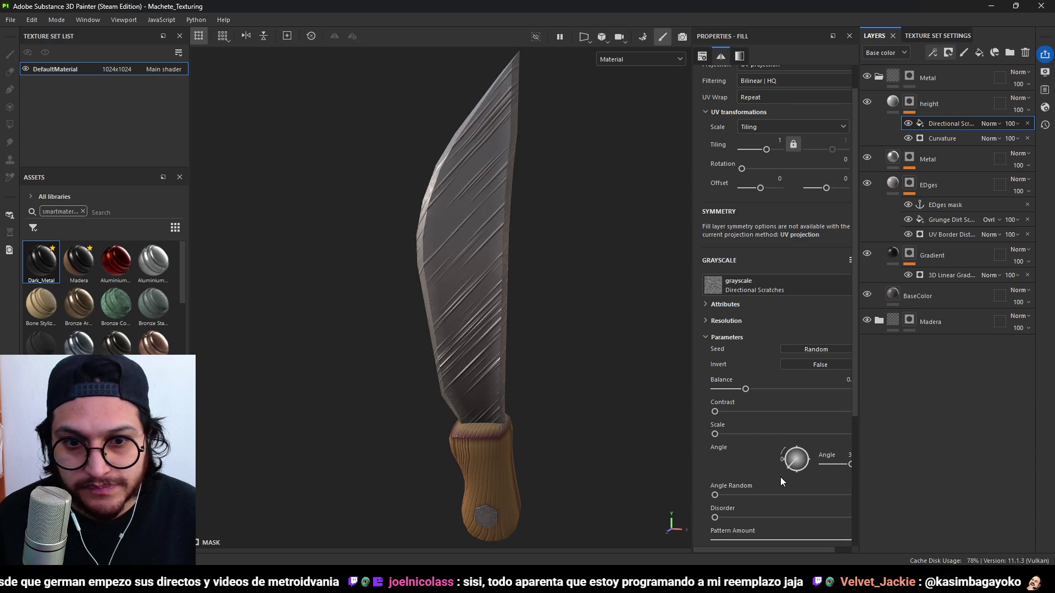
scroll(622, 405, down, 2)
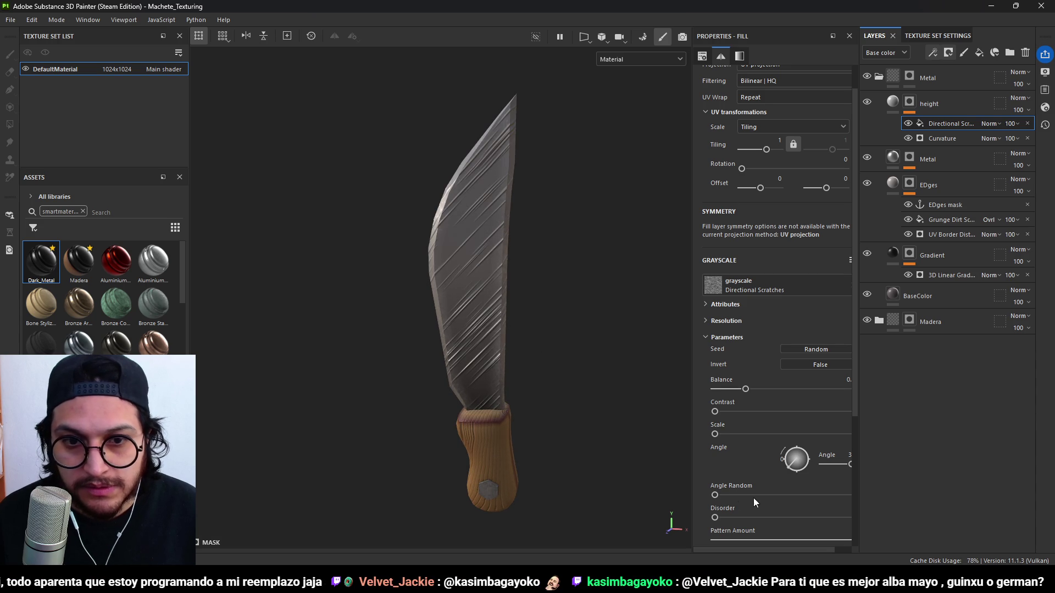
mouse_move(715, 495)
mouse_down()
mouse_move(777, 496)
mouse_move(700, 500)
mouse_move(783, 483)
mouse_move(699, 486)
mouse_move(769, 492)
mouse_up()
scroll(729, 470, down, 1)
scroll(769, 489, down, 3)
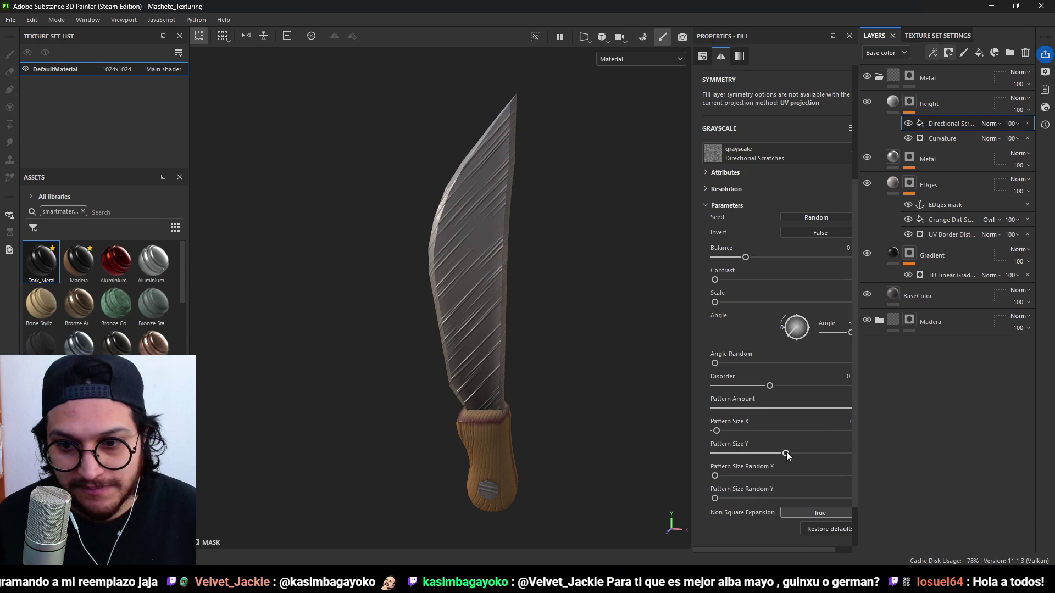
Lower the height layer's height to about -0.36.
click(893, 102)
drag(790, 254, 749, 258)
drag(745, 263, 743, 263)
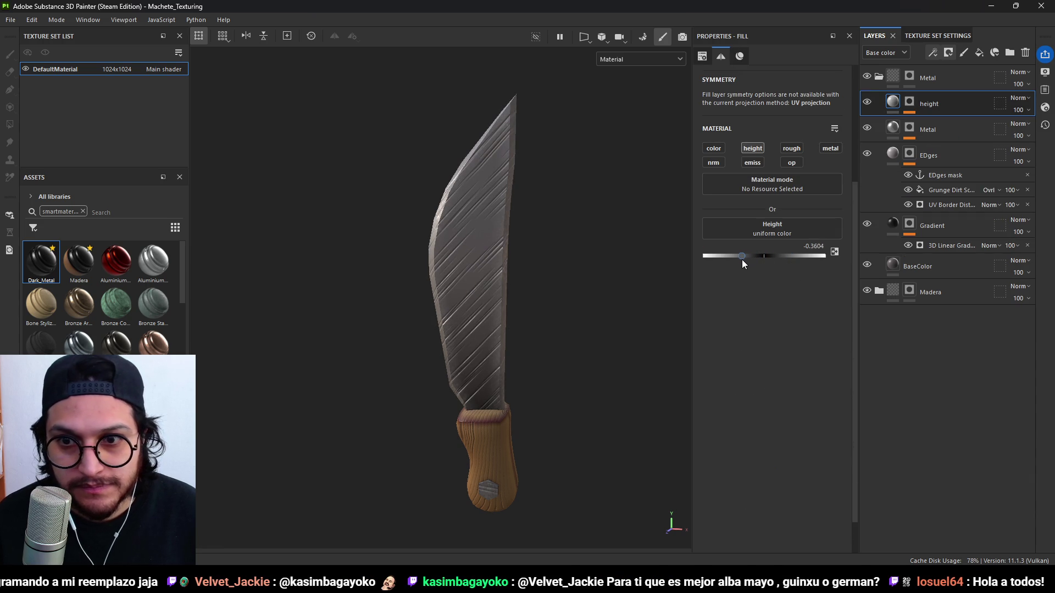
Bring up the Directional Scratches settings in the height layer's mask.
click(910, 110)
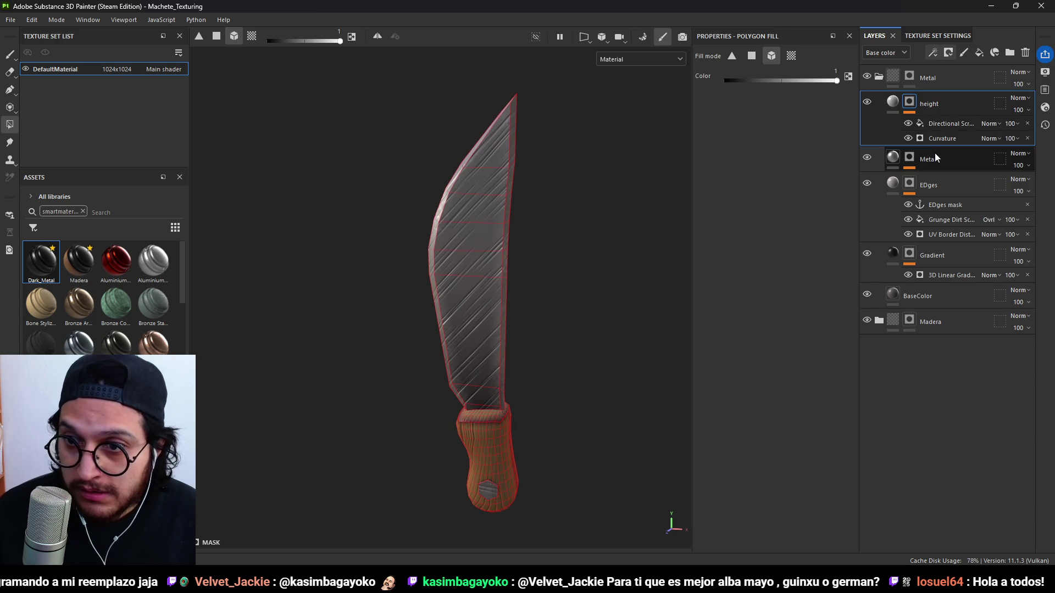
click(944, 122)
click(950, 136)
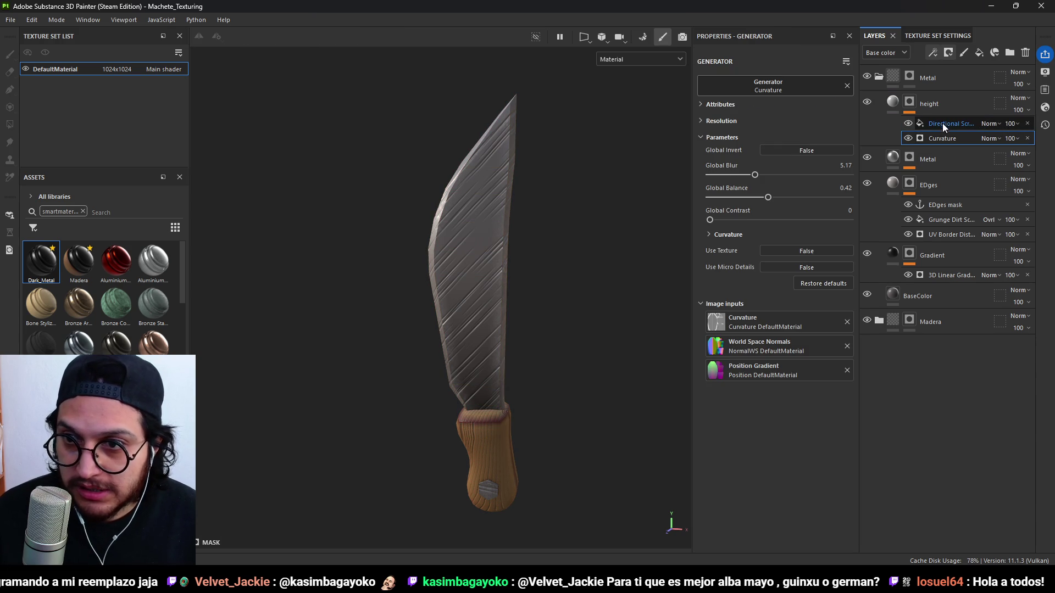
click(942, 123)
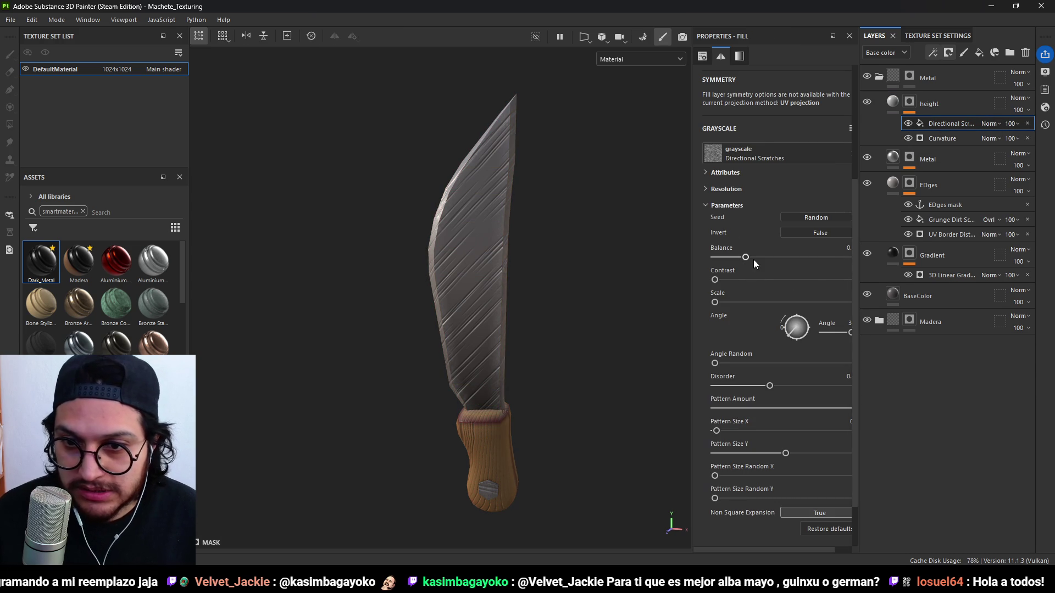
mouse_move(717, 302)
mouse_down()
mouse_move(704, 305)
mouse_move(736, 304)
mouse_move(703, 308)
mouse_up()
scroll(746, 197, up, 3)
scroll(746, 197, up, 1)
Set the scratches' tiling to 0.25, then change it to 0.5.
click(778, 141)
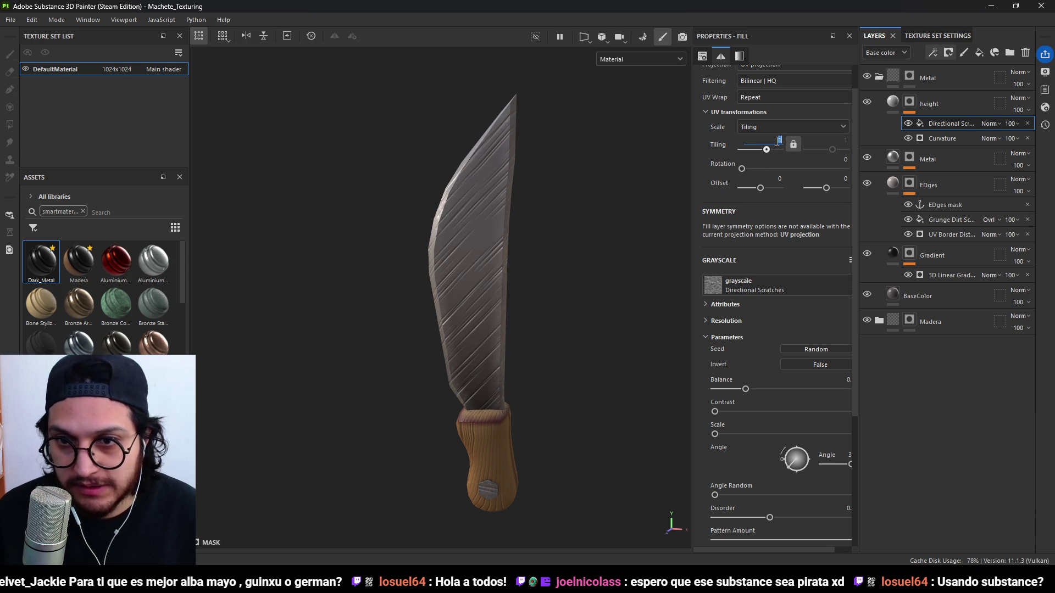
text(0.25)
key(Return)
scroll(509, 209, down, 5)
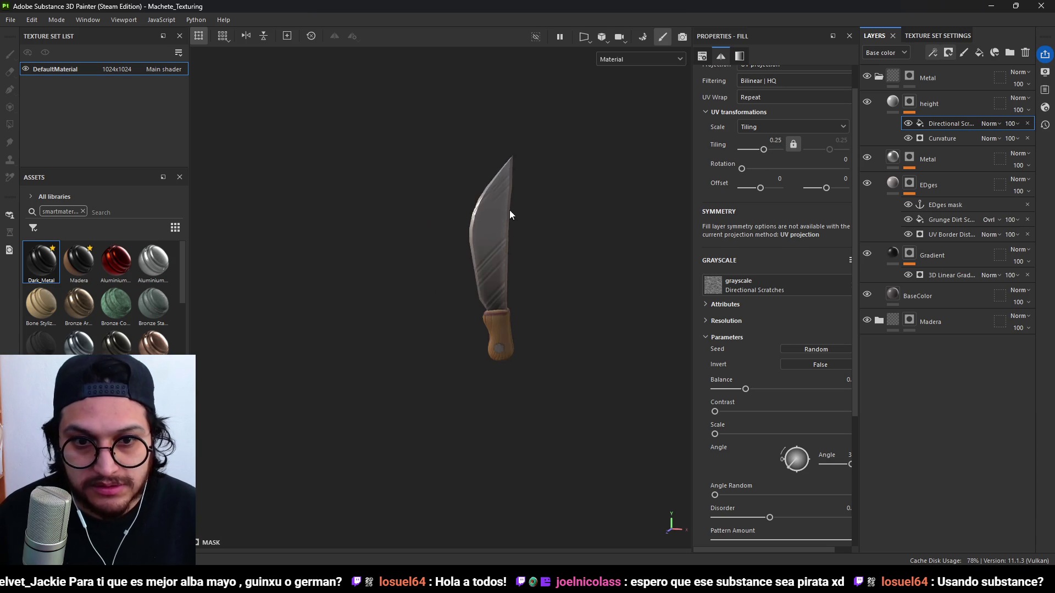
mouse_move(469, 248)
alt+mouse_down()
mouse_move(522, 262)
mouse_move(555, 250)
alt+mouse_up()
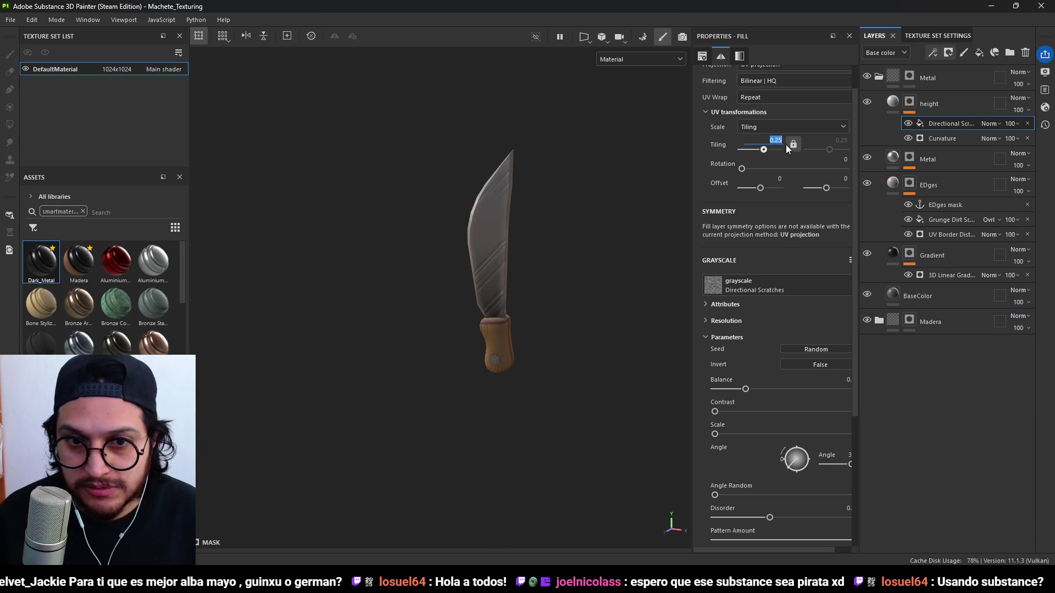
text(0.5)
key(Return)
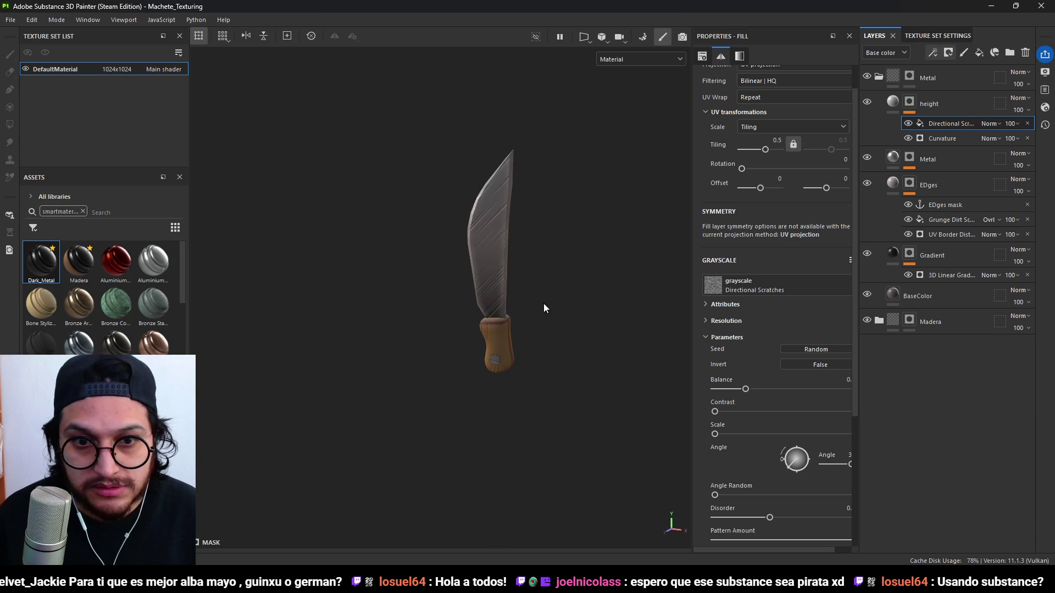
scroll(532, 323, down, 3)
scroll(496, 242, up, 5)
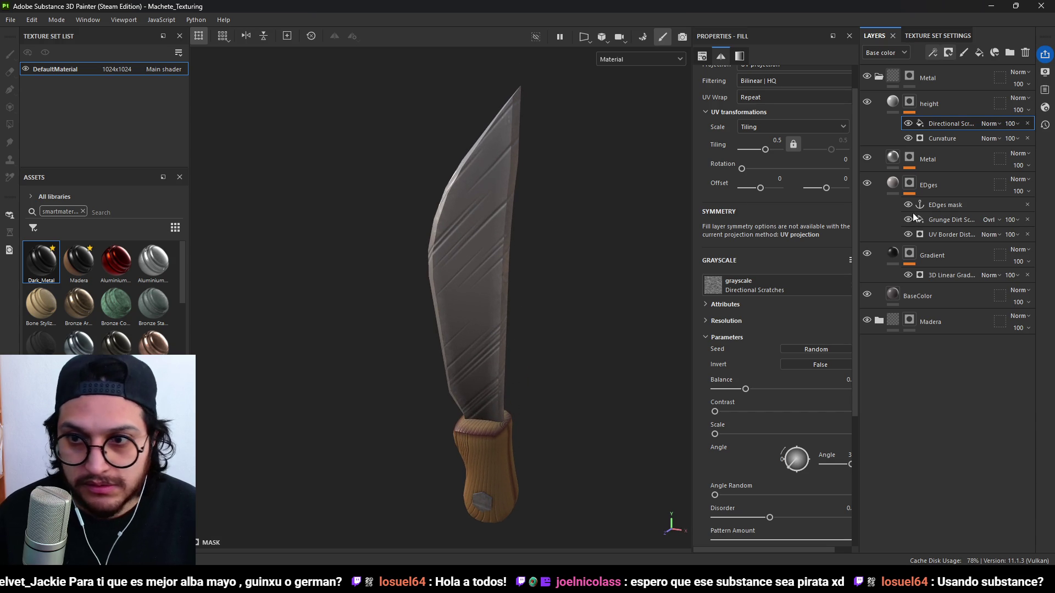
Give the height layer a dark grey base colour.
click(901, 100)
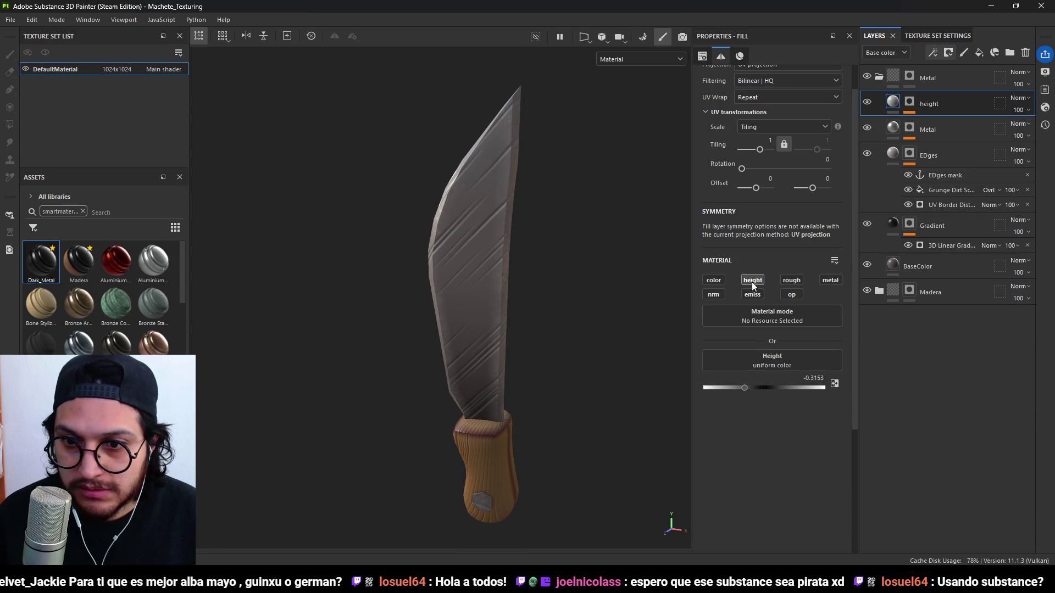
click(718, 279)
click(775, 380)
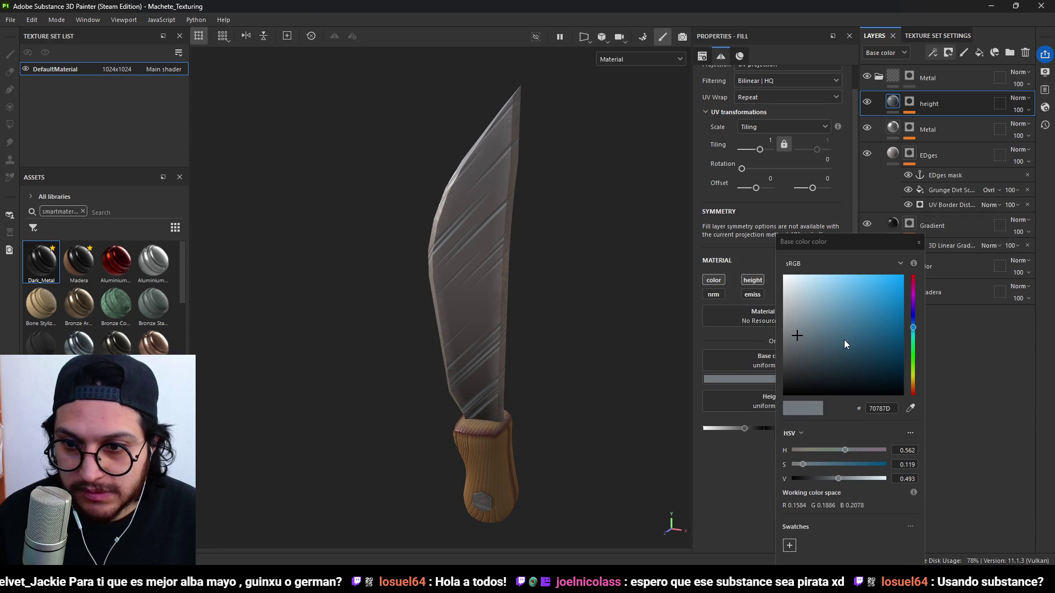
drag(797, 361, 809, 367)
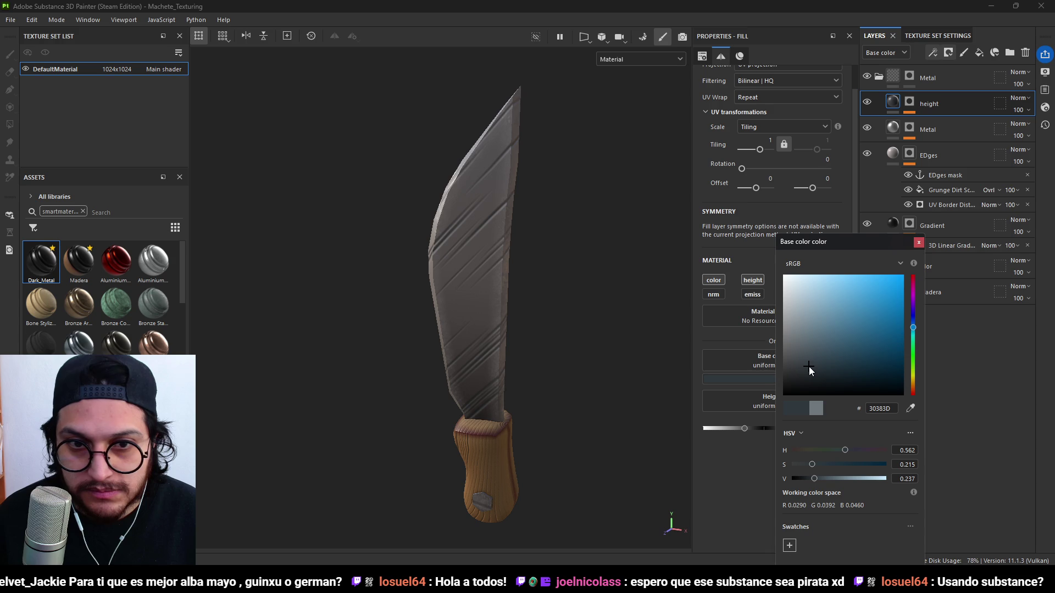
Hide the Curvature generator, reduce scratch amount and enlarge Pattern Size X.
click(904, 109)
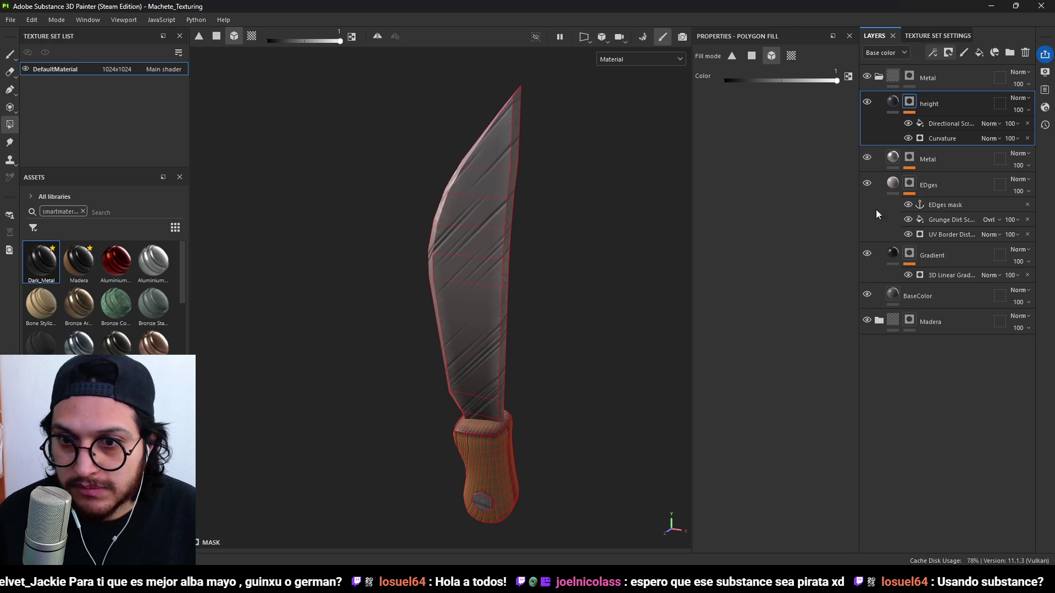
click(945, 136)
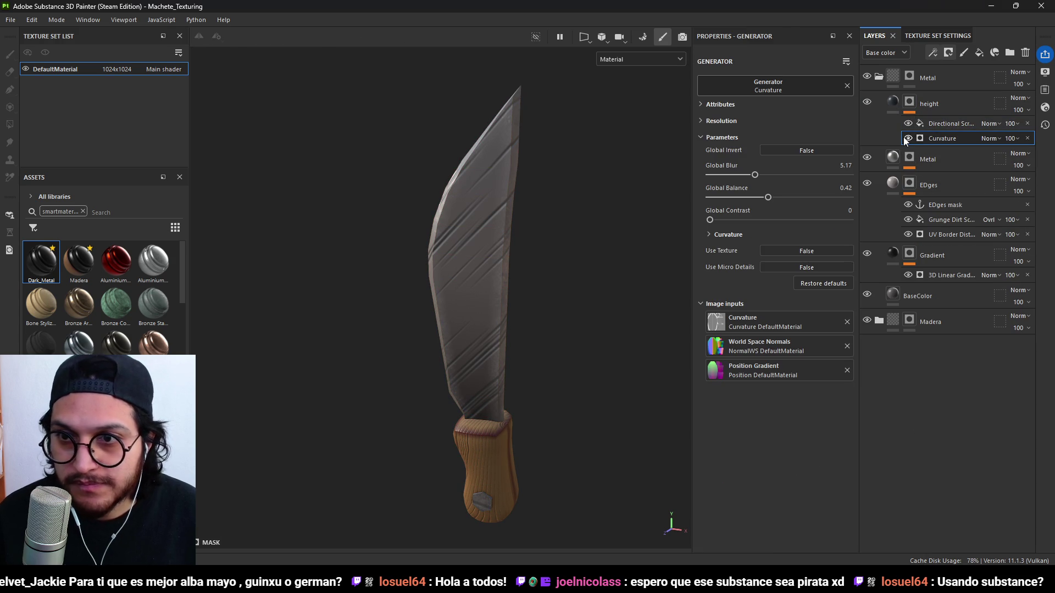
click(905, 137)
click(952, 121)
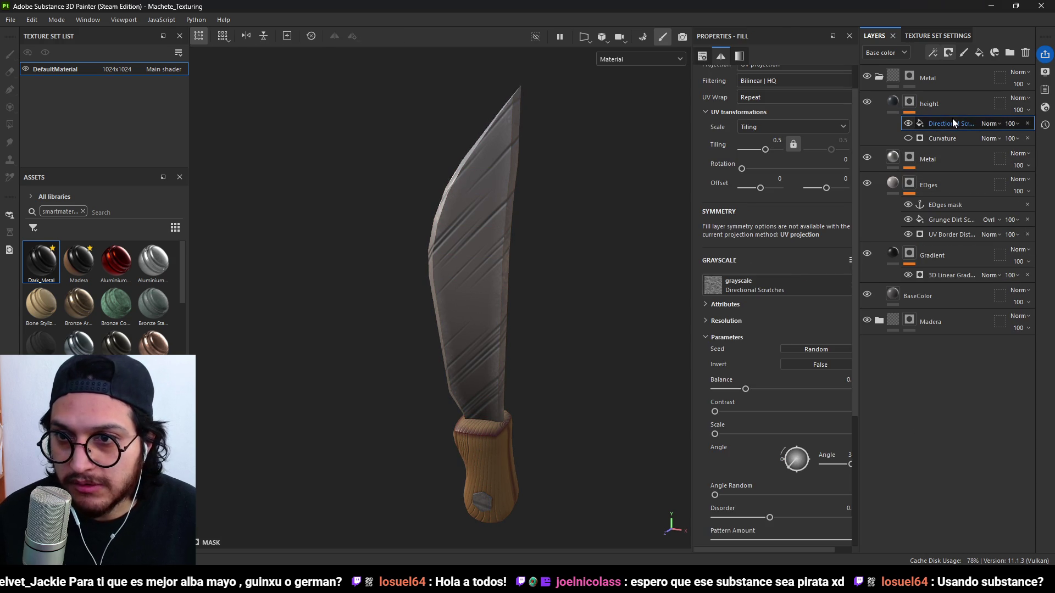
mouse_move(753, 388)
mouse_down()
mouse_move(743, 388)
mouse_move(763, 389)
mouse_move(734, 388)
mouse_up()
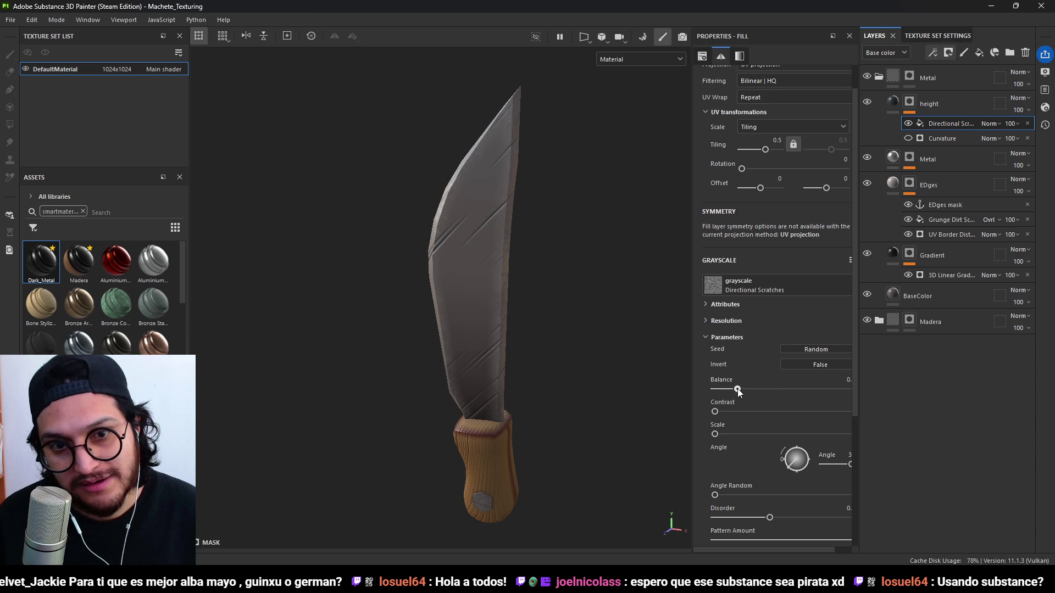
scroll(741, 395, down, 3)
scroll(742, 439, down, 2)
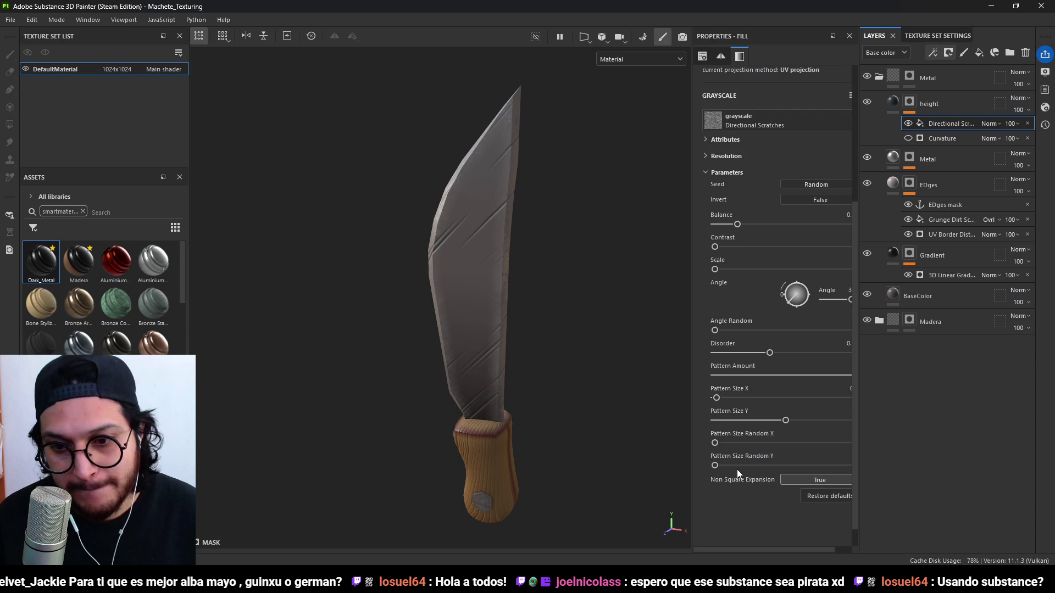
drag(717, 400, 722, 398)
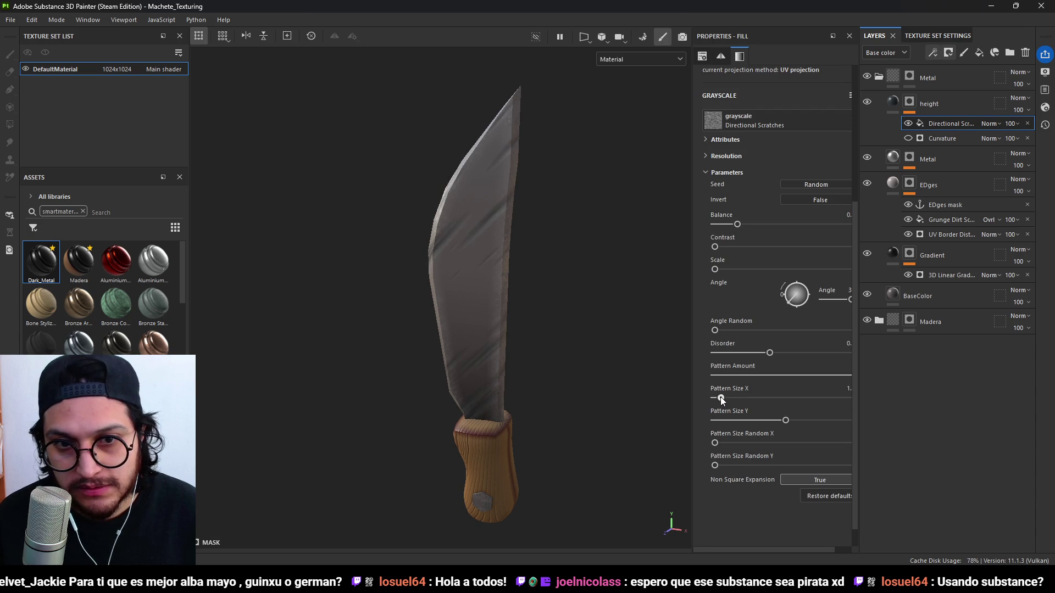
mouse_move(588, 353)
alt+mouse_down()
mouse_move(537, 365)
mouse_move(576, 368)
mouse_move(333, 387)
mouse_move(581, 367)
mouse_move(610, 334)
mouse_move(501, 353)
mouse_move(492, 370)
mouse_move(595, 376)
mouse_move(511, 337)
mouse_move(417, 388)
mouse_move(240, 405)
mouse_move(249, 393)
mouse_move(515, 358)
mouse_move(561, 339)
mouse_move(555, 302)
alt+mouse_up()
alt+right_drag(555, 301, 543, 252)
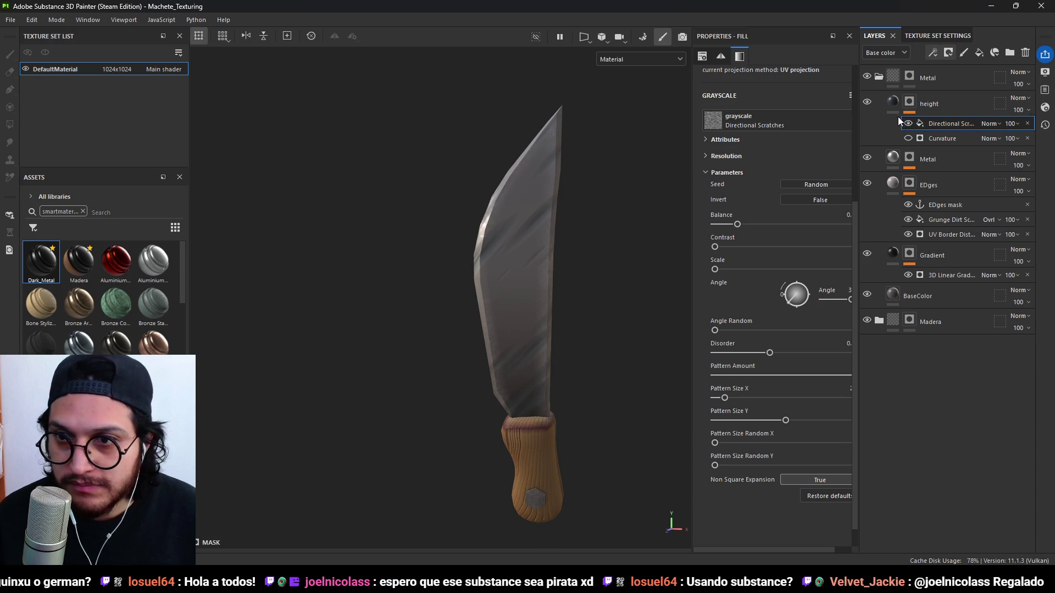
Enable roughness on the height layer and raise it to about 0.94.
click(895, 102)
click(791, 115)
mouse_move(746, 309)
mouse_down()
mouse_move(793, 312)
mouse_move(715, 324)
mouse_move(818, 325)
mouse_up()
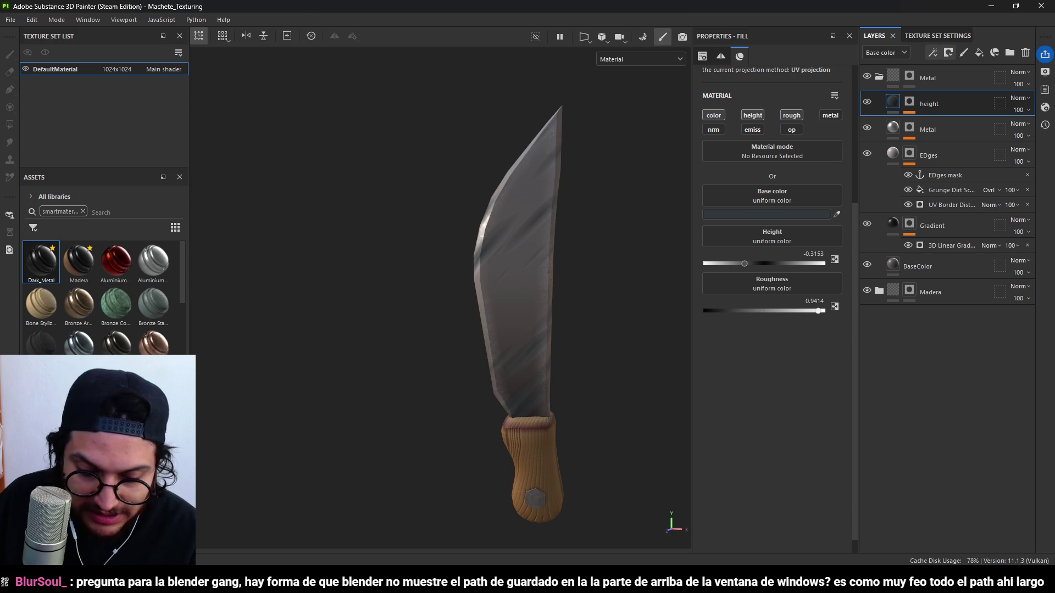
mouse_move(612, 302)
alt+mouse_down()
mouse_move(553, 283)
mouse_move(695, 306)
mouse_move(577, 330)
mouse_move(599, 327)
alt+mouse_up()
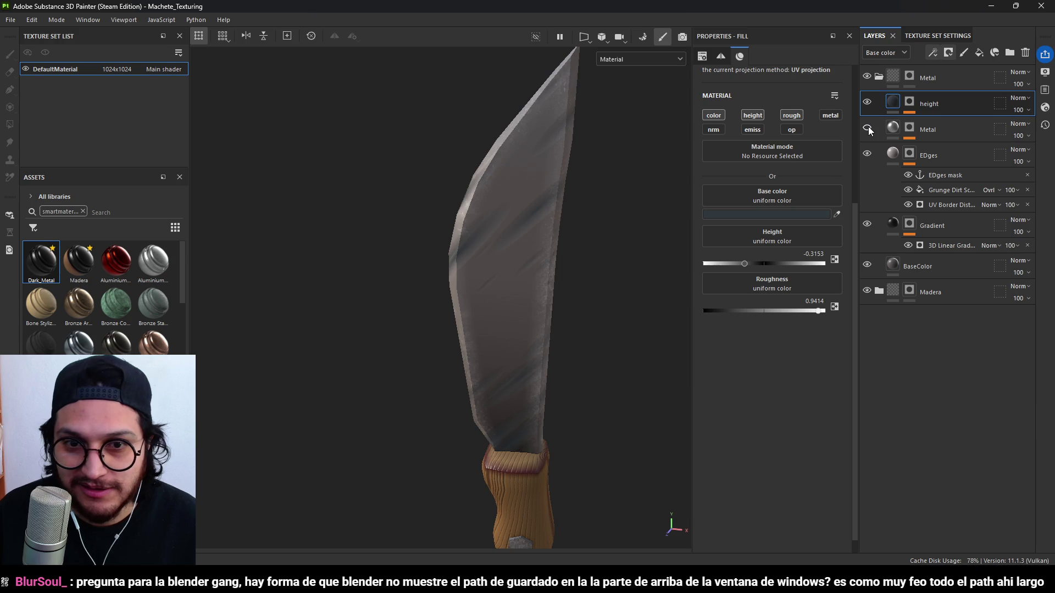
click(899, 130)
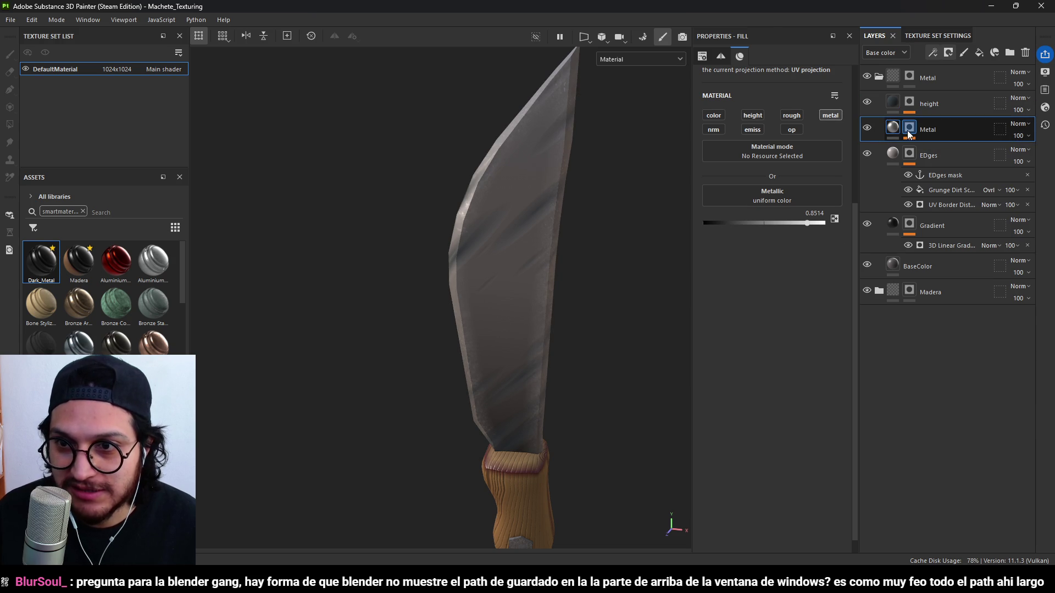
Add a fill effect to the Metal layer's mask, linked to the EDges mask anchor.
right_click(909, 135)
click(935, 155)
key(ctrl+z)
key(ctrl+z)
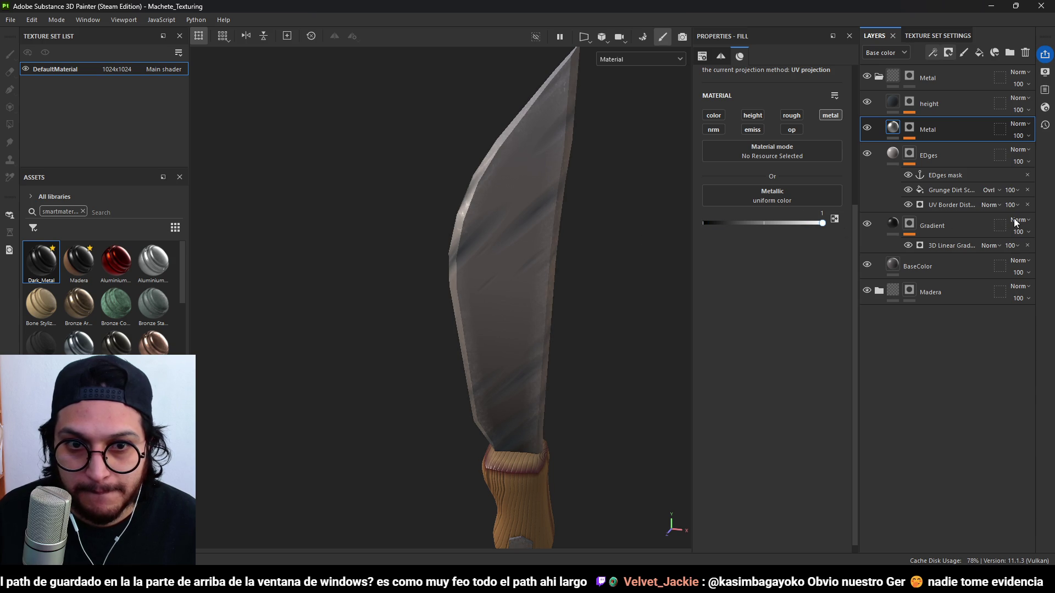
alt+drag(560, 220, 599, 218)
click(910, 128)
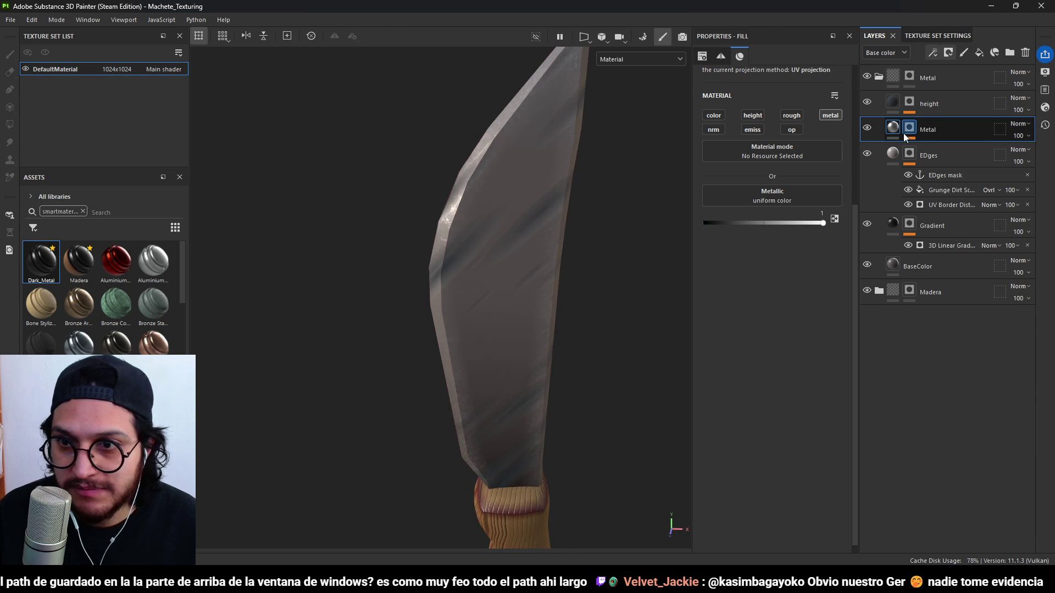
key(4)
click(942, 149)
click(770, 119)
click(801, 173)
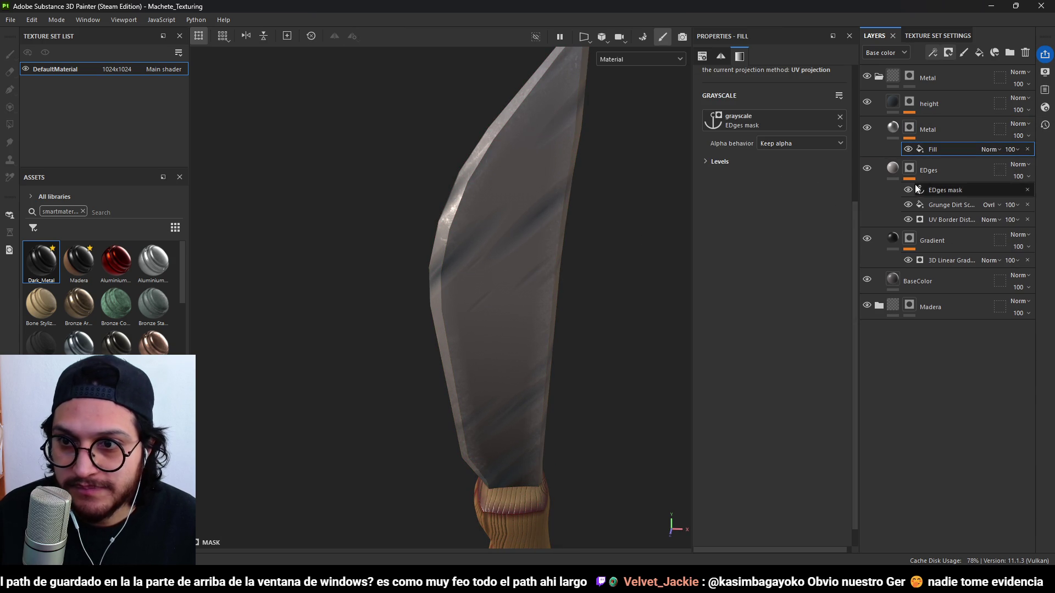
Raise the Grunge Dirt Scratchy Balance to 0.88 and Contrast to 0.45 for sharper edge wear.
click(947, 208)
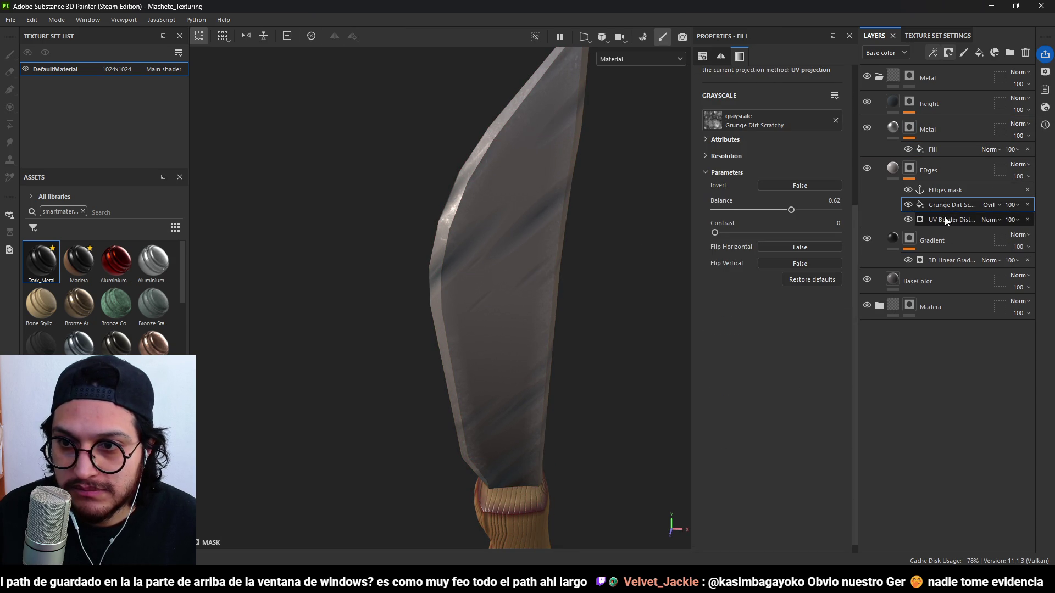
click(907, 205)
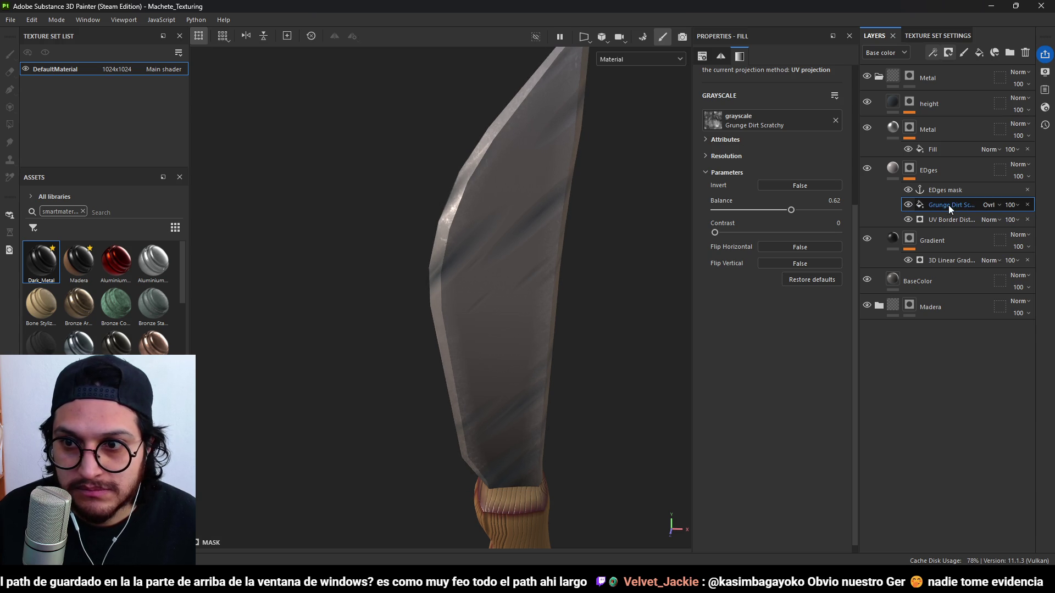
mouse_move(791, 209)
mouse_down()
mouse_move(833, 212)
mouse_move(812, 214)
mouse_up()
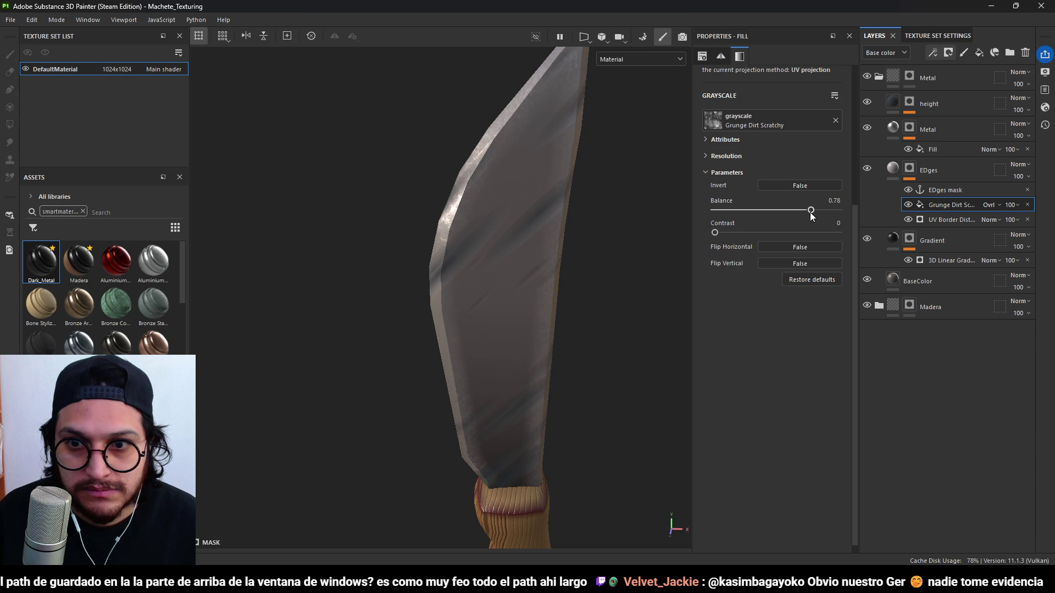
mouse_move(725, 232)
mouse_down()
mouse_move(802, 225)
mouse_move(823, 210)
mouse_up()
key(f)
mouse_move(559, 247)
alt+mouse_down()
mouse_move(506, 289)
mouse_move(399, 266)
mouse_move(307, 276)
mouse_move(539, 264)
mouse_move(636, 282)
alt+mouse_up()
scroll(539, 264, up, 3)
scroll(538, 265, down, 3)
scroll(553, 279, up, 1)
scroll(553, 279, up, 2)
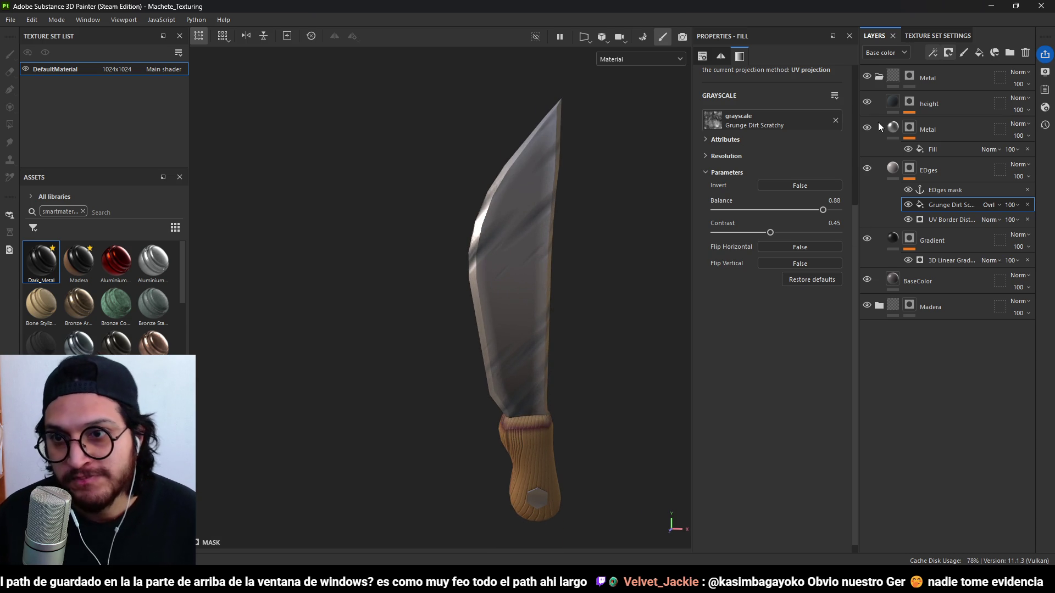
click(917, 104)
Add a Paint effect to the height layer's mask and set the brush size to 27.81.
click(947, 123)
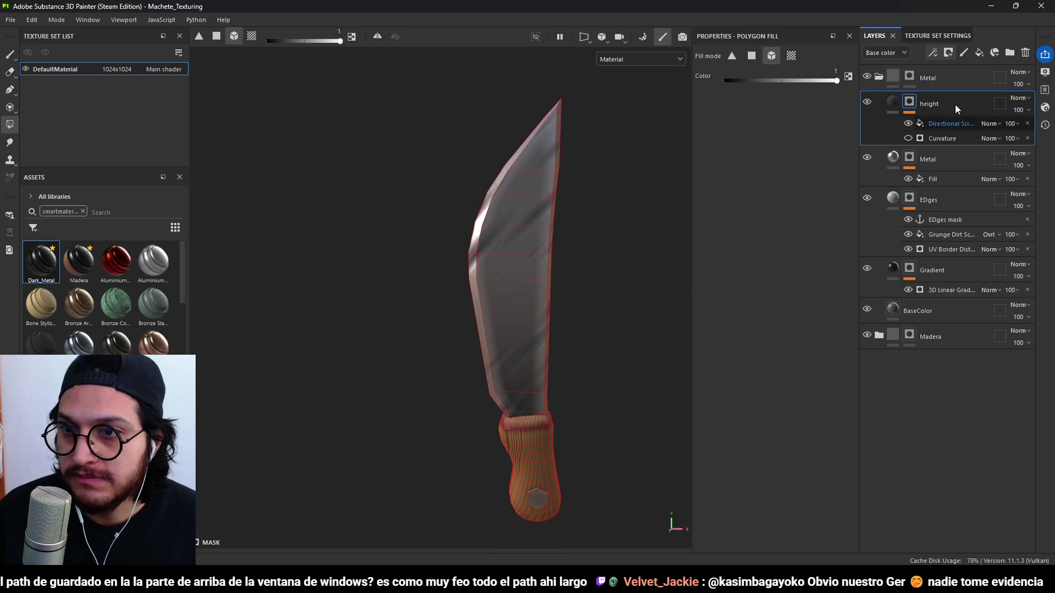
click(947, 122)
click(938, 48)
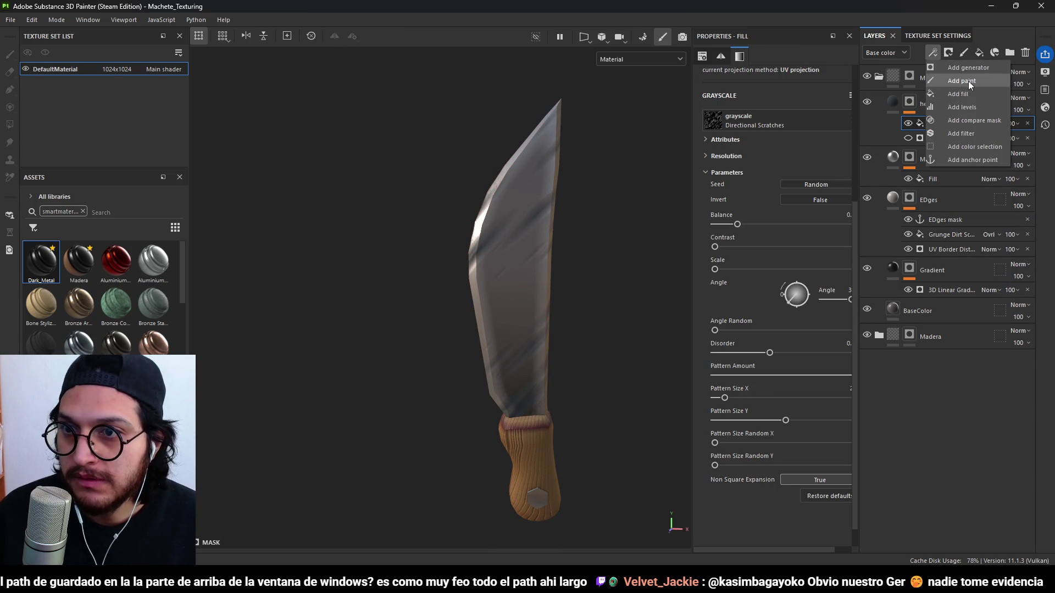
click(953, 76)
key(1)
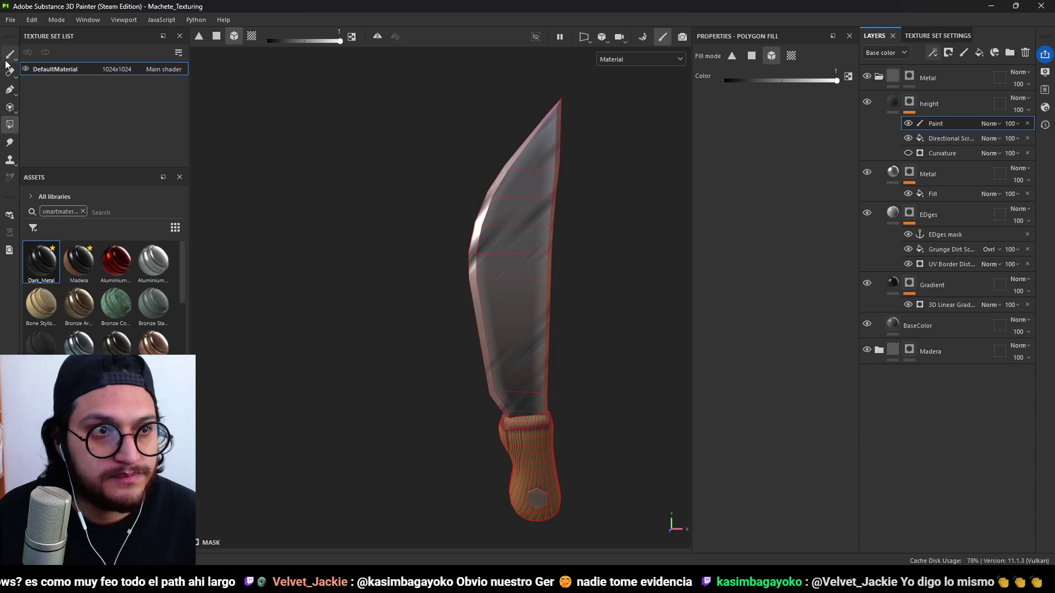
drag(231, 41, 241, 42)
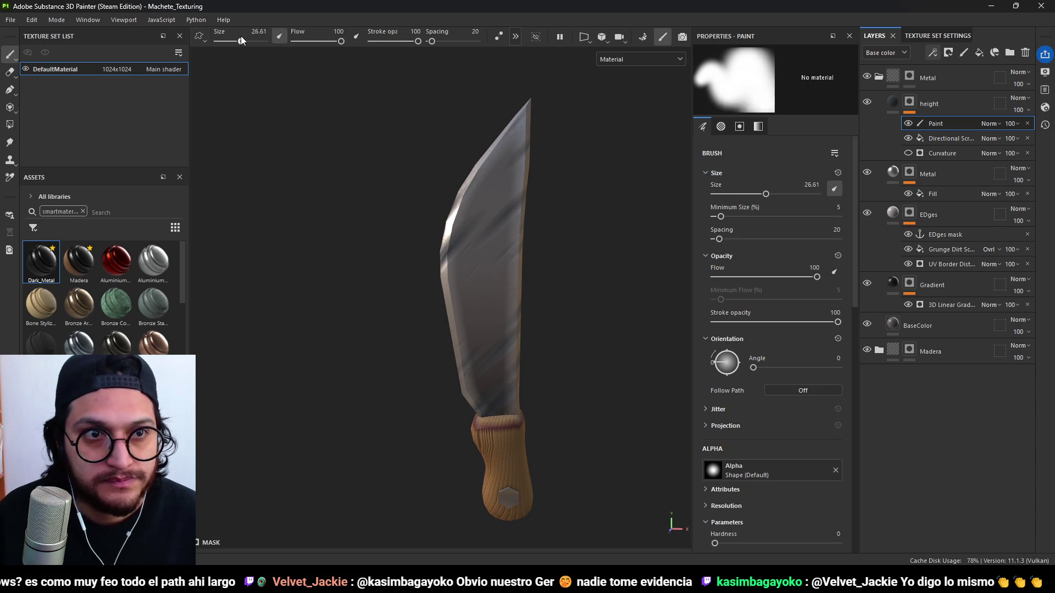
mouse_move(467, 269)
alt+mouse_down()
mouse_move(466, 248)
mouse_move(497, 251)
alt+mouse_up()
Reselect the height mask's paint effect and try moving it, then select the top Metal folder.
click(901, 104)
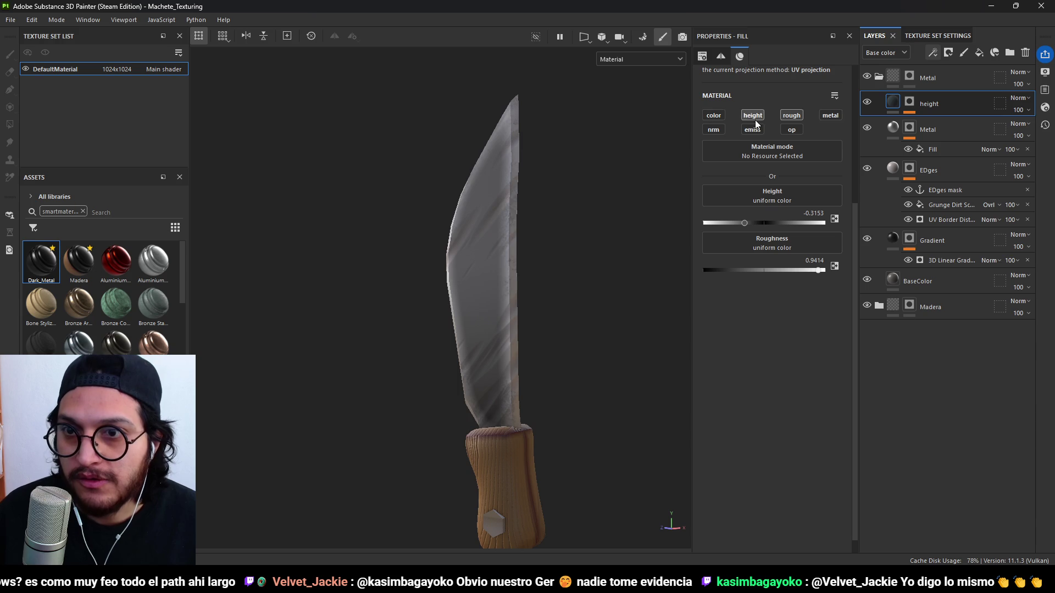
click(910, 105)
click(956, 125)
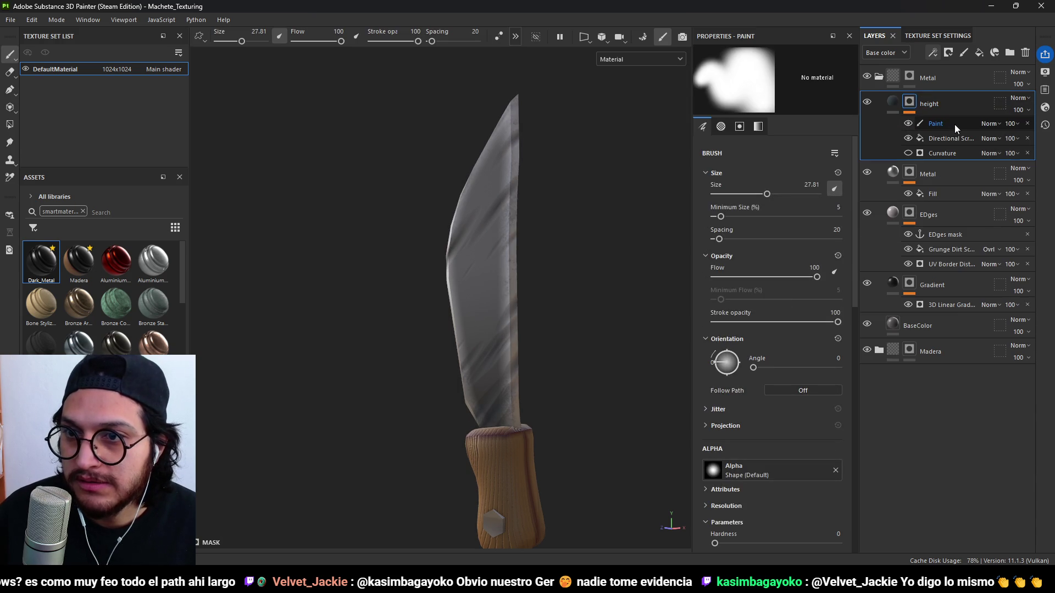
mouse_move(939, 124)
mouse_down()
mouse_move(937, 81)
mouse_move(952, 89)
mouse_move(943, 117)
mouse_up()
click(945, 77)
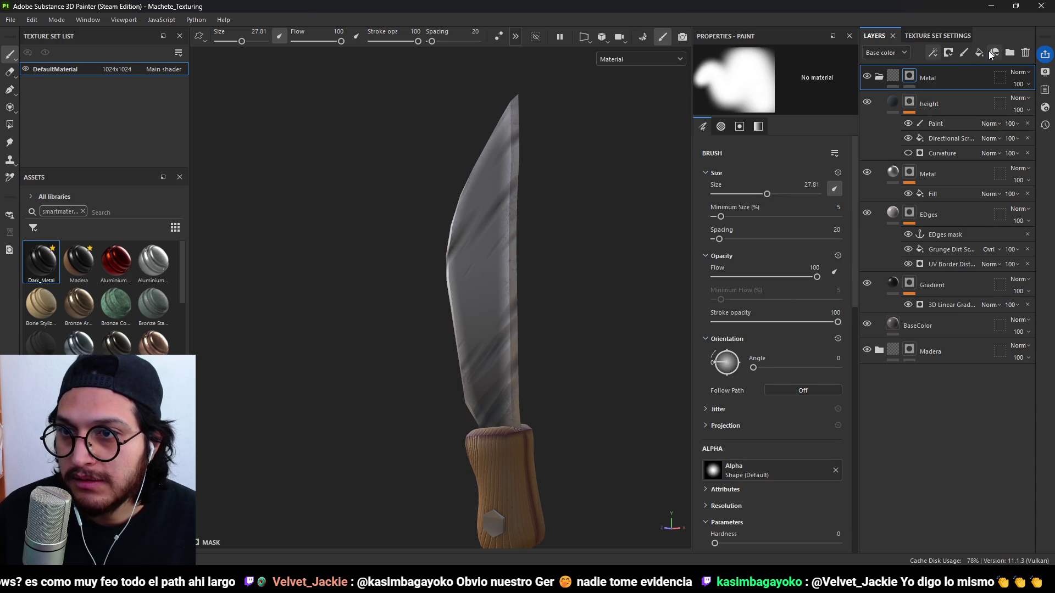
Add a new fill layer named Aboyaduras holding the Paint effect in its mask.
click(979, 52)
mouse_move(935, 144)
mouse_down()
mouse_move(931, 101)
mouse_move(917, 77)
mouse_move(920, 110)
mouse_move(942, 132)
mouse_move(926, 105)
mouse_up()
double_click(926, 104)
text(Aboyaduras)
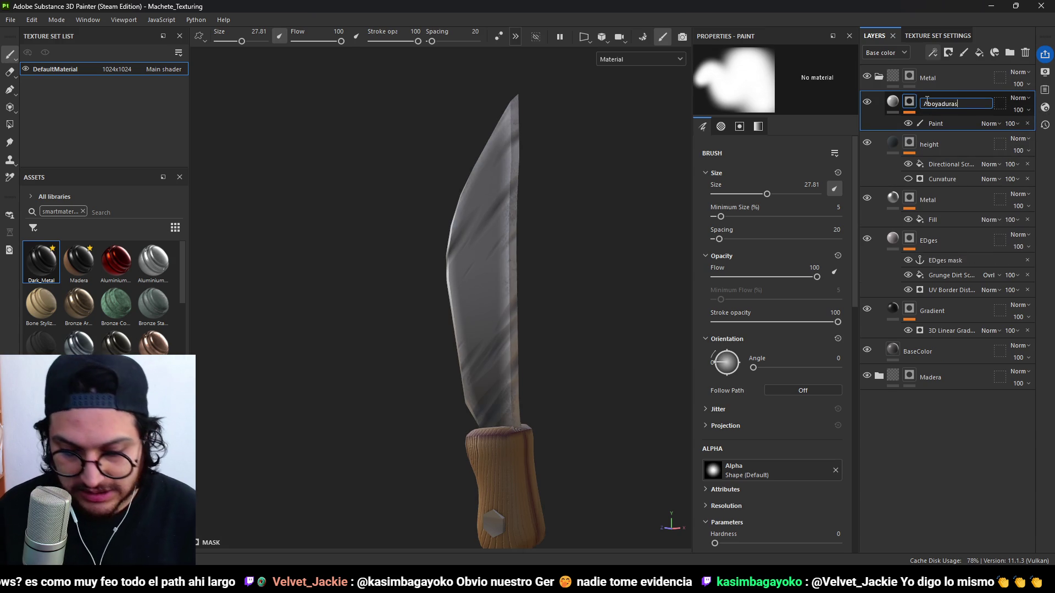
key(Return)
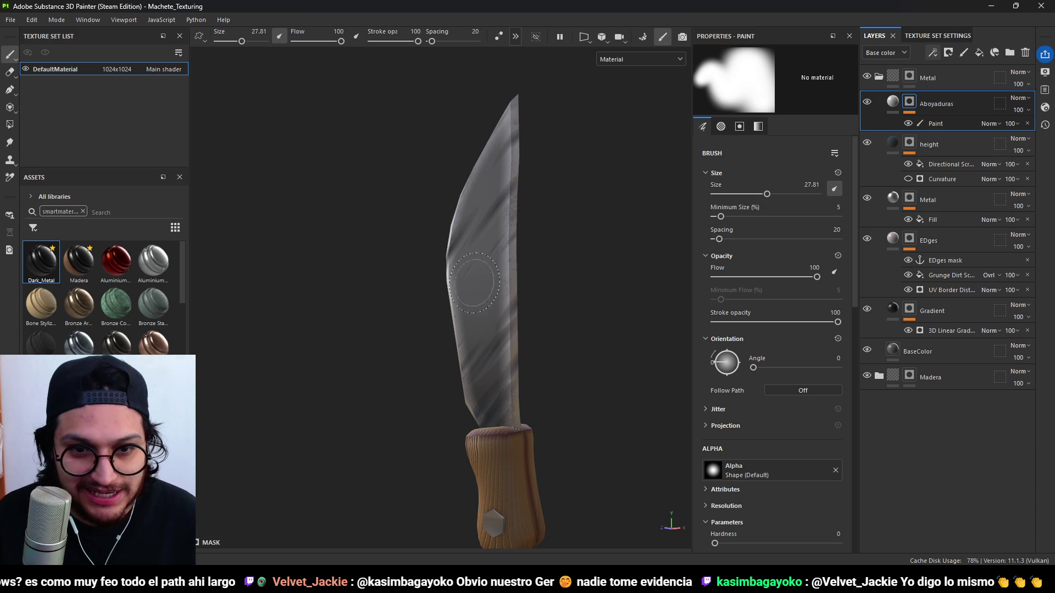
Set the brush size to 38.39 and undo a test stroke on the blade.
alt+drag(541, 275, 257, 89)
ctrl+right_drag(258, 89, 292, 89)
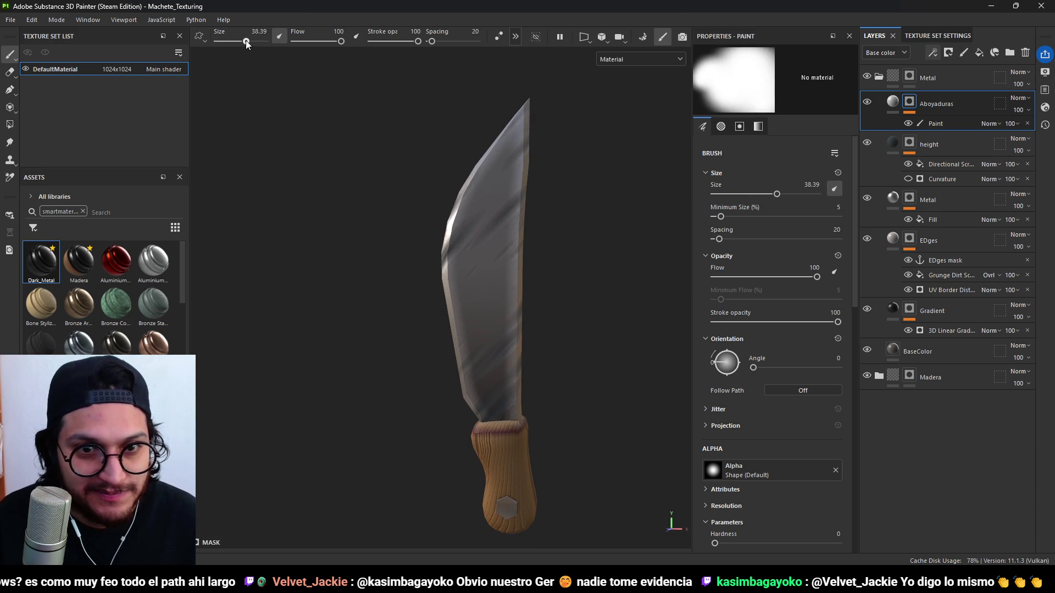
drag(467, 236, 476, 270)
key(ctrl+z)
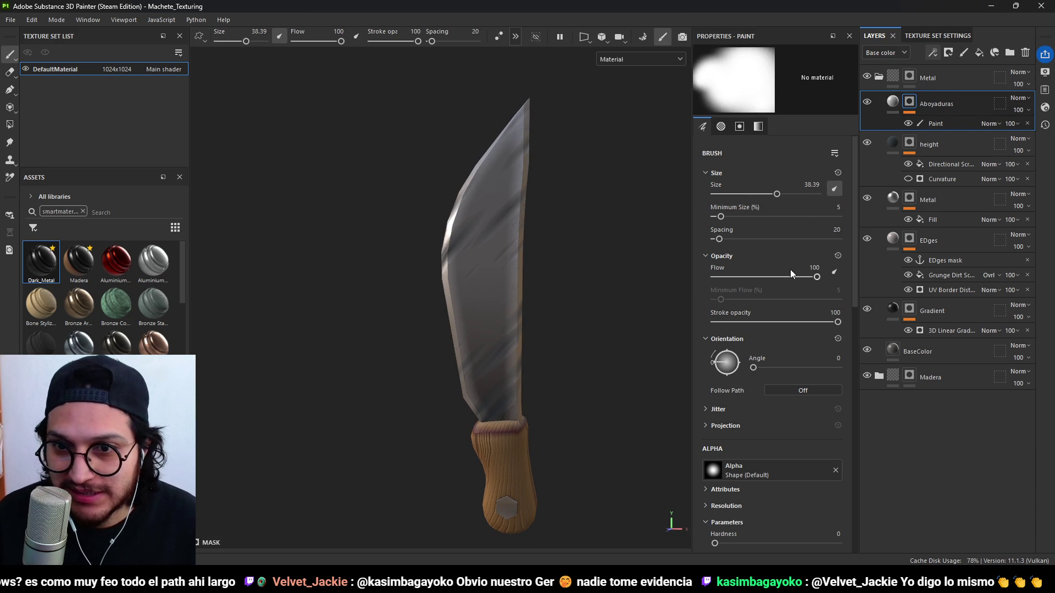
Make the Aboyaduras fill height-only, with color off and height at -0.3333.
click(891, 105)
click(752, 168)
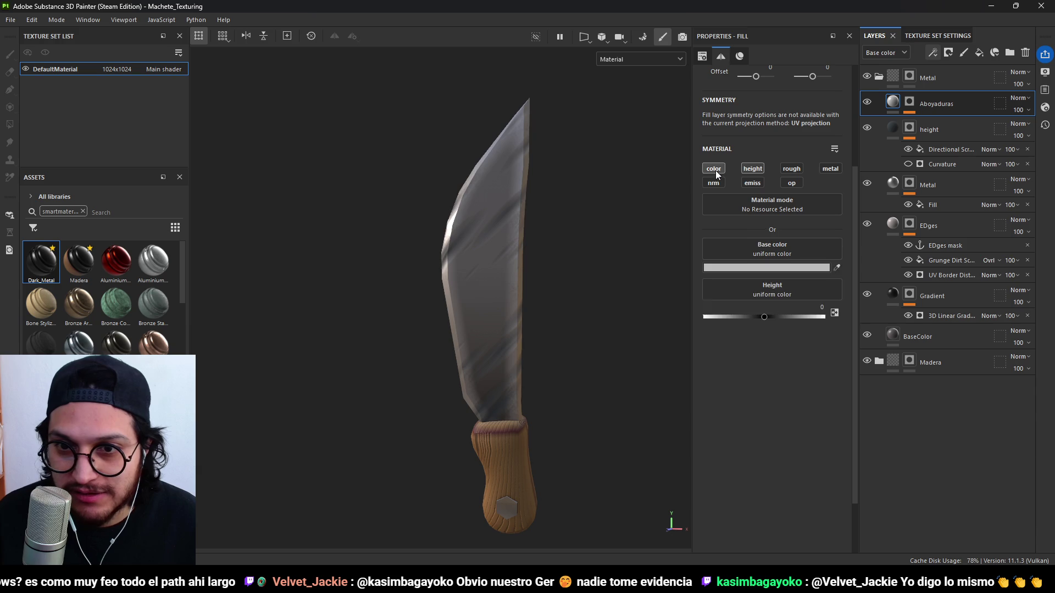
click(715, 169)
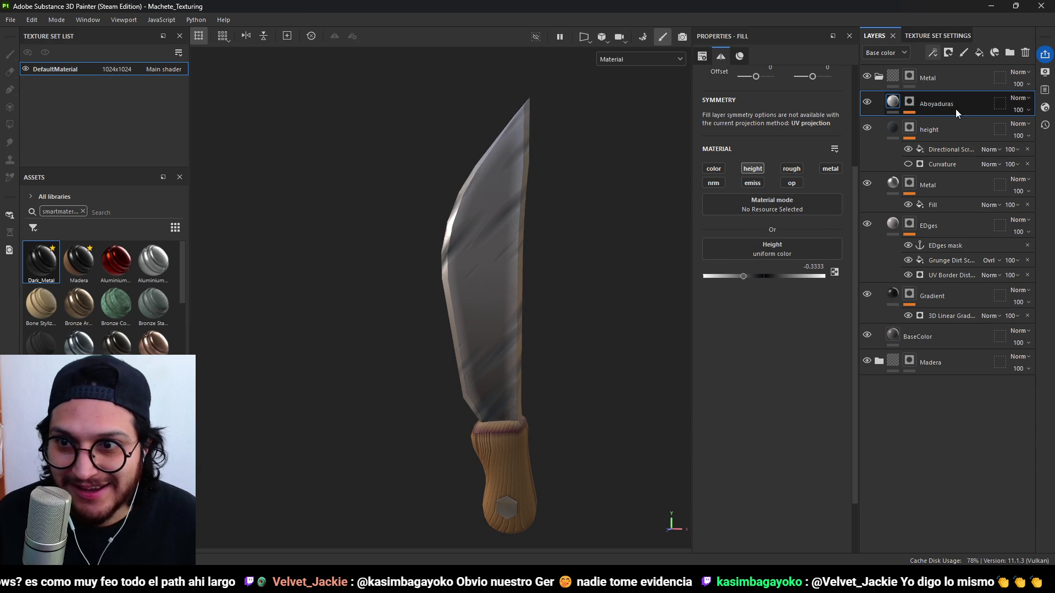
Paint a round dent into the Aboyaduras mask on the blade and check it in mask view.
key(ctrl+y)
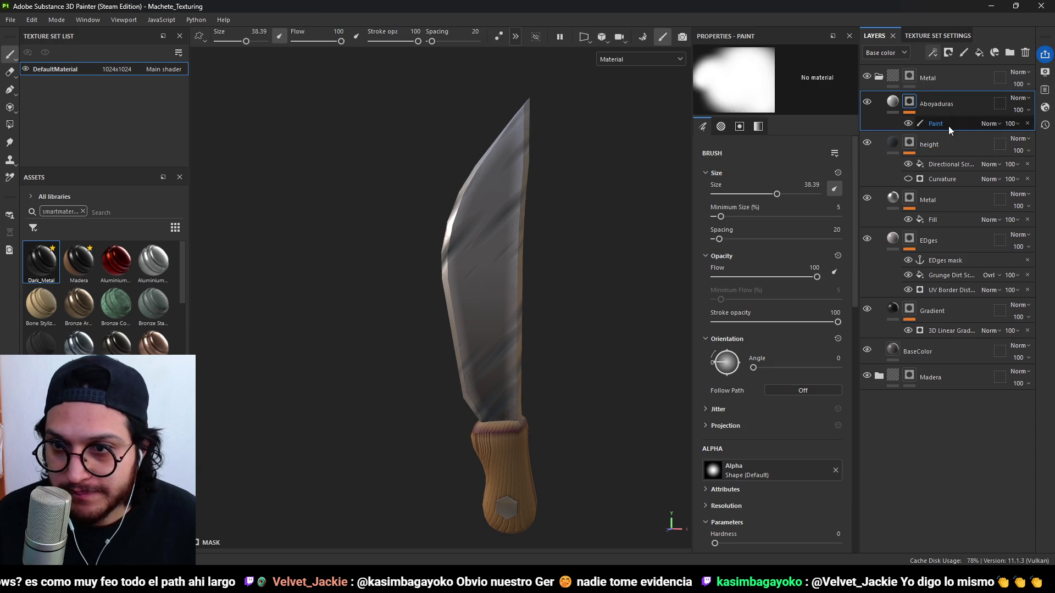
mouse_move(494, 372)
alt+mouse_down()
mouse_move(612, 301)
mouse_move(488, 272)
mouse_move(519, 277)
mouse_move(508, 284)
alt+mouse_up()
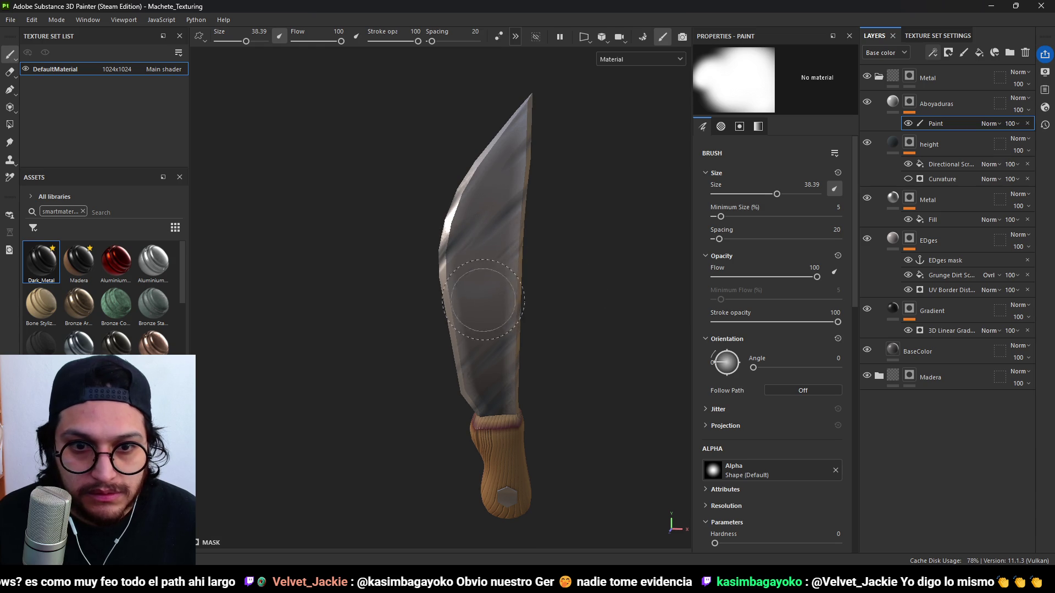
mouse_move(497, 309)
alt+mouse_down()
mouse_move(636, 264)
mouse_move(676, 236)
alt+mouse_up()
alt+click(919, 108)
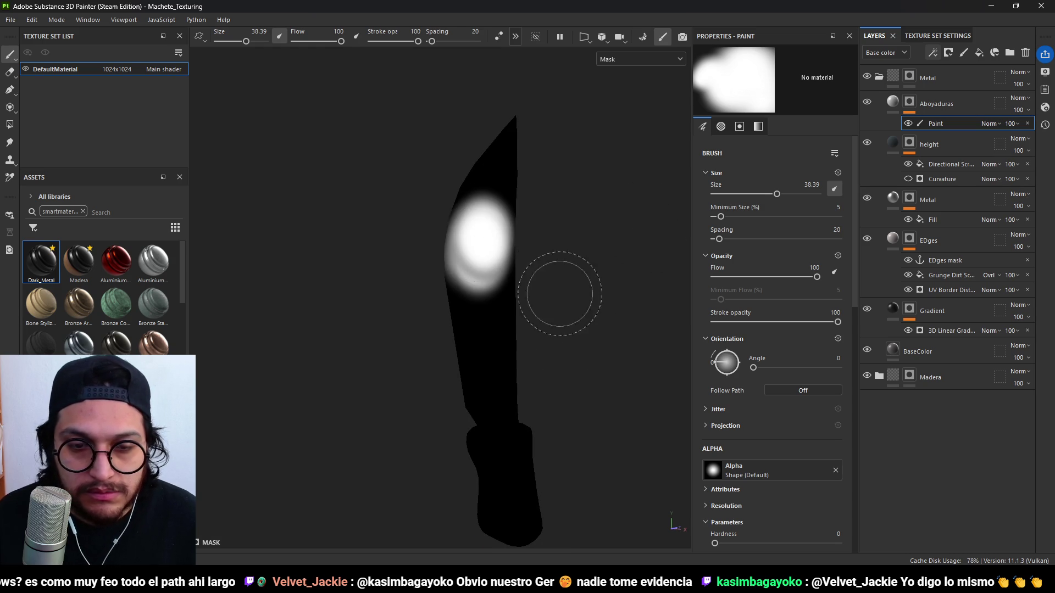
alt+drag(558, 294, 484, 318)
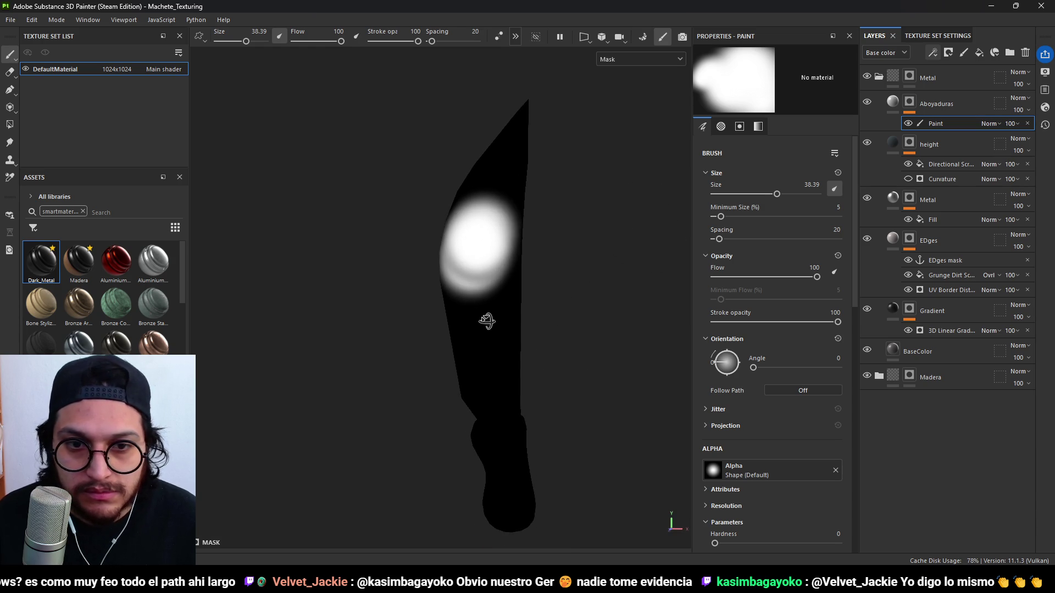
click(895, 104)
mouse_move(448, 254)
alt+mouse_down()
mouse_move(528, 269)
mouse_move(546, 287)
mouse_move(488, 282)
alt+mouse_up()
mouse_move(524, 282)
shift+right_down()
mouse_move(511, 280)
mouse_move(553, 269)
mouse_move(529, 294)
mouse_move(580, 260)
shift+right_up()
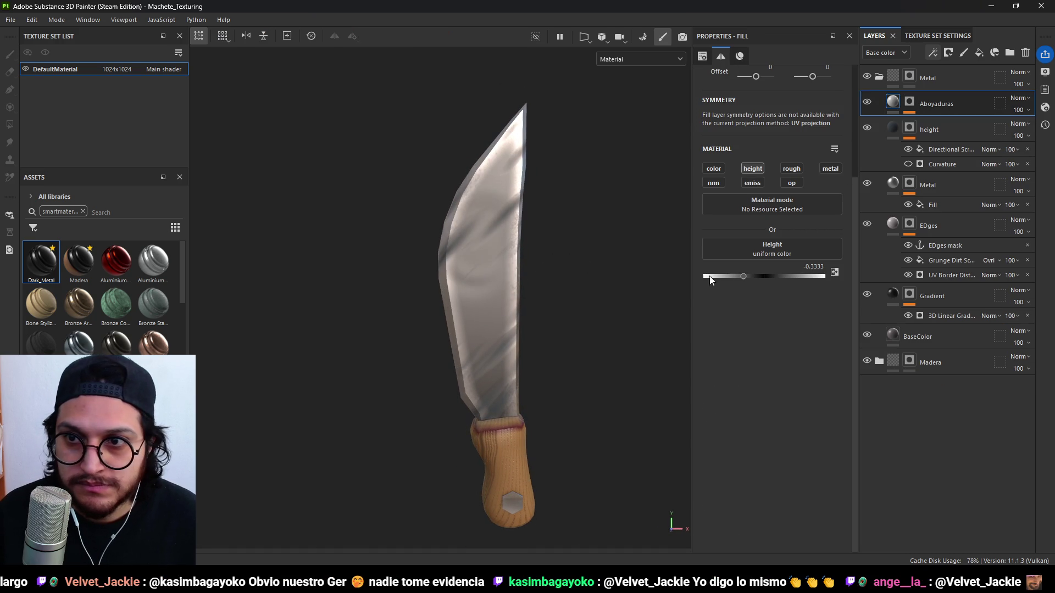
Toggle the Directional Scratches off and back on, then select the Aboyaduras paint effect.
click(909, 102)
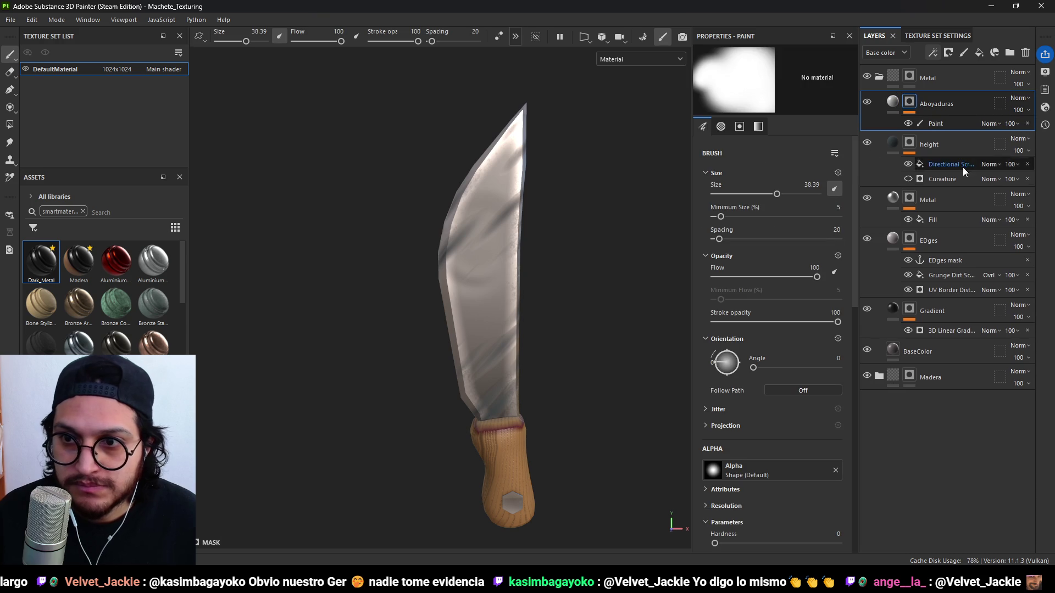
click(910, 163)
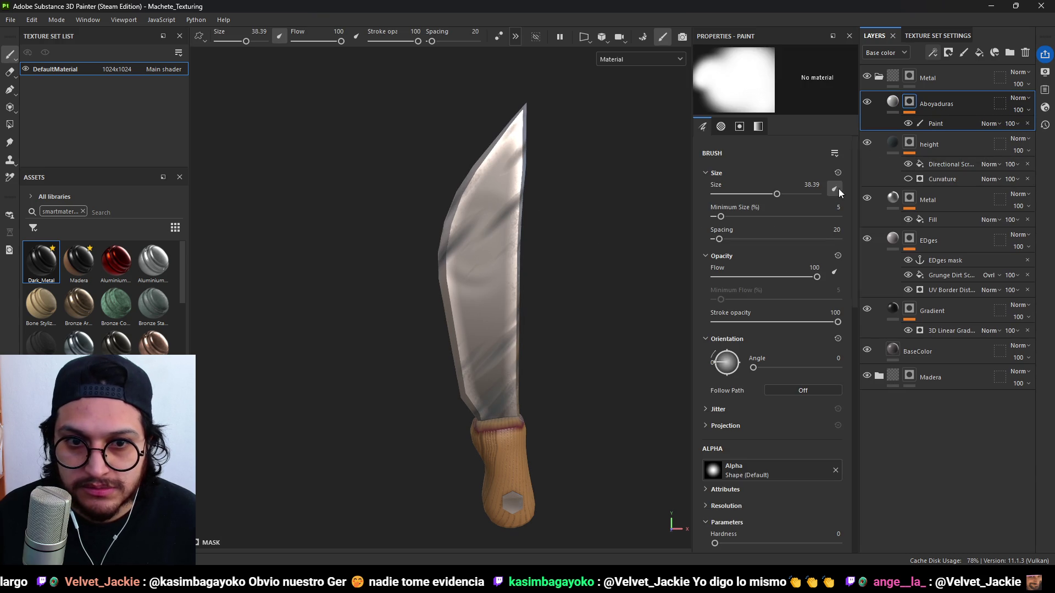
click(908, 163)
click(940, 123)
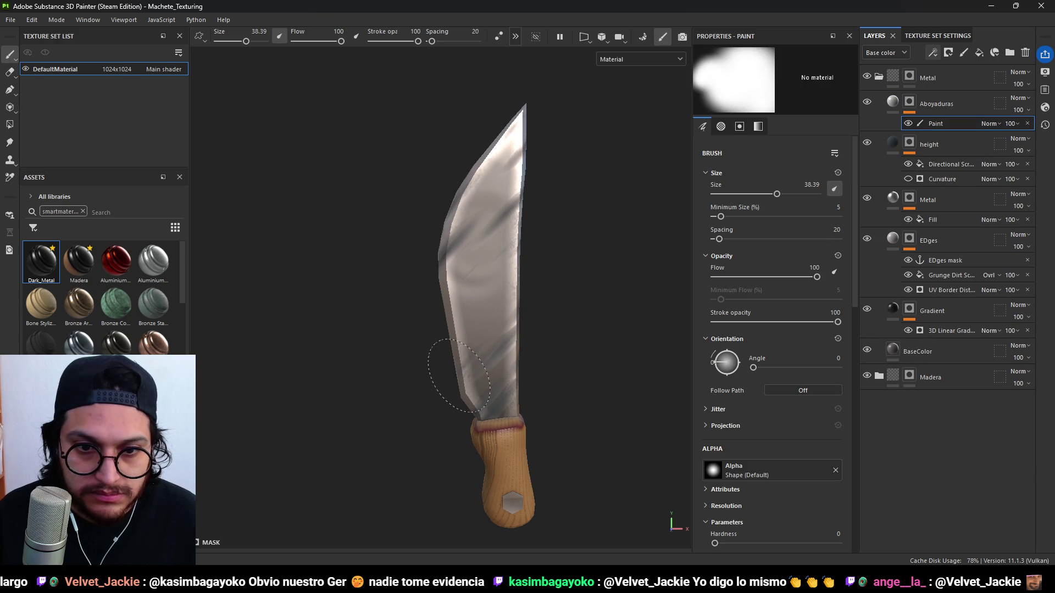
Inspect the blade edge from several angles, then hide the EDges layer.
mouse_move(463, 375)
alt+mouse_down()
mouse_move(596, 371)
mouse_move(554, 340)
mouse_move(302, 332)
mouse_move(261, 342)
alt+mouse_up()
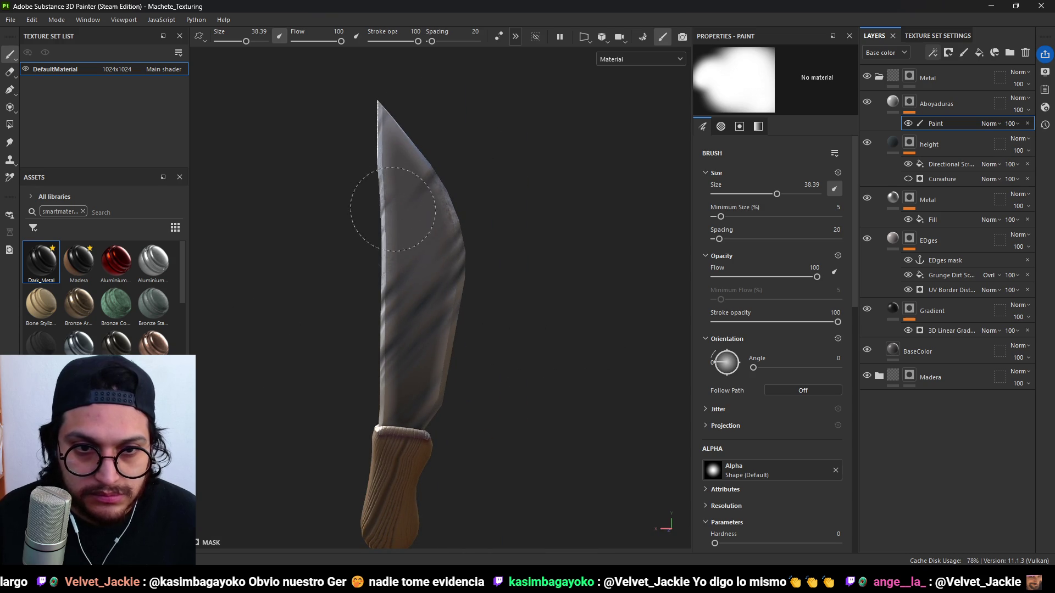
mouse_move(399, 220)
alt+mouse_down()
mouse_move(589, 299)
mouse_move(591, 315)
mouse_move(562, 319)
alt+mouse_up()
scroll(596, 321, down, 2)
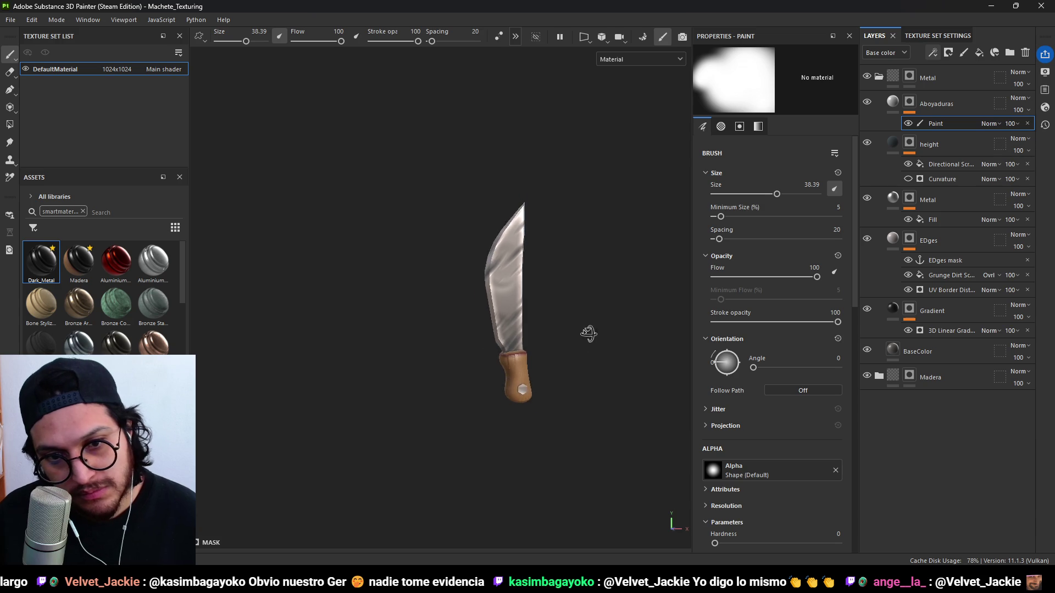
mouse_move(531, 347)
alt+right_down()
mouse_move(546, 329)
mouse_move(591, 344)
alt+right_up()
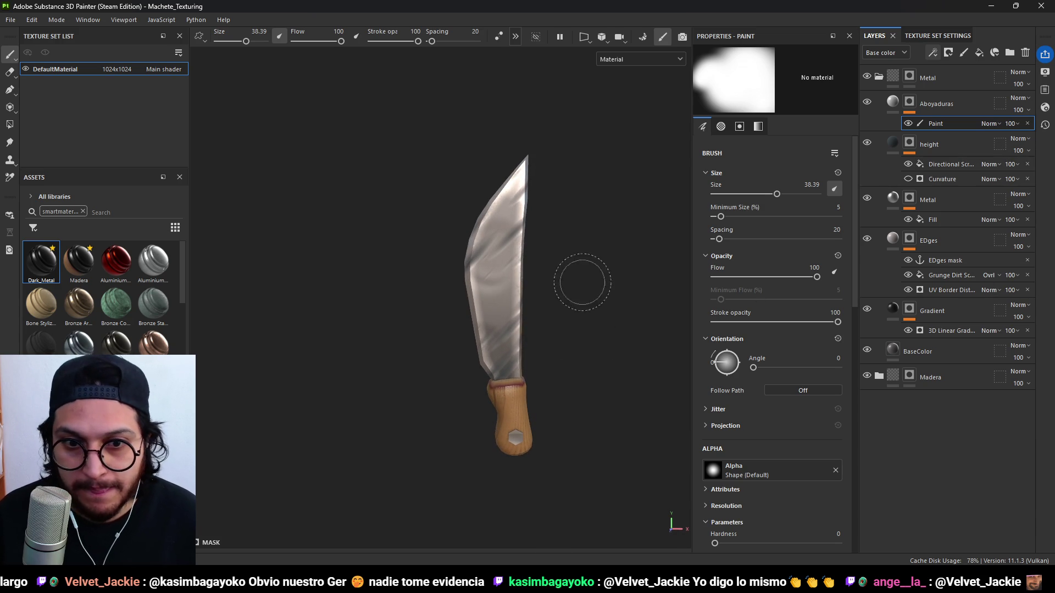
scroll(582, 283, down, 1)
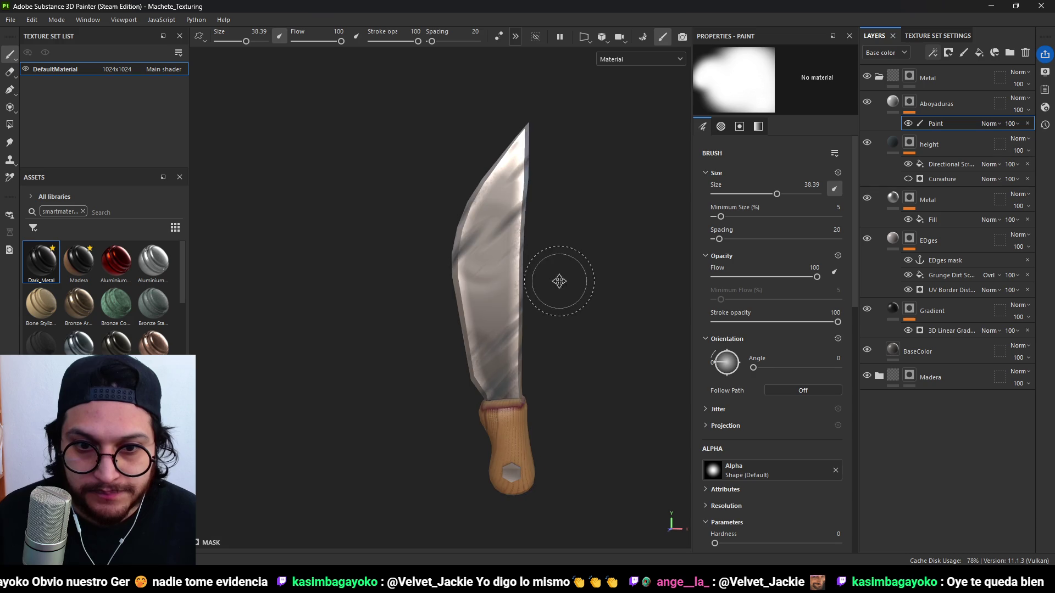
scroll(555, 282, up, 1)
mouse_move(582, 329)
alt+mouse_down()
mouse_move(520, 309)
mouse_move(602, 332)
alt+mouse_up()
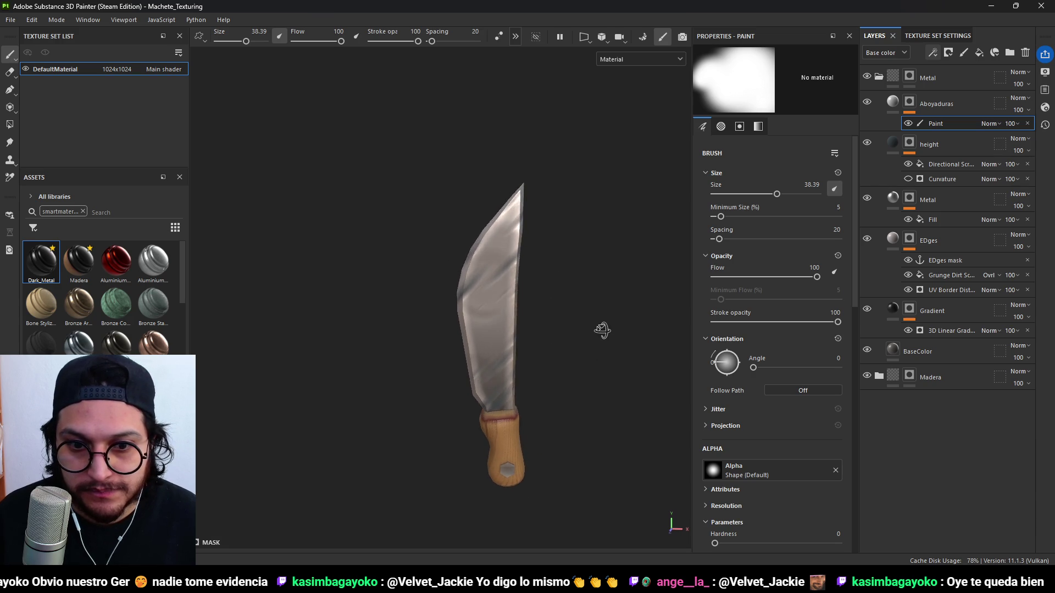
scroll(596, 357, down, 2)
alt+drag(588, 384, 582, 389)
scroll(544, 379, up, 2)
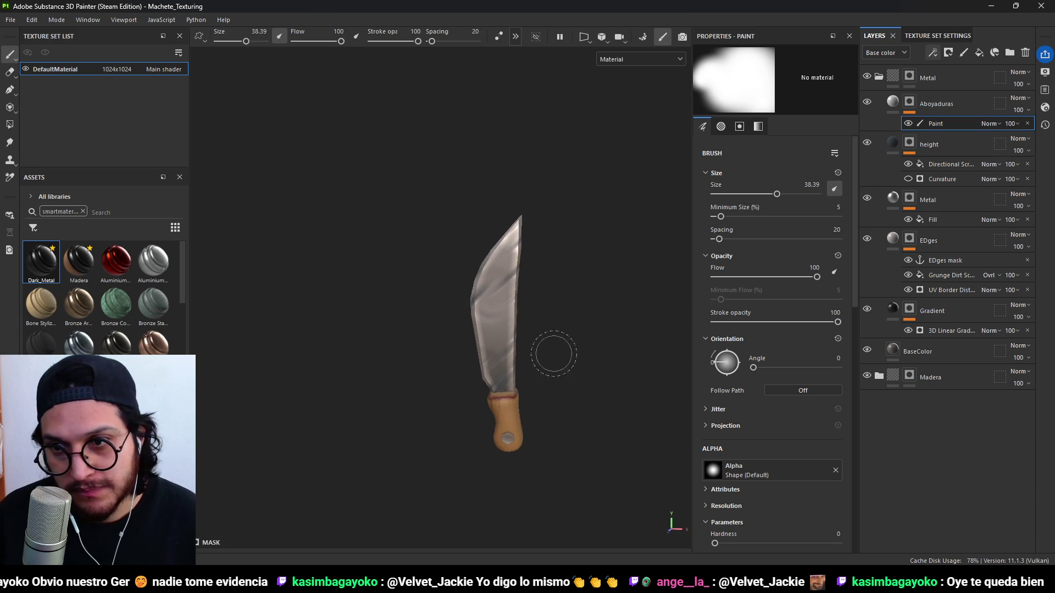
click(868, 240)
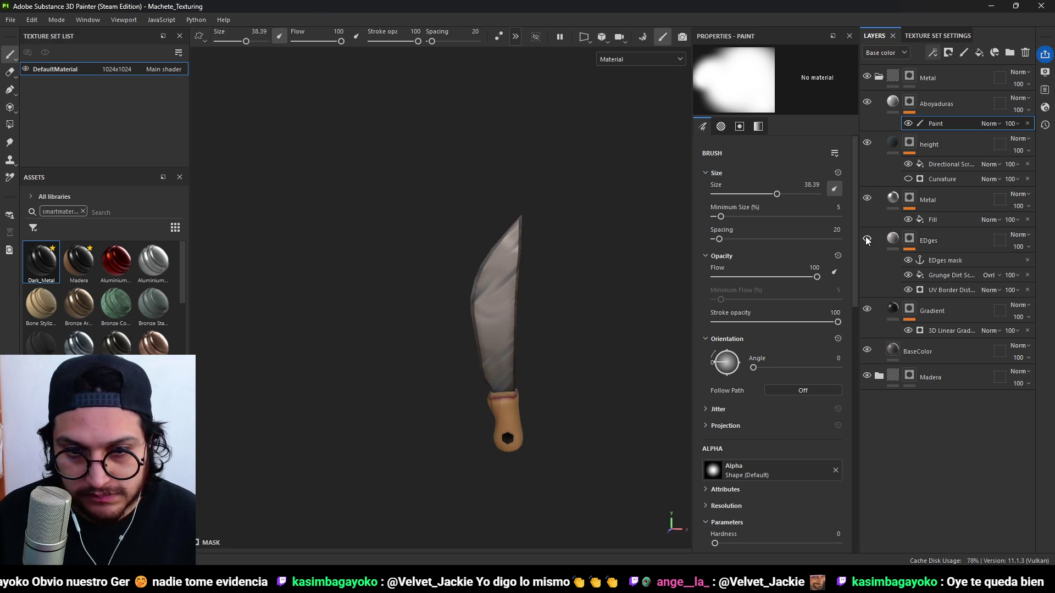
Show the EDges layer again and darken its base colour to a medium grey.
click(867, 240)
click(893, 239)
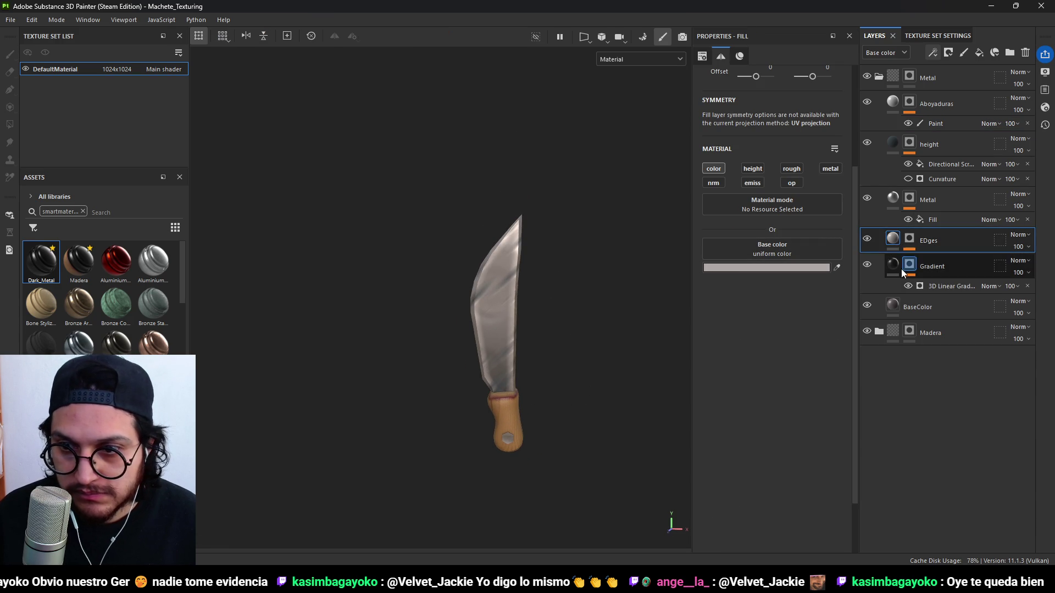
click(711, 169)
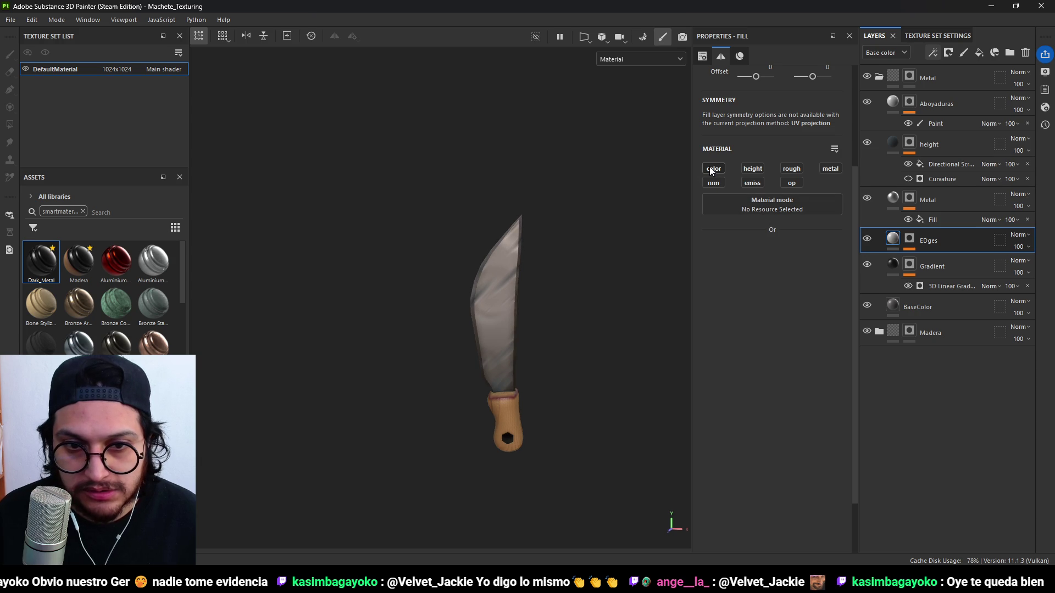
click(710, 168)
click(767, 267)
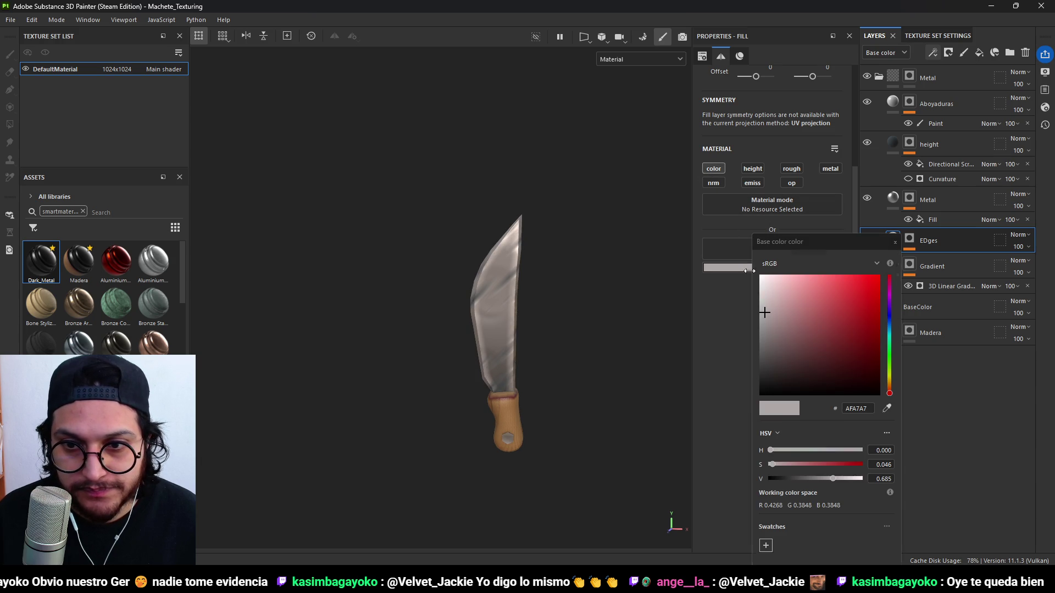
click(764, 332)
mouse_move(764, 333)
mouse_down()
mouse_move(764, 374)
mouse_move(760, 322)
mouse_up()
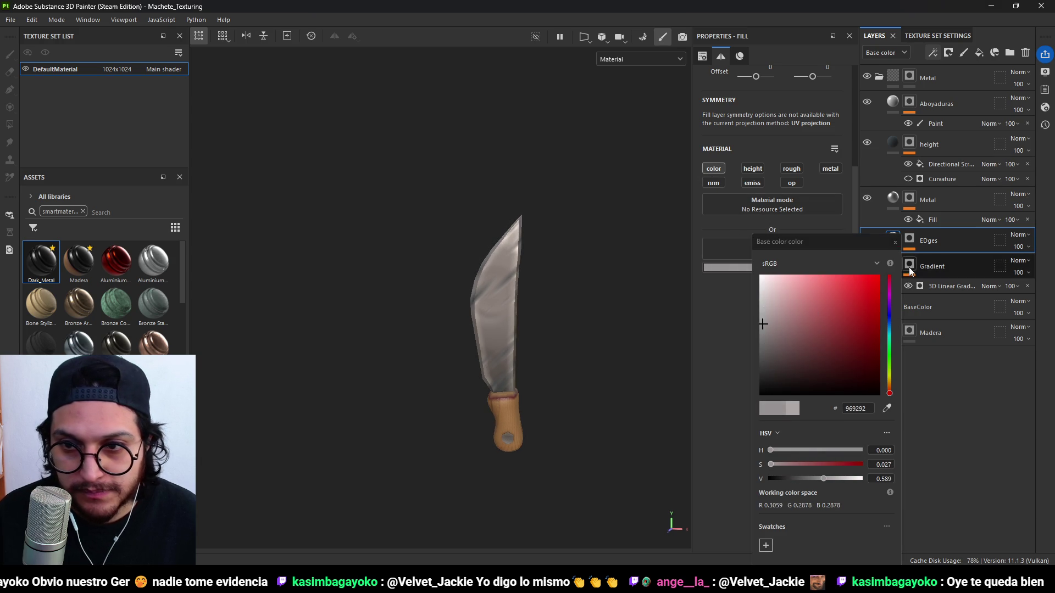
Check the new edge colour on the knife and hide the Directional Scratches.
mouse_move(472, 336)
alt+mouse_down()
mouse_move(231, 348)
mouse_move(495, 324)
mouse_move(498, 343)
mouse_move(479, 358)
mouse_move(505, 450)
alt+mouse_up()
scroll(515, 333, up, 3)
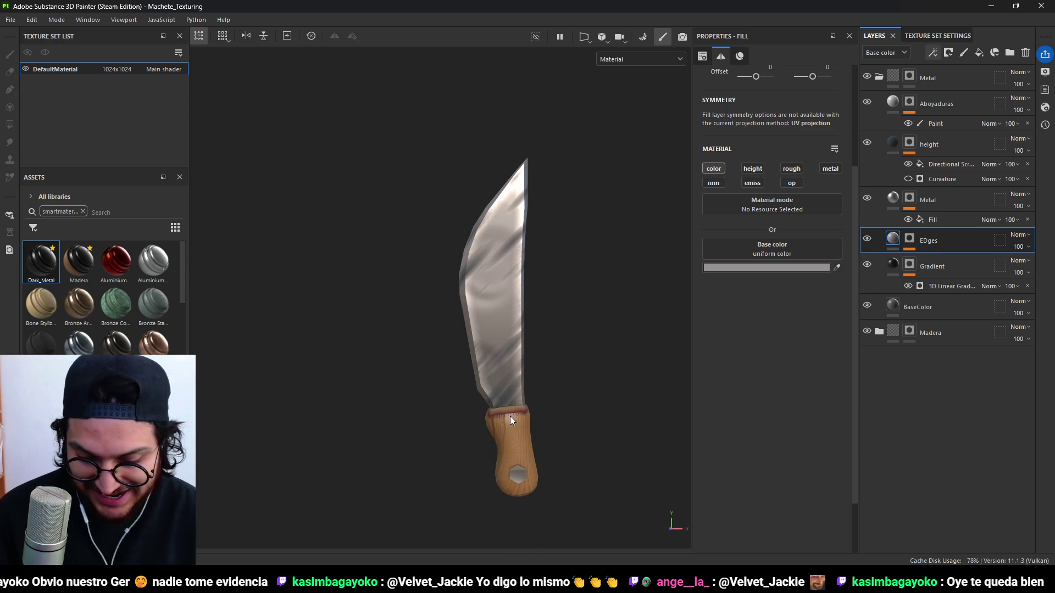
mouse_move(549, 253)
alt+mouse_down()
mouse_move(508, 300)
mouse_move(550, 360)
mouse_move(485, 264)
mouse_move(472, 273)
mouse_move(438, 253)
mouse_move(572, 269)
alt+mouse_up()
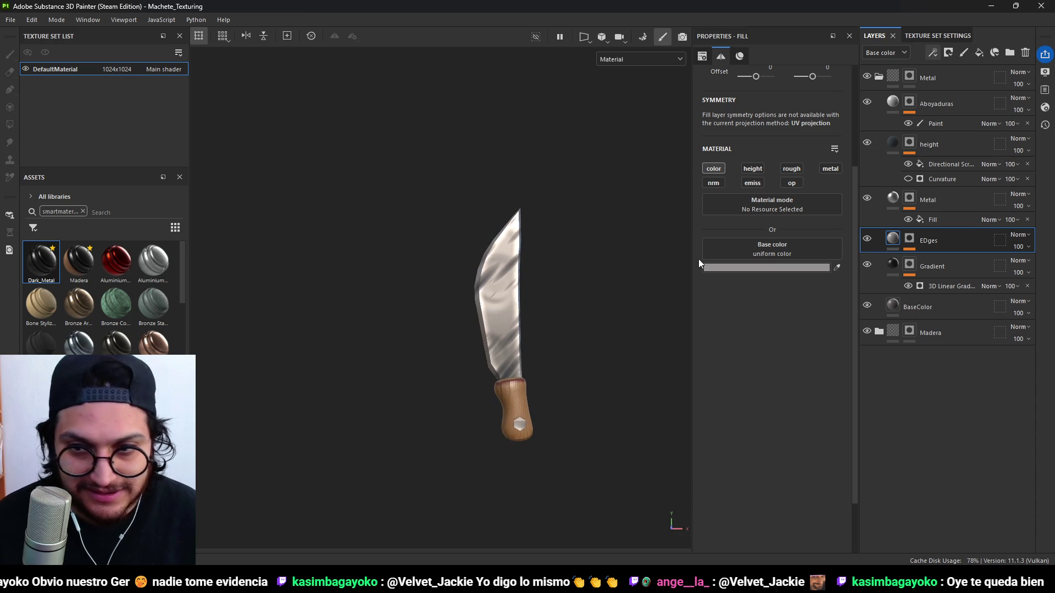
click(908, 164)
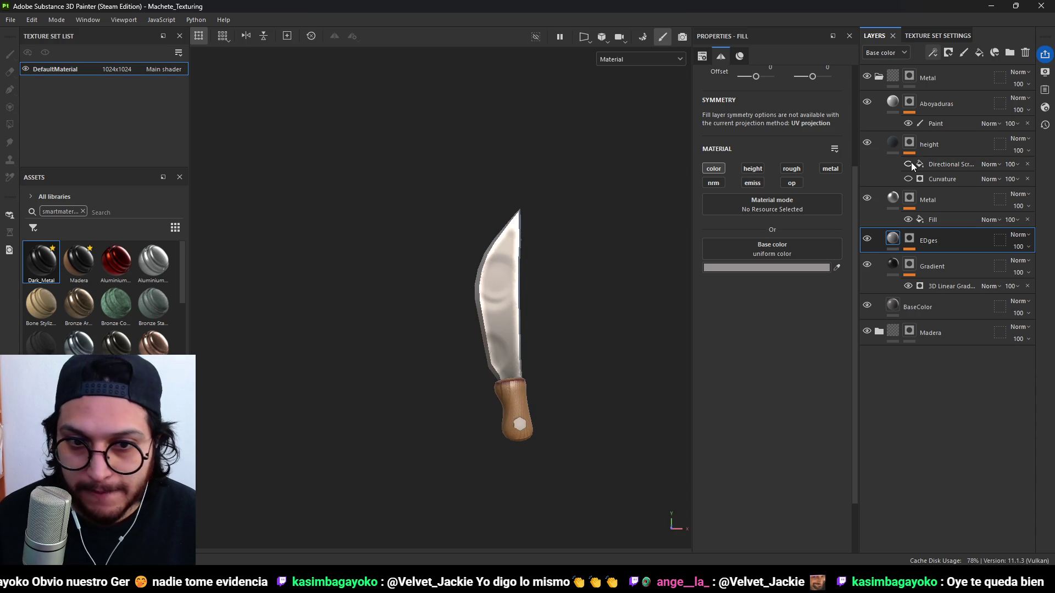
Turn Directional Scratches back on and lower their opacity to about 44.
mouse_move(498, 312)
alt+mouse_down()
mouse_move(478, 324)
mouse_move(511, 313)
alt+mouse_up()
click(909, 163)
click(938, 164)
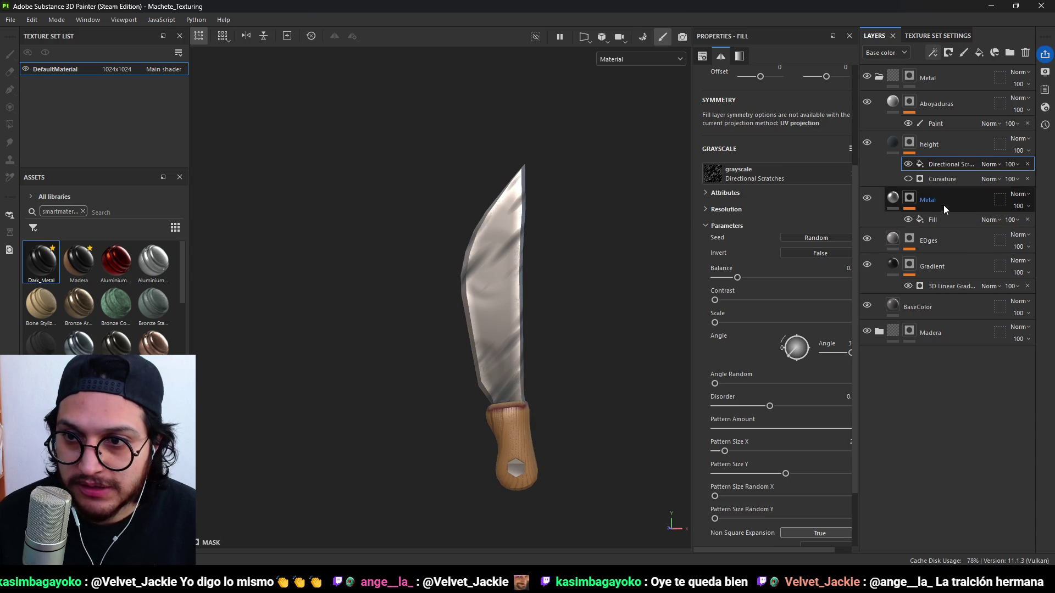
click(994, 166)
click(1011, 163)
click(1023, 183)
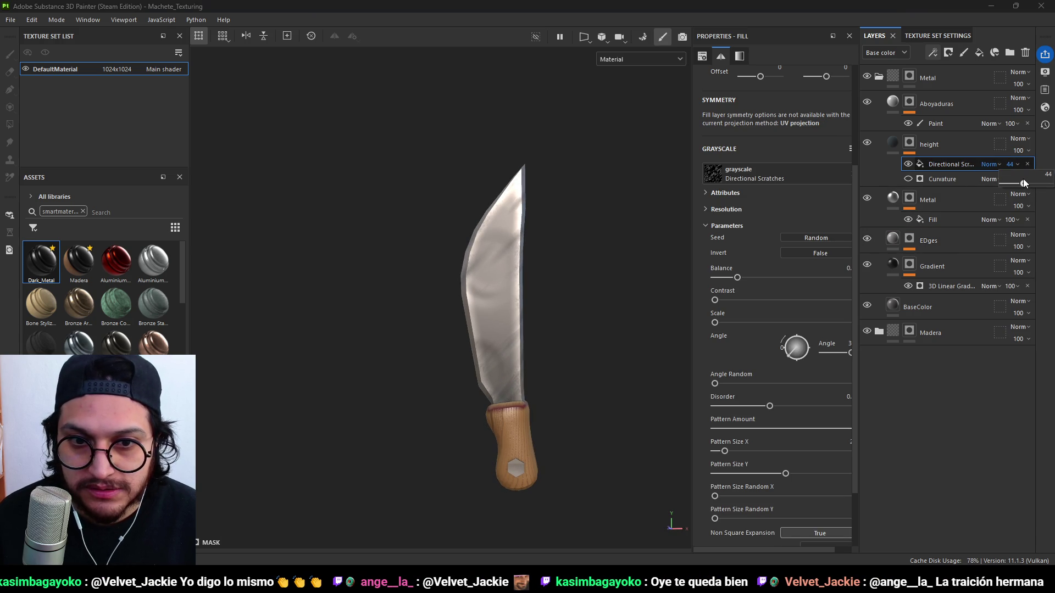
mouse_move(603, 365)
alt+mouse_down()
mouse_move(553, 407)
mouse_move(402, 370)
mouse_move(324, 368)
mouse_move(522, 367)
mouse_move(643, 308)
mouse_move(563, 384)
mouse_move(559, 371)
mouse_move(449, 382)
mouse_move(574, 358)
mouse_move(322, 370)
mouse_move(445, 361)
mouse_move(452, 370)
mouse_move(565, 374)
mouse_move(535, 374)
mouse_move(574, 390)
alt+mouse_up()
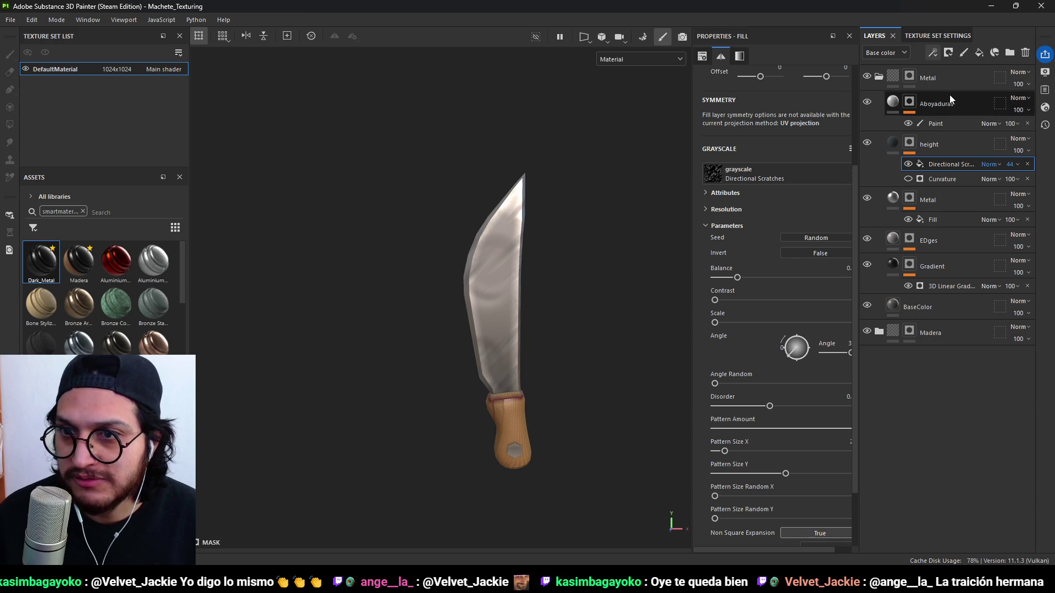
Add a new fill layer named Splats above Aboyaduras.
click(949, 94)
click(995, 54)
double_click(943, 104)
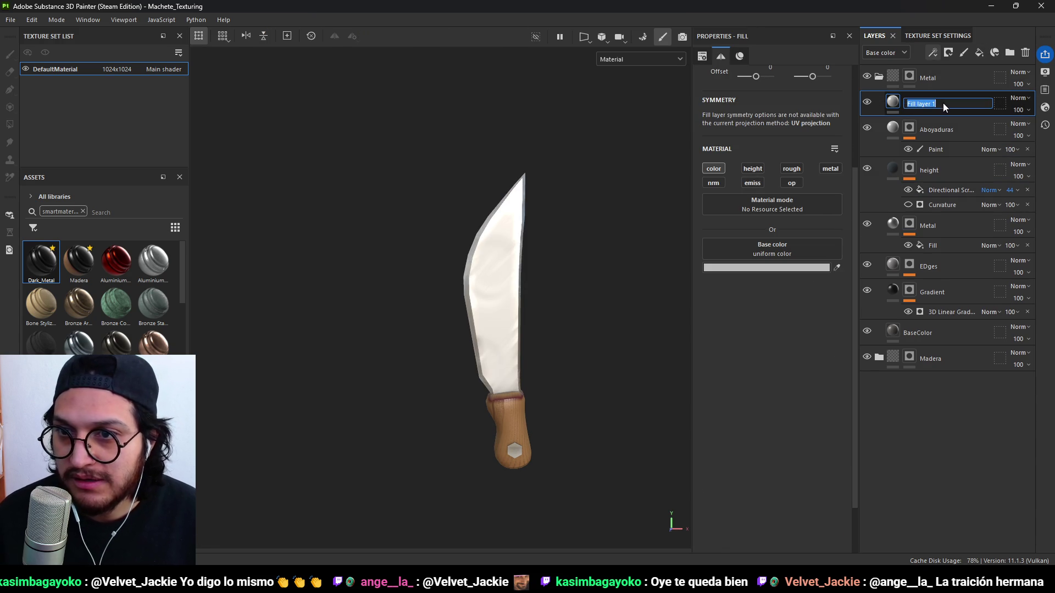
text(Splats)
key(Return)
Give Splats a black mask with a Grunge Pebbles Spots fill, balance about 0.71 and higher contrast.
click(948, 52)
click(971, 82)
click(936, 47)
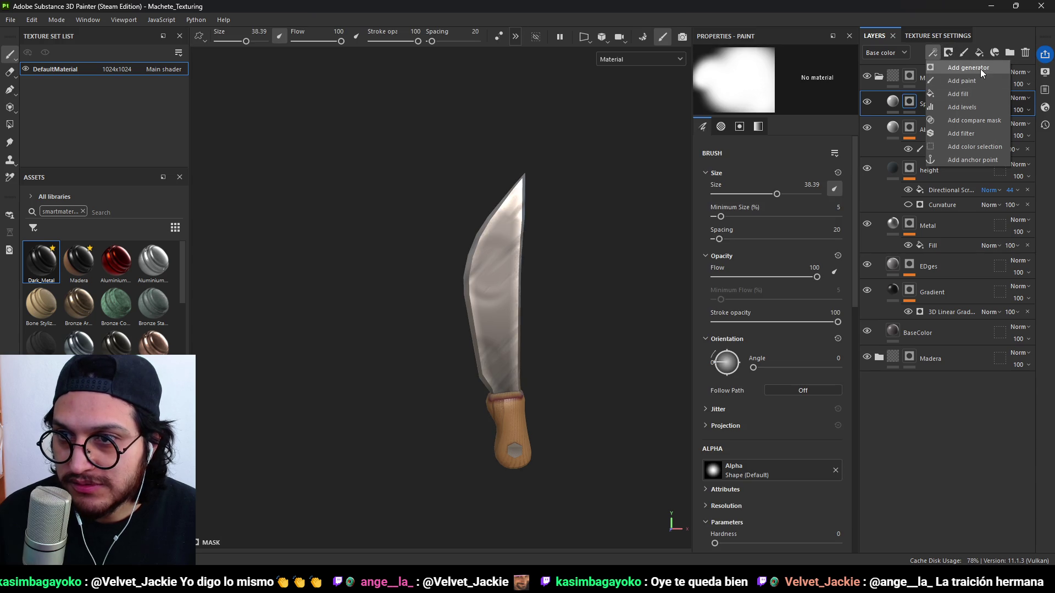
click(979, 93)
click(776, 177)
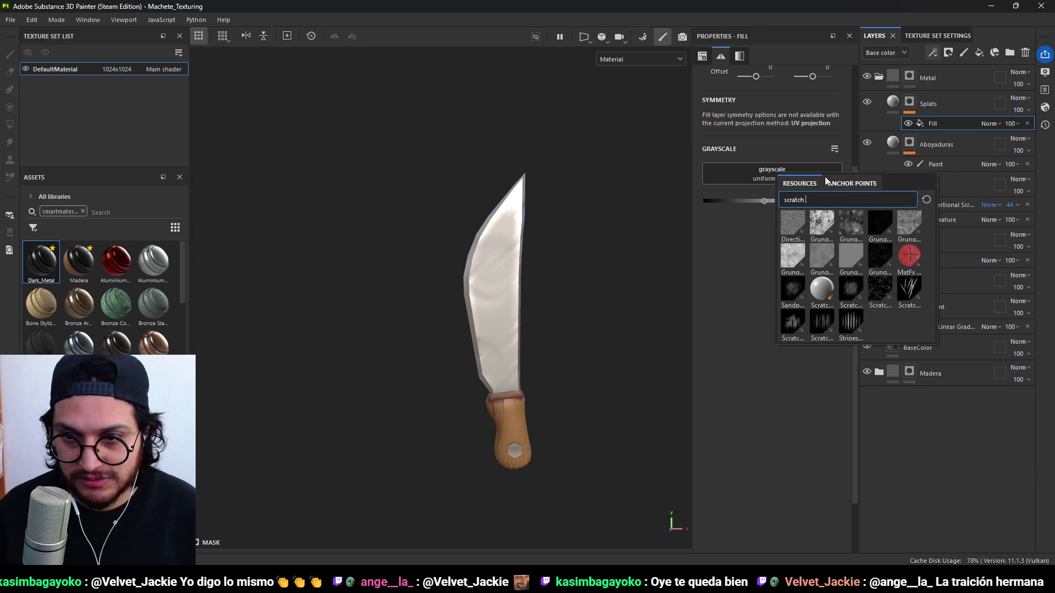
text(dots)
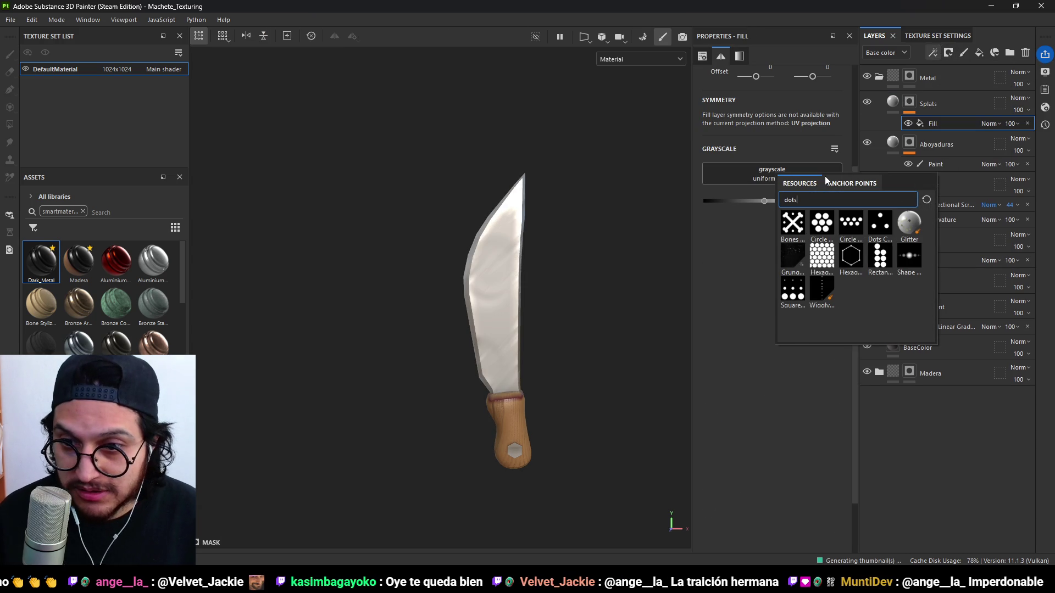
click(796, 255)
mouse_move(604, 252)
alt+mouse_down()
mouse_move(508, 295)
mouse_move(597, 310)
alt+mouse_up()
mouse_move(783, 275)
mouse_down()
mouse_move(840, 281)
mouse_move(802, 290)
mouse_up()
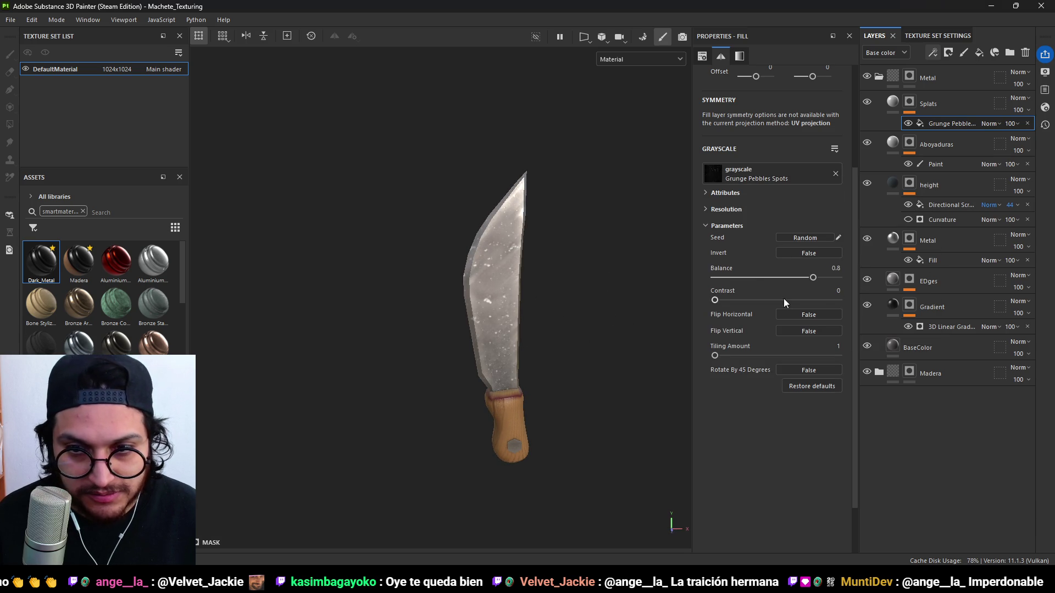
drag(715, 300, 754, 300)
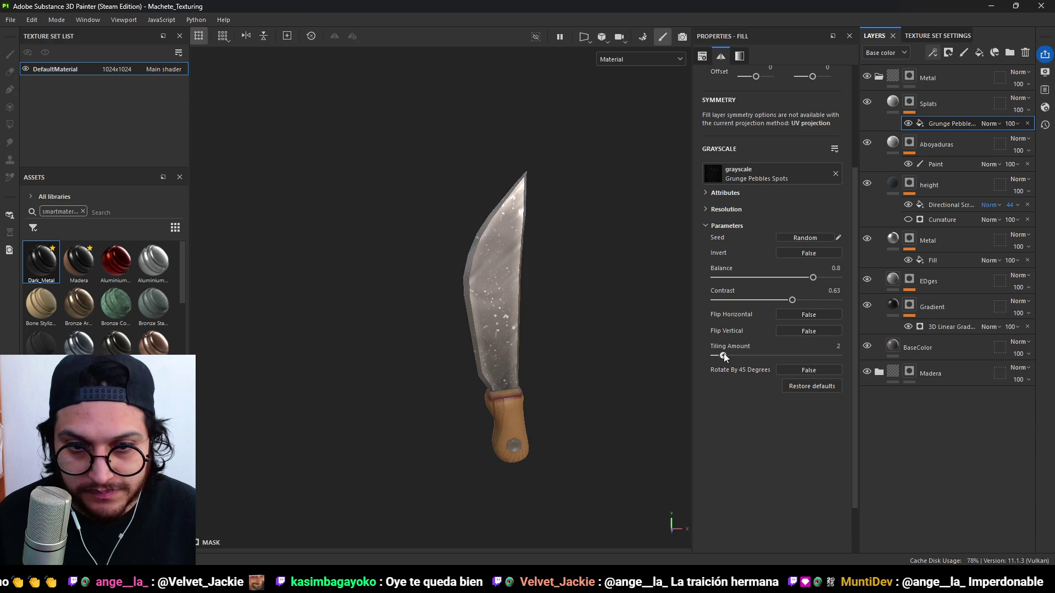
Try a dark grey base colour for Splats, then undo it.
click(895, 102)
click(745, 269)
mouse_move(769, 374)
mouse_down()
mouse_move(771, 338)
mouse_move(779, 358)
mouse_move(760, 361)
mouse_up()
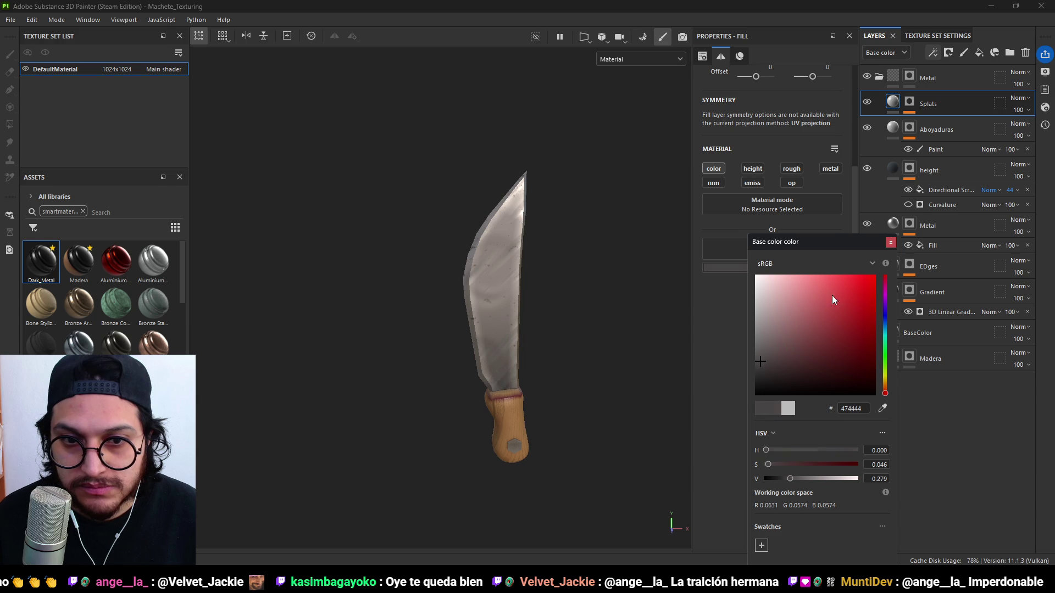
click(891, 244)
mouse_move(599, 352)
alt+mouse_down()
mouse_move(576, 360)
mouse_move(454, 324)
mouse_move(546, 343)
mouse_move(537, 317)
mouse_move(846, 270)
alt+mouse_up()
key(ctrl+z)
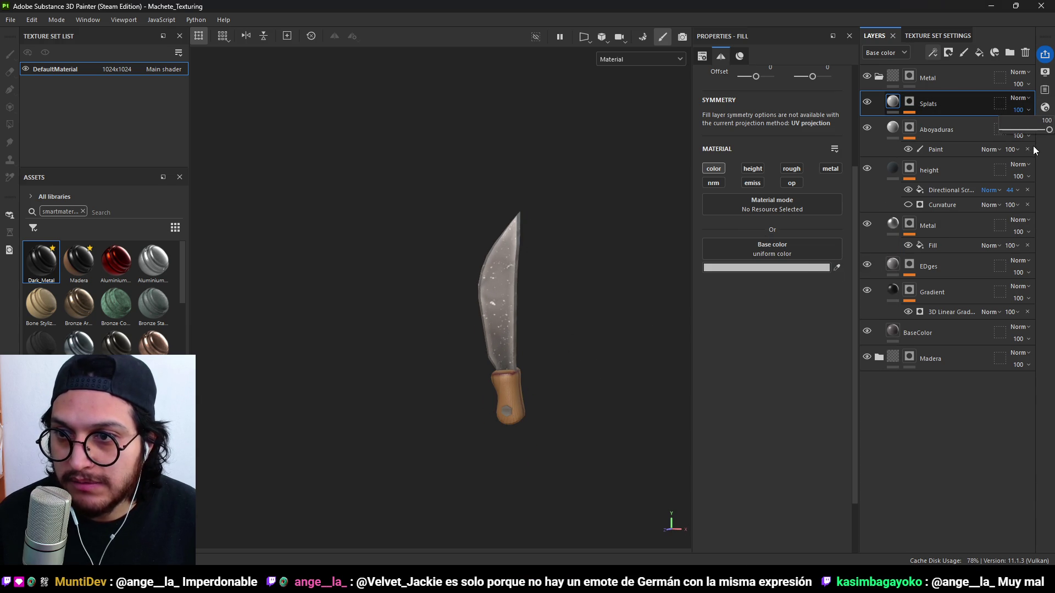
Lower the Splats opacity to 21 and switch over to Blender.
drag(1012, 138, 1013, 140)
mouse_move(565, 422)
alt+mouse_down()
mouse_move(543, 421)
mouse_move(696, 416)
mouse_move(423, 419)
mouse_move(679, 346)
mouse_move(469, 391)
mouse_move(583, 386)
mouse_move(570, 431)
mouse_move(532, 445)
mouse_move(582, 445)
mouse_move(640, 416)
mouse_move(492, 431)
mouse_move(698, 454)
mouse_move(648, 447)
alt+mouse_up()
scroll(557, 362, up, 3)
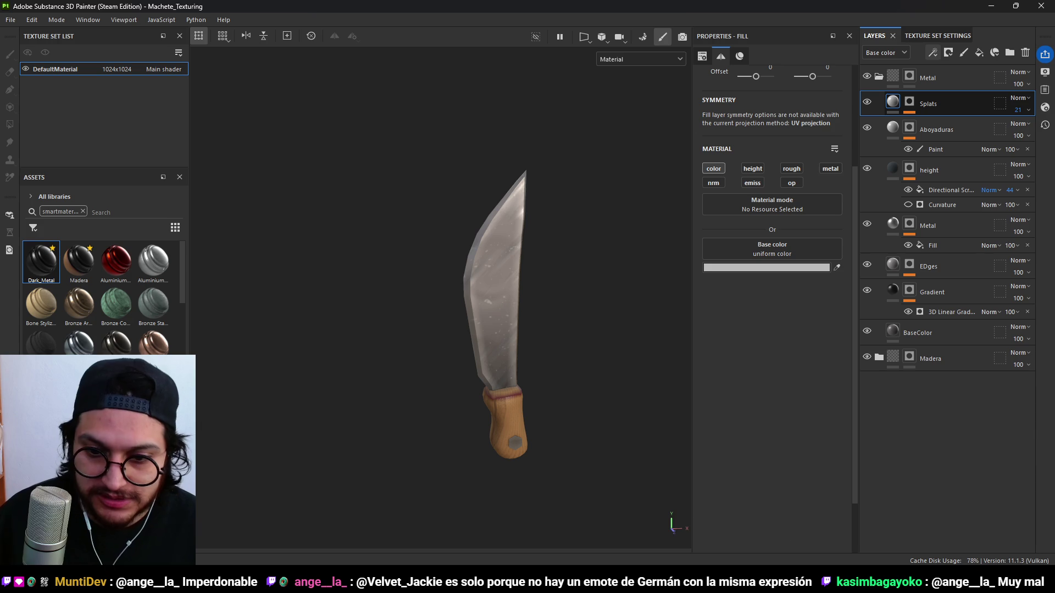
click(731, 497)
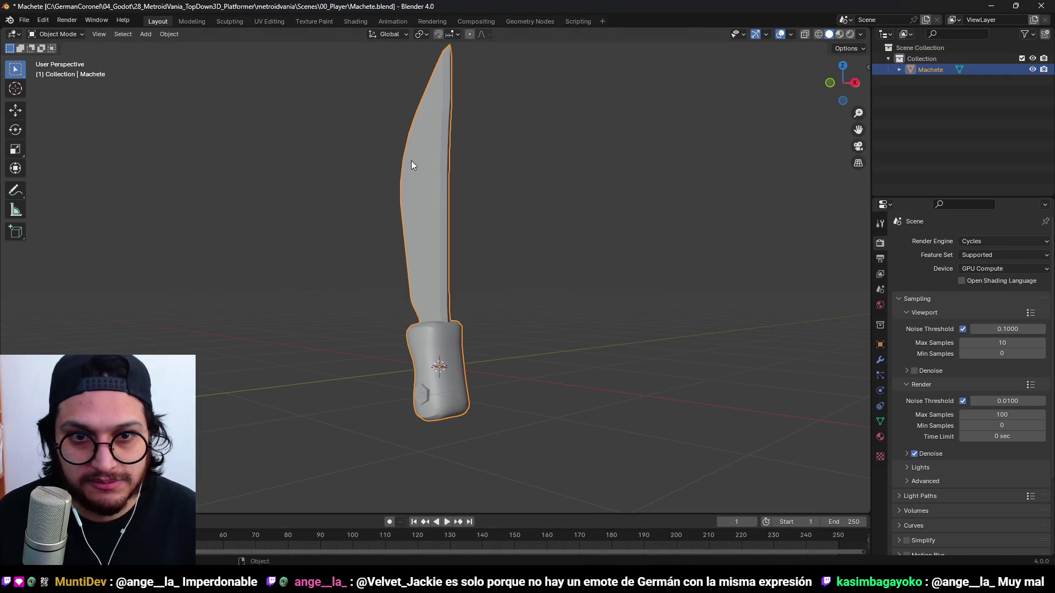
In edit mode, clear the handle selection and select the whole machete blade.
key(Tab)
mouse_move(505, 181)
middle_down()
mouse_move(624, 339)
mouse_move(510, 327)
middle_up()
key(a)
key(alt+a)
key(2)
drag(504, 330, 524, 165)
mouse_move(524, 165)
middle_down()
mouse_move(490, 305)
mouse_move(525, 259)
middle_up()
key(3)
click(472, 300)
key(l)
Select the edge loop along the blade's curve and dissolve those edges.
key(alt+a)
key(2)
alt+click(517, 269)
alt+click(489, 169)
mouse_move(489, 169)
middle_down()
mouse_move(513, 208)
mouse_move(499, 147)
middle_up()
key(shift+z)
mouse_move(414, 224)
middle_down()
mouse_move(574, 407)
mouse_move(513, 233)
mouse_move(527, 345)
mouse_move(521, 266)
middle_up()
middle_drag(467, 319, 541, 292)
key(x)
click(515, 384)
key(shift+z)
scroll(538, 207, down, 6)
mouse_move(537, 302)
middle_down()
mouse_move(658, 348)
mouse_move(506, 314)
mouse_move(593, 311)
mouse_move(312, 293)
mouse_move(451, 269)
mouse_move(456, 291)
mouse_move(444, 290)
middle_up()
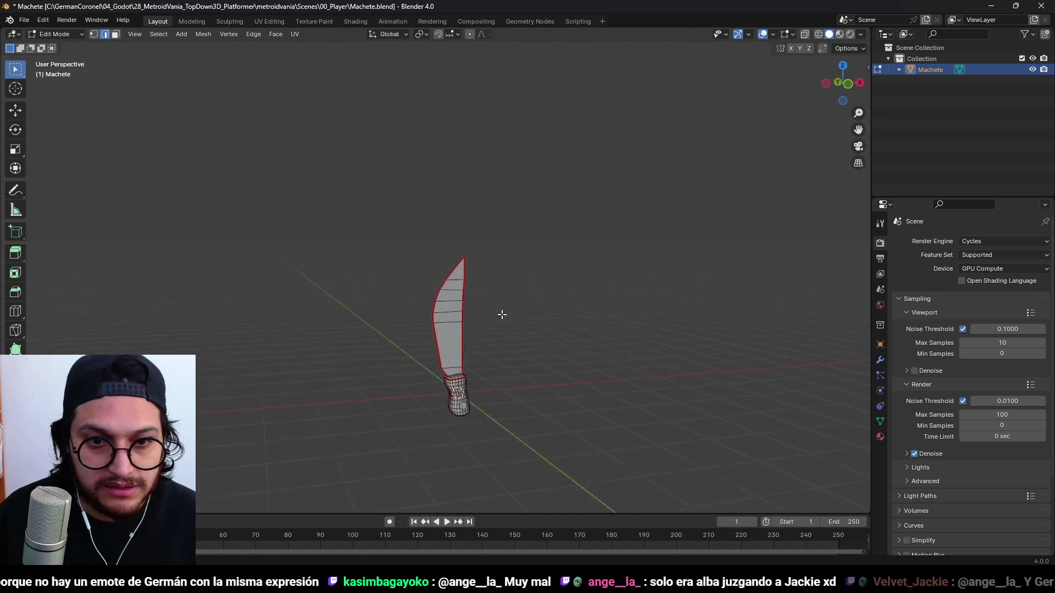
Shade the machete smooth in object mode and save Machete.blend.
key(Tab)
right_click(452, 269)
click(451, 270)
key(ctrl+s)
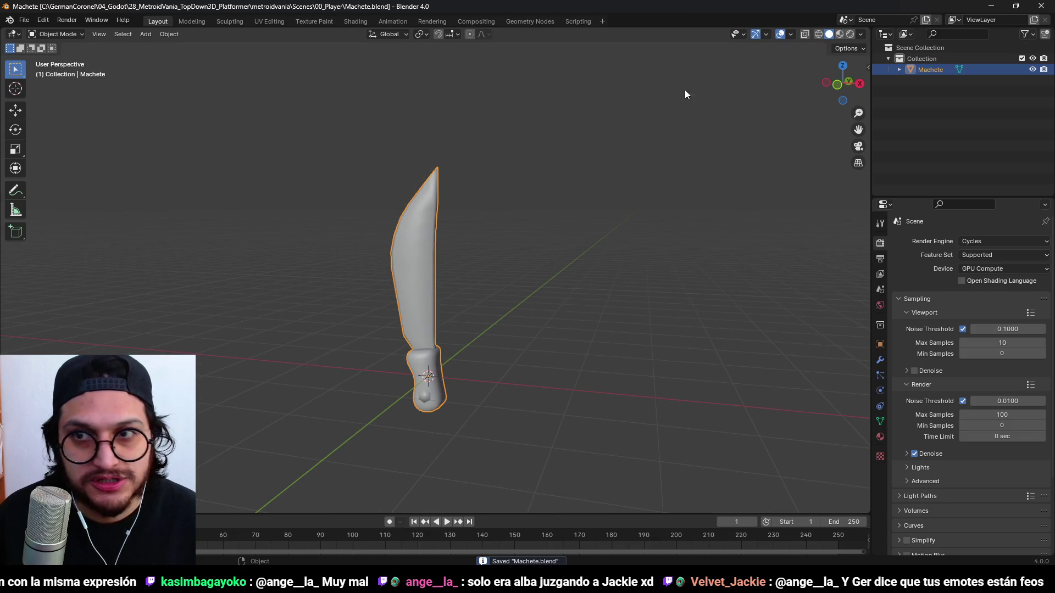
Export the machete as FBX over Machete.fbx in 01_PlayerArt, then return to Painter.
click(24, 20)
mouse_move(62, 188)
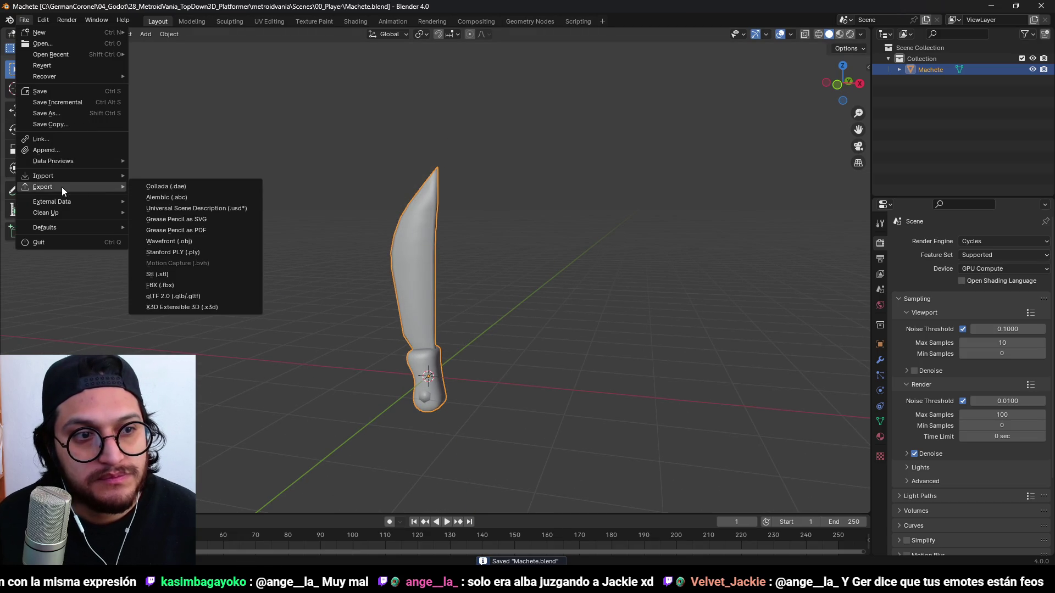
click(206, 285)
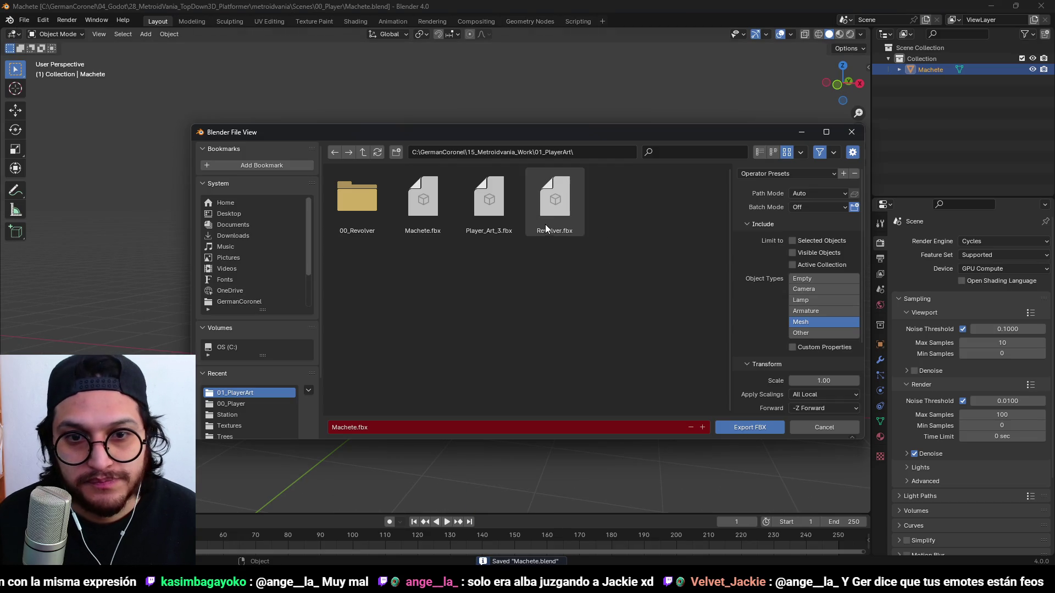
double_click(443, 201)
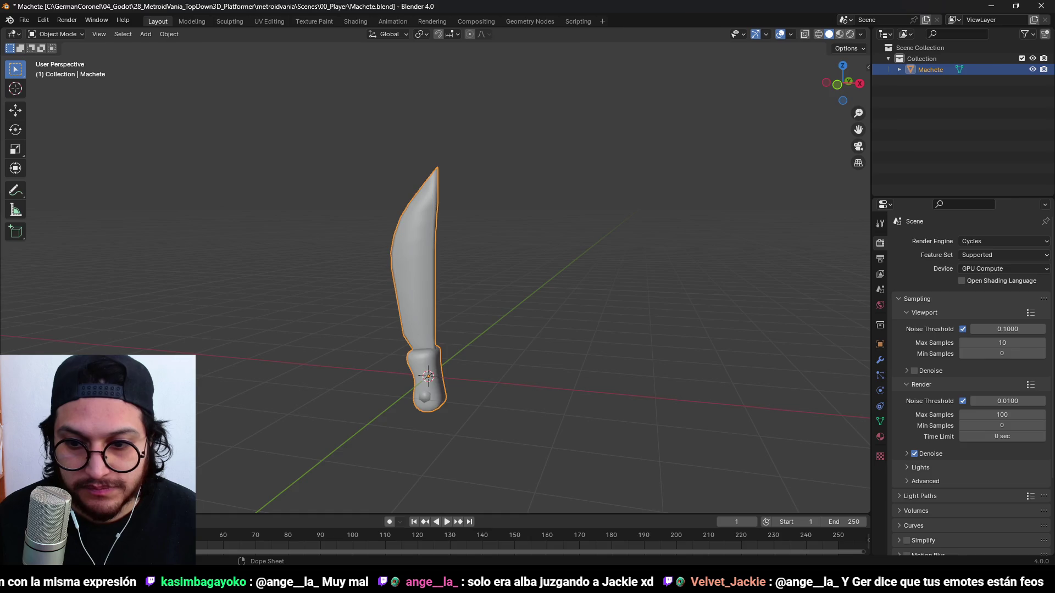
key(alt+Tab)
mouse_move(601, 77)
alt+mouse_down()
mouse_move(558, 219)
mouse_move(372, 172)
mouse_move(654, 207)
mouse_move(469, 218)
mouse_move(537, 240)
mouse_move(418, 269)
mouse_move(468, 243)
mouse_move(508, 262)
mouse_move(506, 194)
alt+mouse_up()
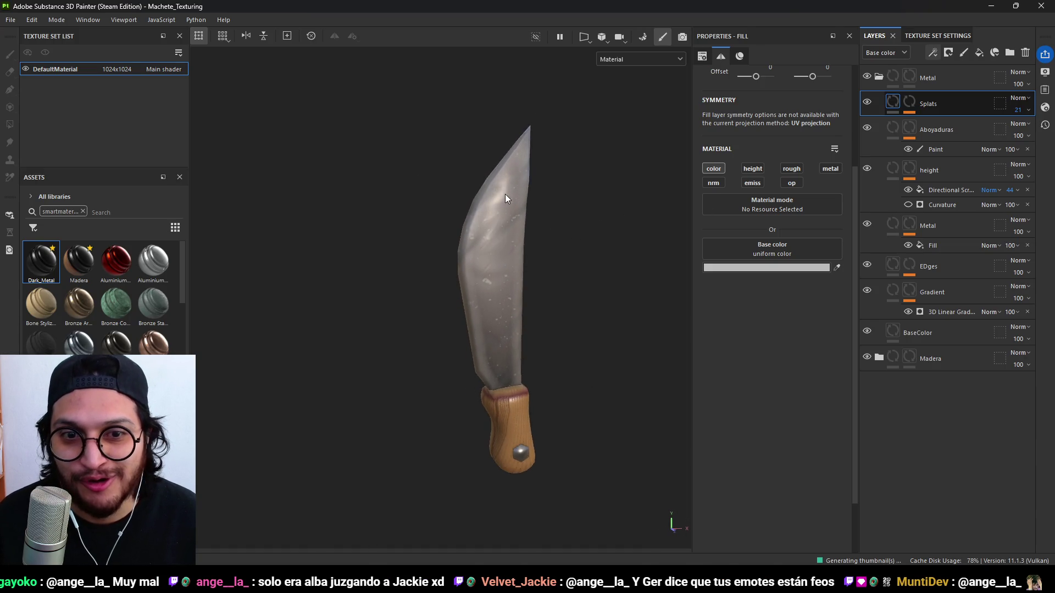
alt+middle_drag(505, 194, 526, 220)
key(ctrl+shift+b)
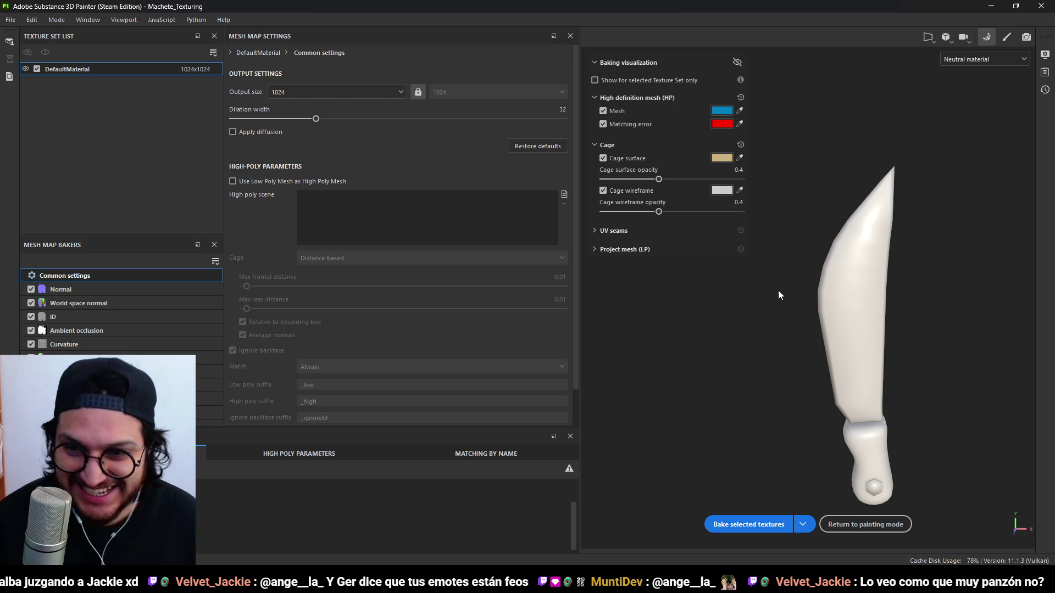
click(860, 526)
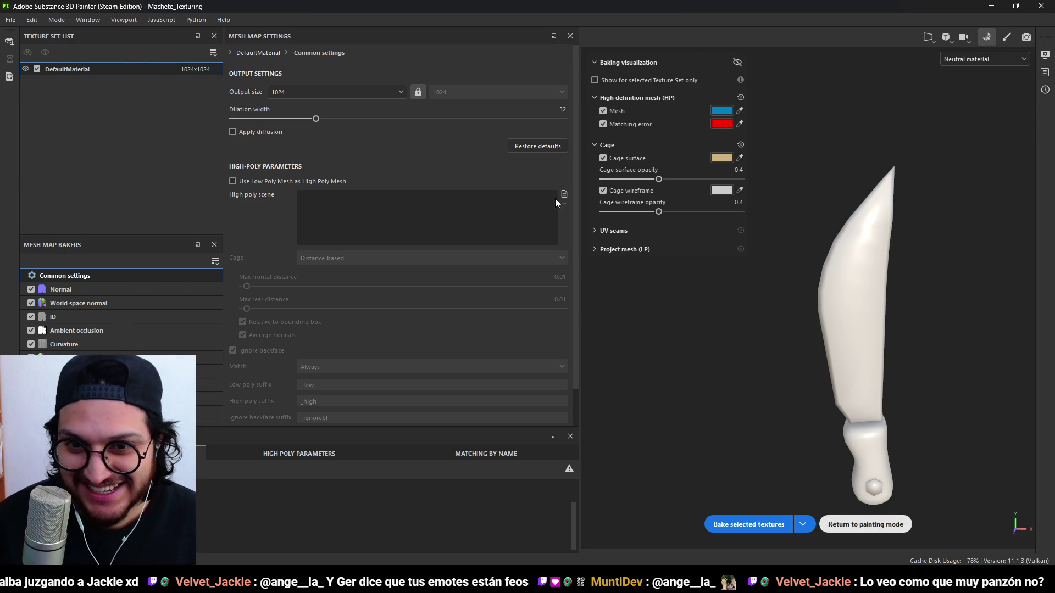
mouse_move(539, 180)
alt+mouse_down()
mouse_move(460, 324)
mouse_move(583, 324)
mouse_move(622, 305)
mouse_move(437, 282)
alt+mouse_up()
mouse_move(547, 264)
alt+mouse_down()
mouse_move(550, 330)
mouse_move(657, 442)
mouse_move(440, 384)
mouse_move(476, 254)
mouse_move(502, 370)
mouse_move(320, 369)
mouse_move(495, 385)
mouse_move(546, 379)
mouse_move(555, 360)
alt+mouse_up()
scroll(539, 400, up, 2)
key(alt+Tab)
Apply Shade Auto Smooth to the machete, inspect it from several angles, and save.
right_click(431, 340)
click(437, 347)
key(KP_Decimal)
key(ctrl+KP_7)
mouse_move(344, 419)
middle_down()
mouse_move(467, 376)
mouse_move(470, 337)
mouse_move(405, 335)
mouse_move(504, 296)
middle_up()
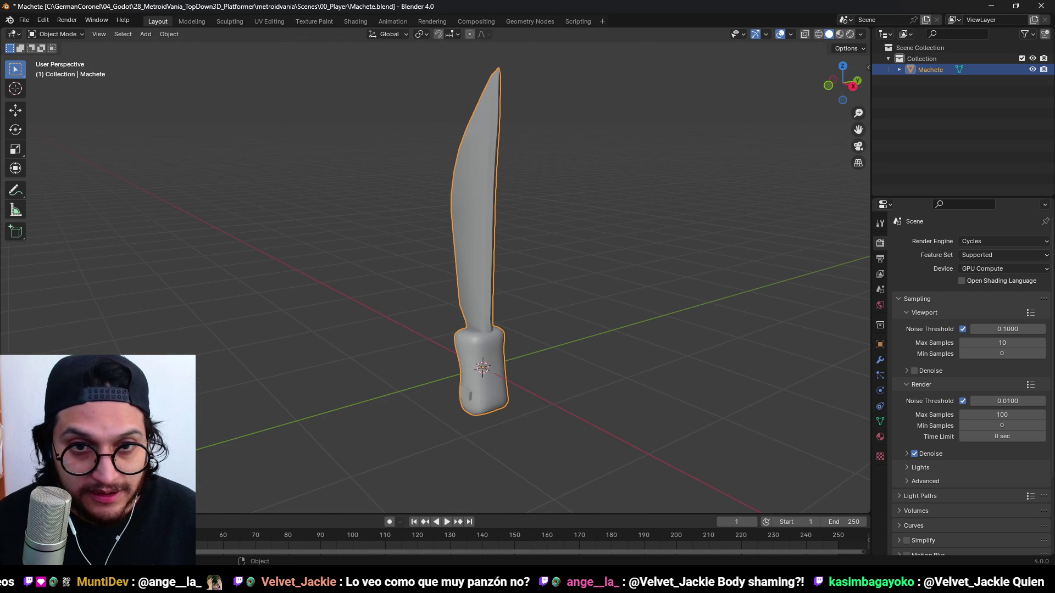
mouse_move(519, 280)
middle_down()
mouse_move(631, 266)
mouse_move(378, 348)
mouse_move(501, 230)
mouse_move(230, 435)
middle_up()
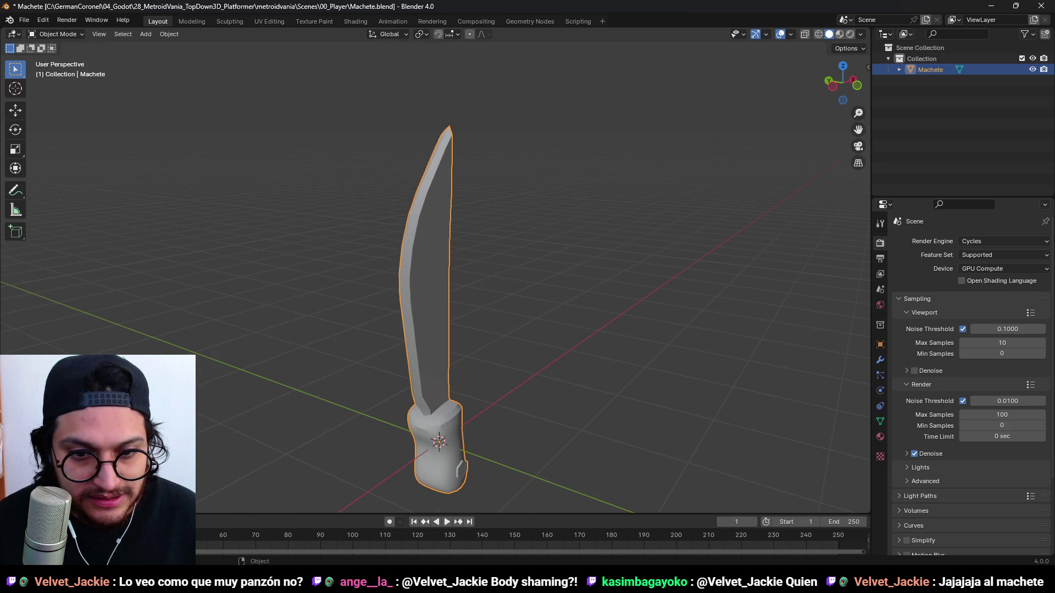
middle_drag(494, 372, 571, 372)
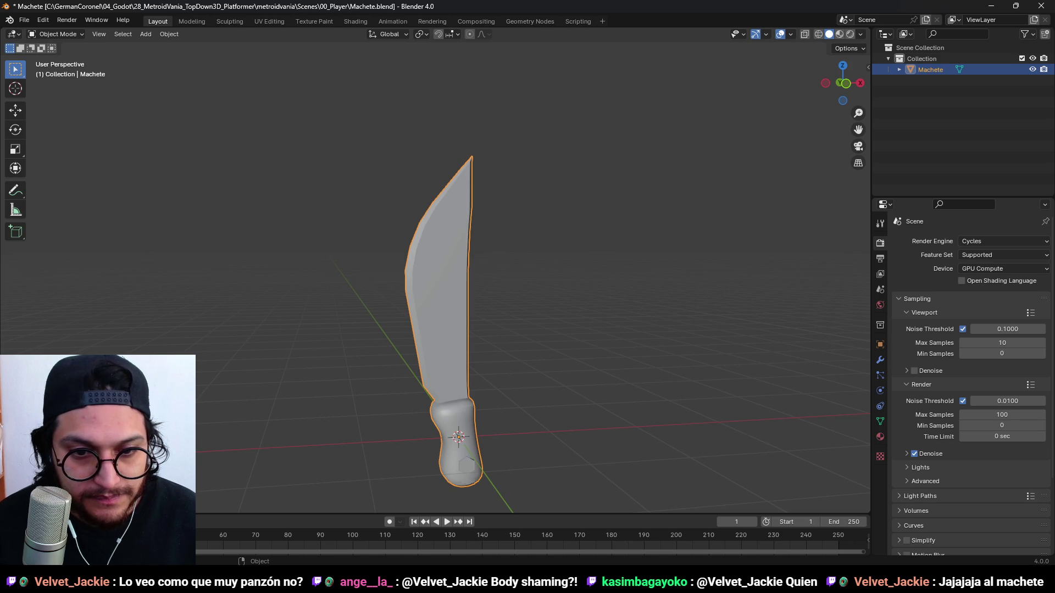
key(ctrl+s)
Re-export the machete as FBX to Machete.fbx and return to Substance Painter.
click(24, 20)
mouse_move(55, 182)
click(206, 285)
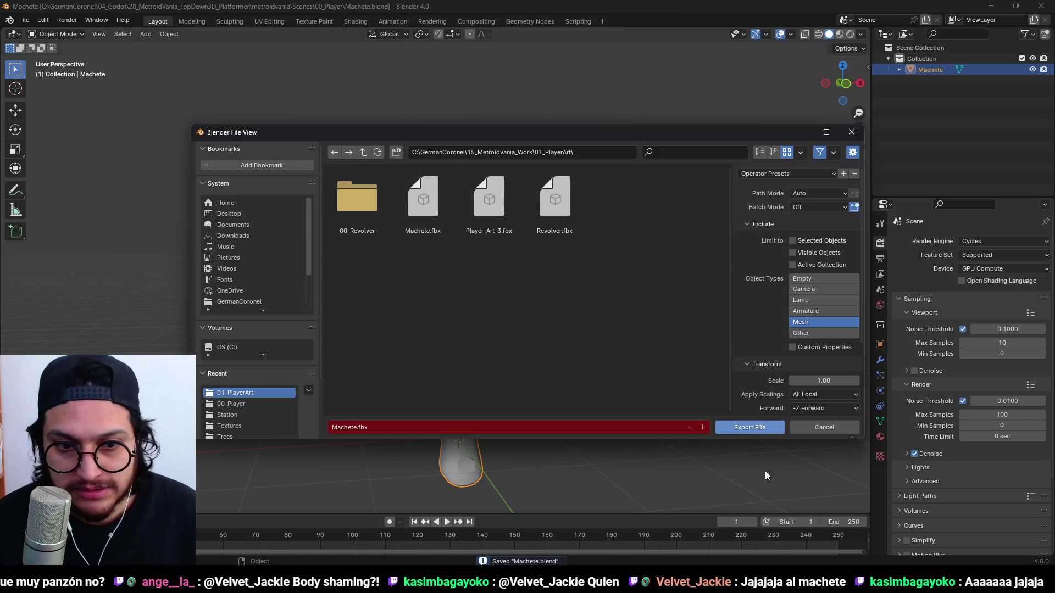
click(745, 431)
key(alt+Tab)
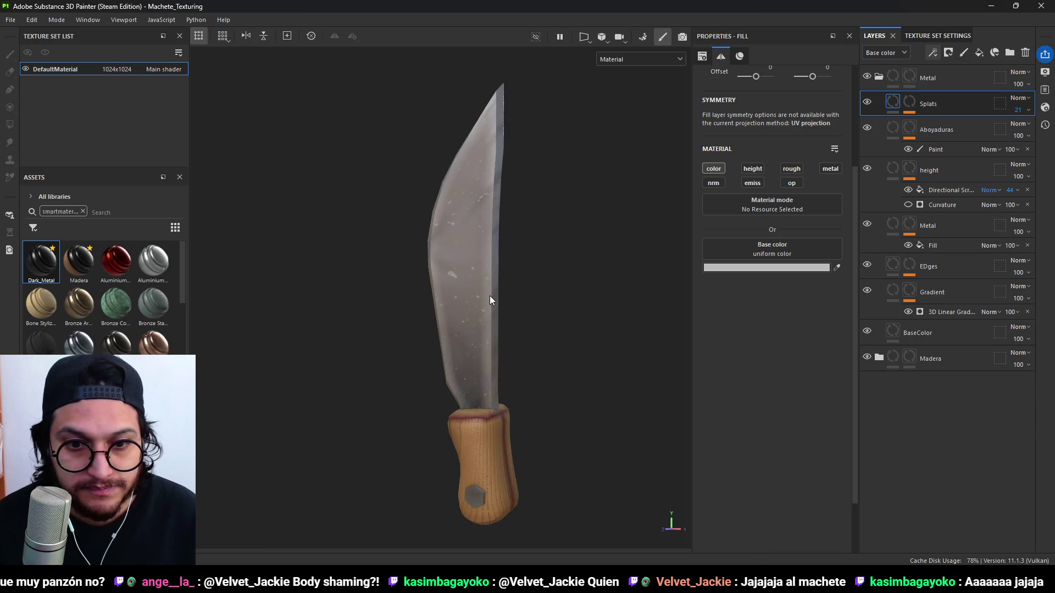
mouse_move(451, 220)
alt+mouse_down()
mouse_move(626, 225)
mouse_move(474, 226)
mouse_move(522, 252)
mouse_move(504, 194)
alt+mouse_up()
alt+right_drag(504, 194, 509, 262)
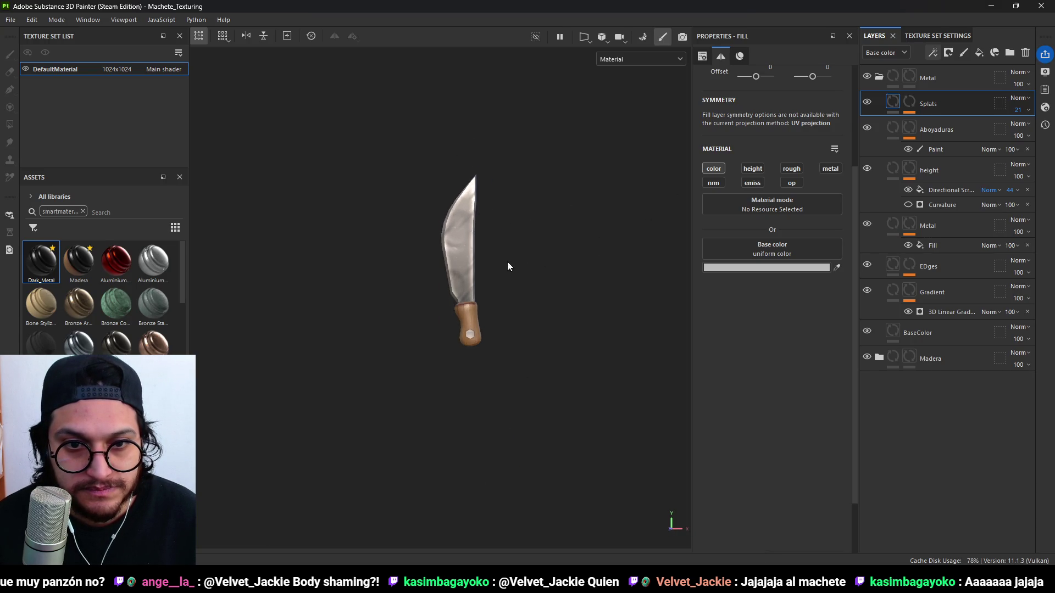
alt+middle_drag(509, 262, 468, 270)
mouse_move(468, 270)
alt+mouse_down()
mouse_move(513, 282)
mouse_move(487, 306)
mouse_move(568, 291)
mouse_move(500, 295)
mouse_move(520, 306)
mouse_move(485, 346)
mouse_move(313, 288)
mouse_move(509, 286)
mouse_move(525, 308)
mouse_move(530, 242)
mouse_move(535, 301)
mouse_move(487, 326)
mouse_move(381, 302)
mouse_move(285, 308)
mouse_move(561, 295)
mouse_move(299, 280)
mouse_move(584, 288)
mouse_move(521, 306)
mouse_move(588, 273)
mouse_move(533, 322)
alt+mouse_up()
scroll(477, 326, up, 2)
Collapse the Metal group, expand Madera, and select the Height layer's Wood 01 mask.
click(879, 77)
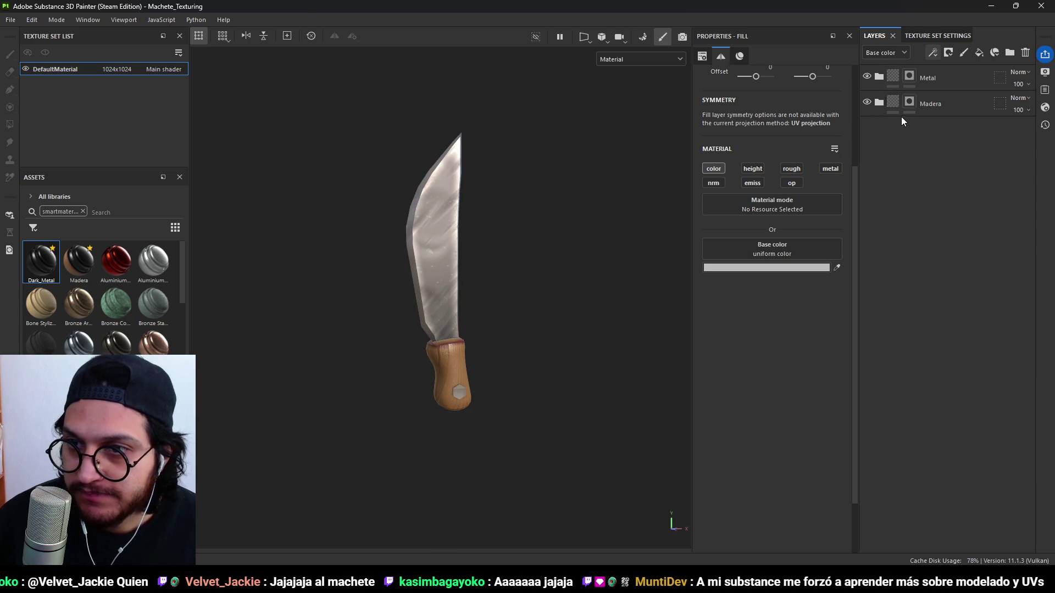
click(879, 102)
scroll(503, 394, up, 2)
middle_drag(506, 397, 418, 194)
alt+drag(547, 238, 555, 236)
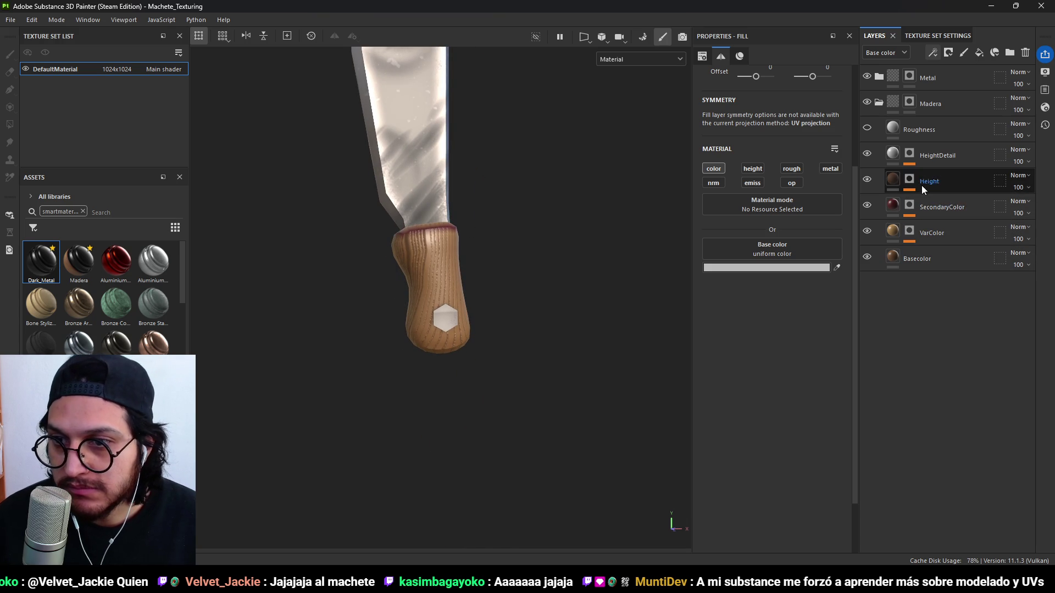
click(908, 184)
click(945, 197)
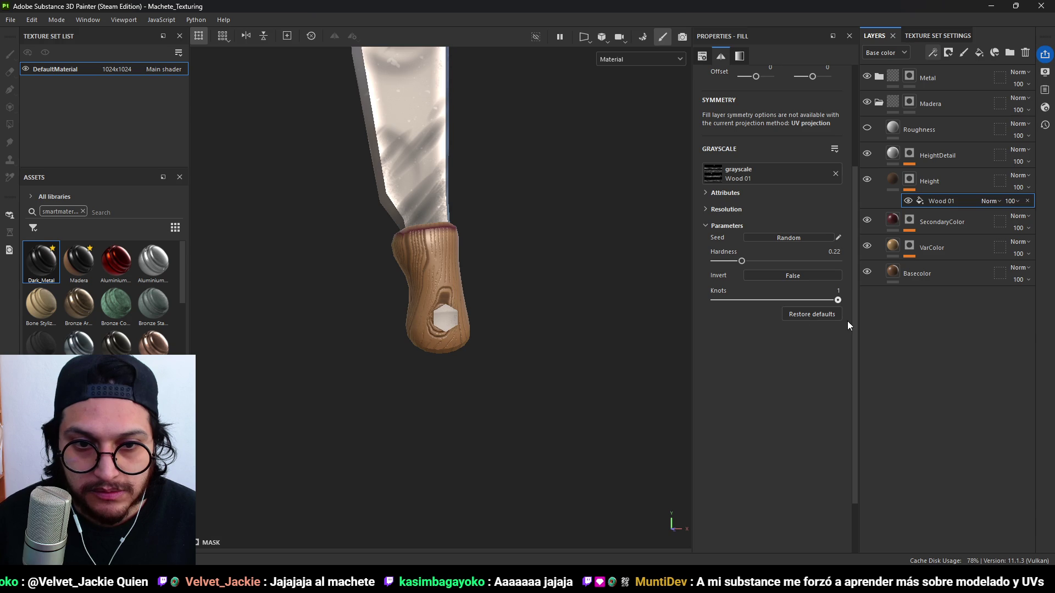
Set the Wood 01 grain hardness to 0.29 and tiling to 0.46.
mouse_move(527, 364)
alt+mouse_down()
mouse_move(365, 289)
mouse_move(360, 311)
mouse_move(574, 299)
mouse_move(927, 318)
mouse_move(812, 346)
mouse_move(353, 311)
mouse_move(430, 346)
alt+mouse_up()
scroll(436, 305, up, 3)
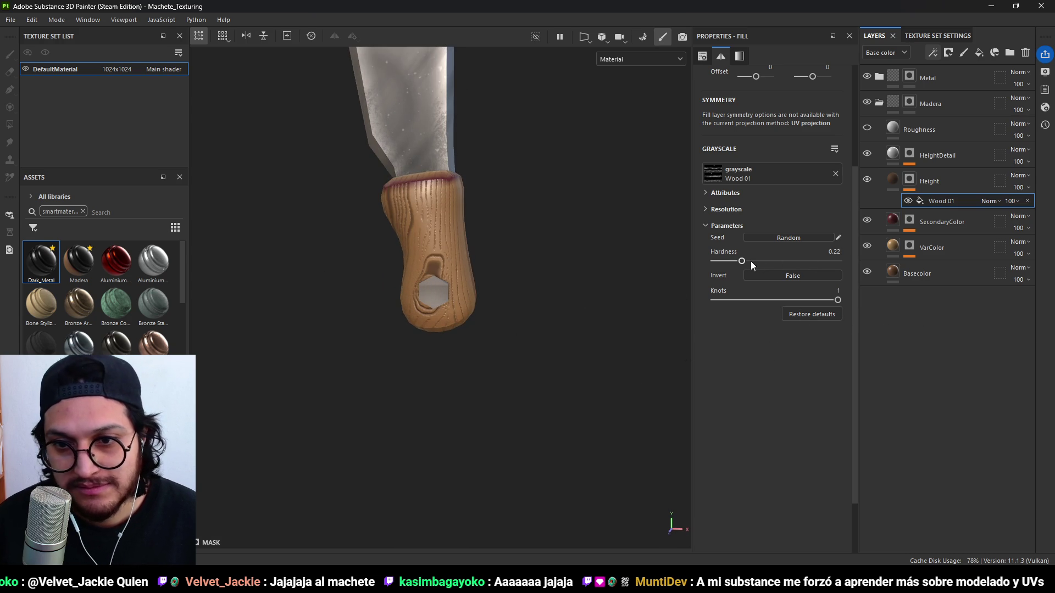
mouse_move(723, 261)
mouse_down()
mouse_move(815, 265)
mouse_move(753, 272)
mouse_up()
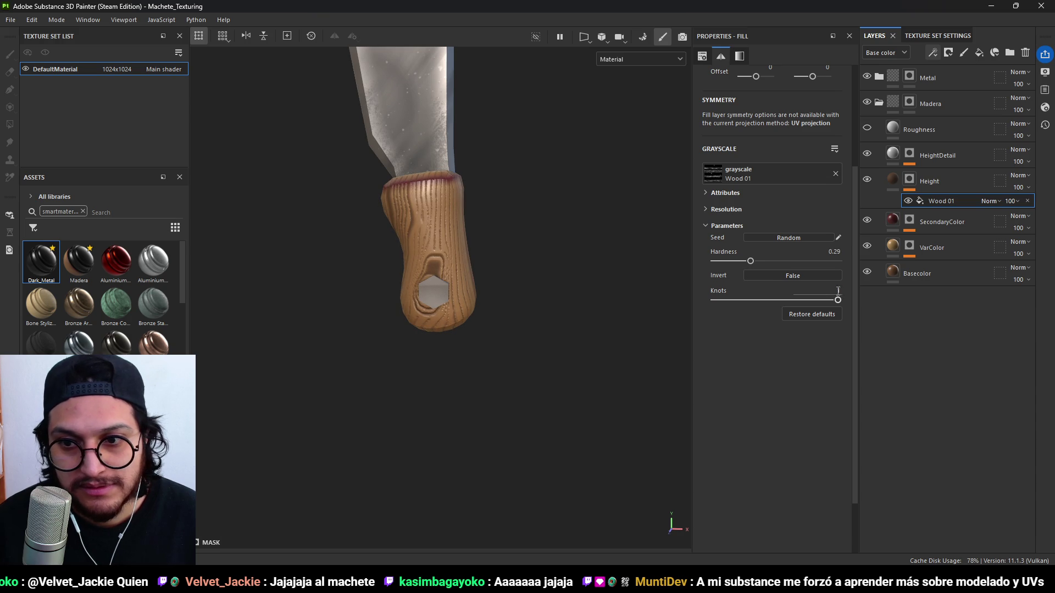
scroll(740, 206, up, 5)
mouse_move(762, 185)
mouse_down()
mouse_move(800, 186)
mouse_move(777, 193)
mouse_up()
mouse_move(632, 231)
alt+mouse_down()
mouse_move(488, 269)
mouse_move(93, 282)
mouse_move(420, 287)
mouse_move(486, 216)
mouse_move(510, 321)
alt+mouse_up()
scroll(474, 299, up, 3)
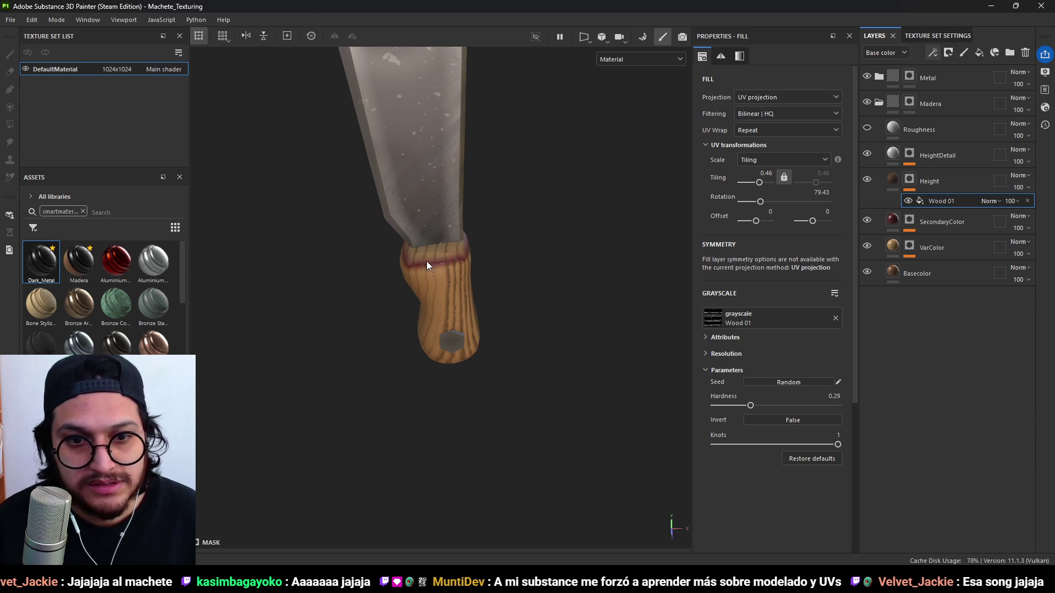
Compare the red handle ring on and off, then add a 3D Linear Gradient mask generator.
click(867, 221)
click(867, 221)
click(866, 221)
click(866, 220)
click(909, 221)
key(ctrl+v)
click(773, 85)
click(824, 127)
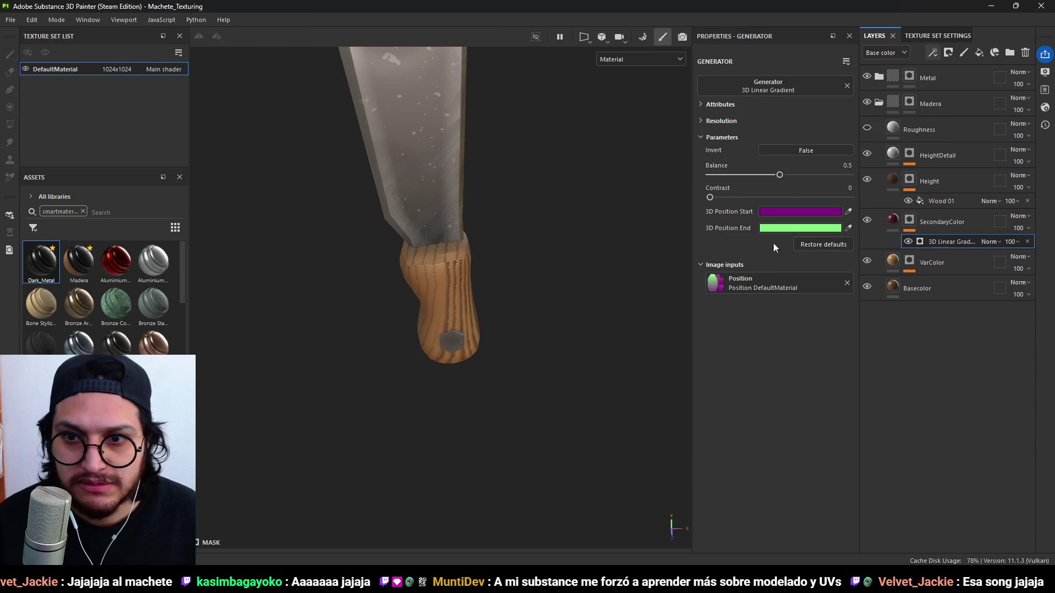
Set the gradient's contrast to 0.67 and balance to 0.82 so red stays at the top.
drag(713, 194, 846, 206)
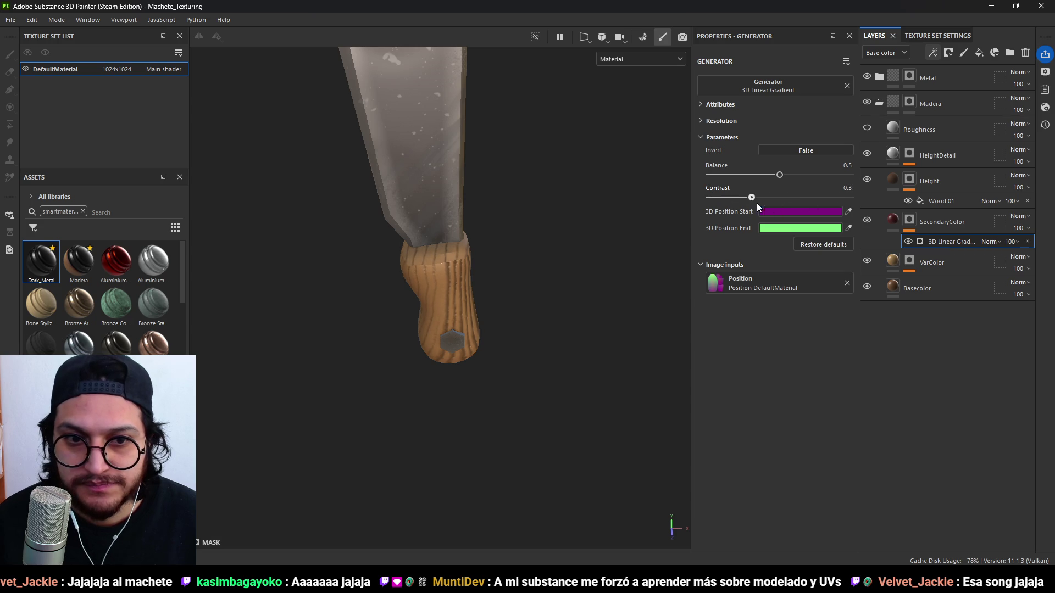
mouse_move(780, 181)
mouse_down()
mouse_move(821, 186)
mouse_move(812, 203)
mouse_up()
scroll(432, 279, down, 3)
alt+drag(432, 279, 420, 239)
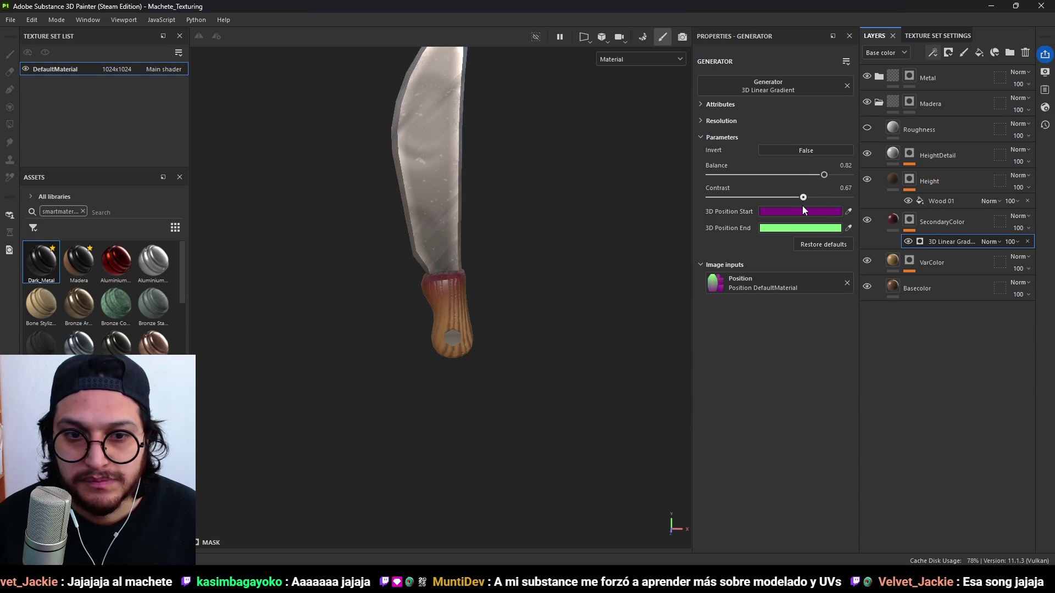
click(892, 219)
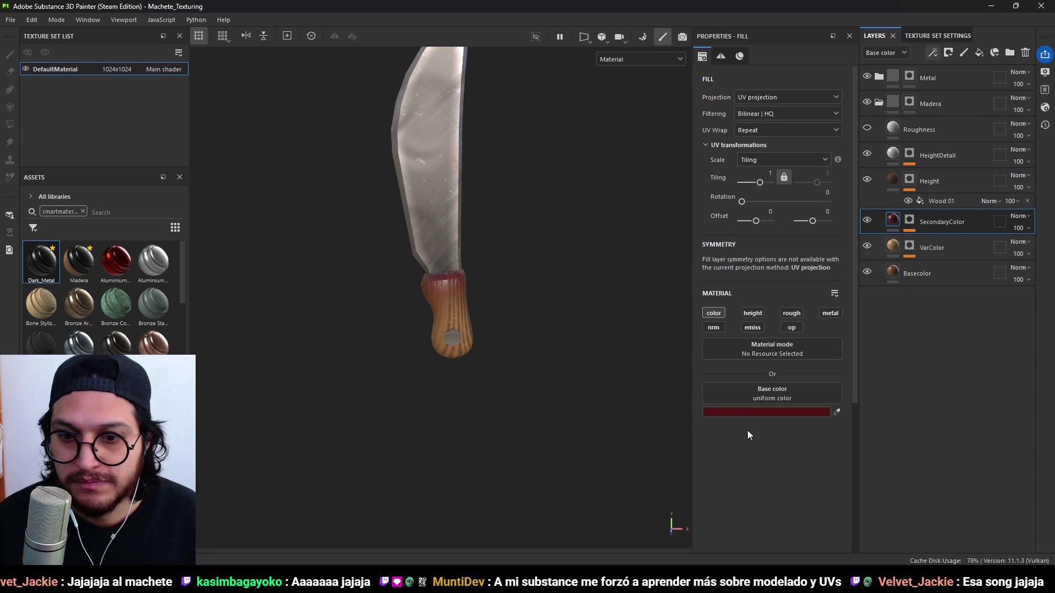
Recolour the SecondaryColor ring to dark brown #381E0A, then select the HeightDetail layer's mask.
click(744, 412)
drag(808, 348, 809, 377)
drag(884, 393, 852, 369)
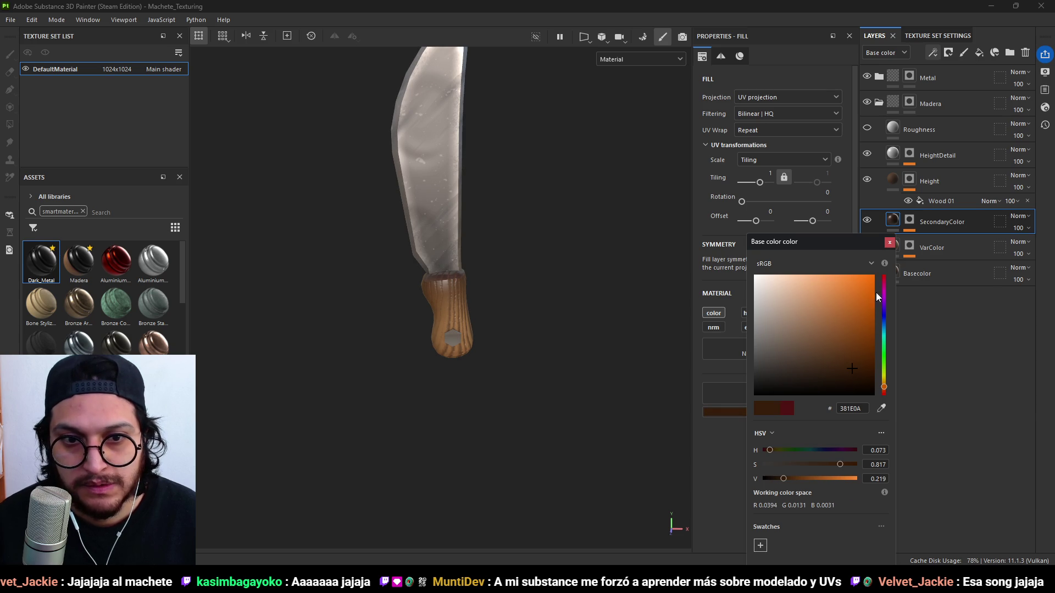
click(888, 244)
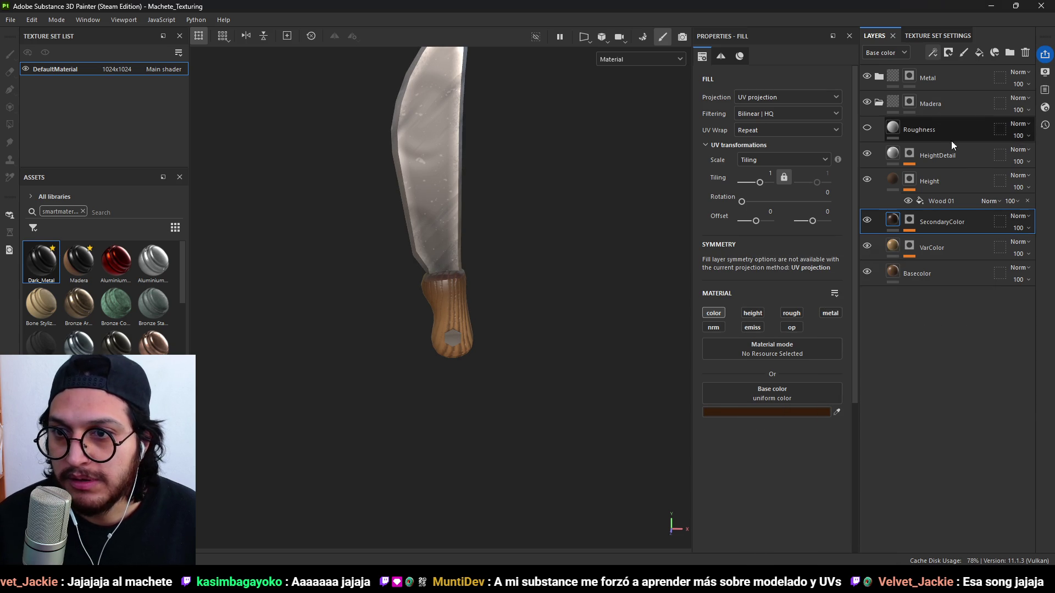
click(934, 156)
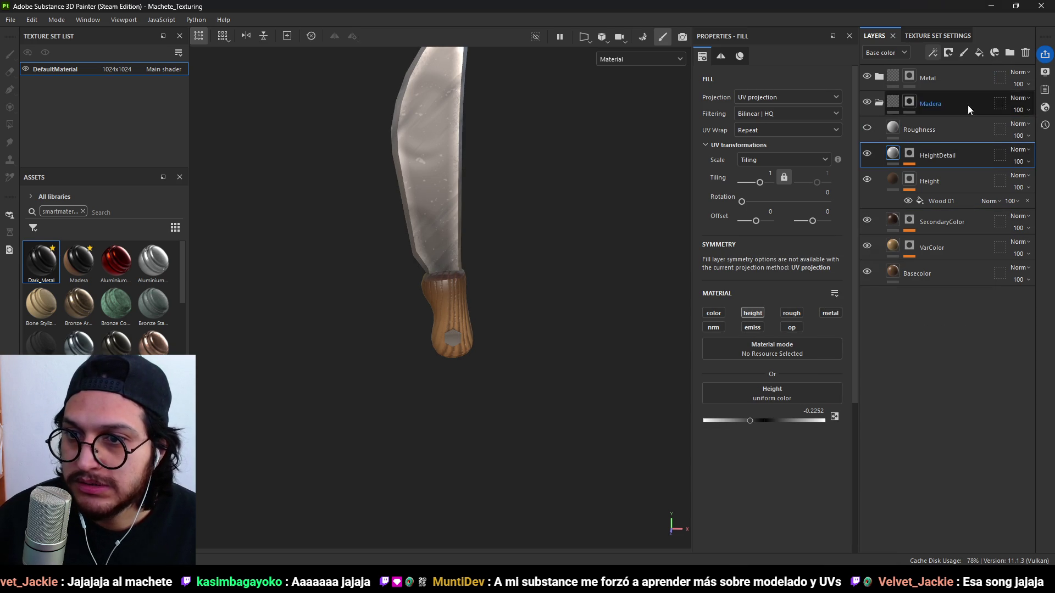
click(910, 158)
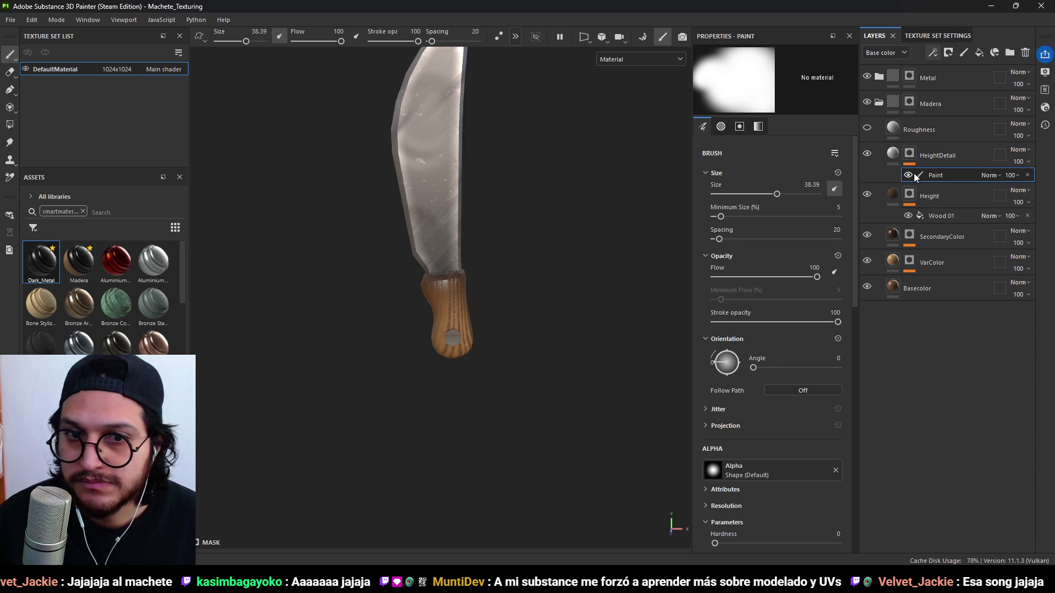
Inspect HeightDetail's Paint mask effect, delete it, then undo to restore it.
double_click(941, 176)
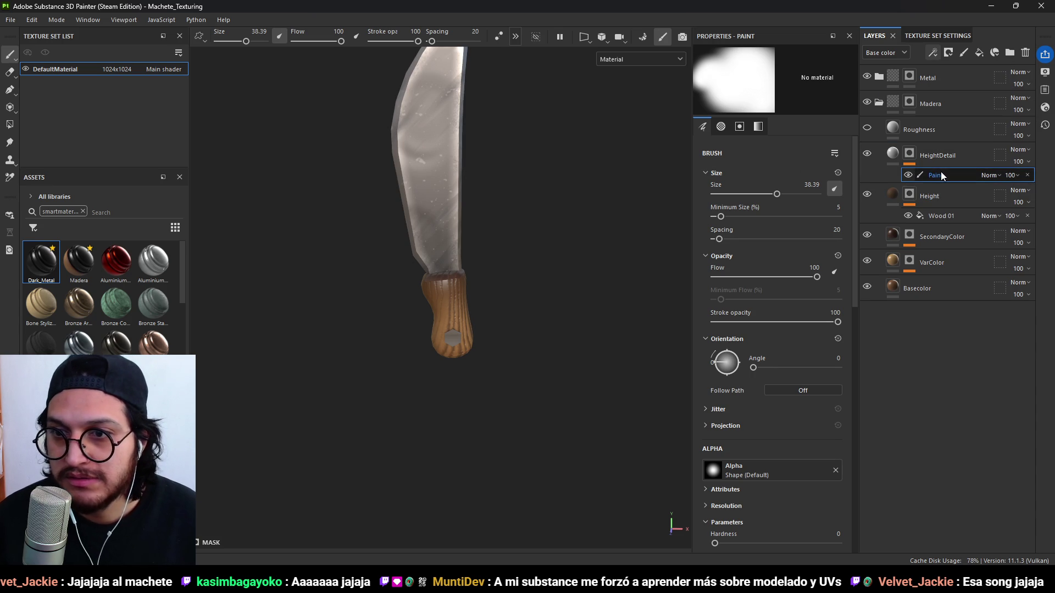
scroll(548, 310, up, 2)
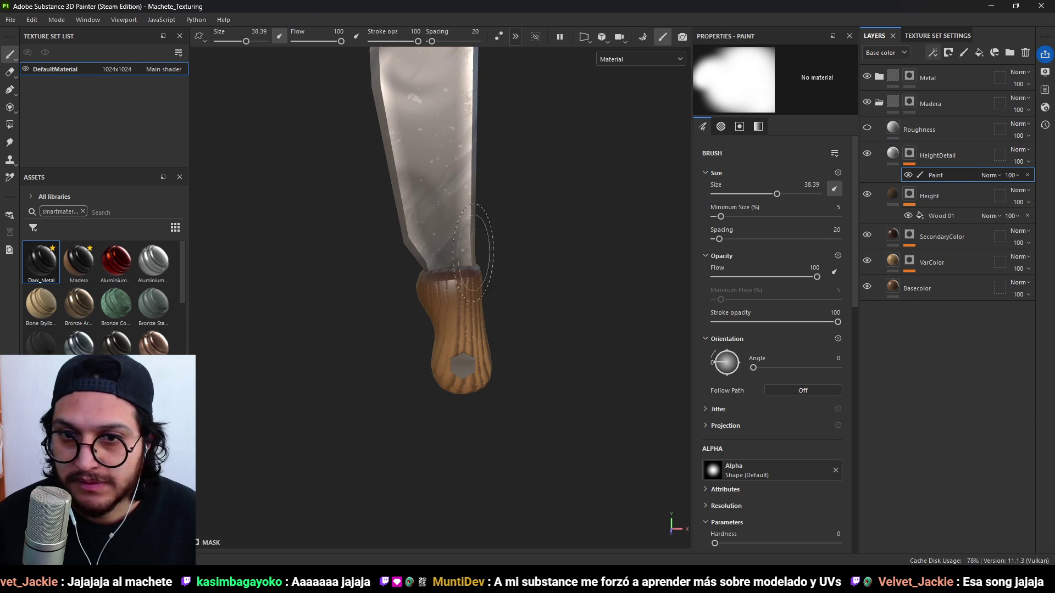
alt+click(909, 154)
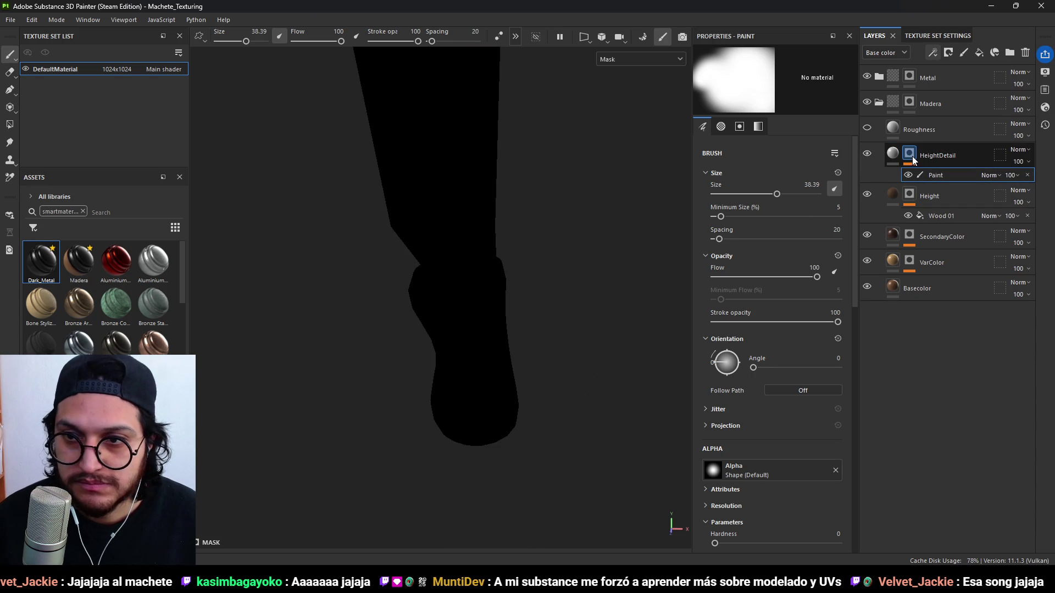
alt+drag(495, 385, 483, 282)
key(Delete)
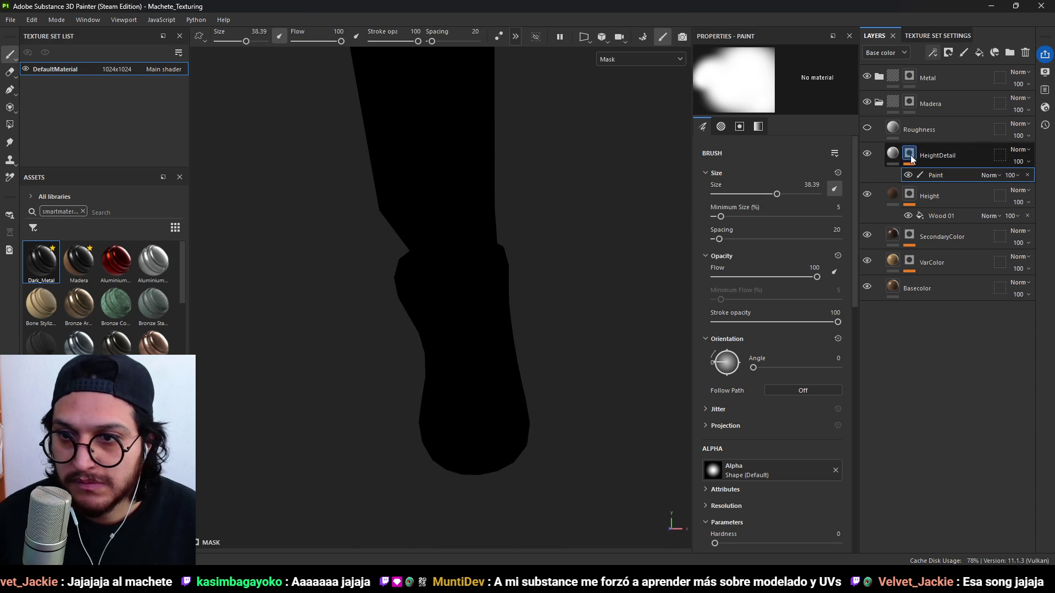
alt+click(910, 157)
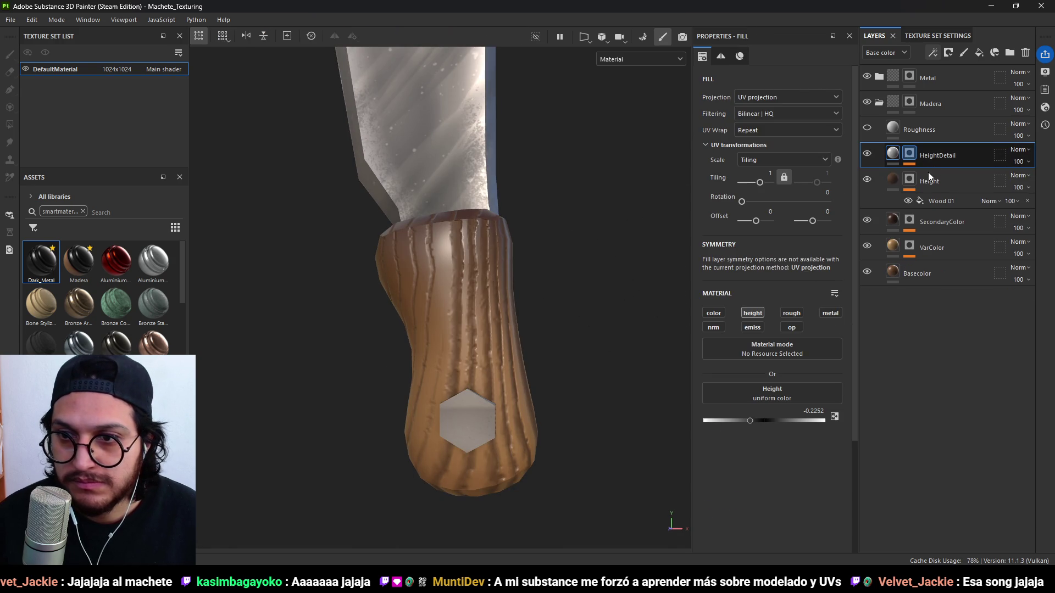
key(ctrl+z)
Shrink the brush to about 4, review the whole machete, and collapse the Madera group.
drag(246, 42, 233, 42)
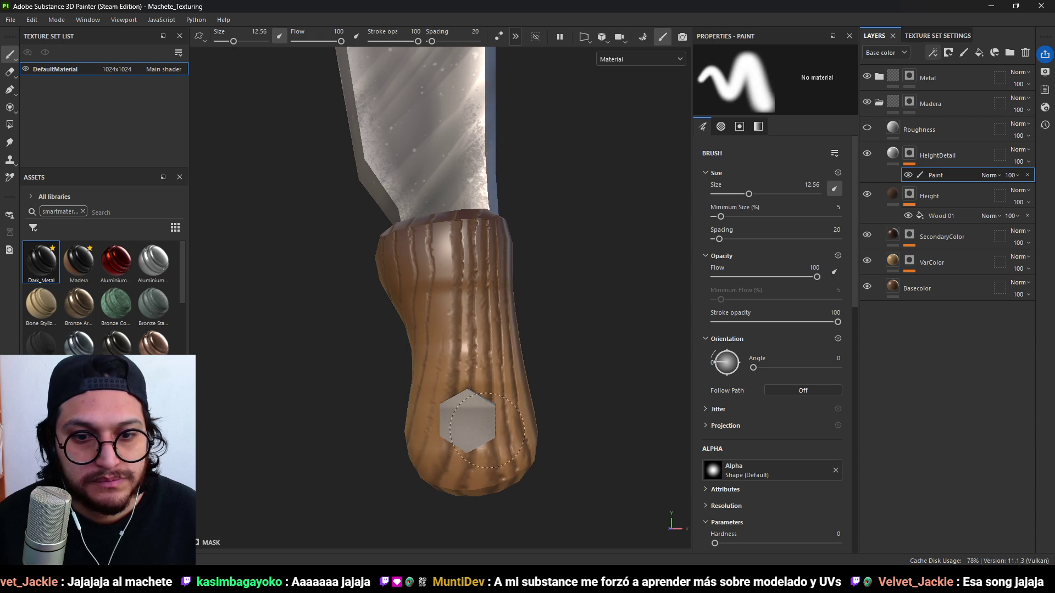
mouse_move(554, 412)
alt+mouse_down()
mouse_move(395, 358)
mouse_move(603, 355)
alt+mouse_up()
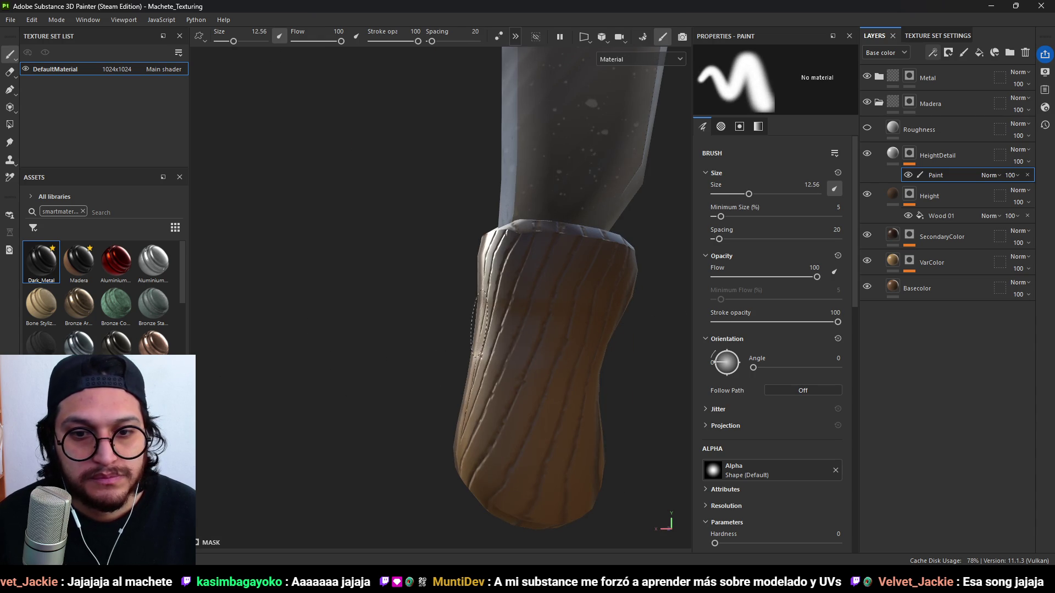
scroll(491, 433, down, 5)
mouse_move(492, 433)
alt+mouse_down()
mouse_move(600, 318)
mouse_move(560, 269)
mouse_move(587, 358)
mouse_move(573, 324)
alt+mouse_up()
scroll(600, 319, down, 3)
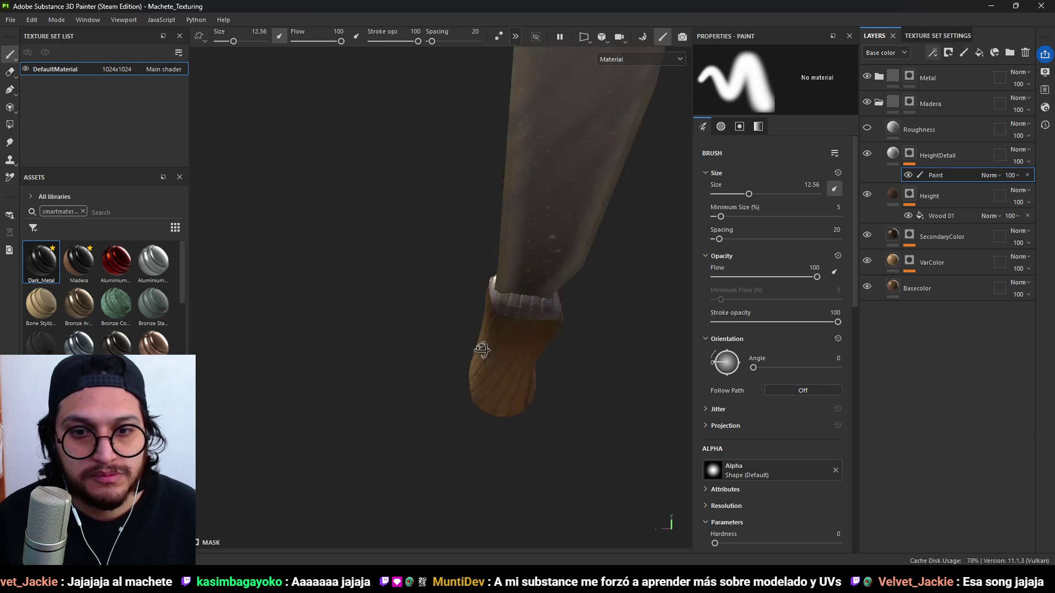
scroll(573, 325, up, 2)
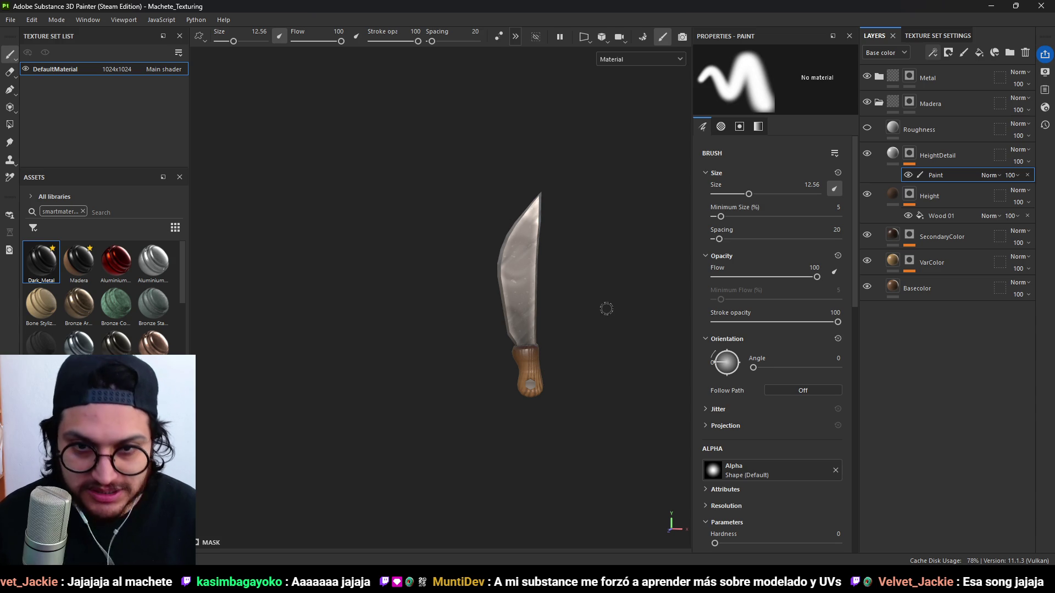
scroll(569, 298, up, 2)
mouse_move(570, 299)
alt+mouse_down()
mouse_move(636, 299)
mouse_move(471, 279)
mouse_move(634, 288)
mouse_move(530, 277)
mouse_move(588, 297)
mouse_move(542, 278)
alt+mouse_up()
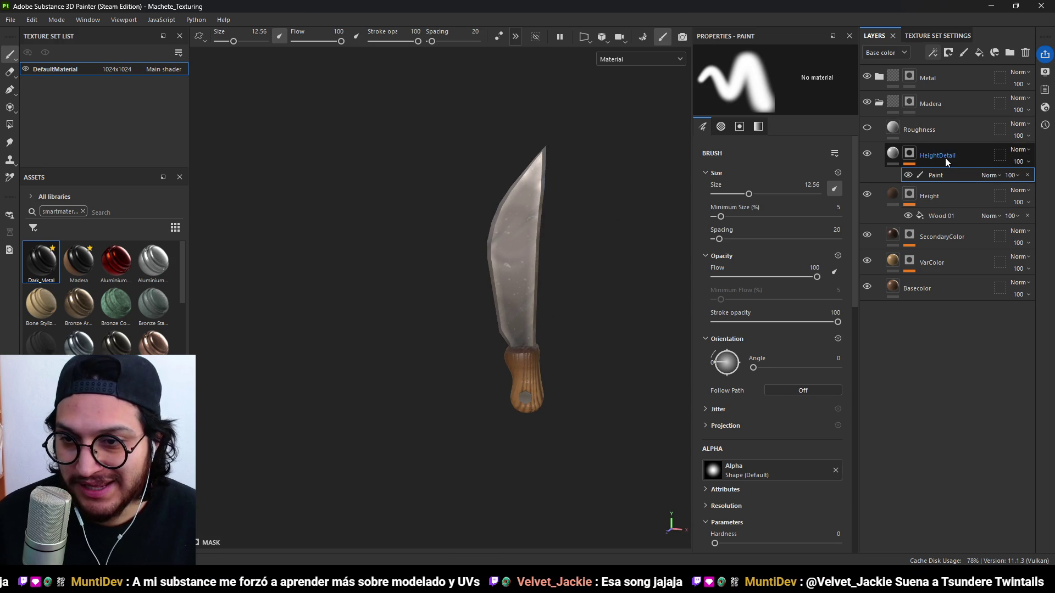
click(879, 103)
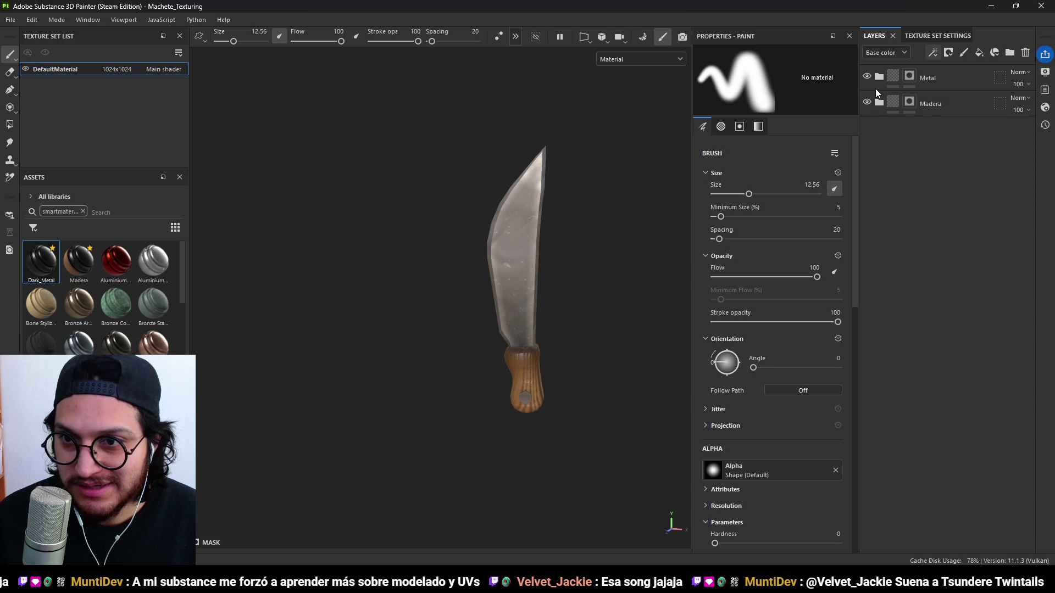
Enable colour on the Aboyaduras dent layer and give it a dark greyish-brown base colour.
click(879, 78)
click(892, 130)
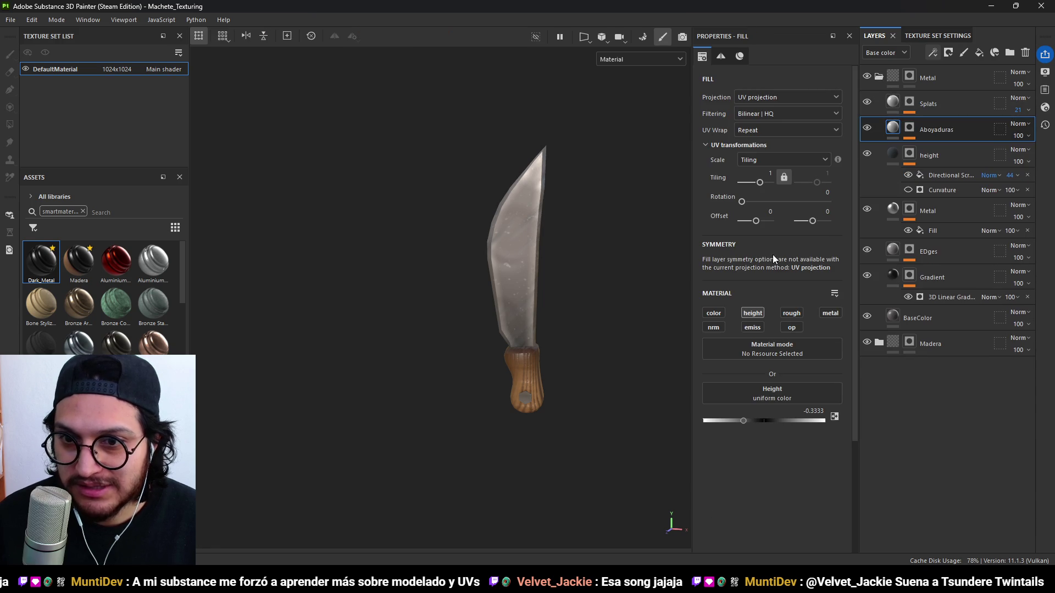
click(722, 314)
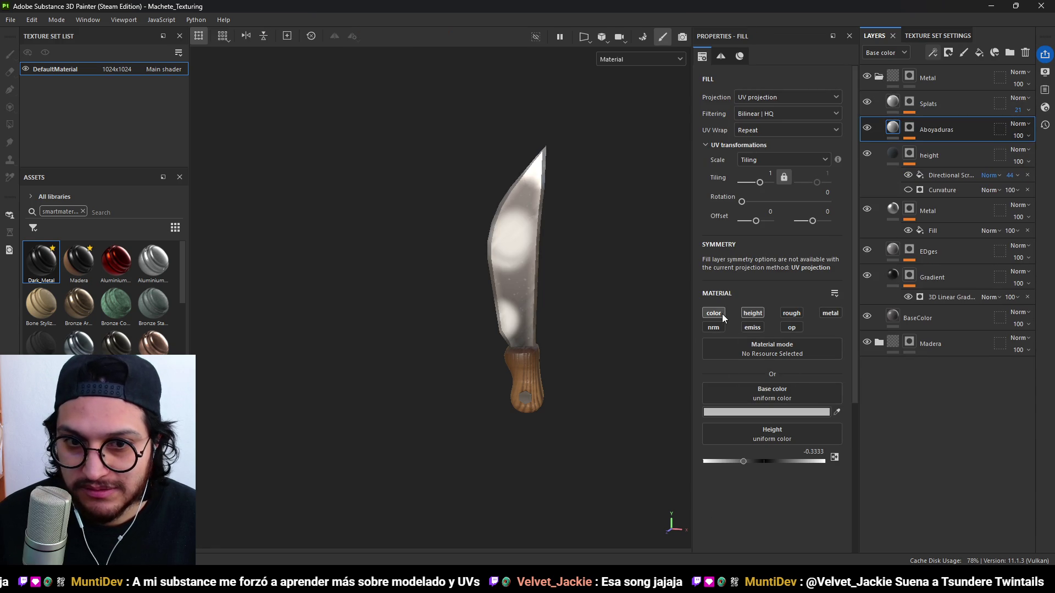
click(773, 415)
mouse_move(789, 345)
mouse_down()
mouse_move(797, 367)
mouse_move(794, 358)
mouse_up()
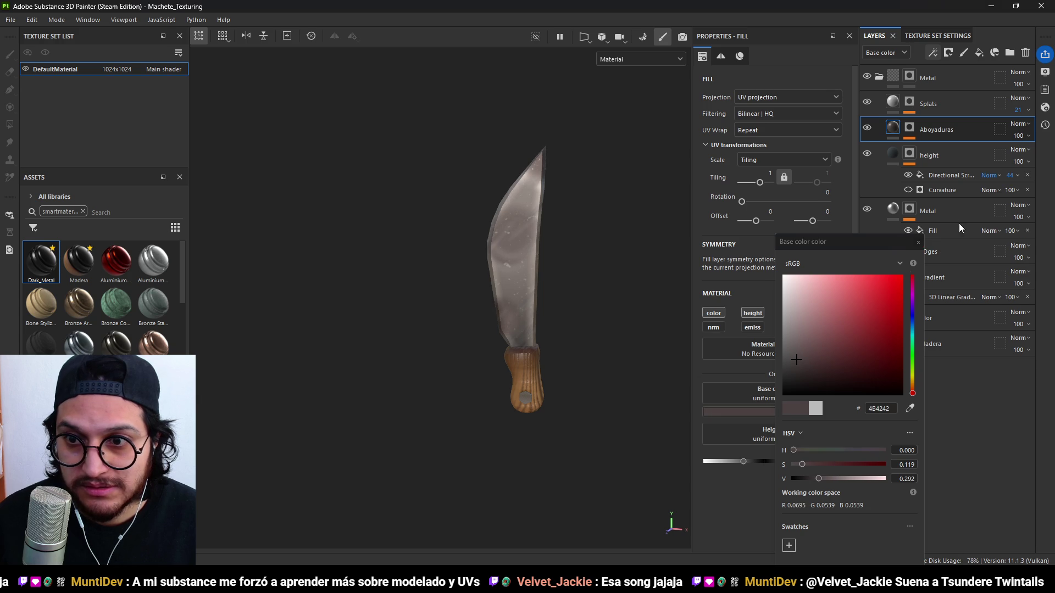
click(918, 243)
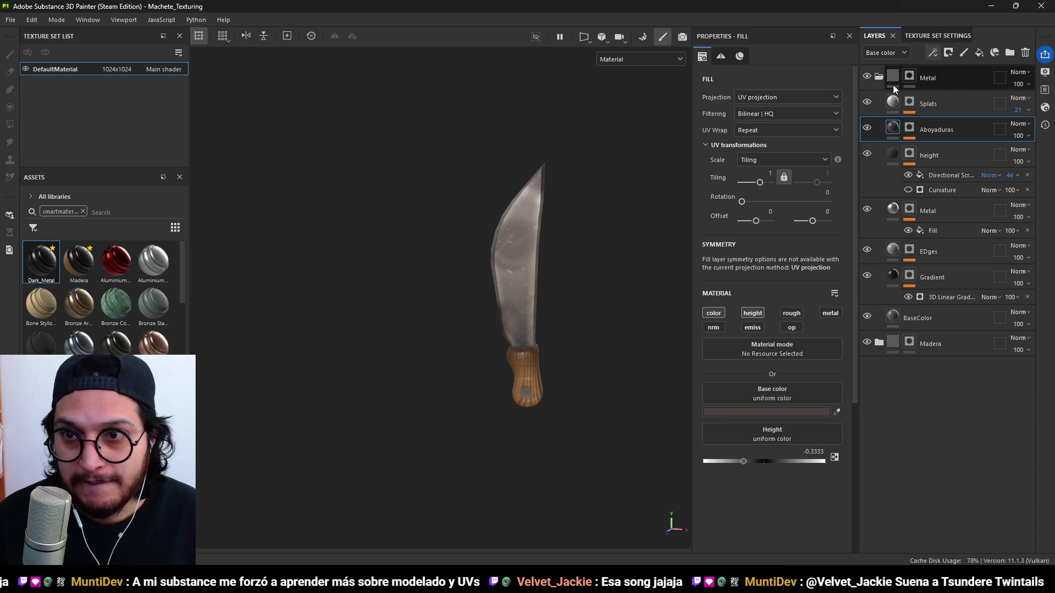
mouse_move(472, 256)
alt+mouse_down()
mouse_move(447, 306)
mouse_move(490, 358)
mouse_move(292, 278)
mouse_move(603, 290)
mouse_move(485, 286)
mouse_move(483, 323)
mouse_move(469, 284)
alt+mouse_up()
scroll(470, 286, down, 3)
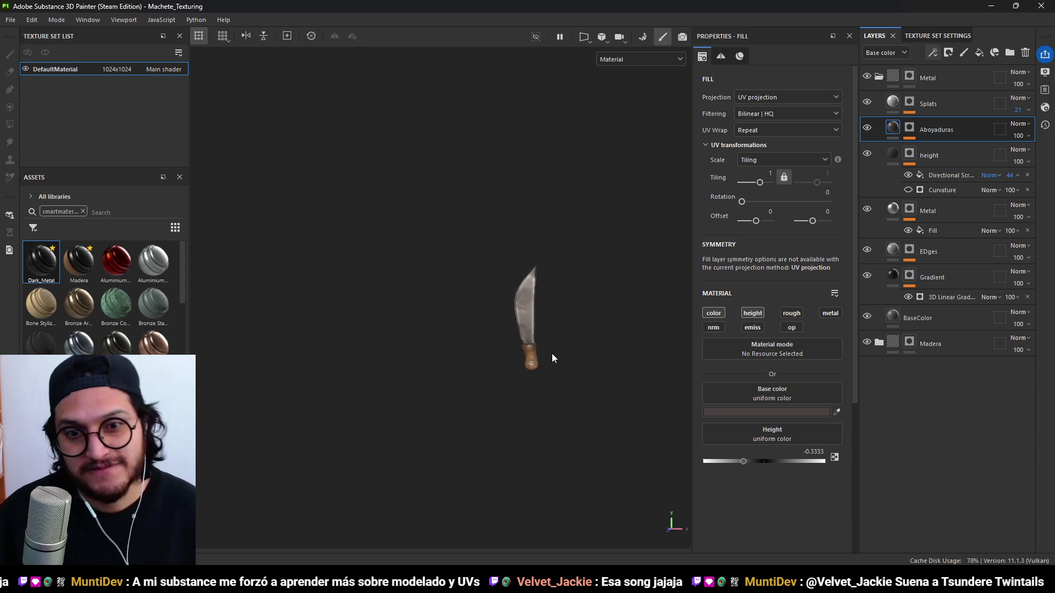
scroll(512, 397, up, 5)
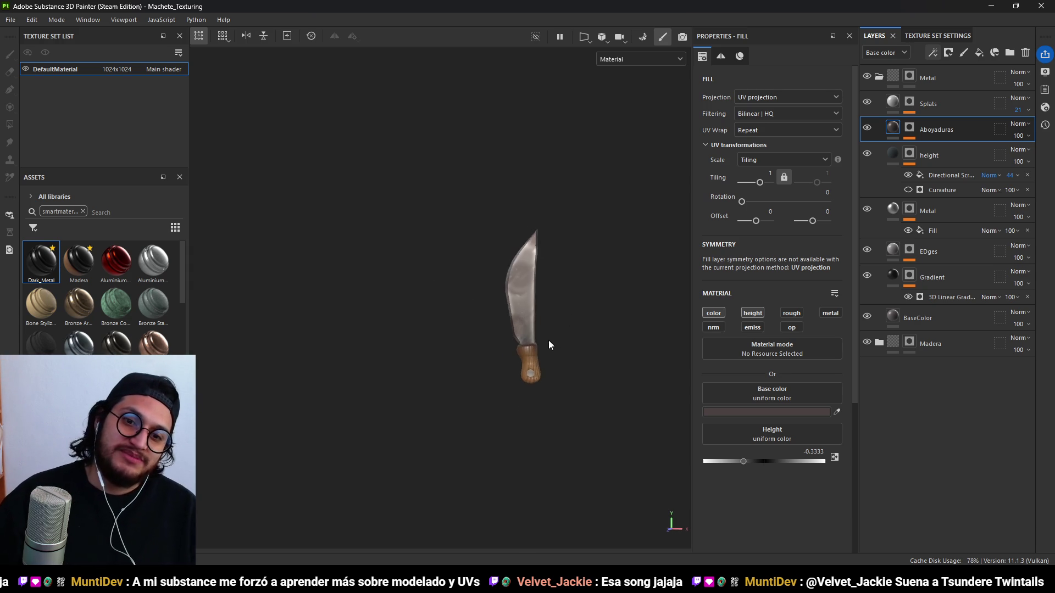
mouse_move(610, 372)
alt+mouse_down()
mouse_move(238, 351)
mouse_move(909, 355)
mouse_move(682, 351)
mouse_move(597, 428)
mouse_move(522, 287)
mouse_move(556, 365)
mouse_move(547, 393)
mouse_move(697, 391)
mouse_move(565, 385)
mouse_move(559, 393)
alt+mouse_up()
scroll(559, 393, up, 2)
mouse_move(560, 273)
alt+mouse_down()
mouse_move(561, 255)
mouse_move(552, 346)
mouse_move(582, 313)
mouse_move(572, 304)
alt+mouse_up()
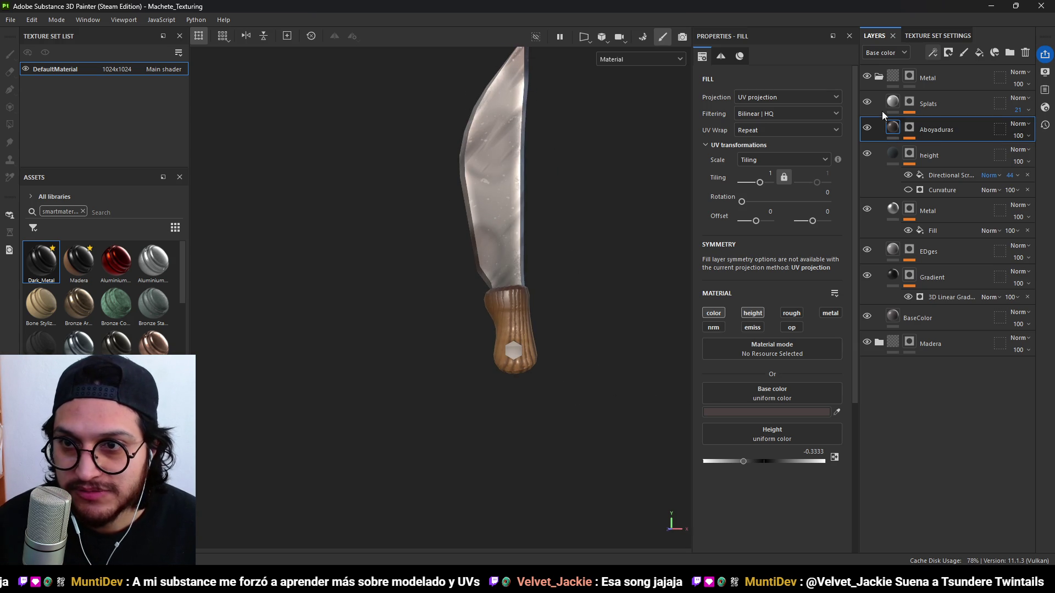
Try a Grunge Pebbles fill on the Splats layer, undo it, and open the add-effect list.
click(879, 77)
click(890, 87)
click(949, 110)
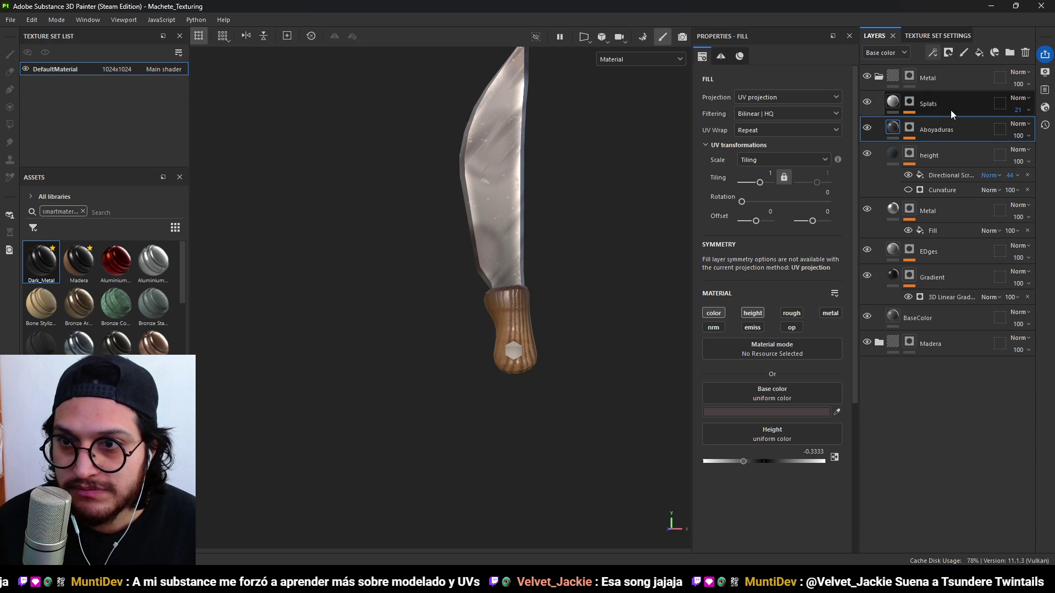
right_click(929, 110)
click(952, 119)
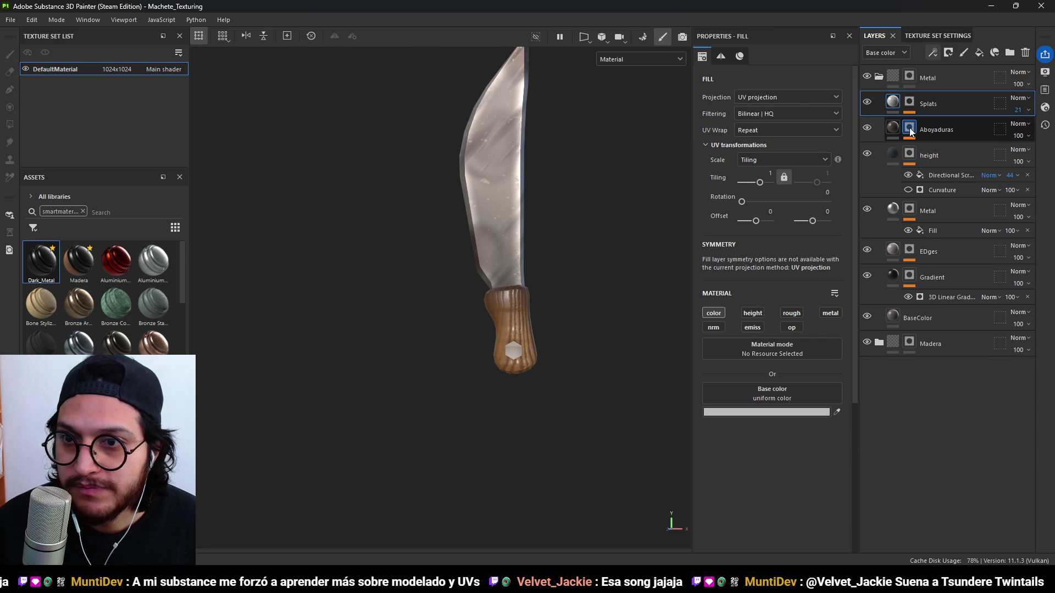
key(ctrl+z)
click(933, 52)
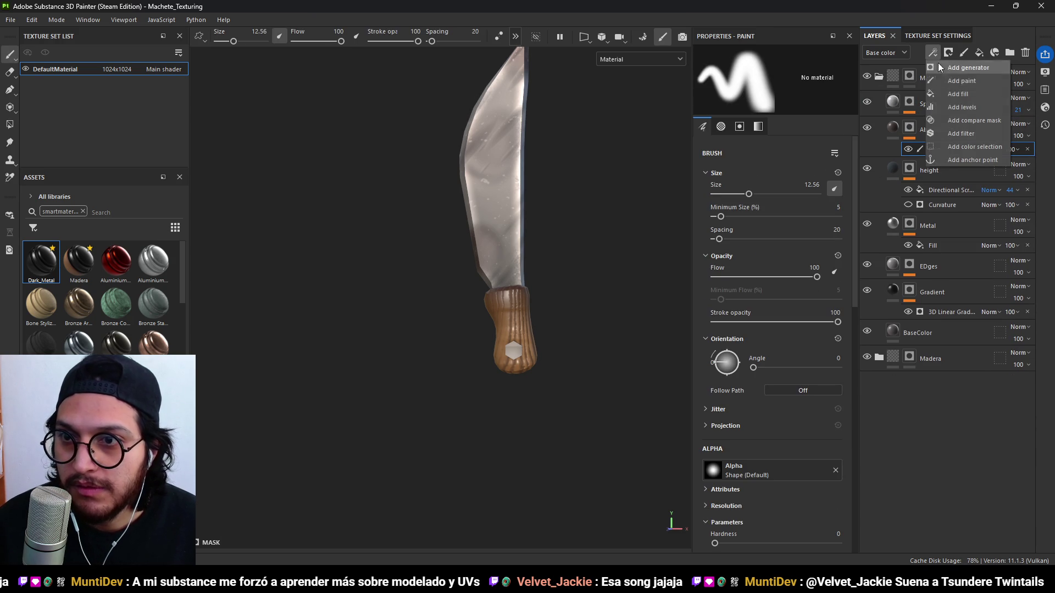
Add a new paint effect to the Aboyaduras mask and name it Bolt.
click(976, 78)
text(Bolt)
key(Return)
Search the brush alphas for 'alpha' and pick Circle Plus.
click(766, 477)
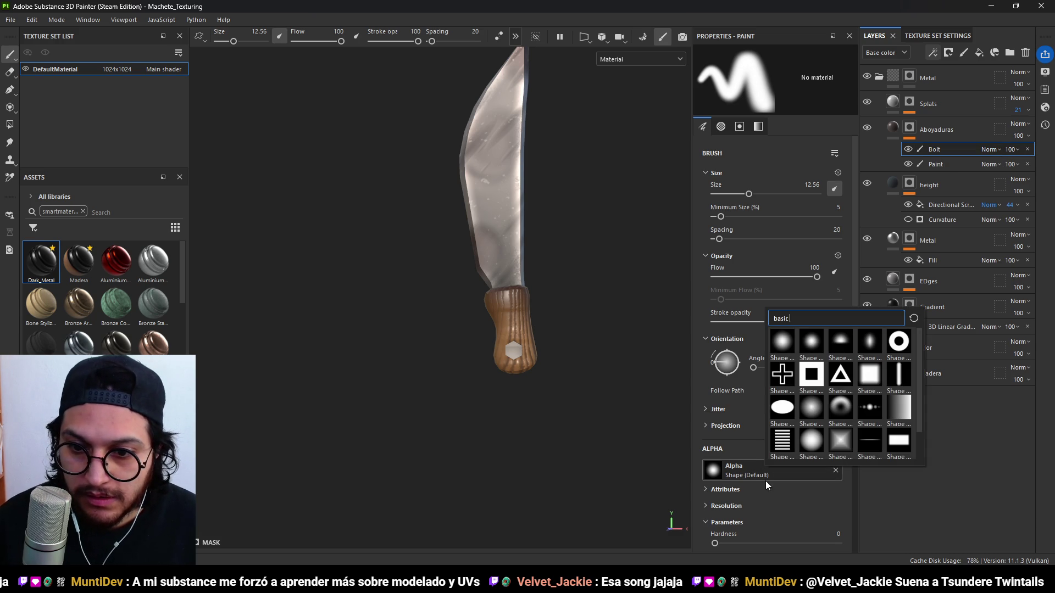
key(Escape)
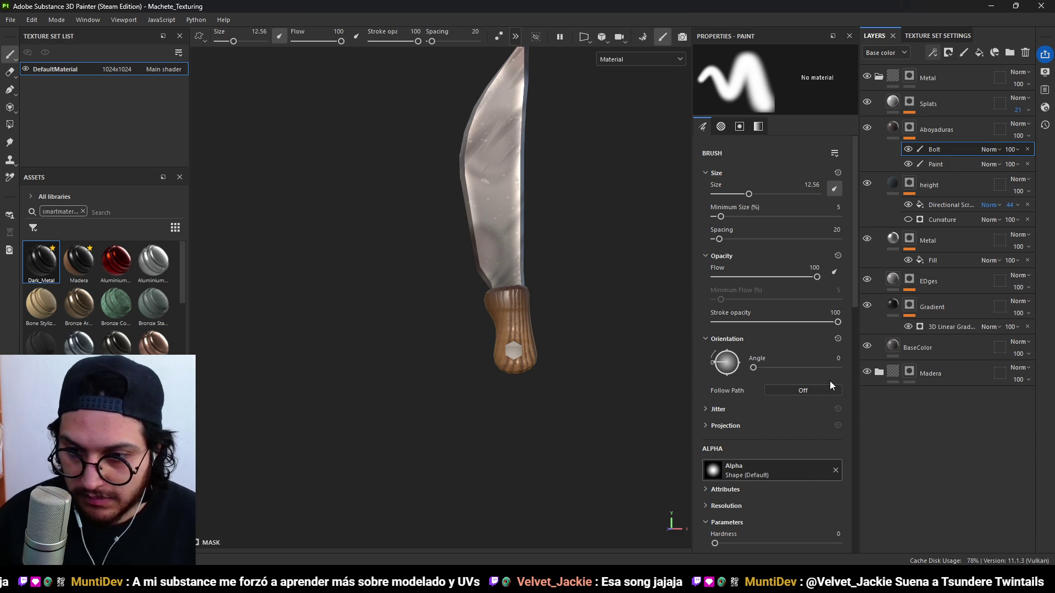
click(768, 464)
scroll(843, 379, down, 1)
scroll(841, 375, up, 1)
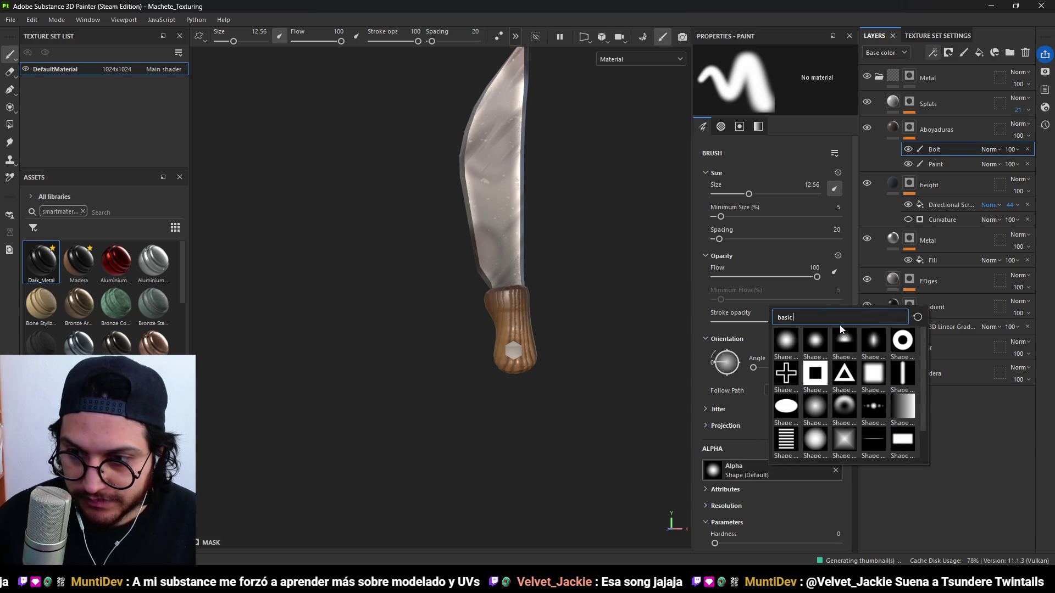
double_click(838, 312)
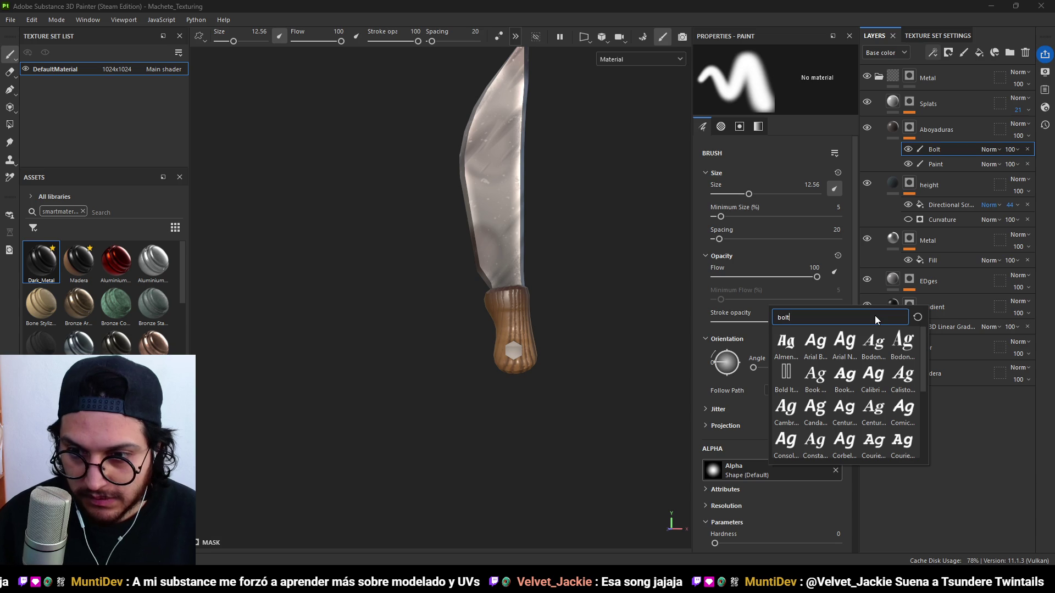
key(ctrl+a)
text(alpha)
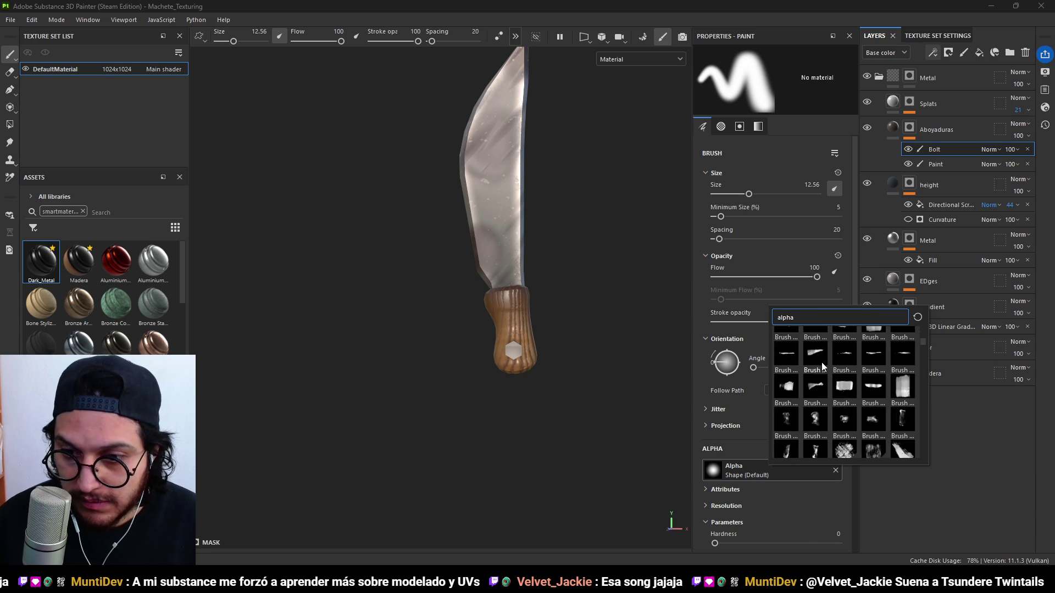
scroll(823, 367, down, 5)
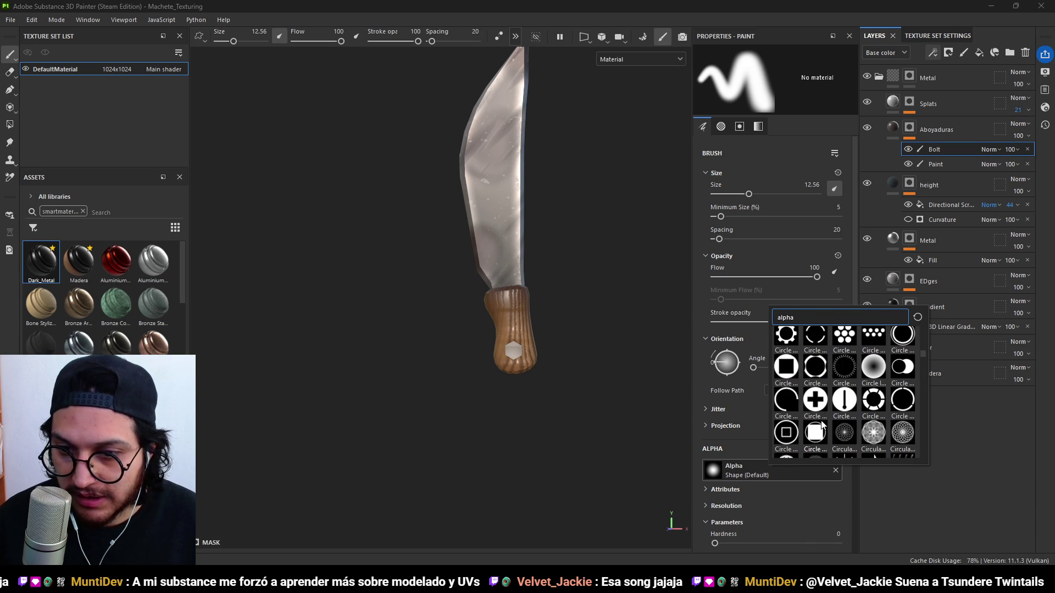
click(817, 399)
scroll(561, 377, up, 5)
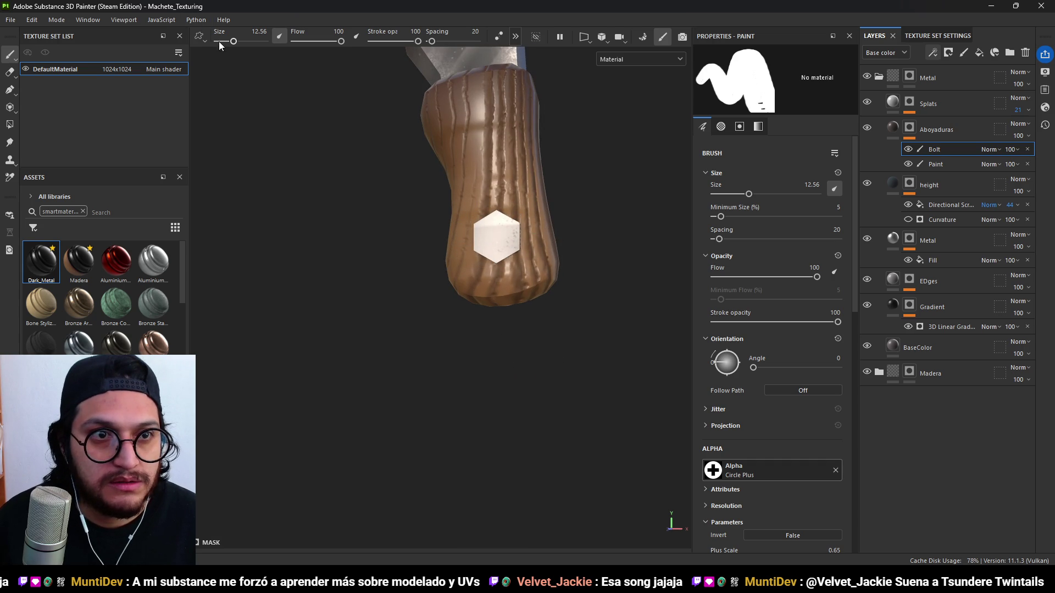
Paint the hexagon bolt white, then stamp a plus mark at brush size 12.56.
drag(234, 42, 227, 43)
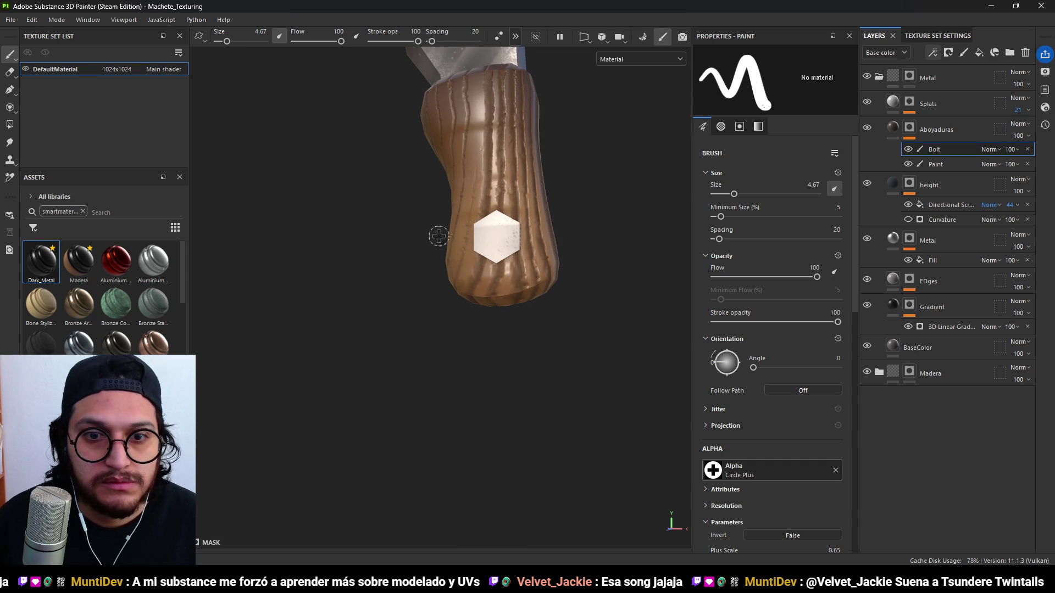
alt+drag(489, 246, 300, 103)
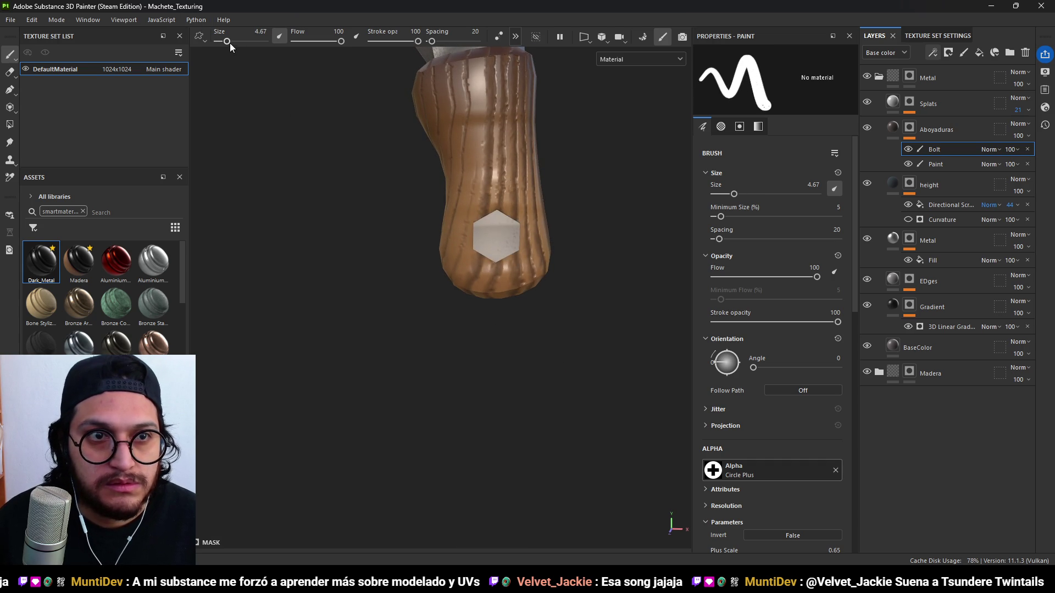
drag(231, 44, 230, 42)
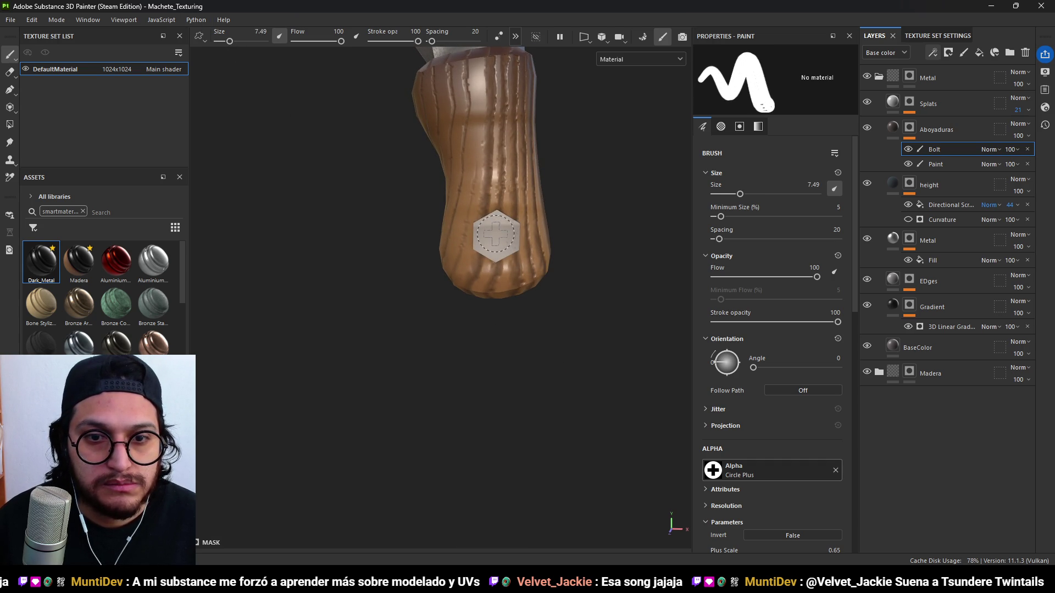
mouse_move(565, 254)
alt+right_down()
mouse_move(555, 212)
mouse_move(569, 196)
alt+right_up()
scroll(541, 244, up, 8)
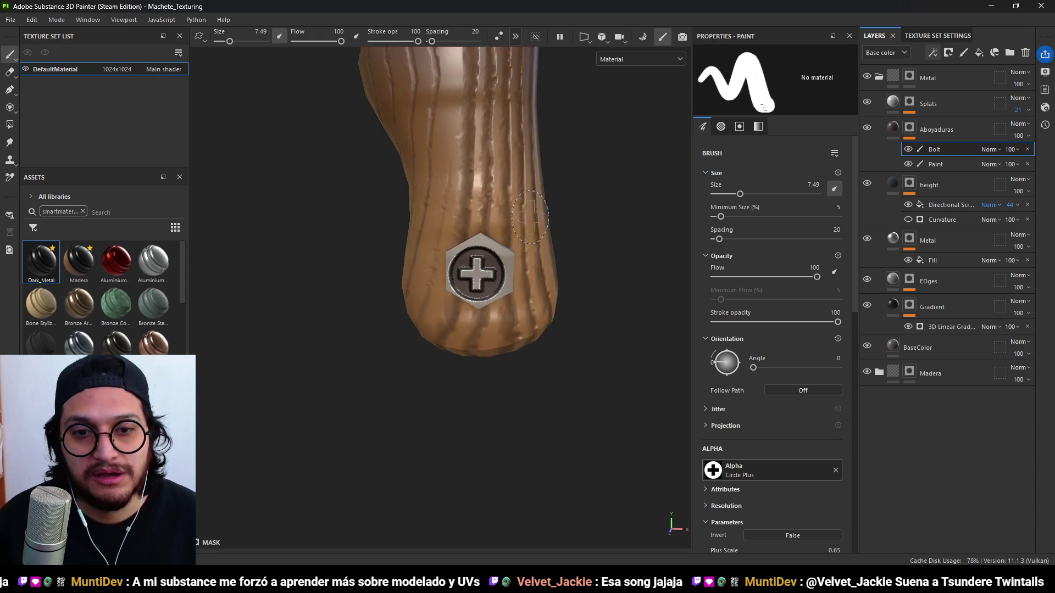
click(491, 272)
drag(233, 41, 237, 40)
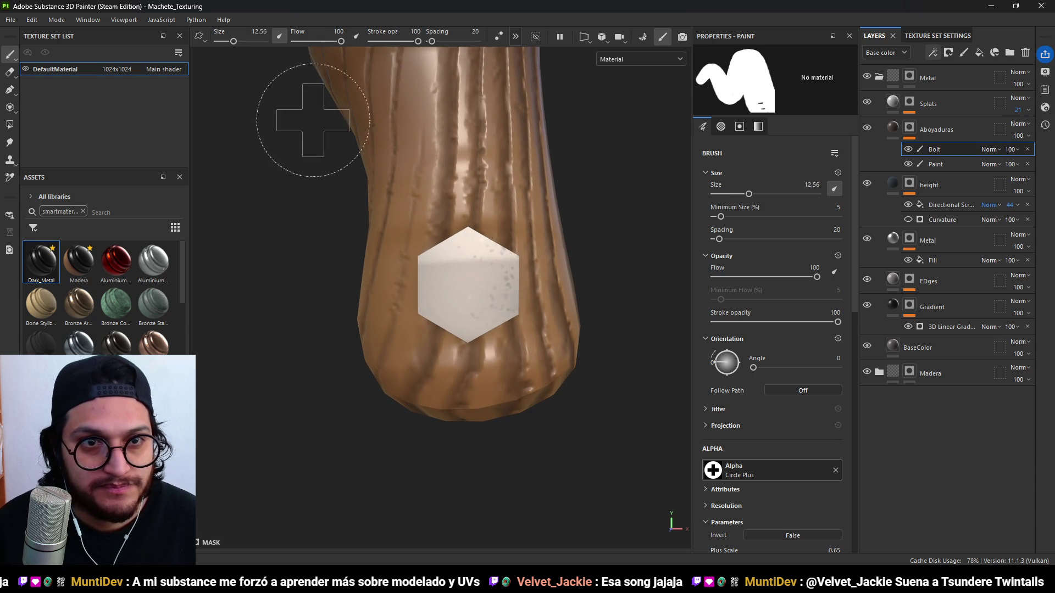
click(468, 279)
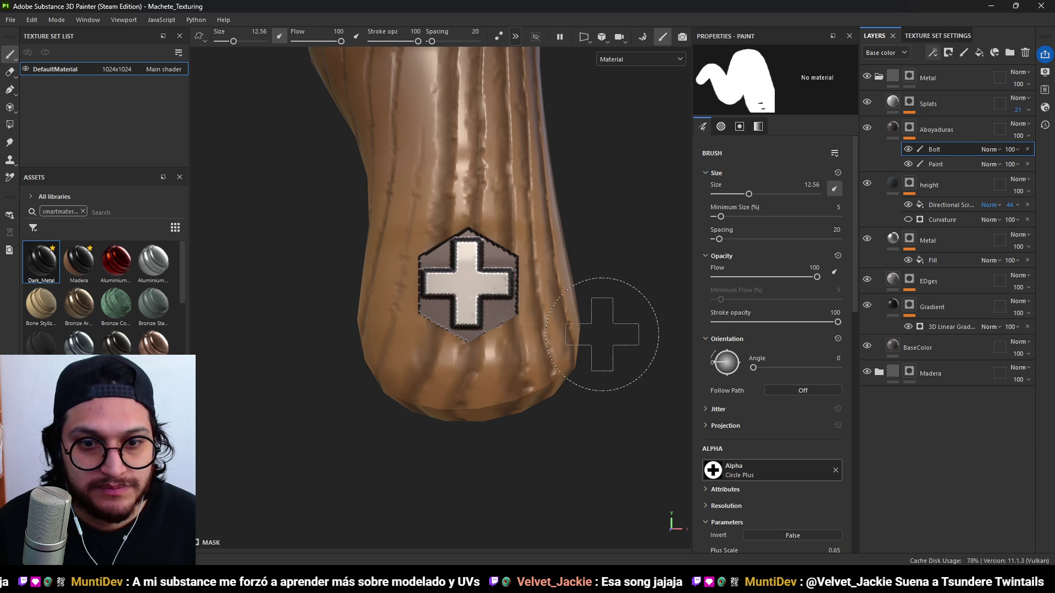
Raise the Directional Scratches fill opacity from 44 to 100.
scroll(605, 318, down, 10)
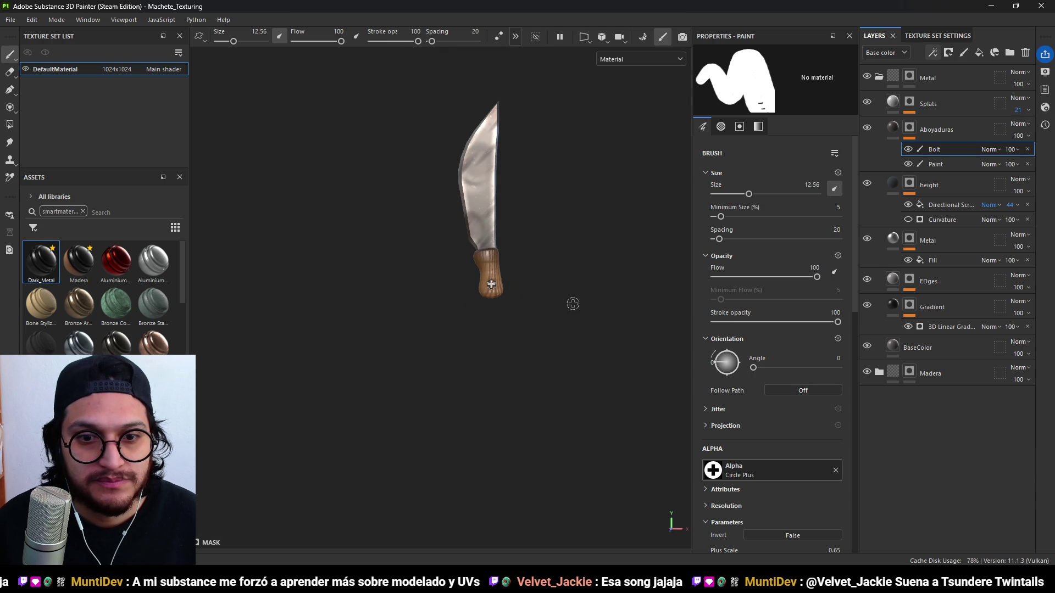
mouse_move(571, 295)
alt+mouse_down()
mouse_move(529, 285)
mouse_move(699, 262)
mouse_move(339, 273)
mouse_move(560, 285)
mouse_move(496, 283)
mouse_move(528, 330)
mouse_move(560, 322)
mouse_move(544, 298)
mouse_move(568, 287)
mouse_move(543, 313)
alt+mouse_up()
scroll(495, 284, down, 3)
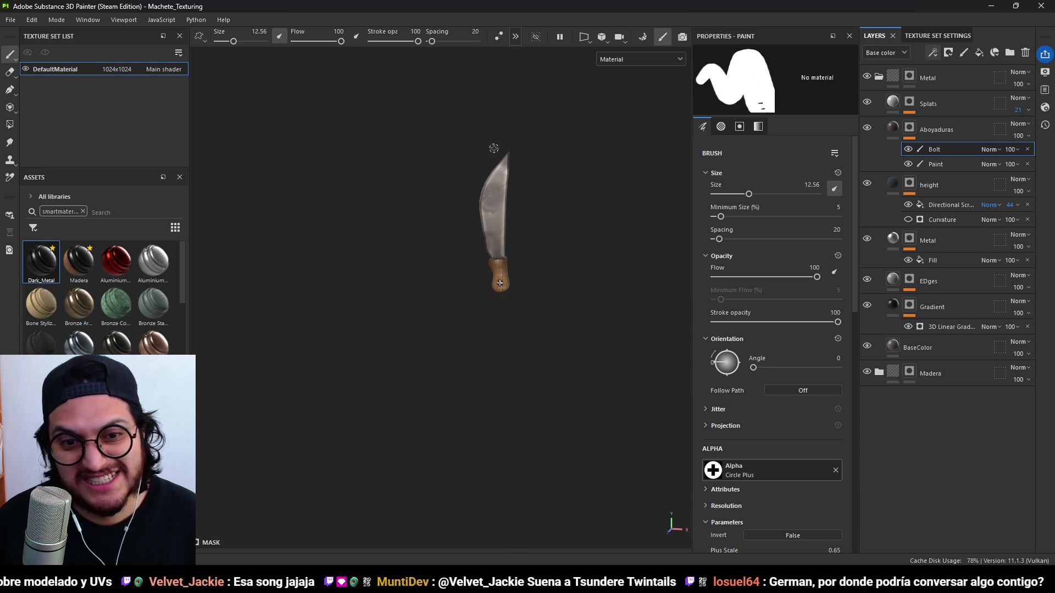
scroll(493, 174, up, 5)
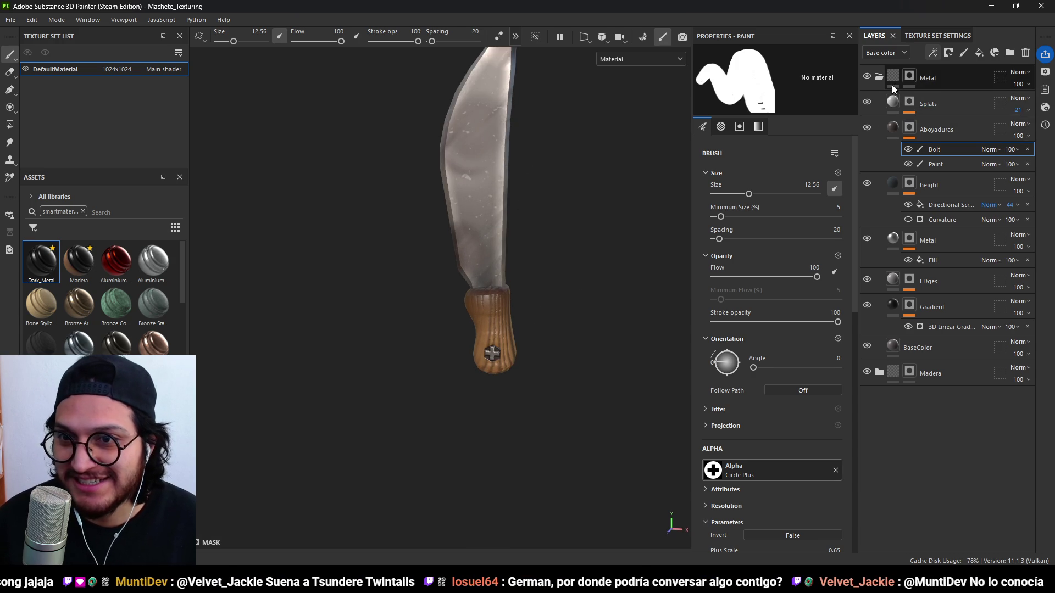
click(944, 204)
mouse_move(1023, 225)
mouse_down()
mouse_move(1052, 227)
mouse_move(1050, 239)
mouse_up()
scroll(542, 283, down, 3)
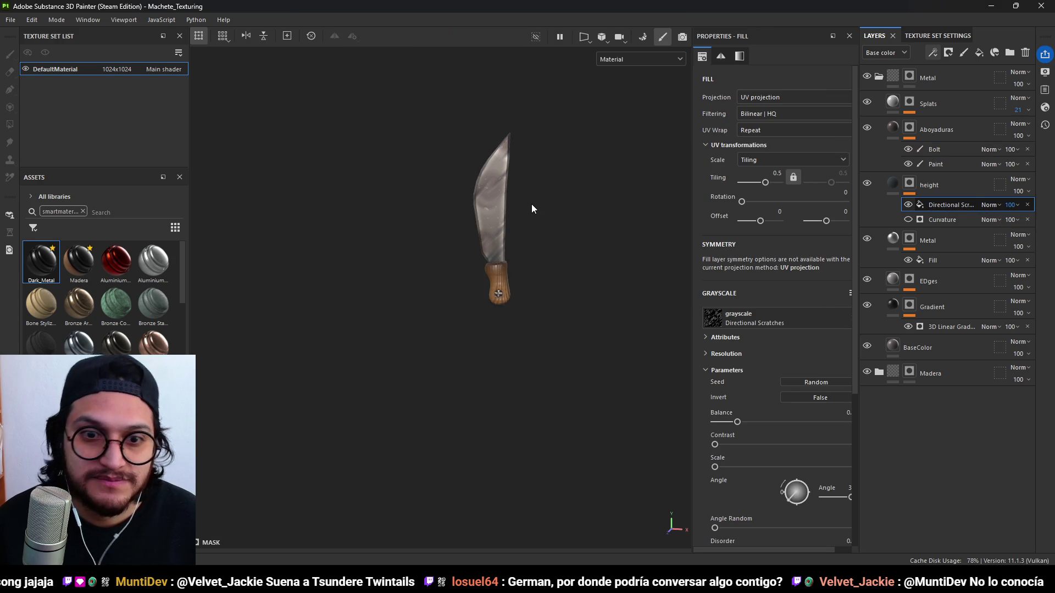
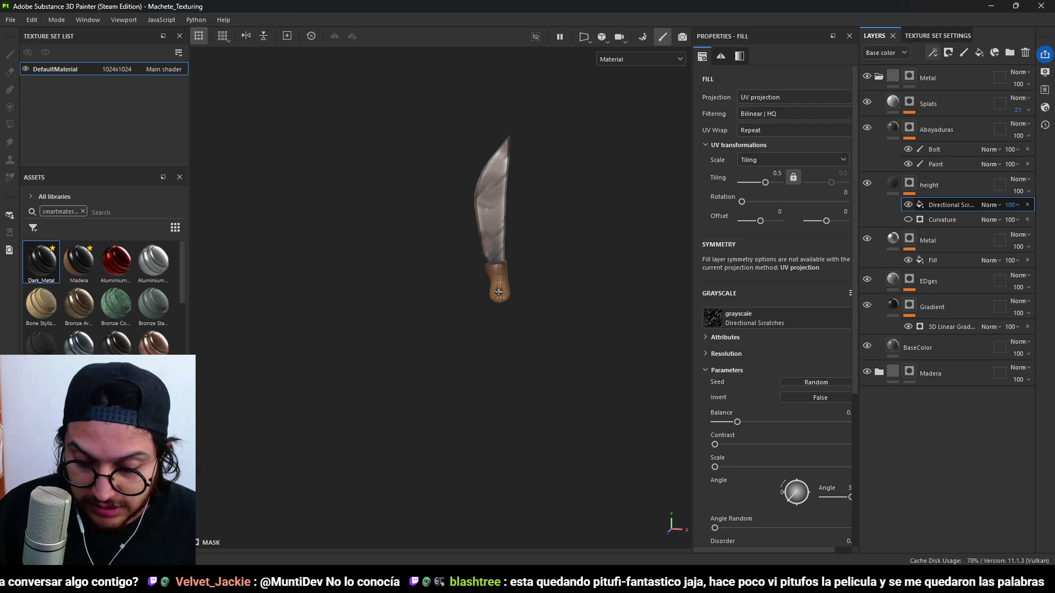
Start a song playing as audio only in the music player, then return to Substance Painter.
key(alt+Tab)
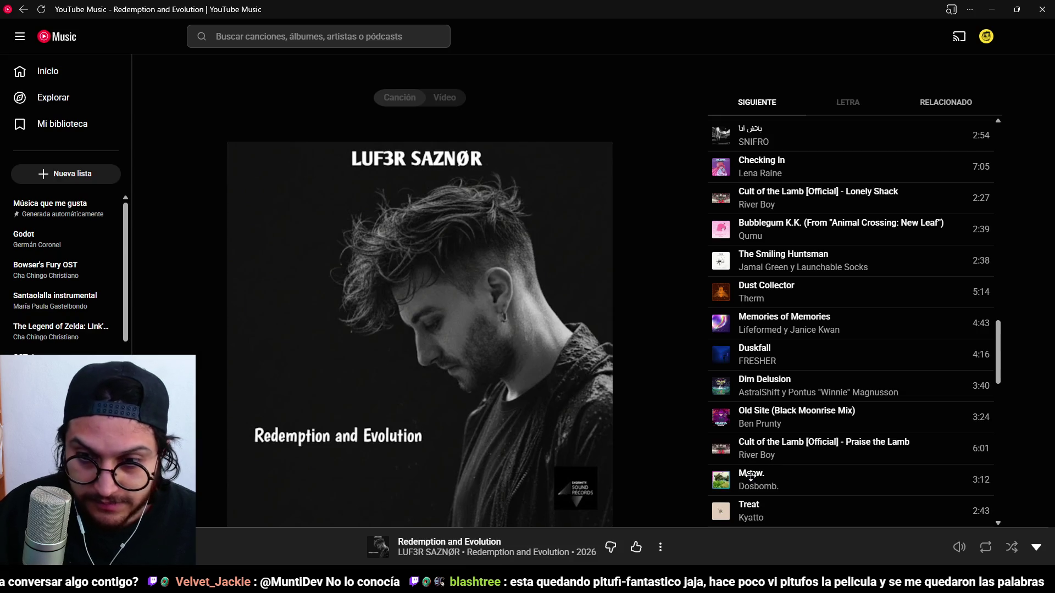
scroll(833, 453, up, 10)
scroll(835, 456, down, 15)
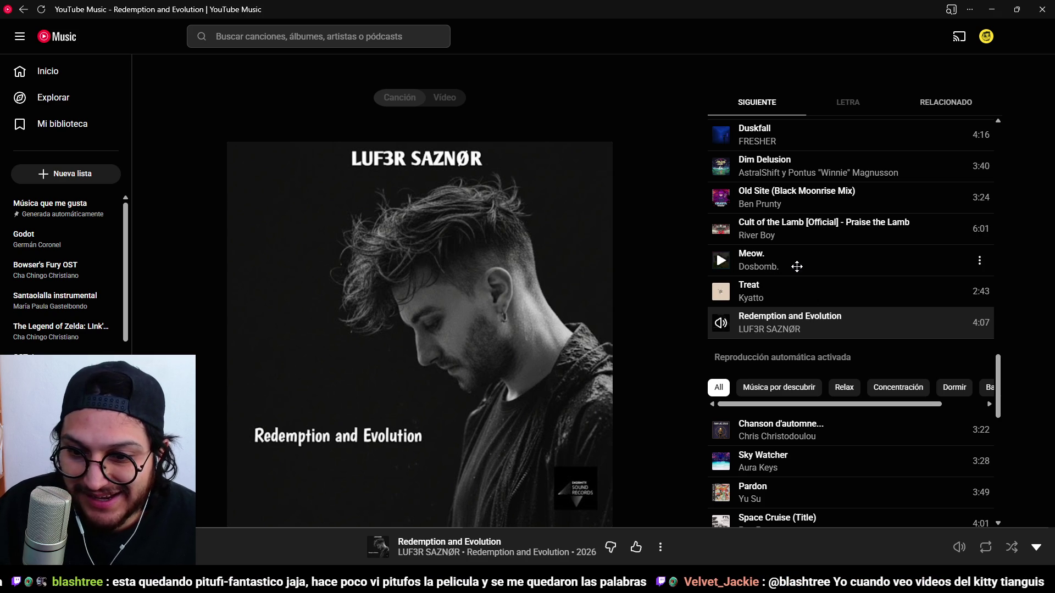
scroll(843, 324, up, 10)
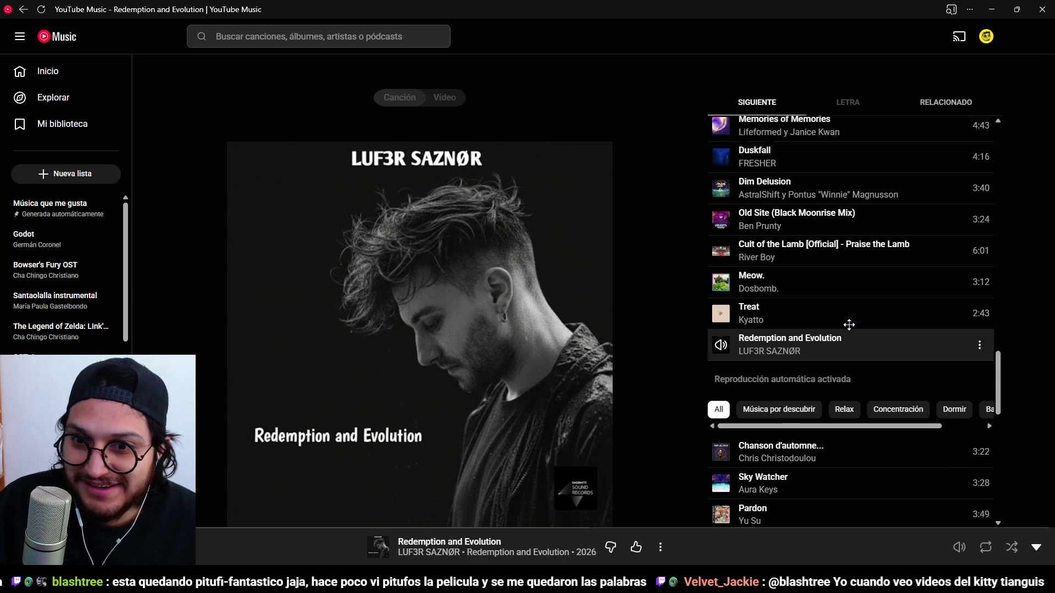
scroll(857, 385, up, 10)
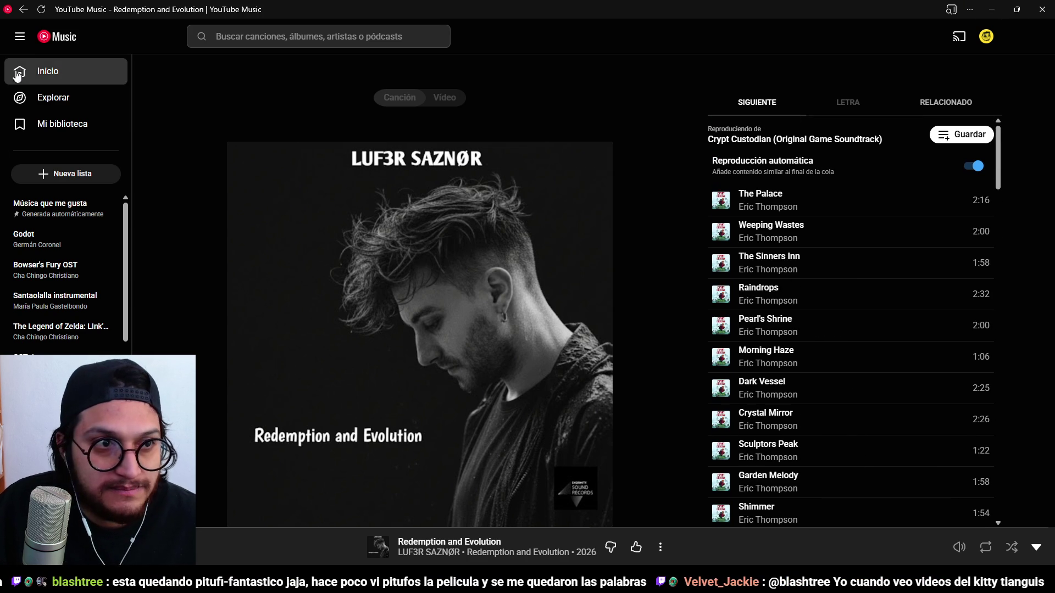
click(45, 83)
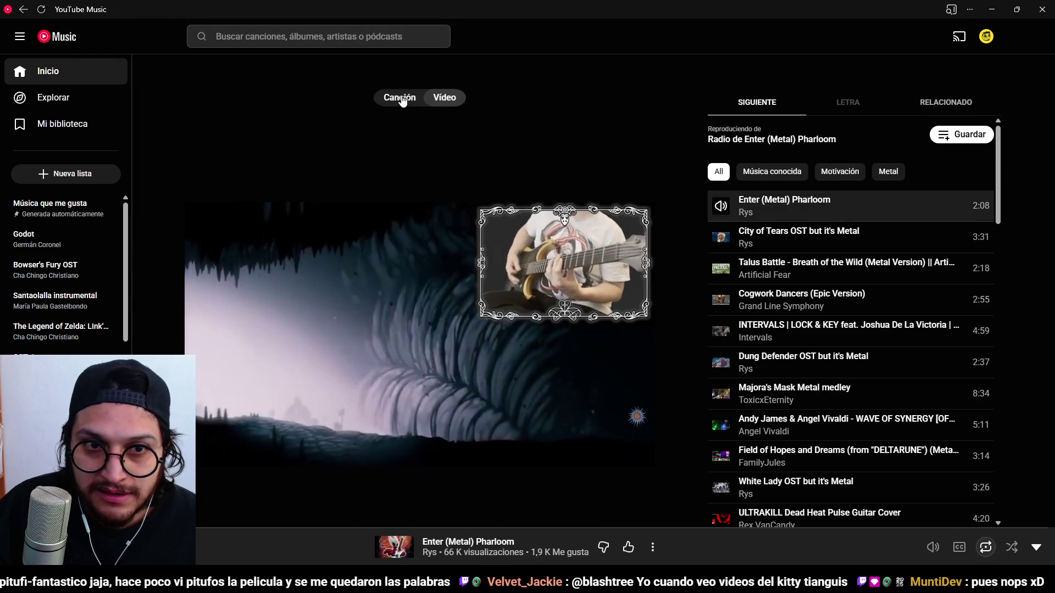
click(400, 98)
click(994, 9)
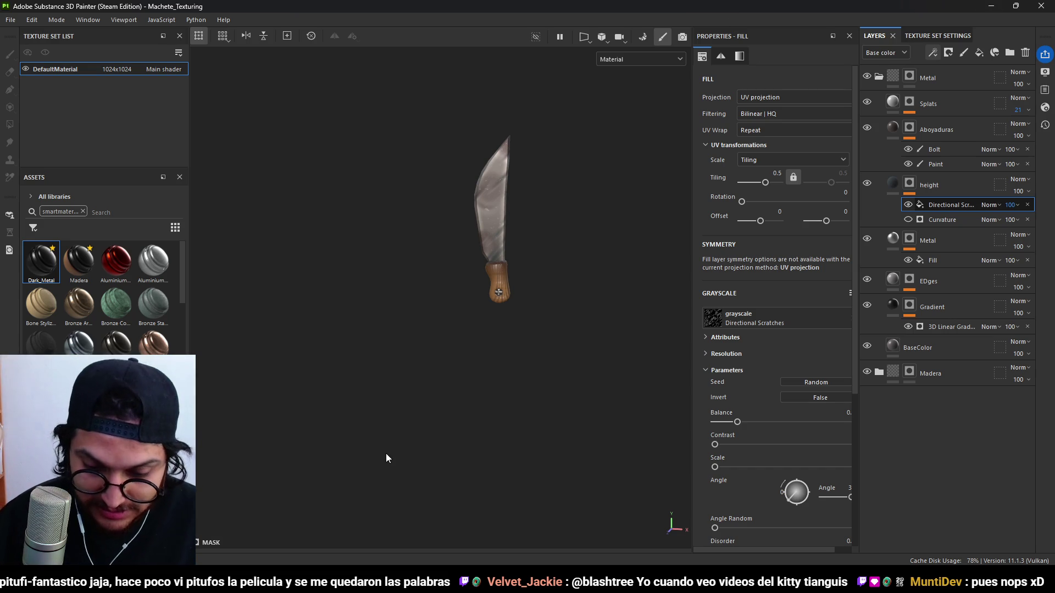
Collapse the Metal folder, hide the Madera folder, then select Madera.
scroll(550, 205, up, 2)
mouse_move(545, 293)
alt+mouse_down()
mouse_move(631, 284)
mouse_move(524, 285)
mouse_move(549, 307)
mouse_move(541, 318)
mouse_move(527, 292)
mouse_move(531, 247)
alt+mouse_up()
click(879, 78)
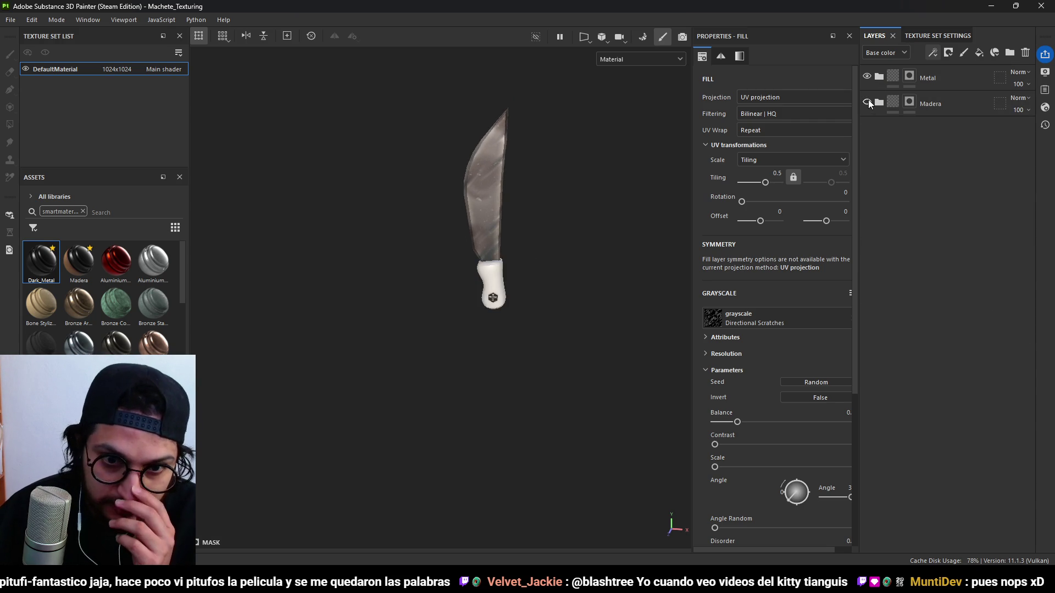
click(868, 103)
mouse_move(530, 285)
alt+mouse_down()
mouse_move(532, 245)
mouse_move(530, 344)
mouse_move(526, 322)
mouse_move(438, 321)
mouse_move(528, 299)
mouse_move(537, 316)
alt+mouse_up()
scroll(532, 267, down, 3)
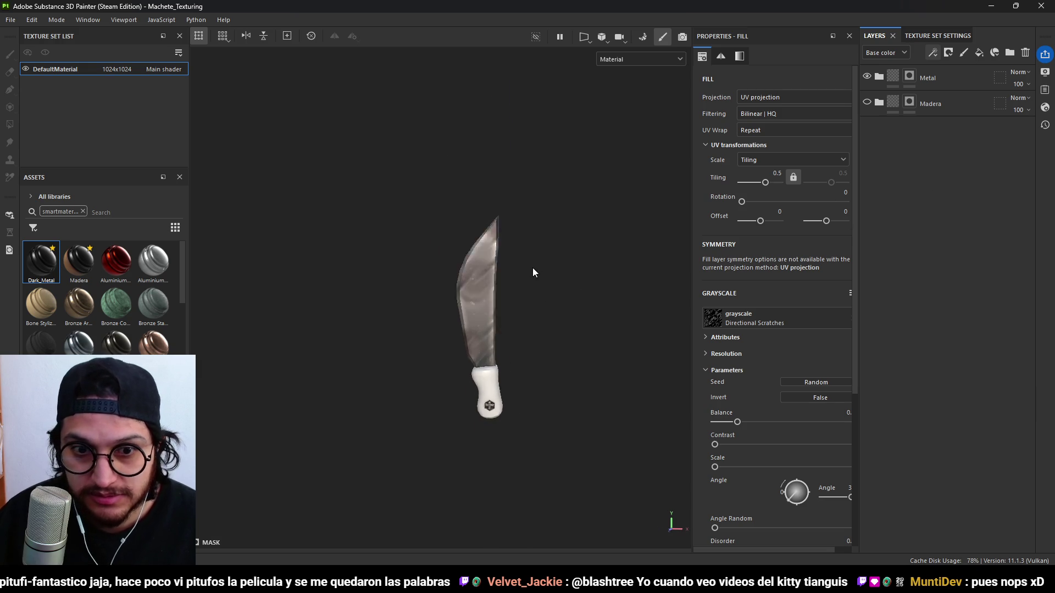
alt+drag(533, 267, 541, 298)
scroll(541, 298, up, 4)
click(951, 106)
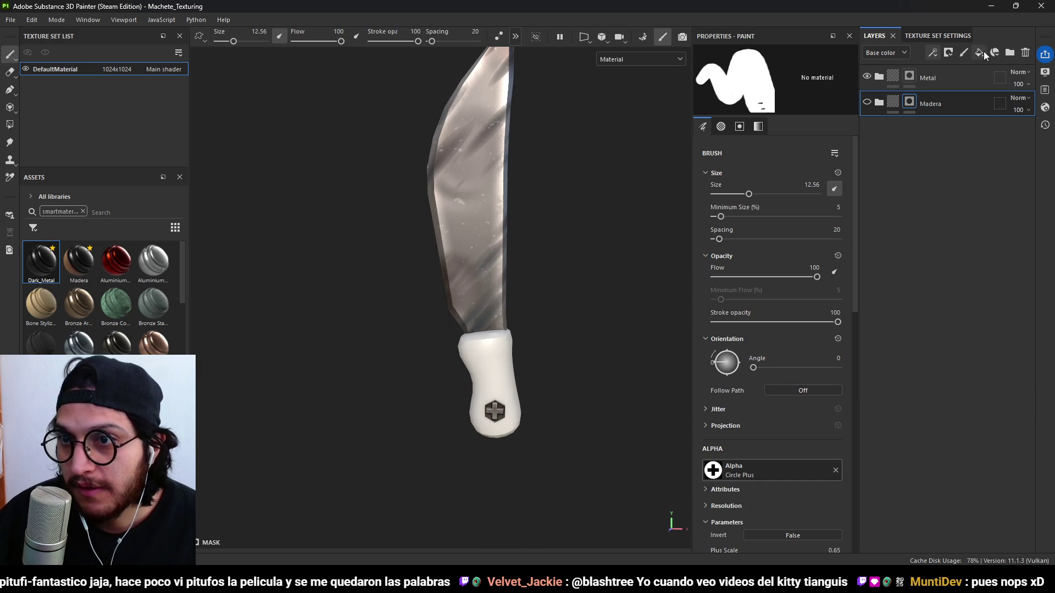
Create a new folder named Plastico above Madera and give it a black mask.
click(1010, 53)
double_click(922, 105)
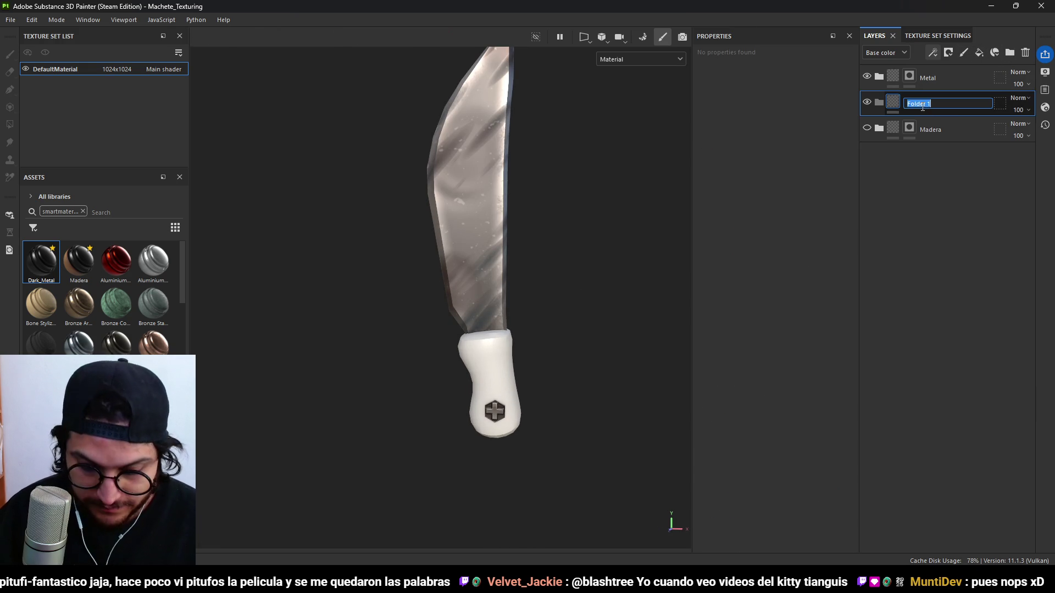
text(Plastico)
key(Return)
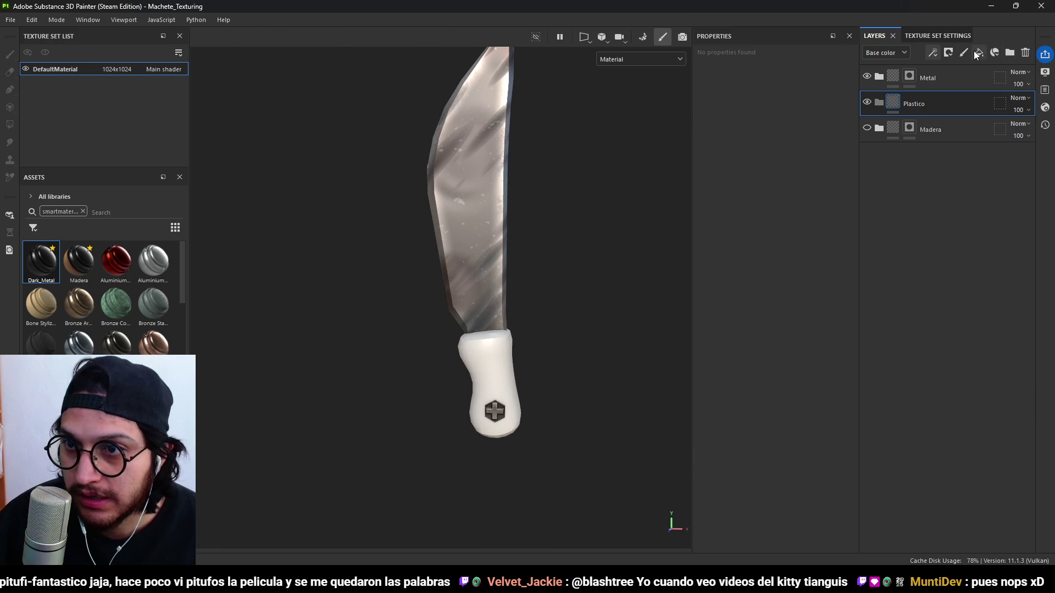
click(950, 52)
click(965, 82)
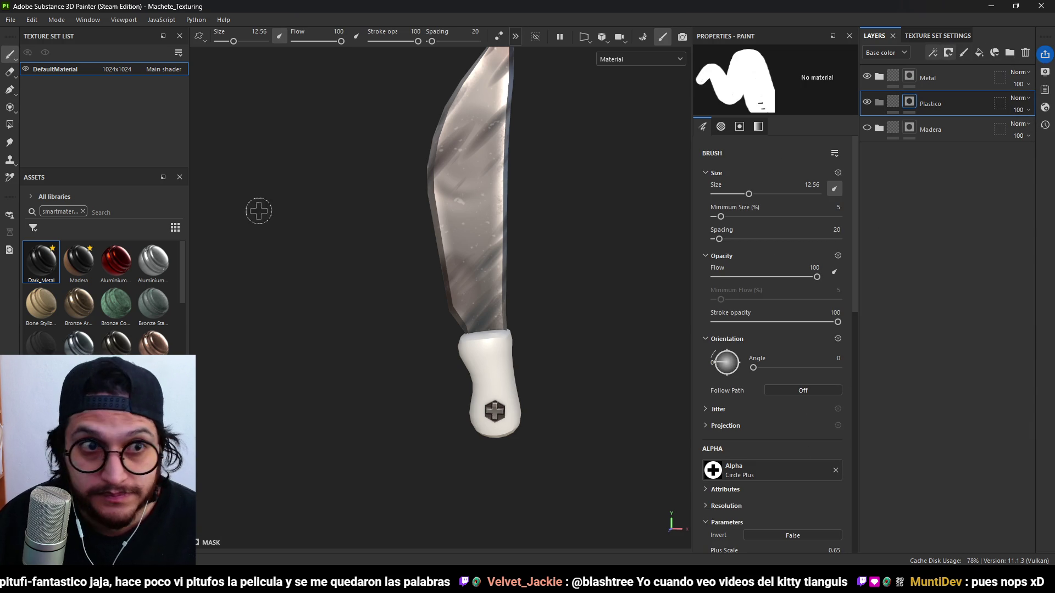
Fill the handle polygons white in the Plastico mask using mesh-mode Polygon Fill.
alt+click(912, 106)
click(10, 124)
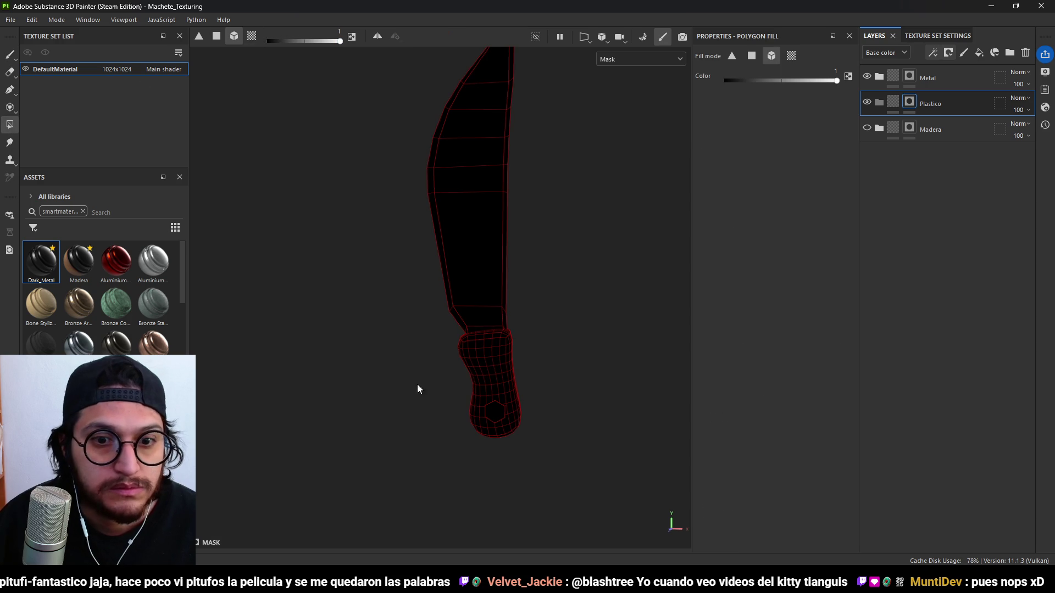
click(502, 380)
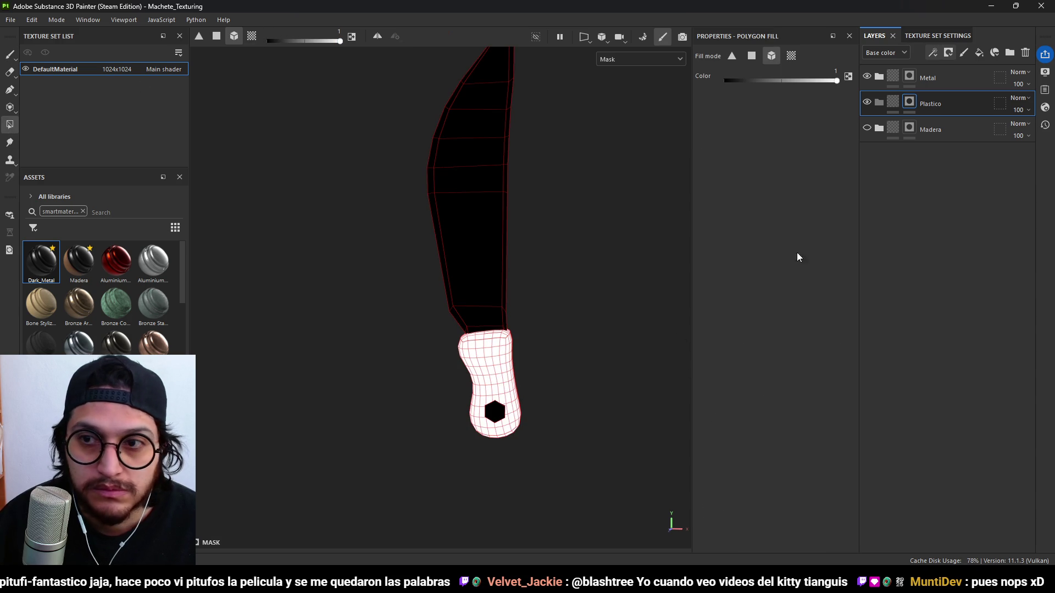
click(926, 104)
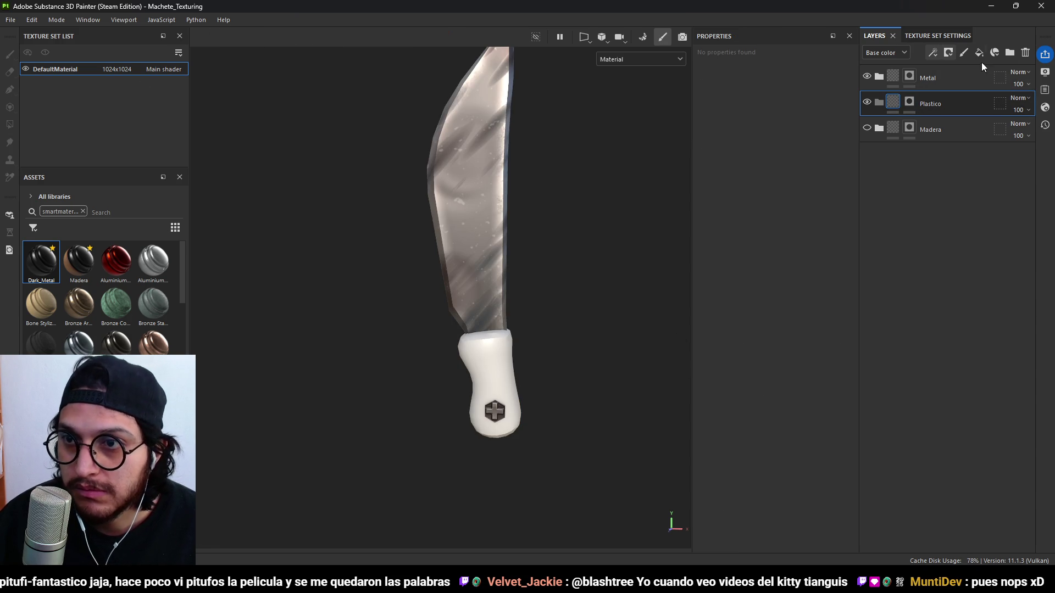
click(979, 52)
Name the new fill layer BaseColor and set its base colour to orange B47115.
double_click(918, 128)
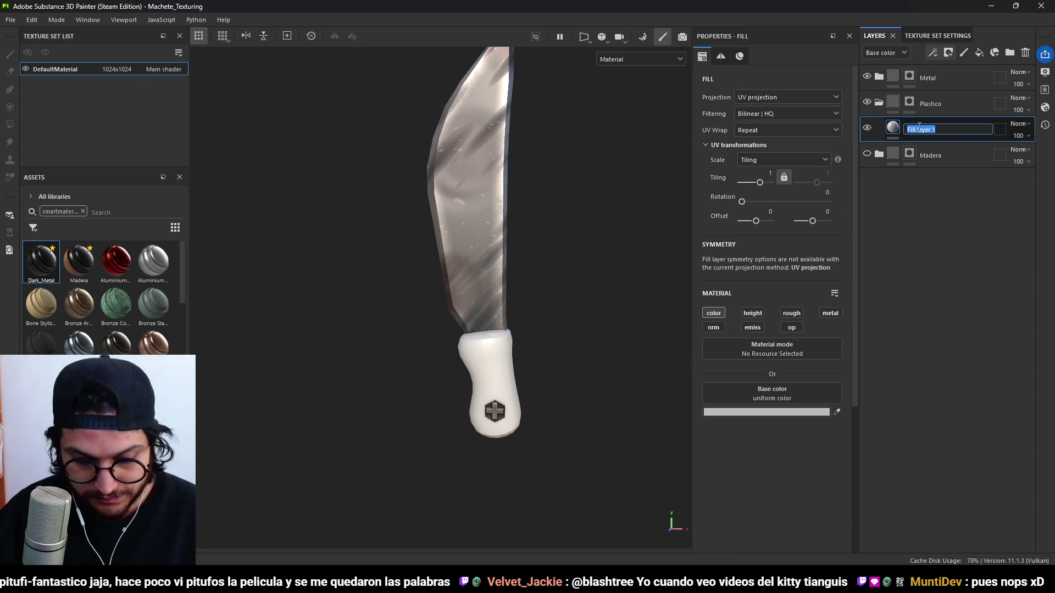
text(BaseColor)
key(Return)
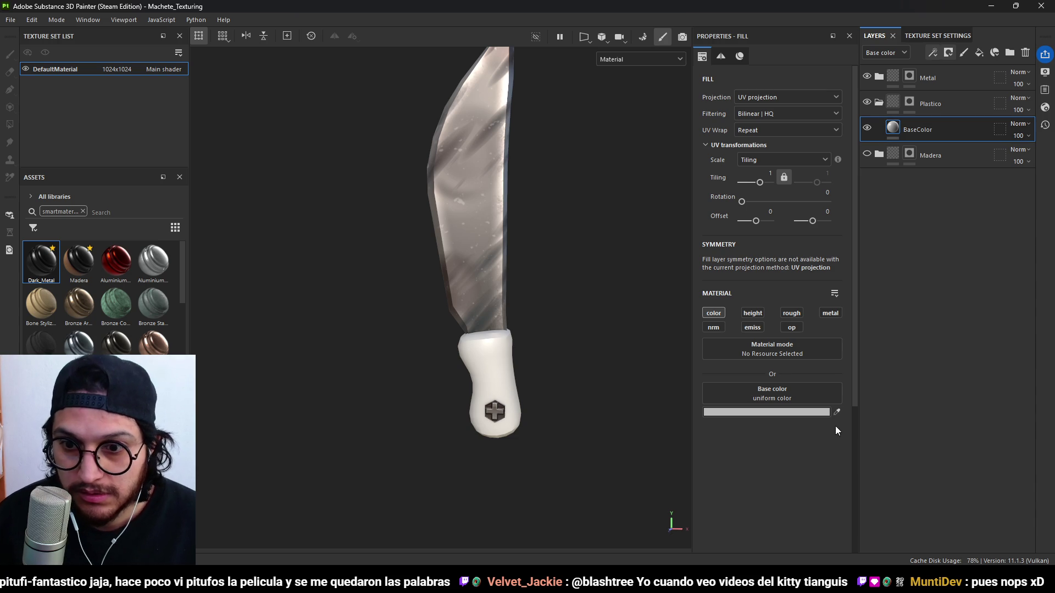
click(780, 413)
drag(921, 388, 921, 384)
mouse_move(894, 336)
mouse_down()
mouse_move(902, 298)
mouse_move(896, 310)
mouse_up()
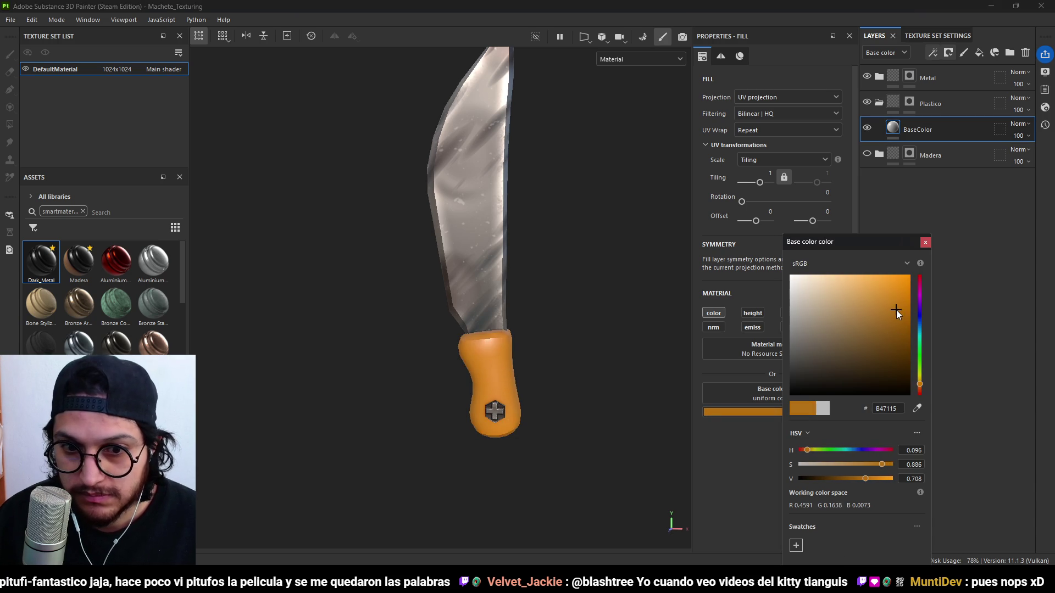
click(926, 243)
Orbit the machete to inspect the orange handle and the blade's other side.
scroll(436, 357, down, 3)
mouse_move(436, 357)
alt+mouse_down()
mouse_move(638, 427)
mouse_move(518, 328)
mouse_move(291, 360)
mouse_move(630, 344)
mouse_move(552, 319)
mouse_move(483, 393)
mouse_move(560, 400)
mouse_move(497, 360)
mouse_move(514, 341)
alt+mouse_up()
scroll(497, 361, up, 5)
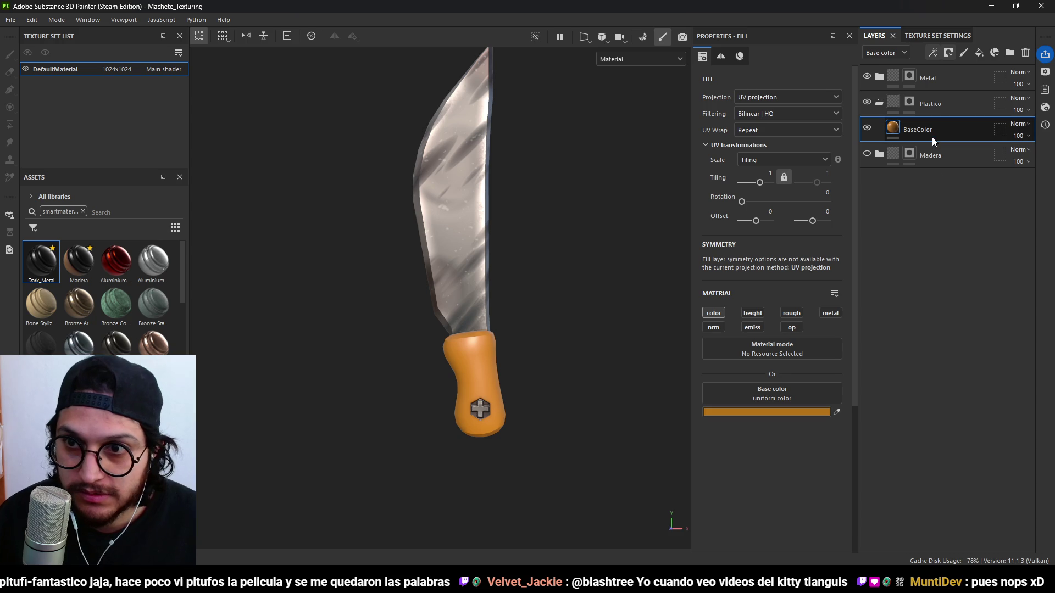
alt+drag(648, 235, 604, 238)
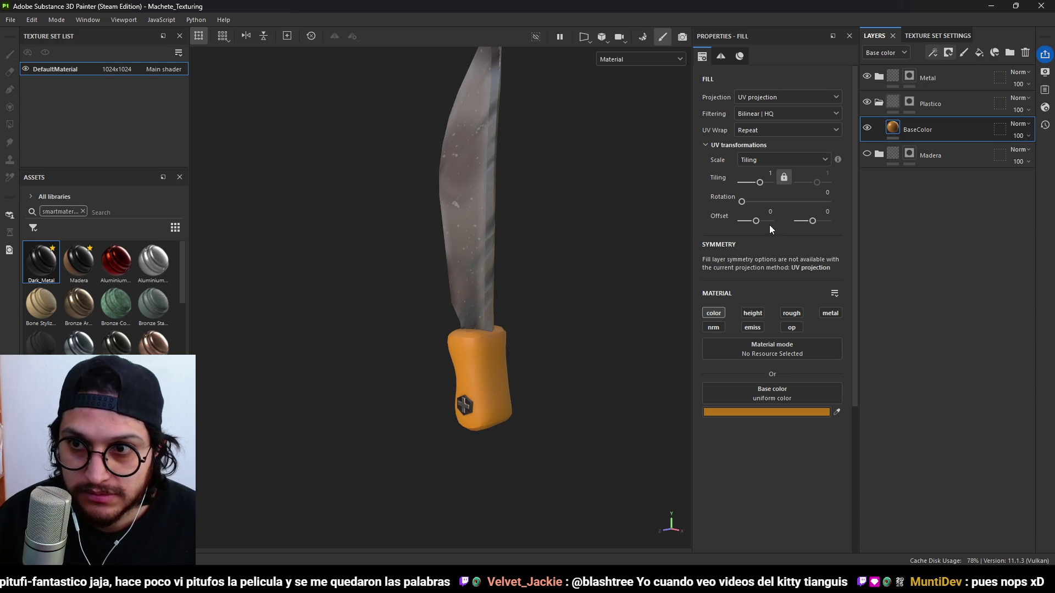
click(979, 53)
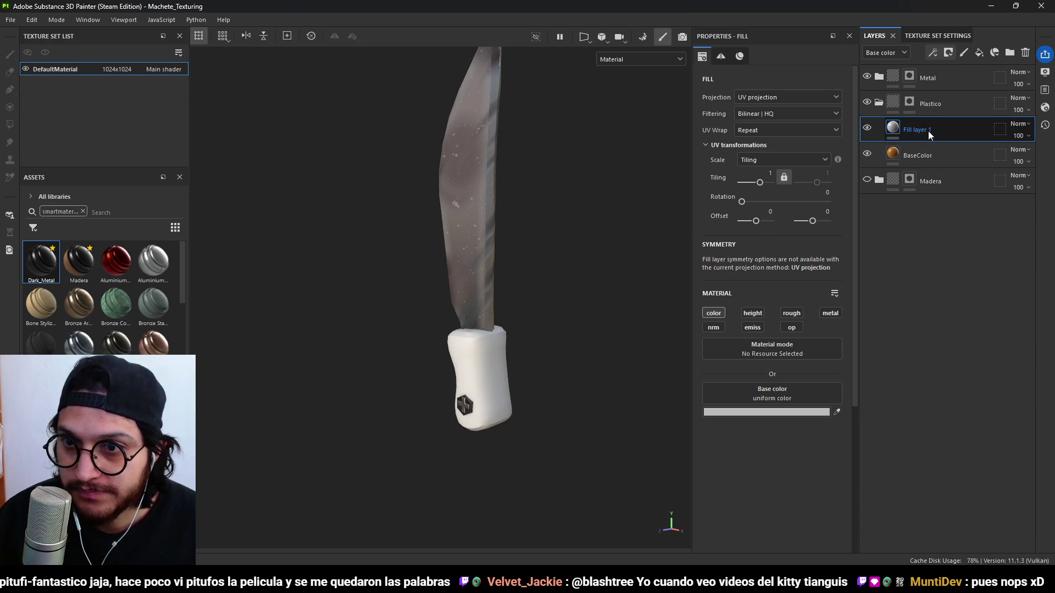
Name the new fill layer Height and add a mask with a generator effect.
text(Height)
key(Return)
click(948, 53)
click(964, 84)
click(933, 53)
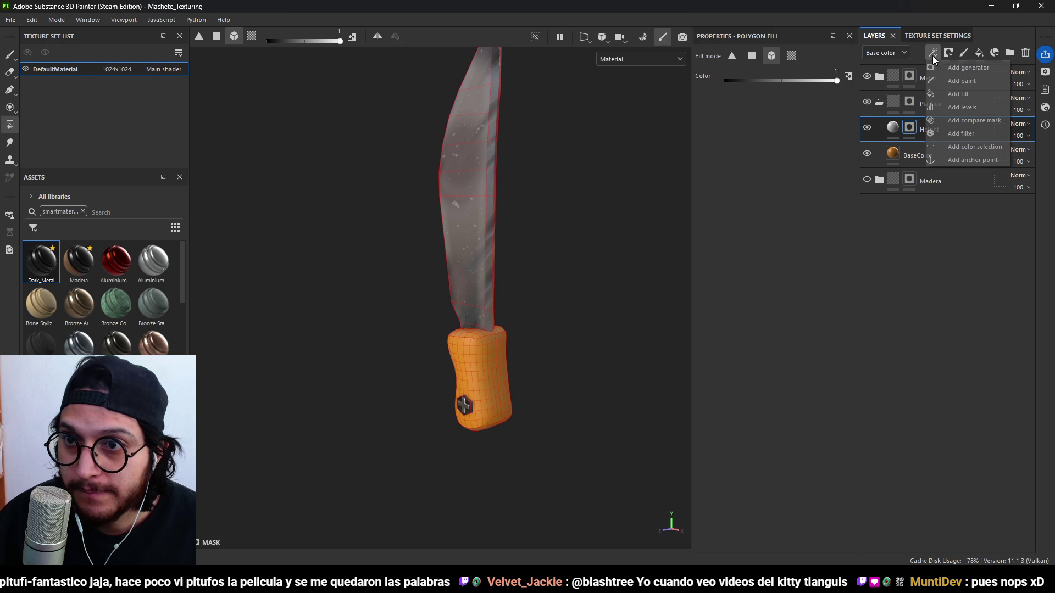
click(983, 66)
Try a Curvature generator at Global Balance 0.04, then swap to UV Border Distance.
click(928, 145)
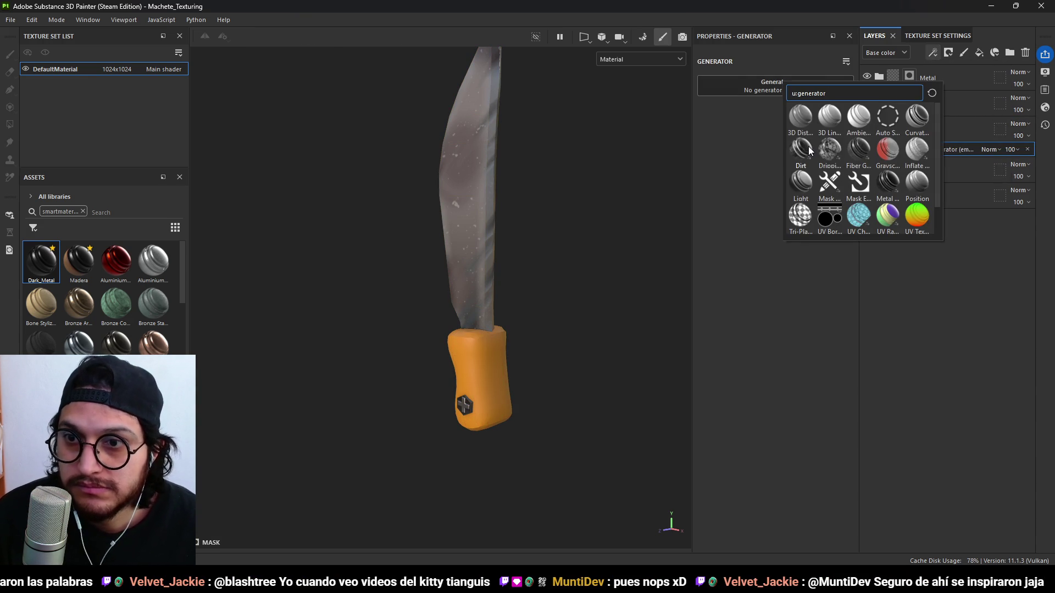
click(919, 117)
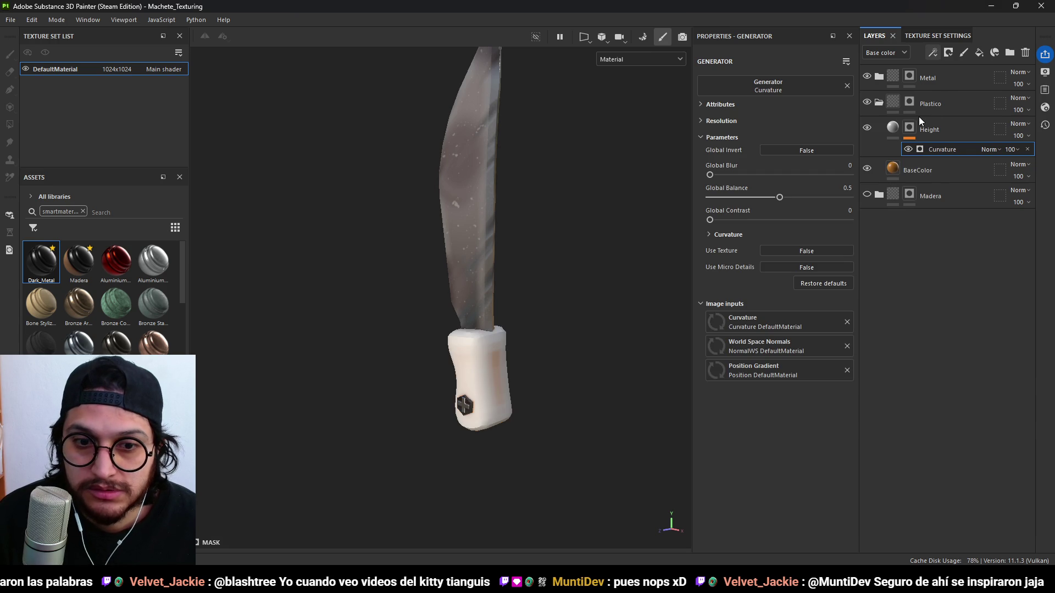
mouse_move(759, 196)
mouse_down()
mouse_move(705, 192)
mouse_move(719, 194)
mouse_move(714, 174)
mouse_move(729, 173)
mouse_up()
click(805, 80)
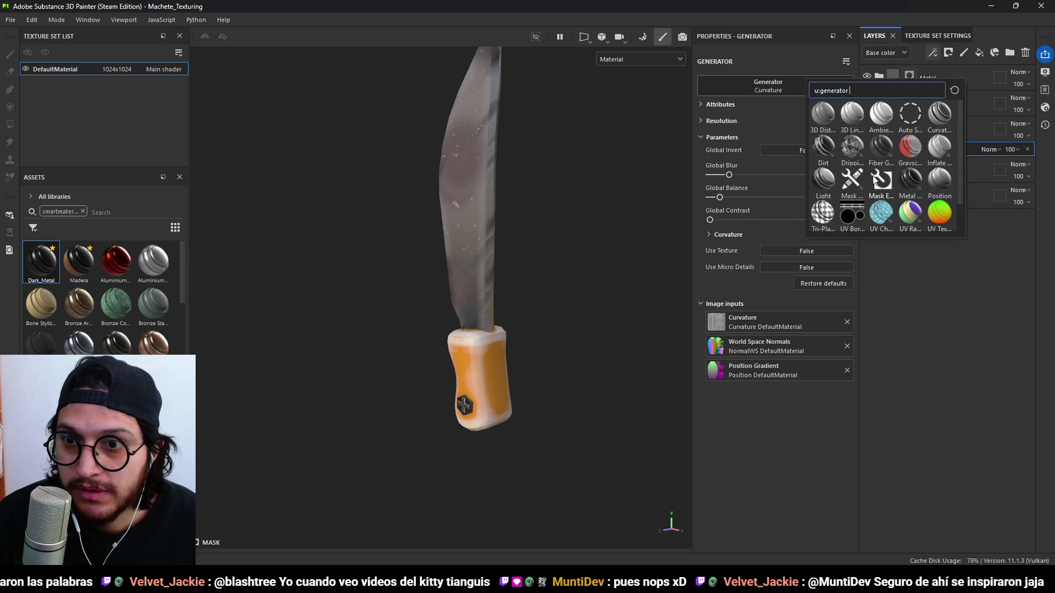
click(851, 209)
Tune the UV Border Distance Balance to about 0.13 with a narrower Distance.
alt+drag(550, 247, 561, 248)
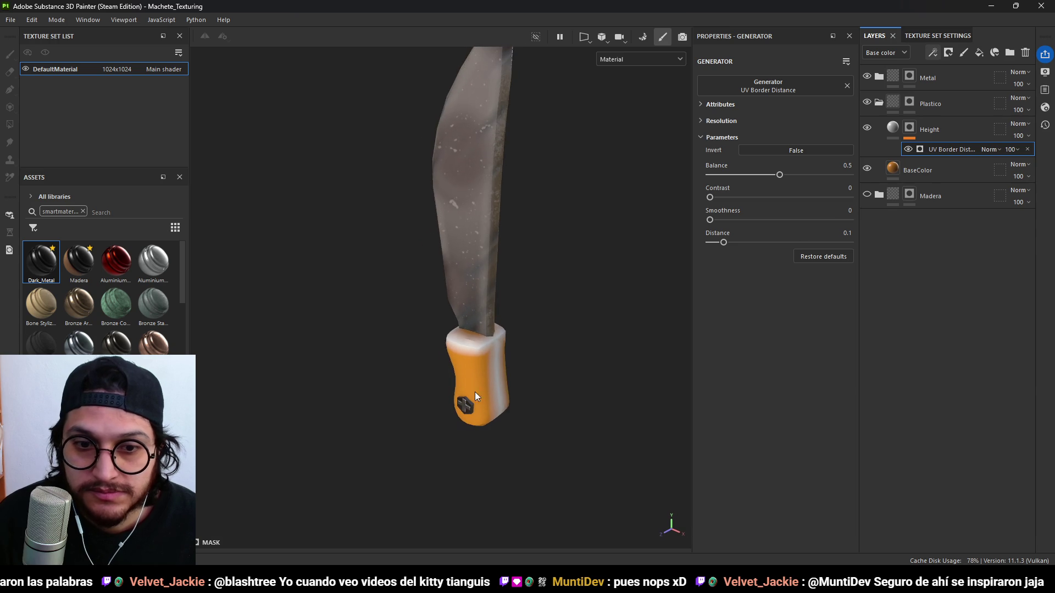
mouse_move(770, 177)
mouse_down()
mouse_move(723, 175)
mouse_move(727, 198)
mouse_up()
mouse_move(725, 242)
mouse_down()
mouse_move(741, 242)
mouse_move(718, 243)
mouse_up()
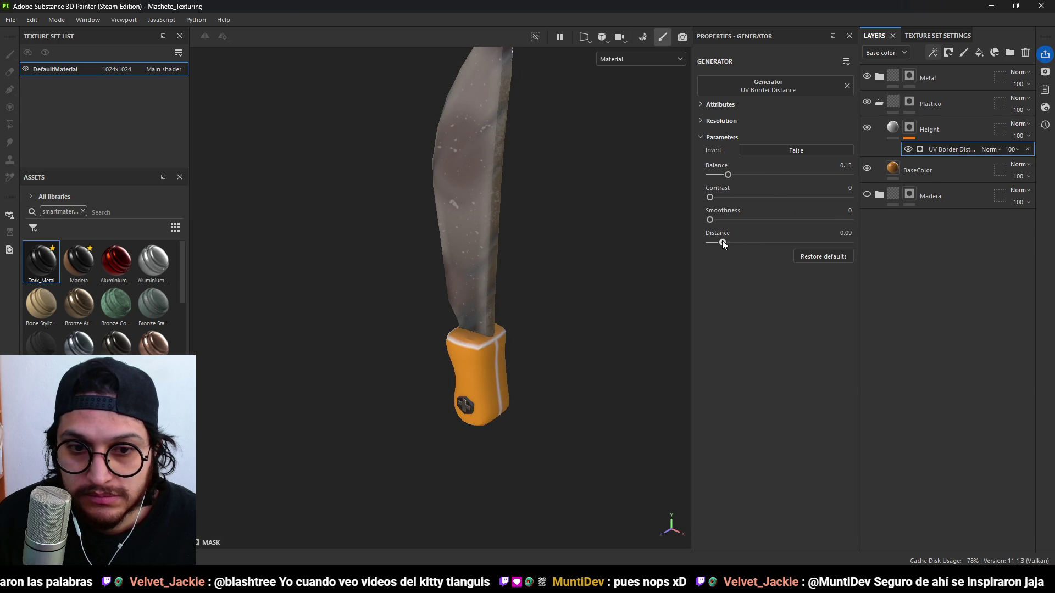
mouse_move(632, 242)
alt+mouse_down()
mouse_move(535, 242)
mouse_move(579, 172)
mouse_move(492, 305)
alt+mouse_up()
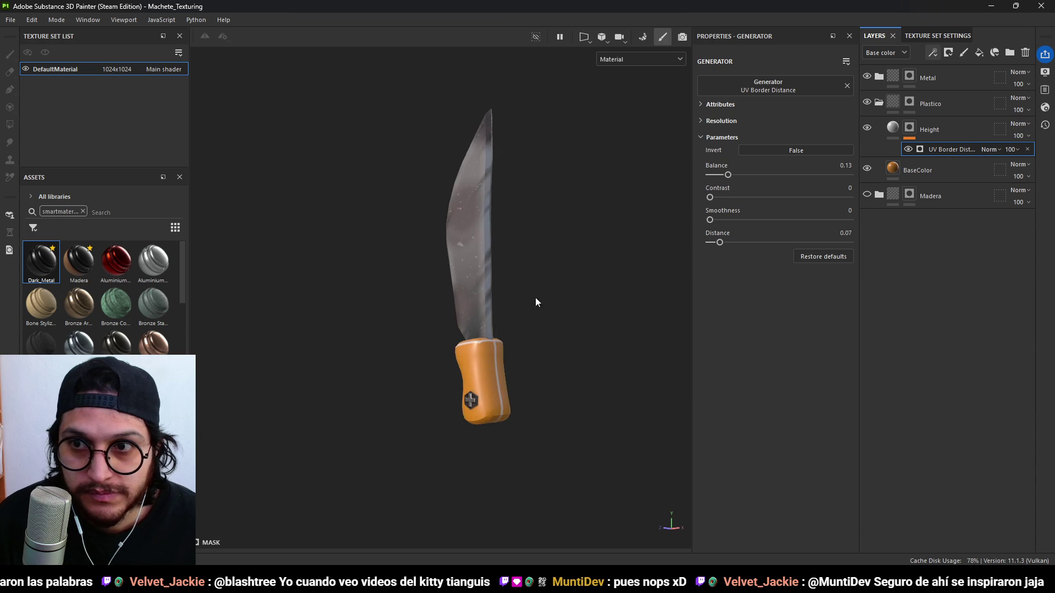
Make the Height fill height-only at -1 and add a UV Border Distance generator to its mask.
click(900, 133)
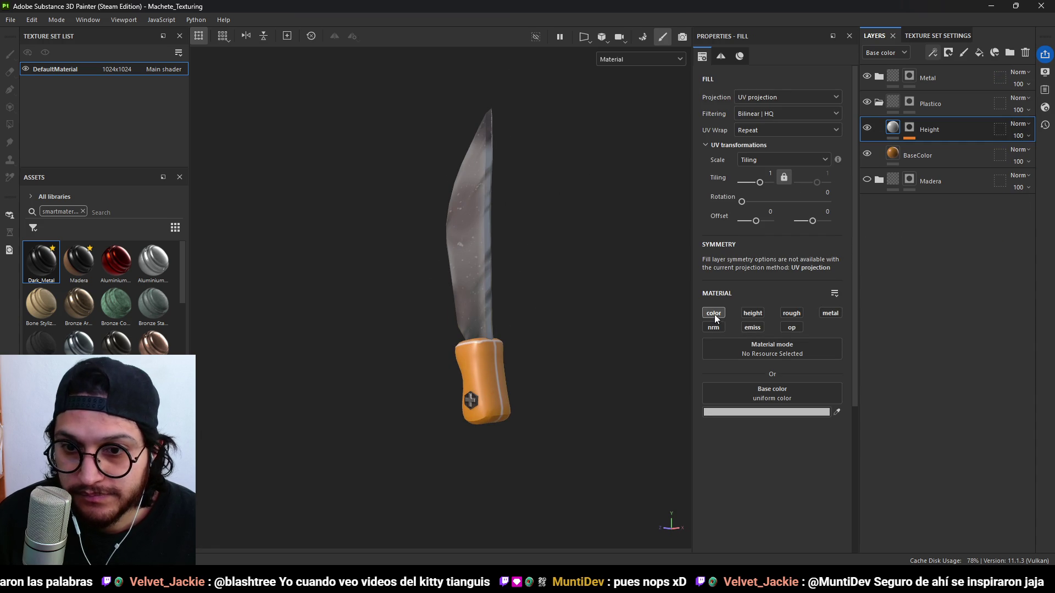
click(714, 313)
click(752, 313)
mouse_move(750, 422)
mouse_down()
mouse_move(348, 442)
mouse_move(600, 431)
mouse_move(591, 396)
mouse_move(437, 505)
mouse_up()
mouse_move(437, 505)
alt+right_down()
mouse_move(515, 388)
mouse_move(503, 315)
mouse_move(572, 317)
alt+right_up()
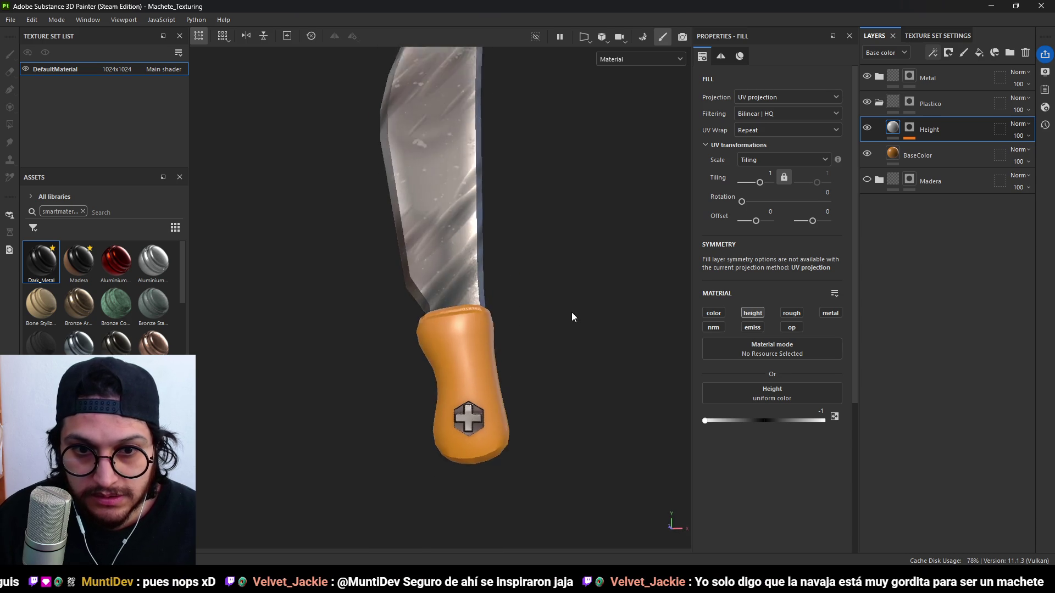
click(910, 129)
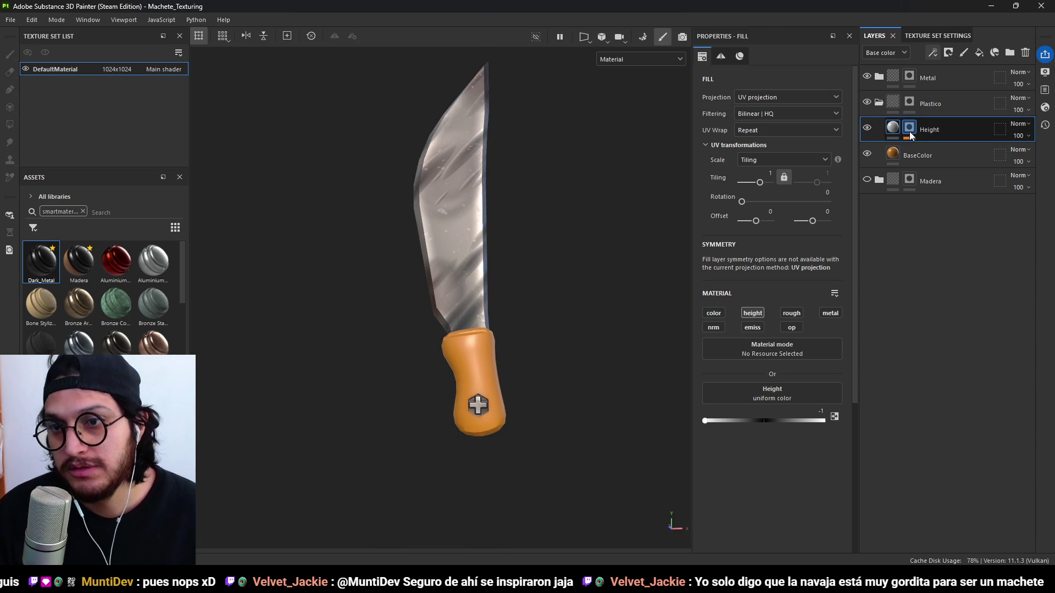
click(951, 154)
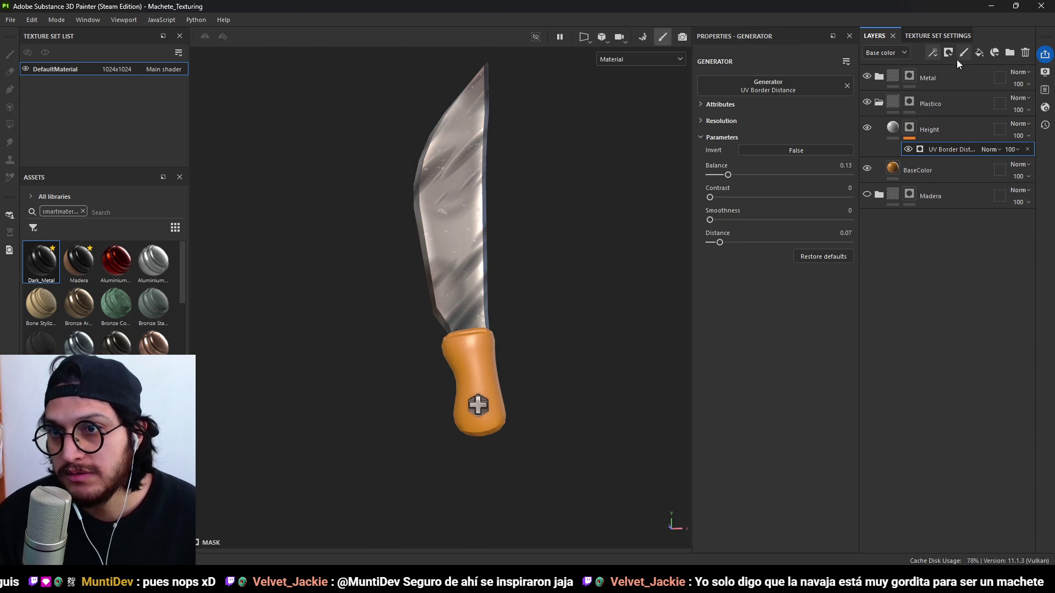
Undo the stray fill layer and add a Lines Wave fill effect to the Height mask.
click(978, 54)
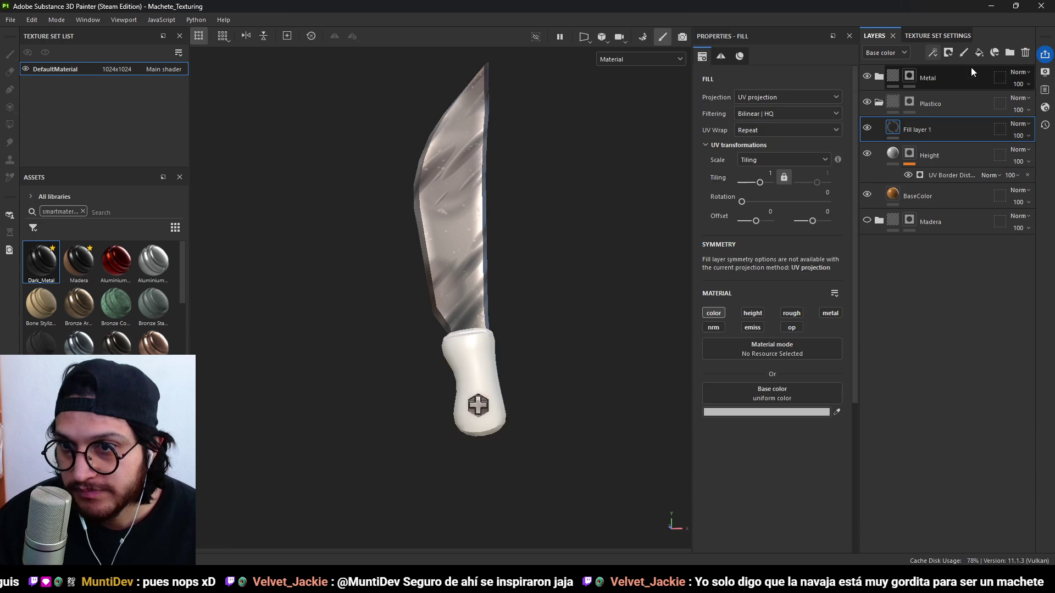
key(ctrl+z)
click(933, 52)
click(967, 92)
click(942, 150)
click(800, 322)
key(ctrl+a)
text(lines)
click(909, 409)
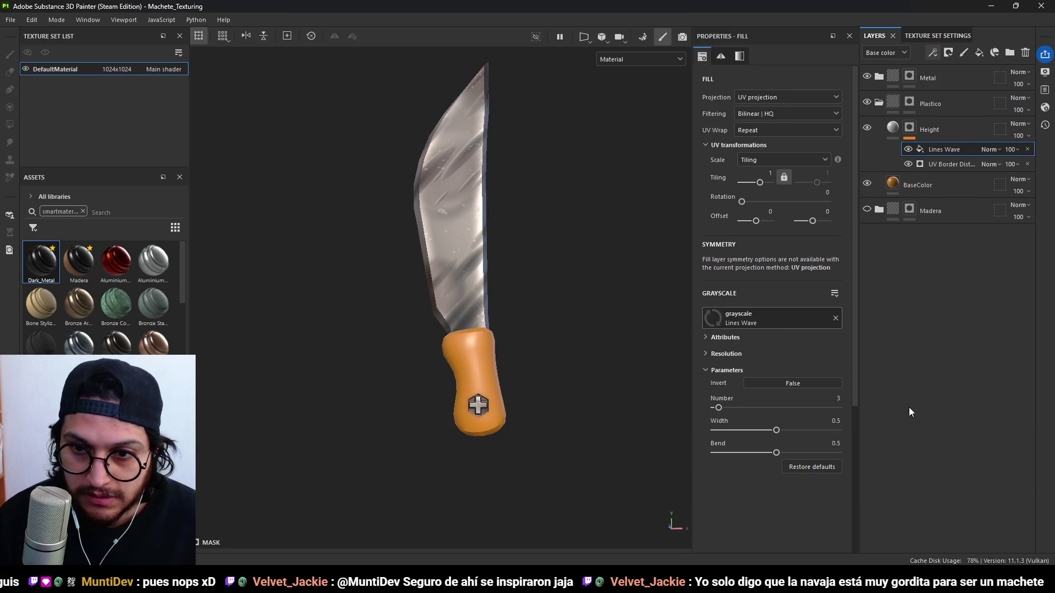
Set Lines Wave Bend to 0, about 46 lines, and rotation 90.
mouse_move(760, 452)
mouse_down()
mouse_move(671, 453)
mouse_move(444, 378)
mouse_move(449, 395)
mouse_up()
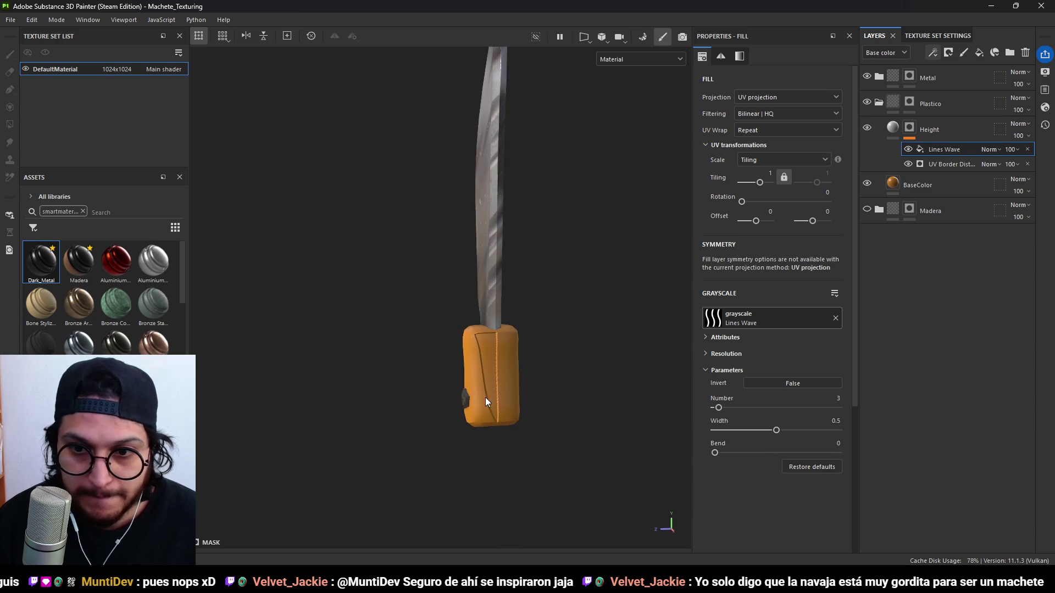
mouse_move(723, 410)
mouse_down()
mouse_move(829, 406)
mouse_move(802, 407)
mouse_up()
mouse_move(577, 385)
alt+mouse_down()
mouse_move(637, 366)
mouse_move(615, 365)
mouse_move(631, 352)
alt+mouse_up()
drag(761, 202, 802, 201)
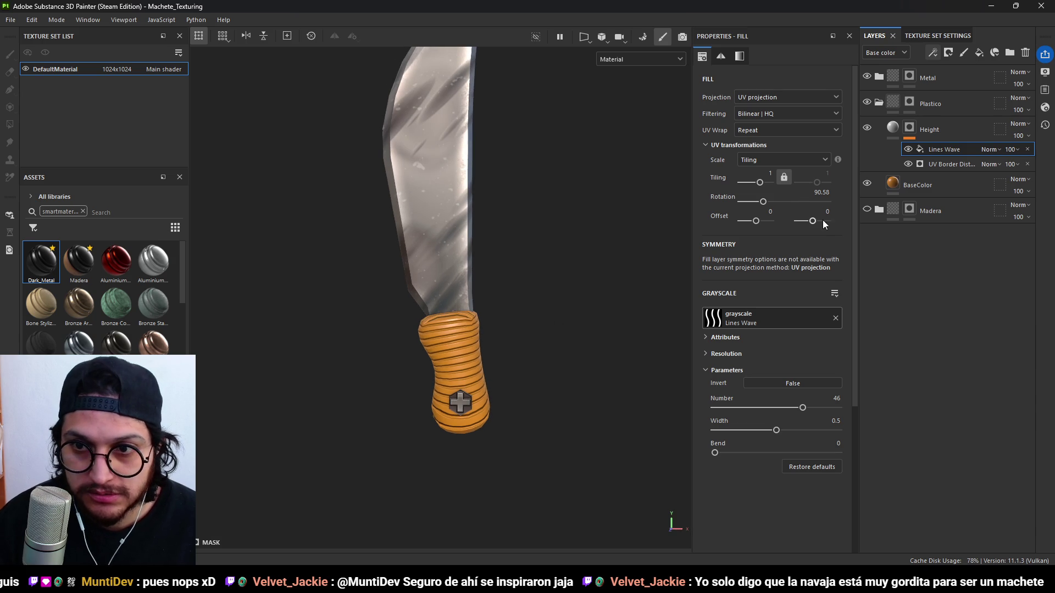
text(90)
key(Return)
Reduce the line count to 22 and keep Bend at 0, checking the handle from several angles.
mouse_move(583, 396)
alt+mouse_down()
mouse_move(555, 410)
mouse_move(502, 401)
alt+mouse_up()
scroll(502, 401, up, 3)
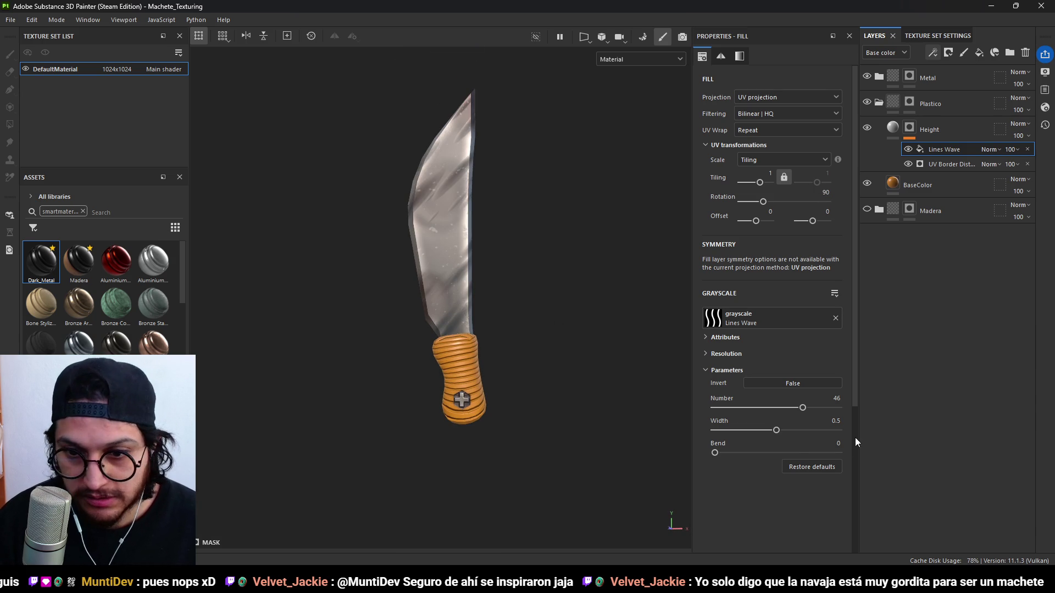
mouse_move(800, 407)
mouse_down()
mouse_move(833, 405)
mouse_move(748, 411)
mouse_move(773, 416)
mouse_move(755, 416)
mouse_up()
scroll(490, 394, down, 3)
mouse_move(490, 395)
alt+mouse_down()
mouse_move(527, 402)
mouse_move(382, 444)
mouse_move(466, 417)
mouse_move(467, 399)
alt+mouse_up()
scroll(472, 396, up, 3)
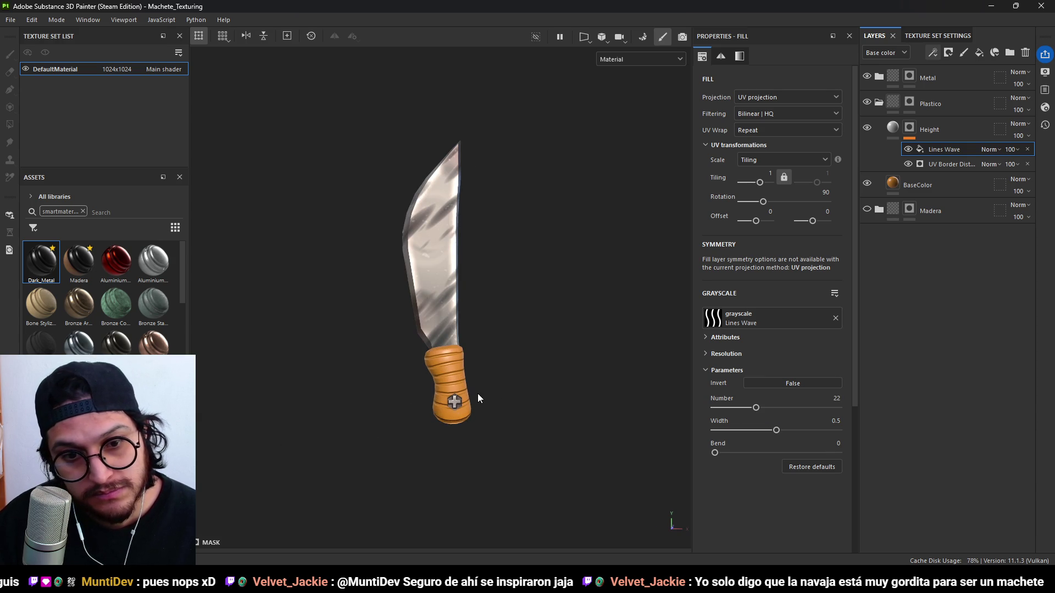
mouse_move(720, 450)
mouse_down()
mouse_move(883, 437)
mouse_move(671, 453)
mouse_up()
mouse_move(584, 451)
alt+mouse_down()
mouse_move(478, 443)
mouse_move(464, 502)
mouse_move(293, 382)
mouse_move(464, 459)
alt+mouse_up()
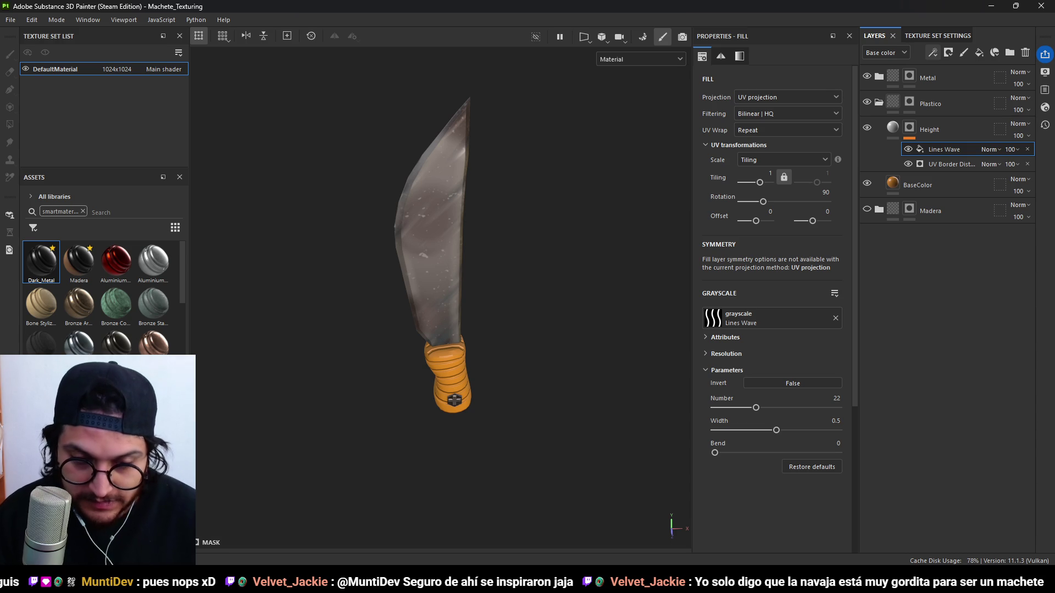
mouse_move(475, 254)
alt+mouse_down()
mouse_move(390, 332)
mouse_move(331, 301)
mouse_move(580, 321)
mouse_move(332, 320)
mouse_move(411, 392)
alt+mouse_up()
scroll(493, 398, up, 5)
mouse_move(492, 397)
alt+mouse_down()
mouse_move(528, 318)
mouse_move(584, 314)
mouse_move(515, 352)
mouse_move(473, 351)
mouse_move(522, 341)
alt+mouse_up()
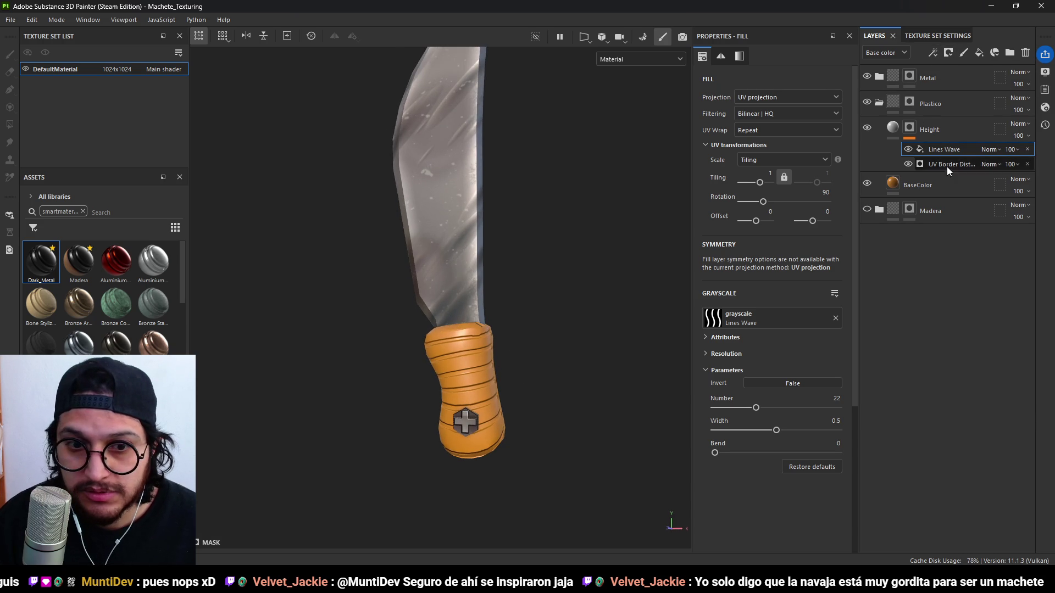
Try Overlay, Multiply and other blend modes, settling Lines Wave on Lighten.
click(991, 149)
click(1003, 334)
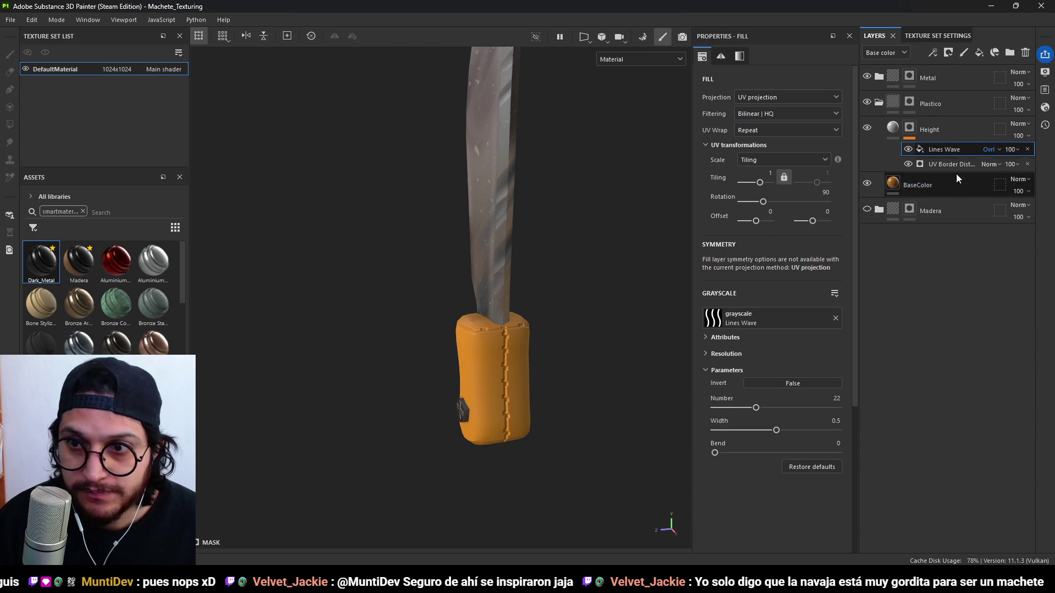
click(993, 152)
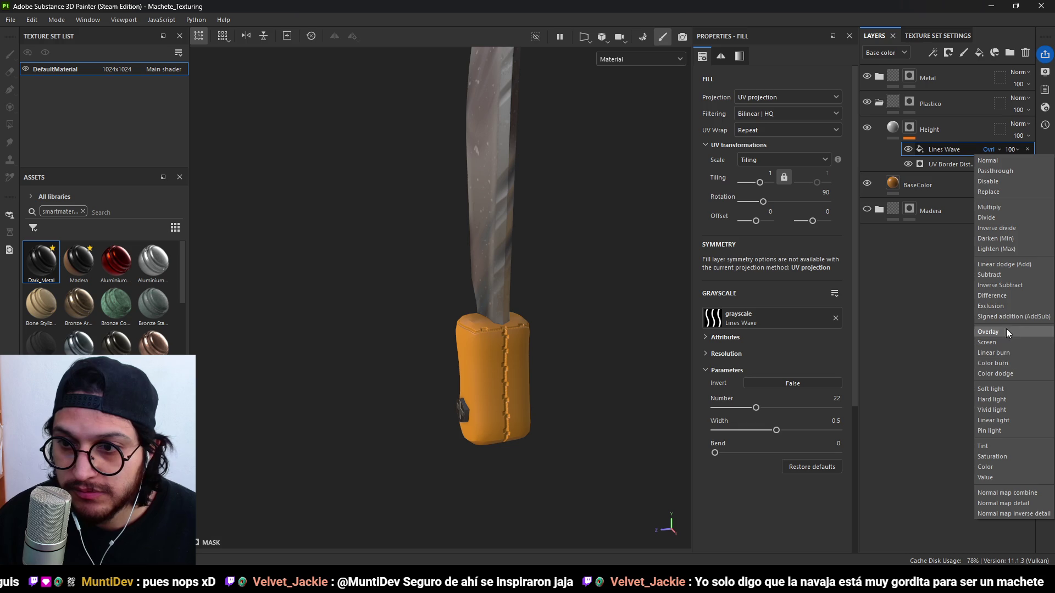
click(994, 208)
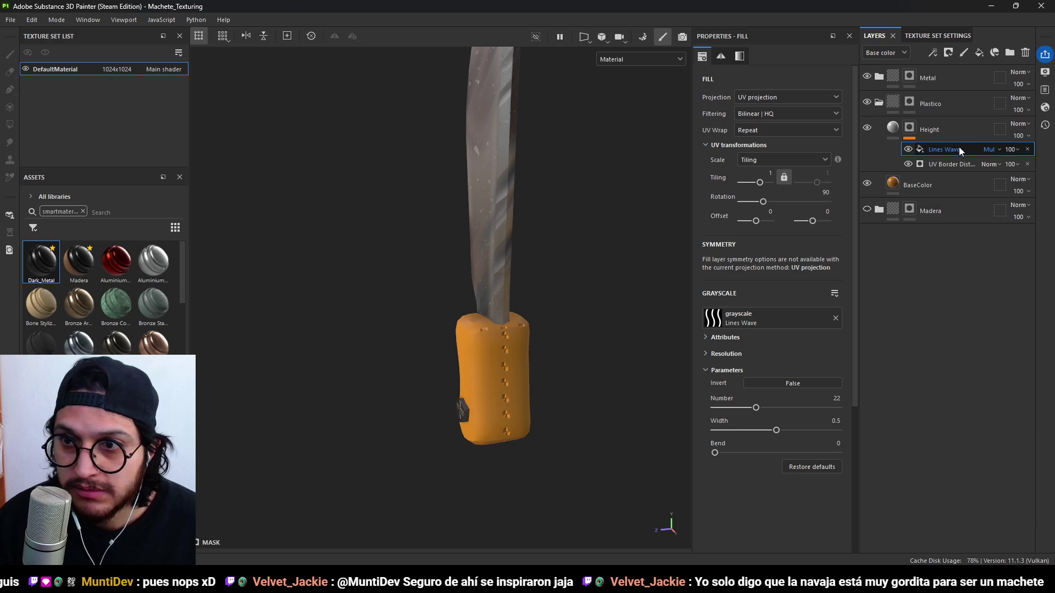
click(989, 151)
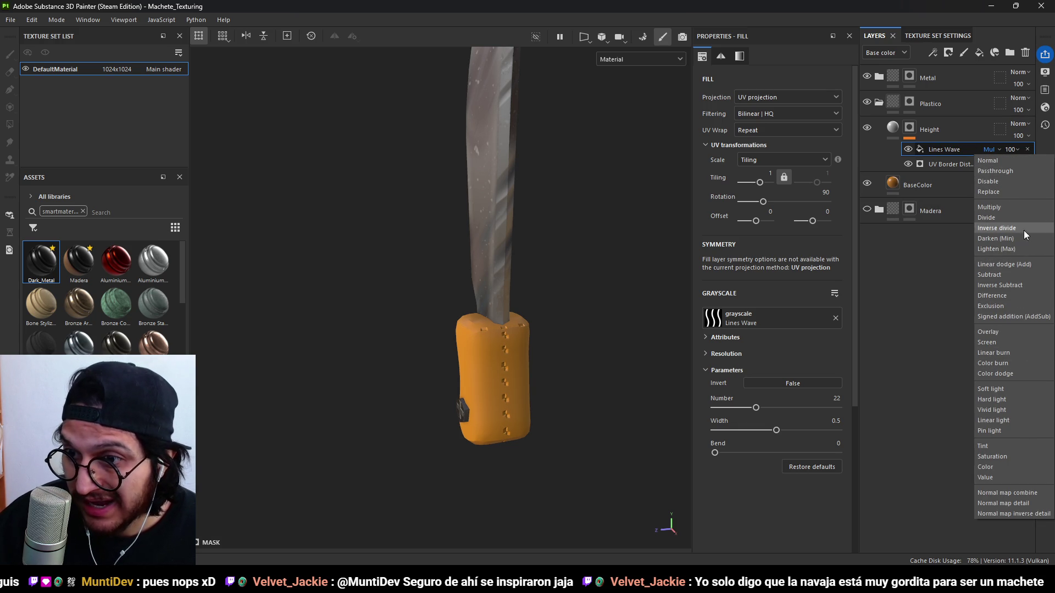
click(1011, 220)
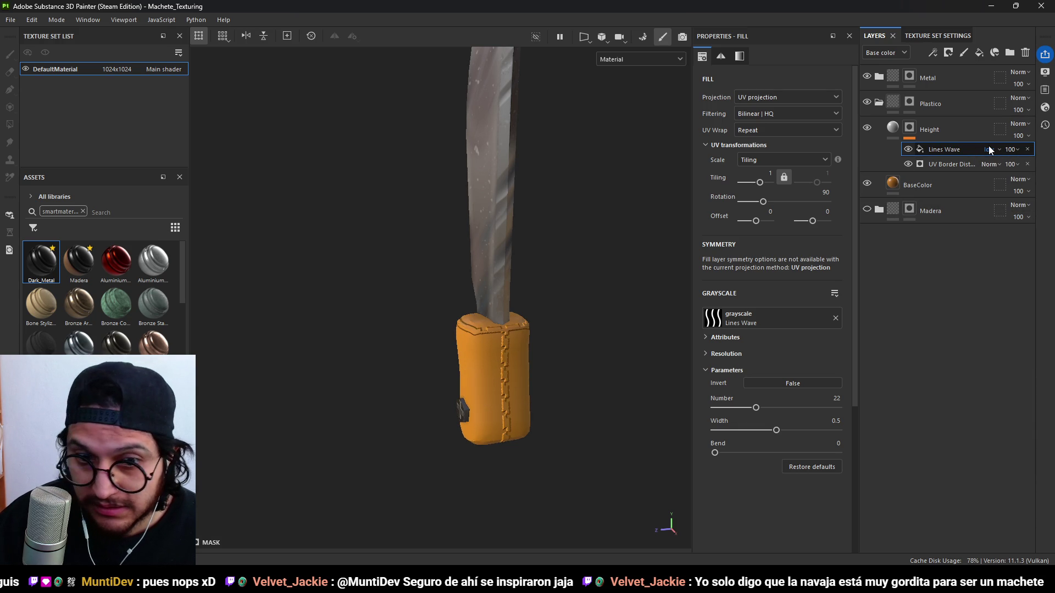
scroll(988, 147, down, 1)
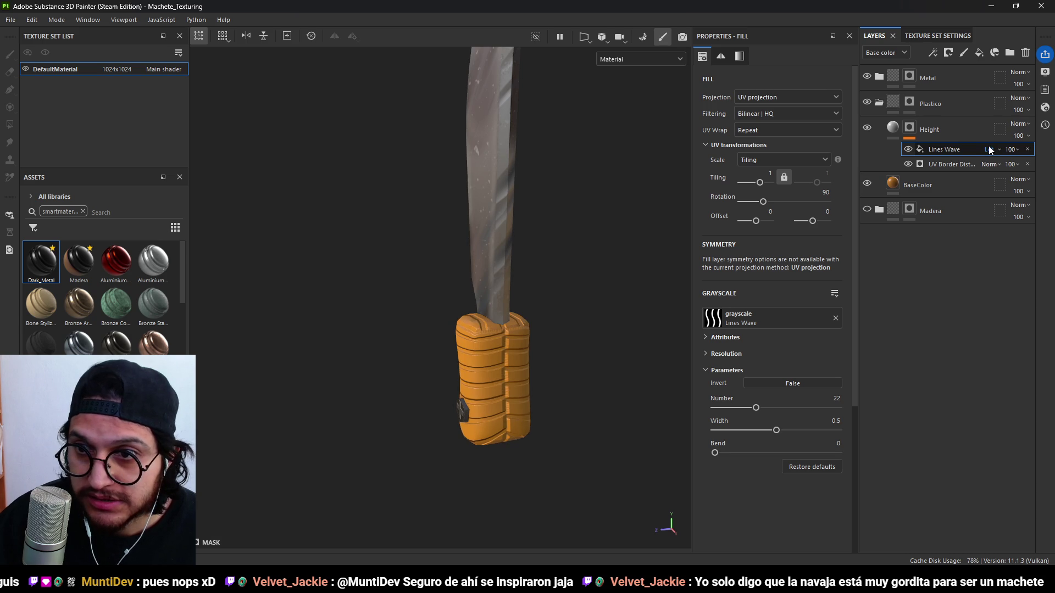
mouse_move(483, 348)
alt+mouse_down()
mouse_move(445, 329)
mouse_move(544, 169)
mouse_move(589, 346)
mouse_move(500, 297)
mouse_move(716, 281)
mouse_move(452, 289)
mouse_move(554, 420)
mouse_move(577, 435)
mouse_move(594, 419)
alt+mouse_up()
scroll(553, 405, up, 5)
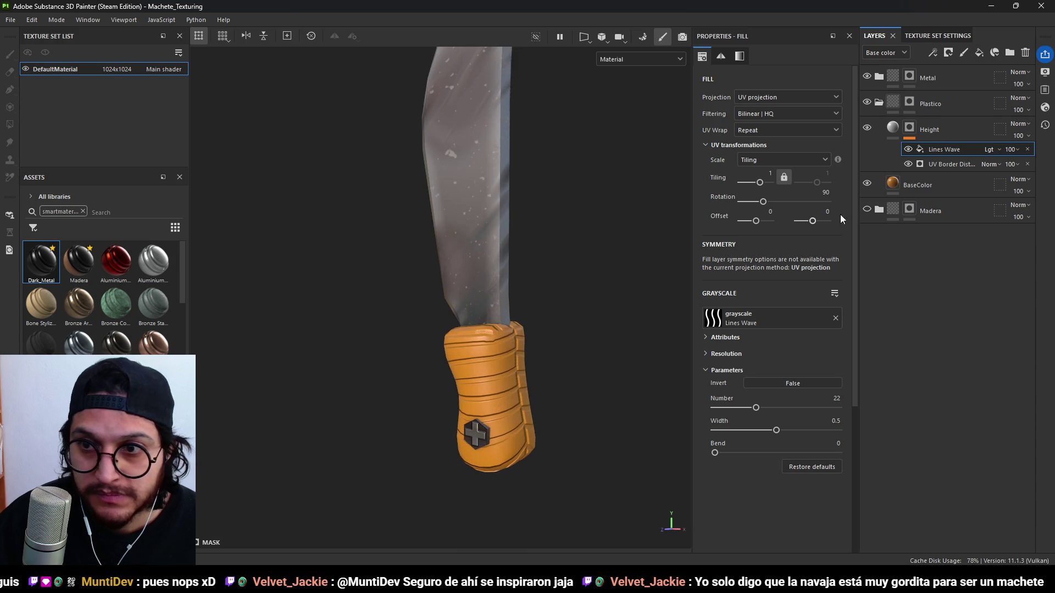
click(893, 128)
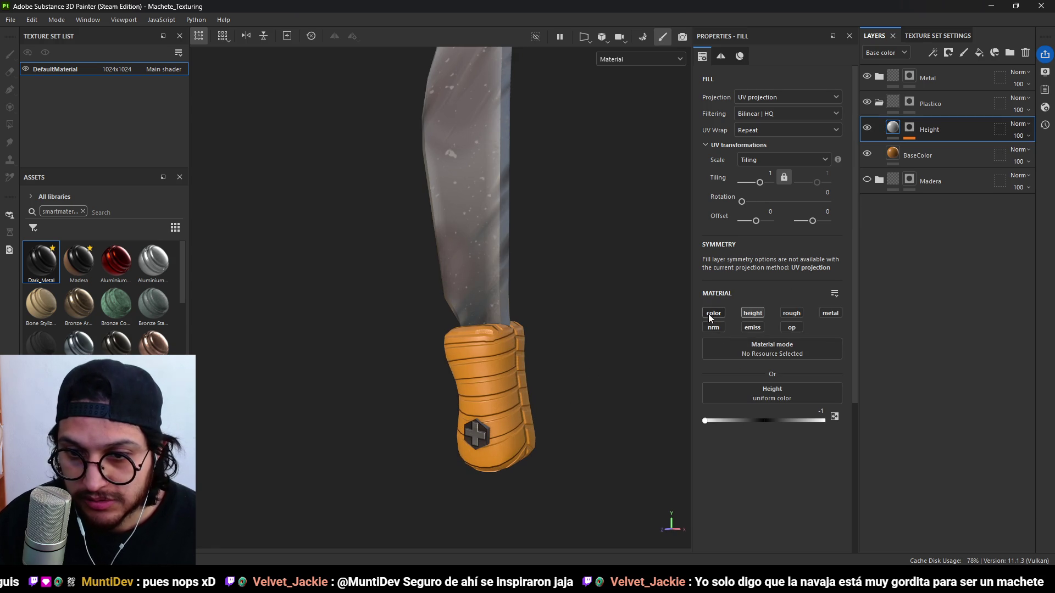
Enable the colour channel on the Height layer and set its base colour to orange B4600E.
click(709, 318)
click(766, 410)
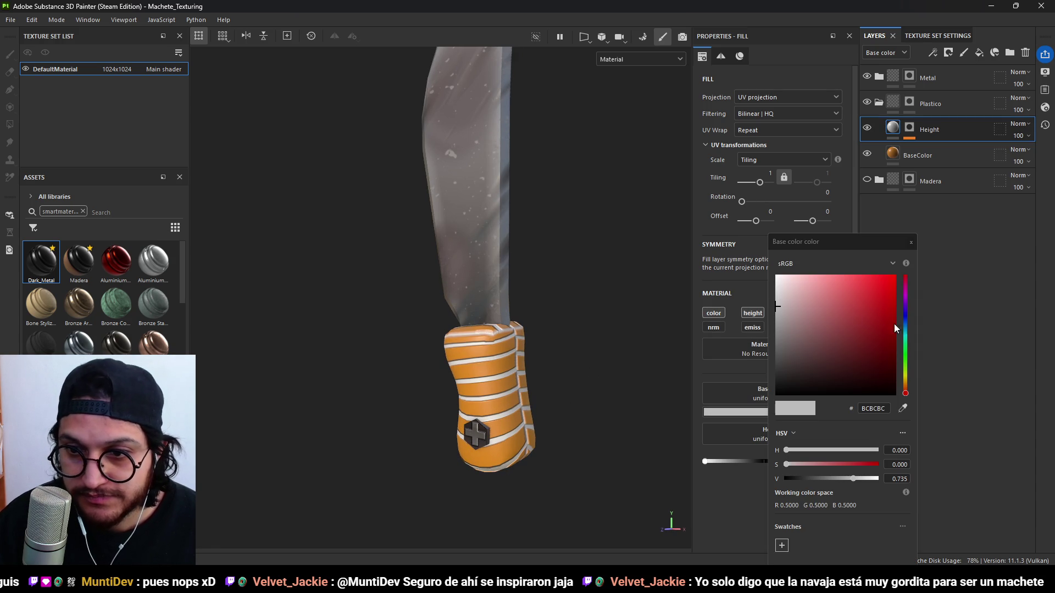
click(906, 385)
mouse_move(812, 356)
mouse_down()
mouse_move(860, 306)
mouse_move(856, 324)
mouse_move(872, 327)
mouse_move(887, 307)
mouse_up()
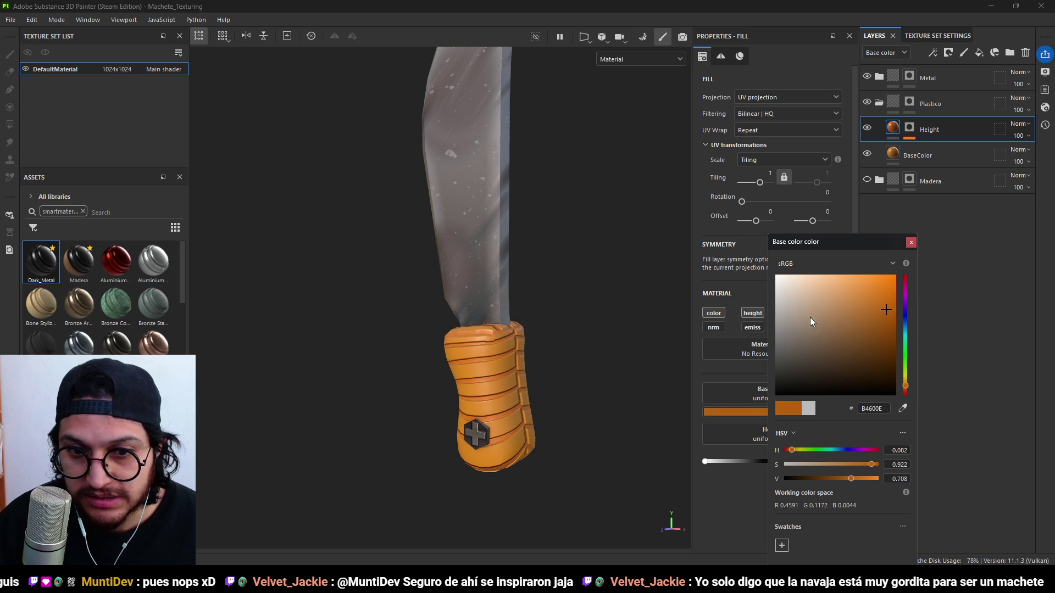
click(911, 242)
mouse_move(539, 357)
alt+mouse_down()
mouse_move(582, 384)
mouse_move(551, 367)
mouse_move(562, 349)
alt+mouse_up()
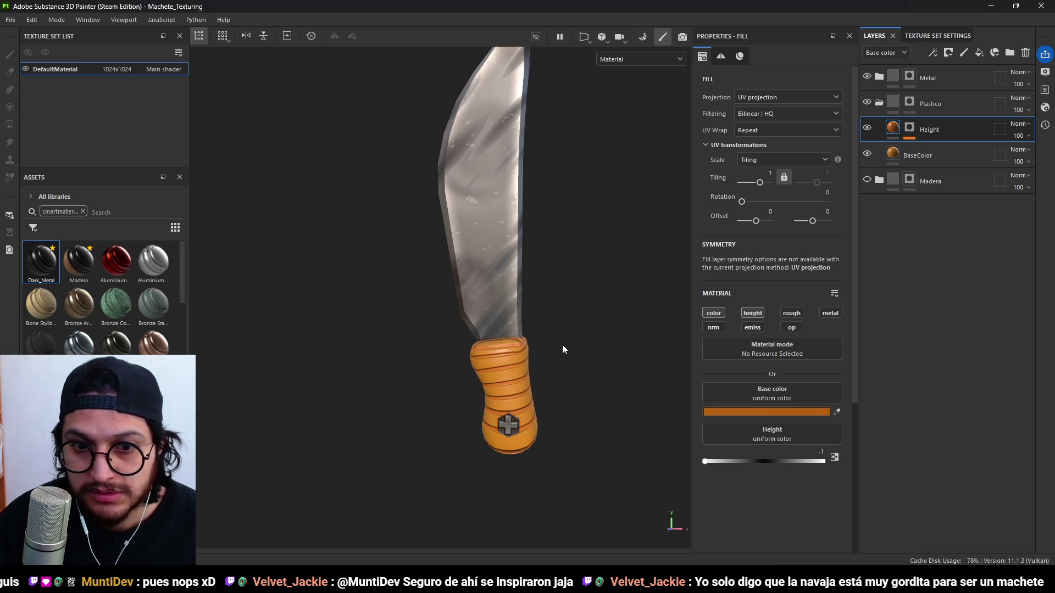
click(932, 129)
Add a Blur filter to the Height mask and raise Blur Intensity to about 2.2.
click(932, 52)
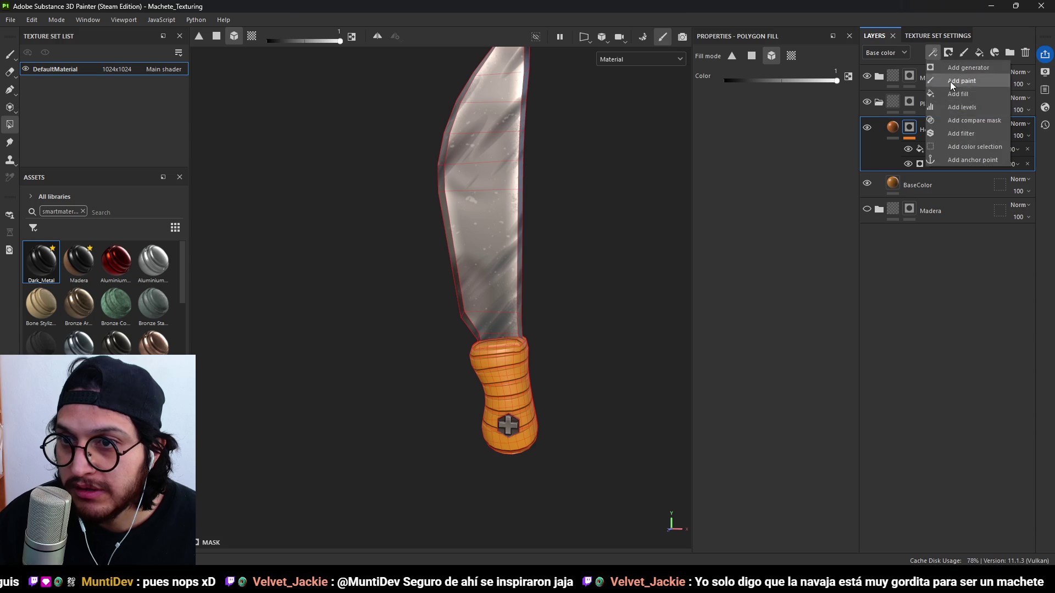
click(964, 134)
click(778, 88)
key(ctrl+a)
text(blur)
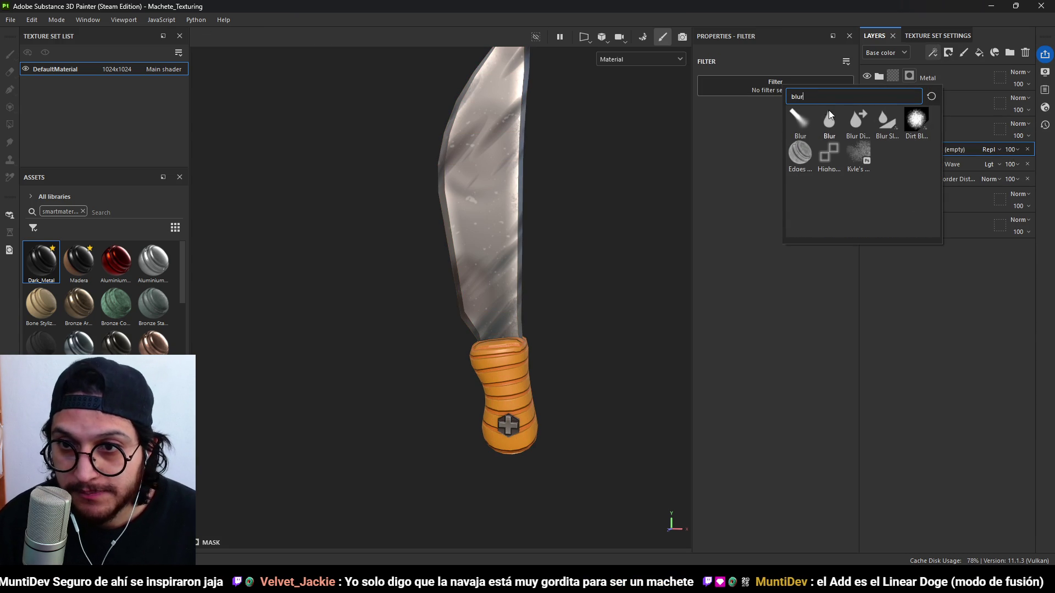
click(828, 113)
click(725, 142)
drag(726, 142, 734, 144)
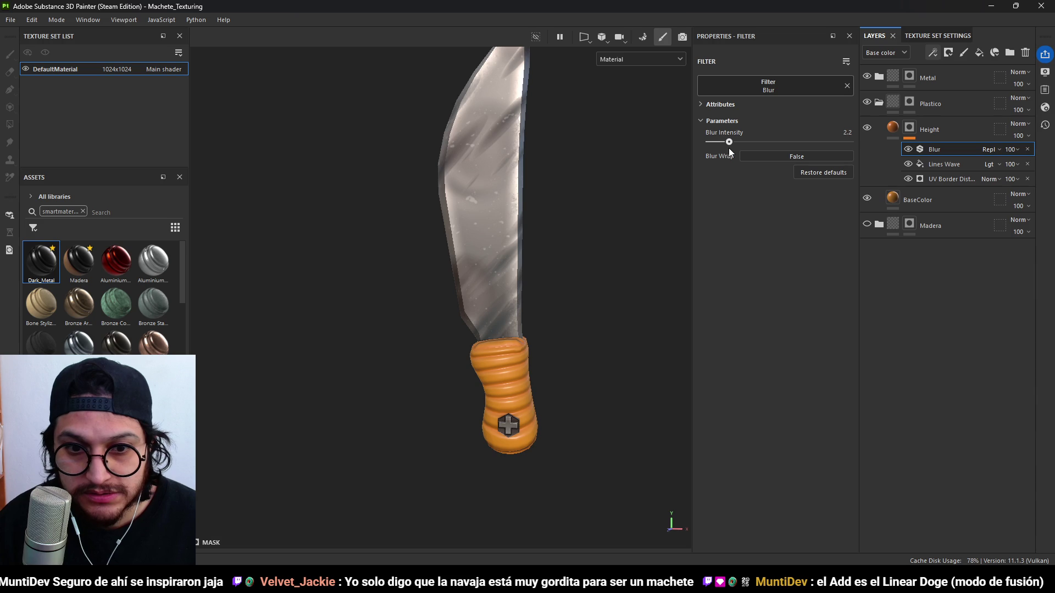
scroll(612, 409, down, 3)
scroll(568, 417, down, 3)
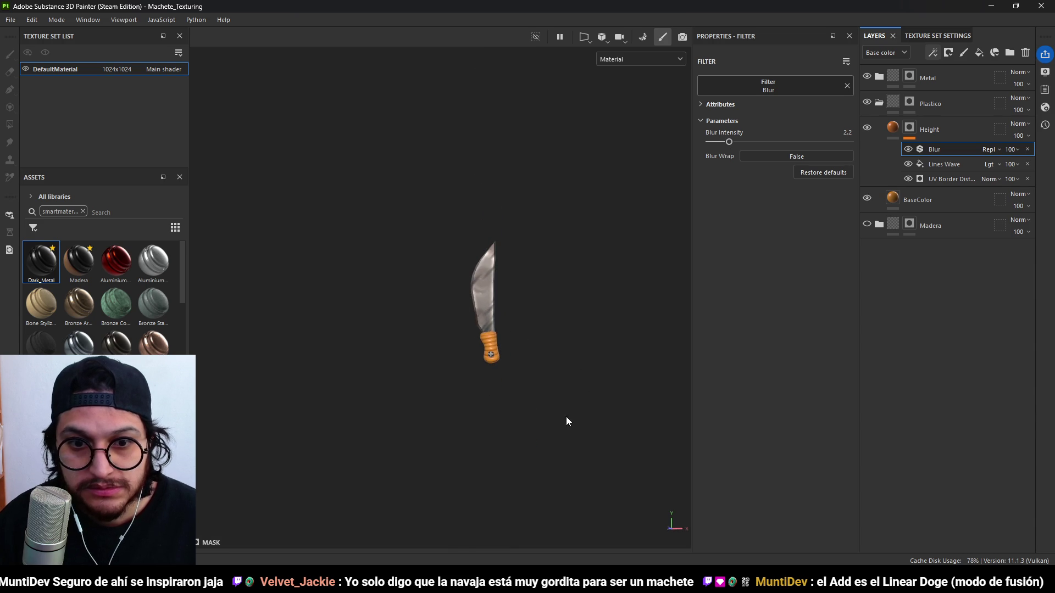
scroll(542, 396, up, 5)
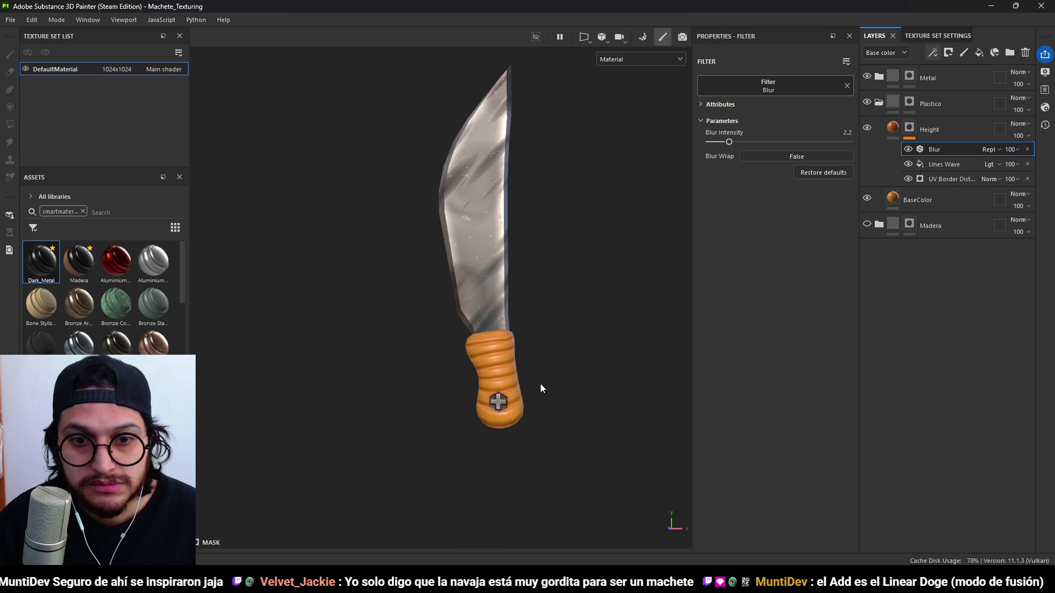
click(941, 166)
Raise the Lines Wave line count to 63 for finer handle ridges.
drag(758, 408, 837, 414)
scroll(592, 423, down, 3)
mouse_move(506, 400)
alt+mouse_down()
mouse_move(318, 429)
mouse_move(666, 436)
mouse_move(558, 427)
alt+mouse_up()
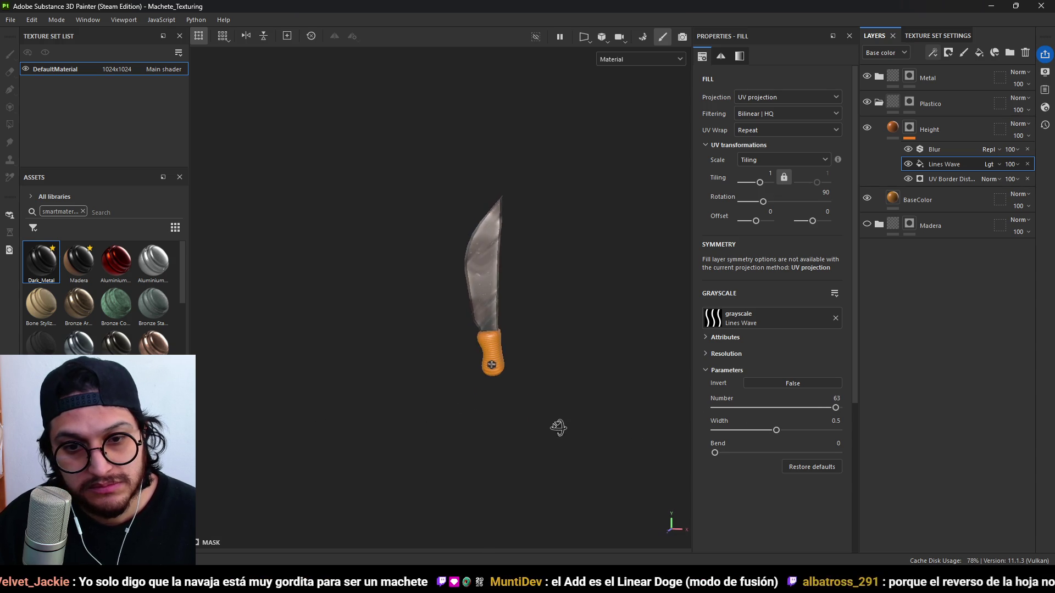
scroll(574, 412, up, 5)
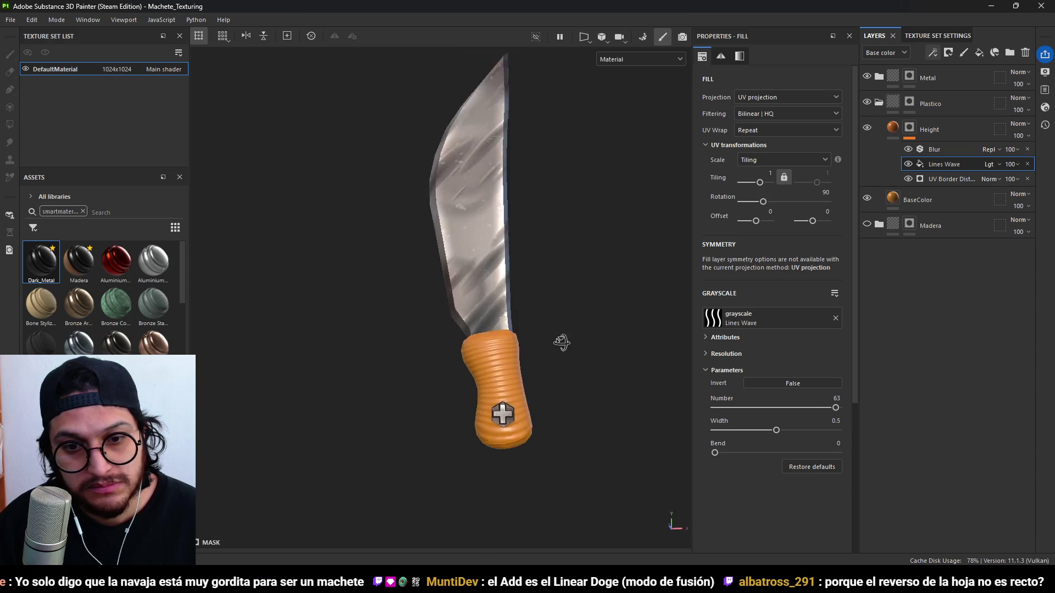
mouse_move(561, 343)
alt+mouse_down()
mouse_move(555, 391)
mouse_move(537, 380)
alt+mouse_up()
scroll(539, 374, up, 3)
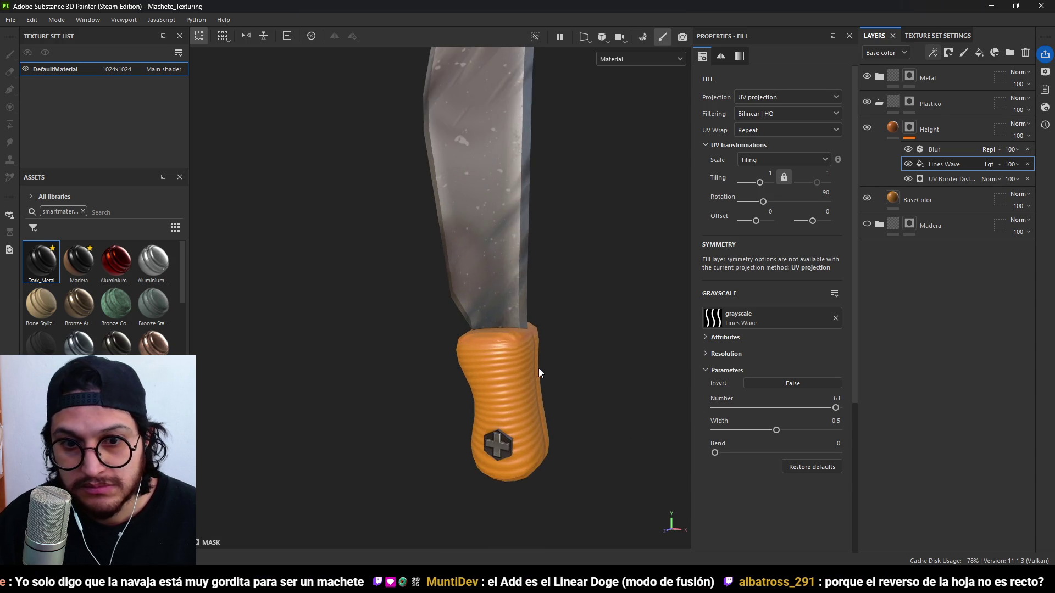
Darken the Height layer's base colour to 82460F.
click(921, 121)
click(807, 409)
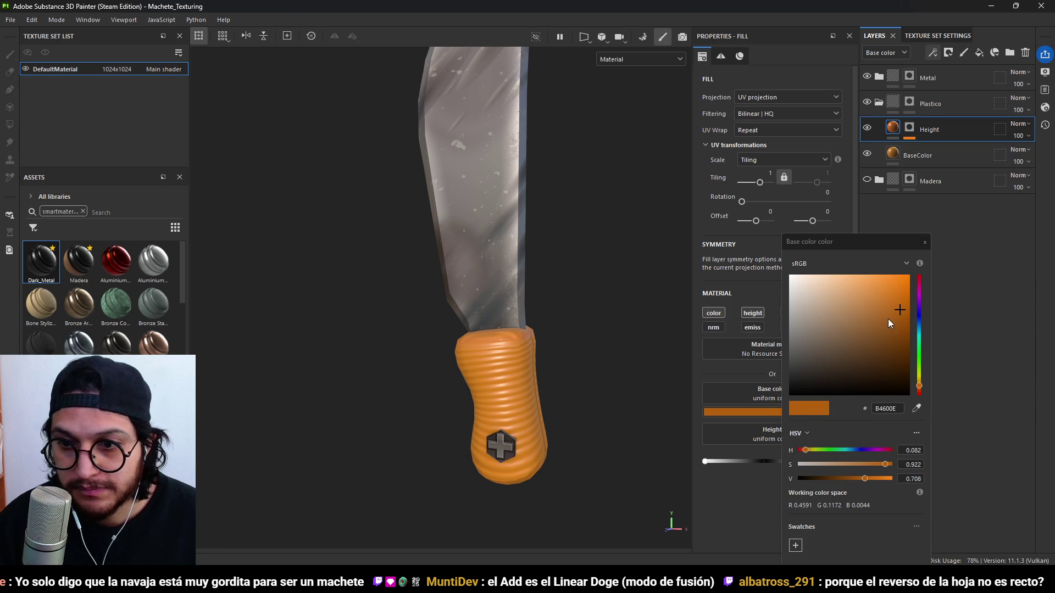
mouse_move(897, 318)
mouse_down()
mouse_move(898, 363)
mouse_move(896, 334)
mouse_up()
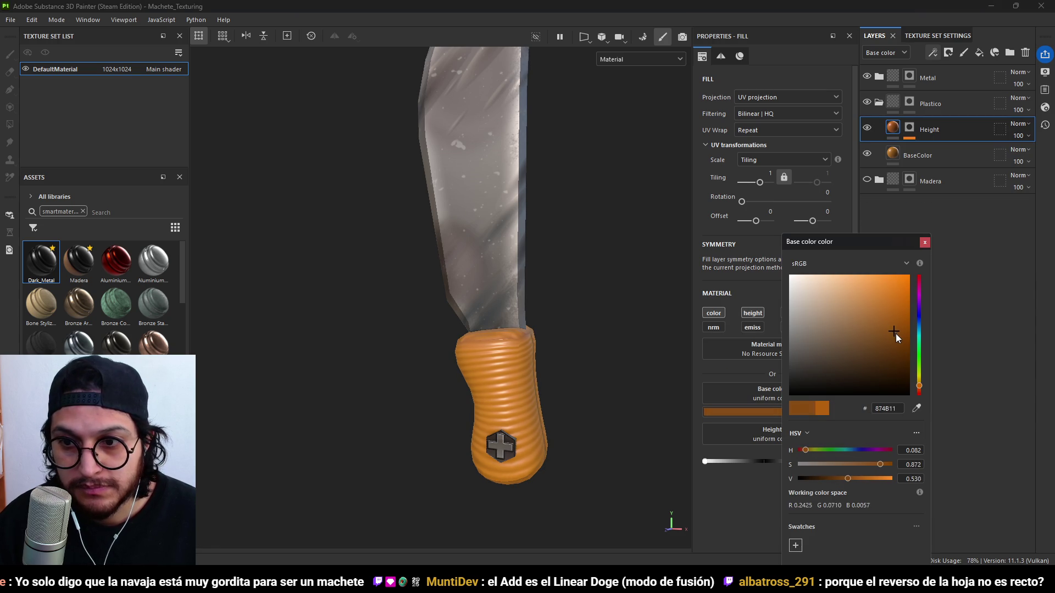
click(925, 242)
key(f)
Bring the Blender window with Machete.blend to the front and deselect the machete.
mouse_move(565, 381)
alt+mouse_down()
mouse_move(598, 396)
mouse_move(471, 379)
mouse_move(439, 447)
mouse_move(448, 383)
mouse_move(502, 409)
alt+mouse_up()
scroll(531, 388, down, 3)
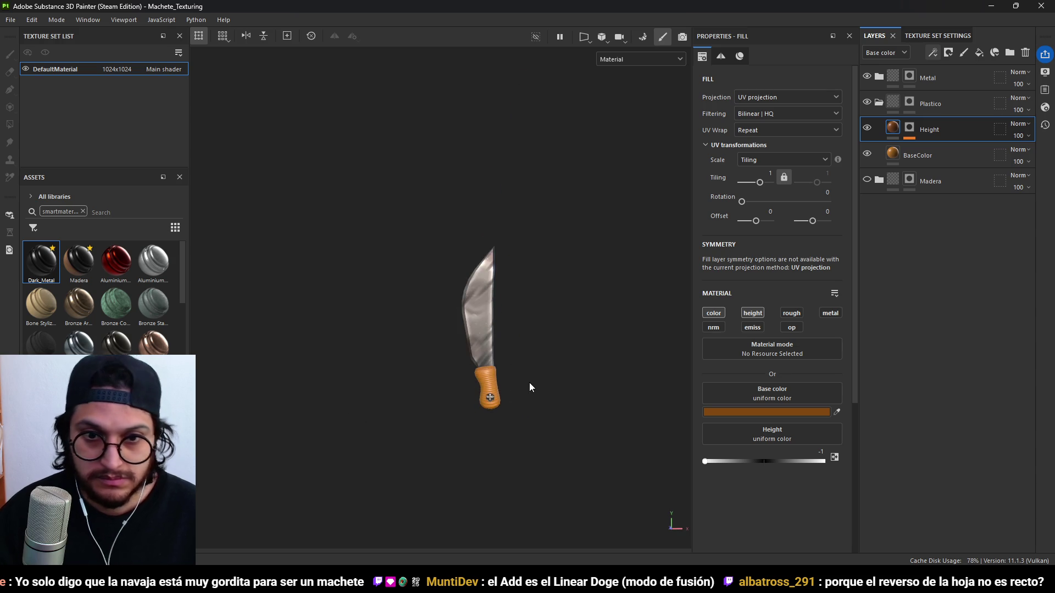
scroll(528, 385, up, 4)
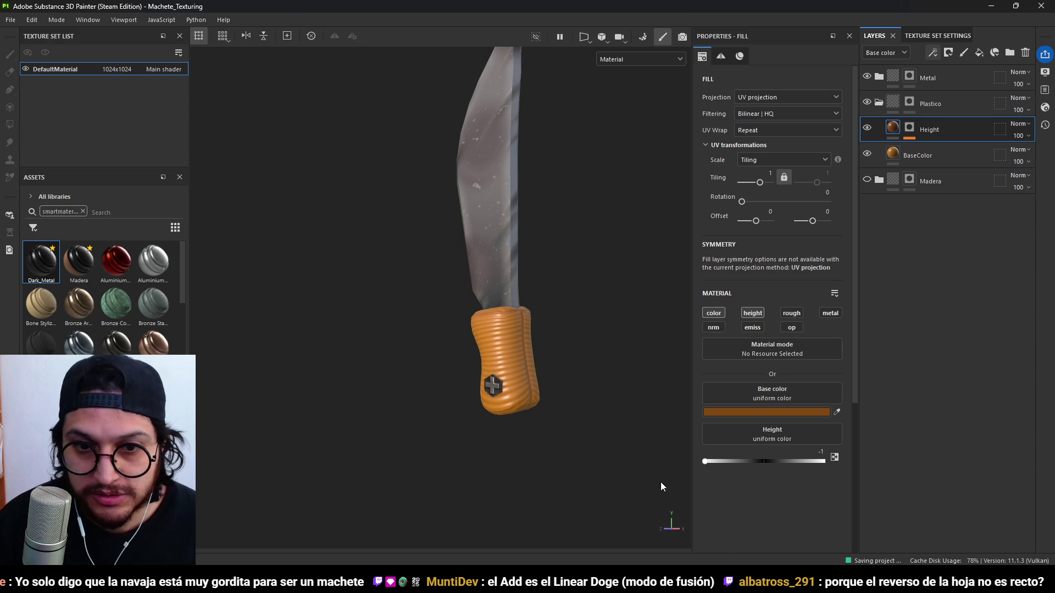
click(750, 543)
click(674, 427)
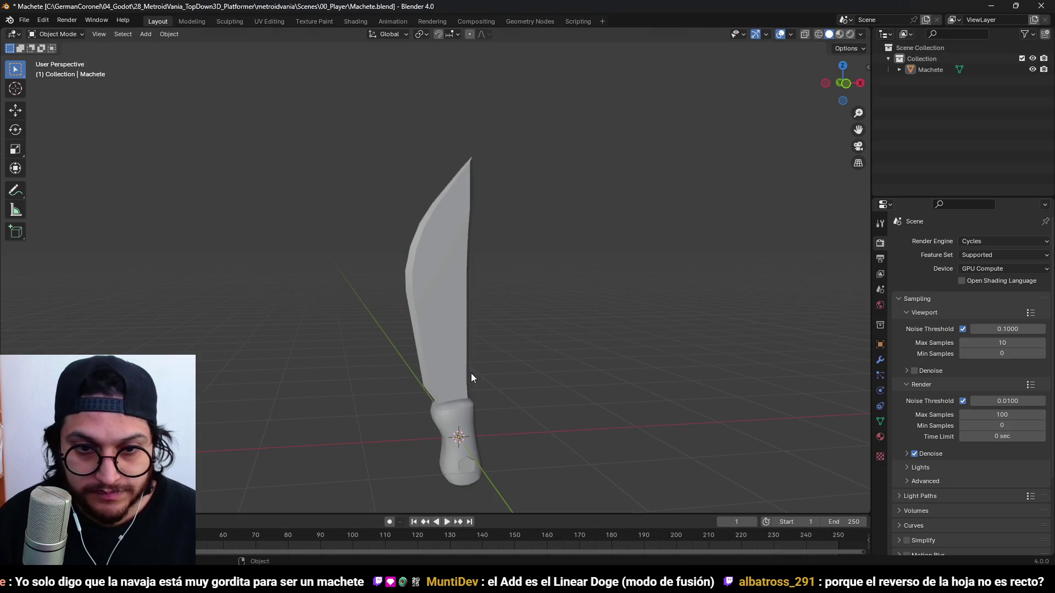
In Edit Mode, select the whole machete mesh and scale it narrower along Y.
click(470, 374)
key(Tab)
key(a)
mouse_move(623, 394)
middle_down()
mouse_move(586, 388)
mouse_move(556, 355)
mouse_move(471, 427)
mouse_move(610, 400)
mouse_move(546, 424)
mouse_move(513, 301)
mouse_move(637, 301)
mouse_move(353, 313)
mouse_move(370, 298)
mouse_move(471, 325)
middle_up()
key(s)
key(y)
click(508, 367)
Select the blade's side face, scale it thinner along Y, and return to Object Mode.
key(3)
click(471, 325)
click(460, 248)
mouse_move(460, 247)
middle_down()
mouse_move(489, 258)
mouse_move(527, 242)
middle_up()
key(s)
key(y)
click(517, 241)
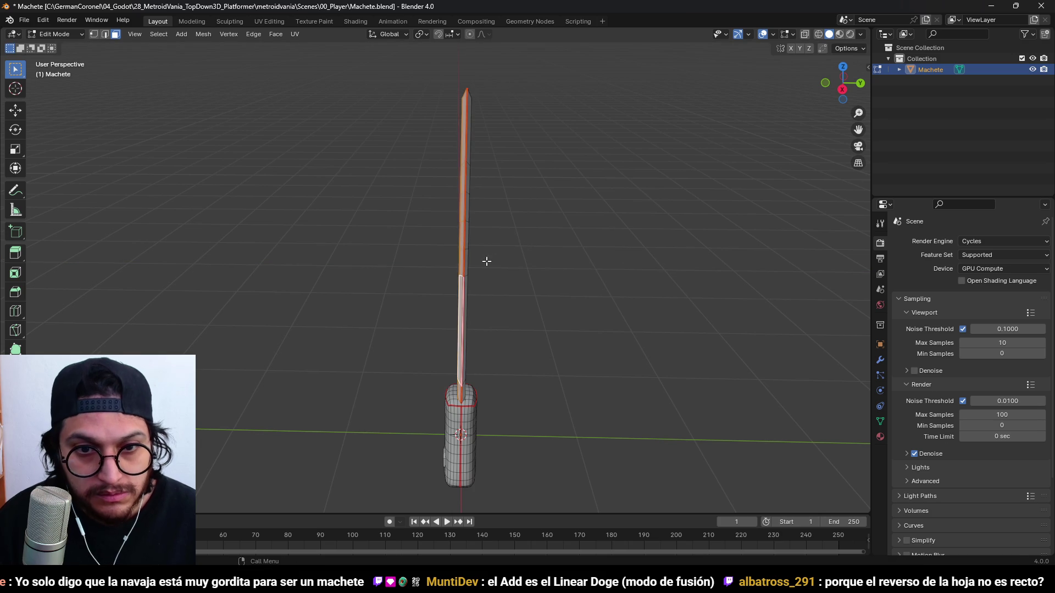
key(1)
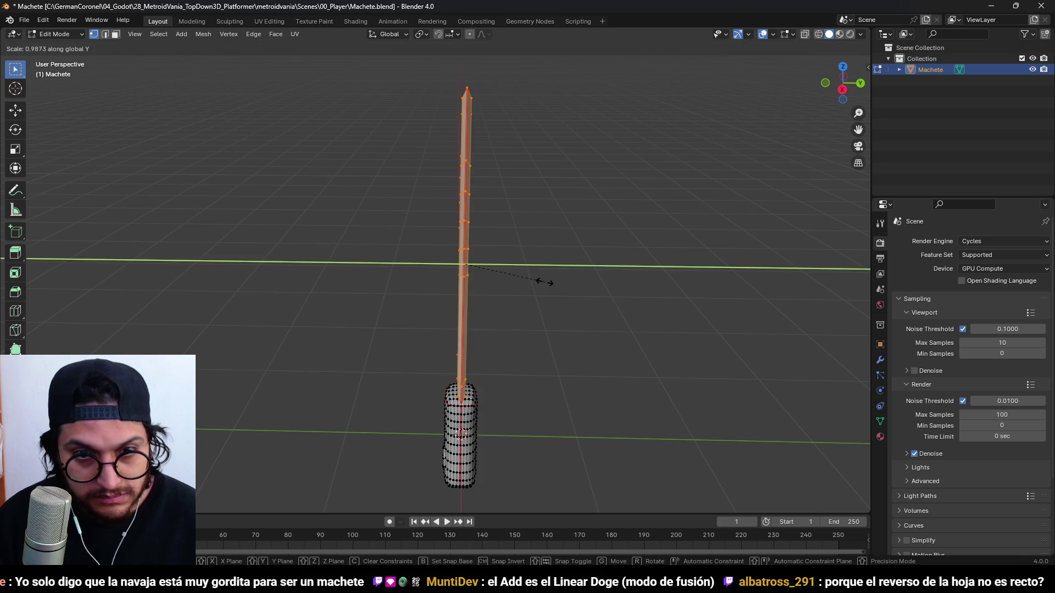
mouse_move(534, 280)
middle_down()
mouse_move(525, 308)
mouse_move(622, 285)
mouse_move(334, 288)
mouse_move(485, 236)
middle_up()
key(Tab)
Save Machete.blend, export it as Machete.fbx, and switch back to Substance Painter.
scroll(485, 235, up, 3)
key(ctrl+s)
click(25, 20)
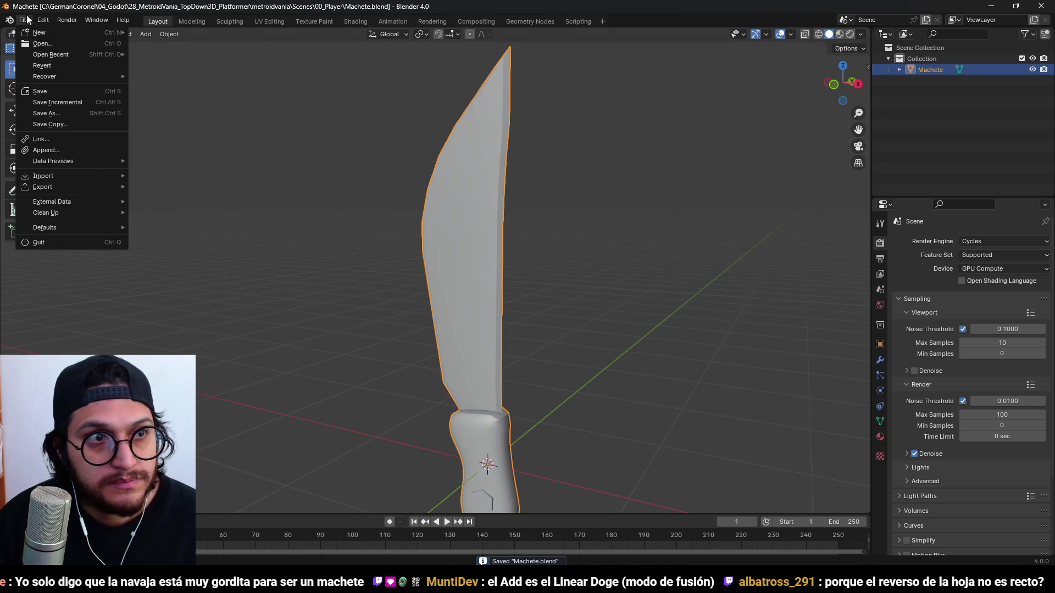
mouse_move(94, 186)
click(196, 282)
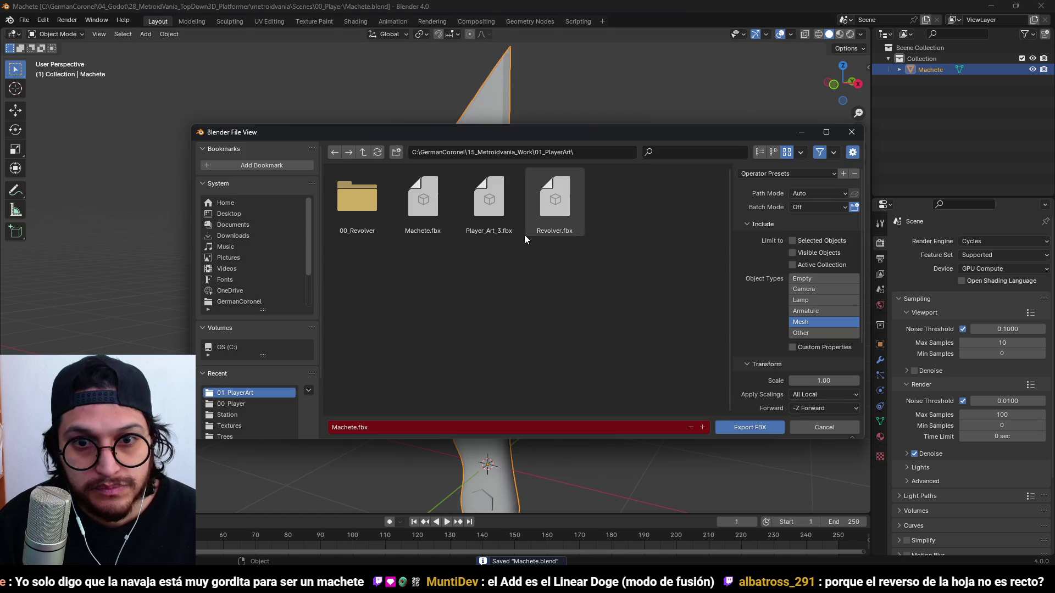
click(726, 428)
key(alt+Tab)
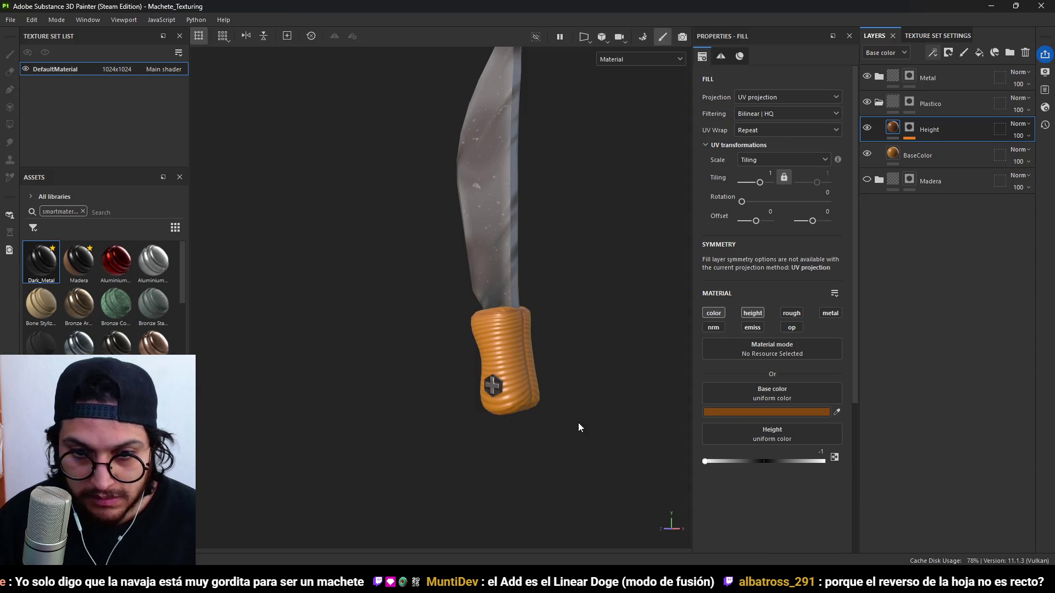
mouse_move(543, 366)
alt+mouse_down()
mouse_move(559, 254)
mouse_move(544, 286)
mouse_move(569, 301)
mouse_move(369, 295)
mouse_move(519, 288)
mouse_move(570, 297)
mouse_move(676, 401)
mouse_move(512, 388)
mouse_move(585, 375)
mouse_move(565, 375)
alt+mouse_up()
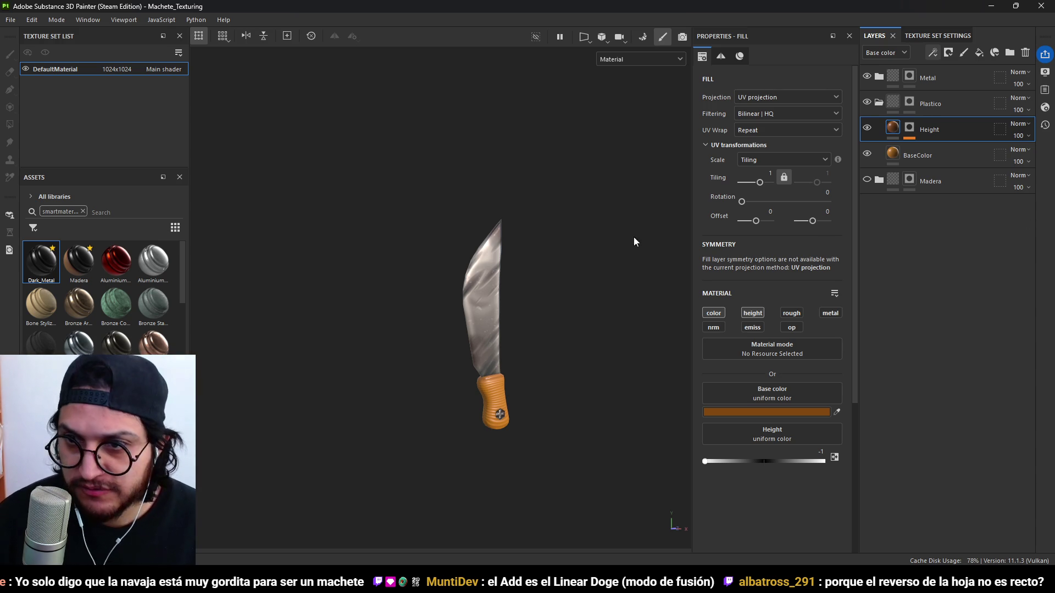
mouse_move(533, 344)
alt+mouse_down()
mouse_move(439, 349)
mouse_move(476, 350)
mouse_move(455, 345)
mouse_move(459, 368)
mouse_move(456, 343)
alt+mouse_up()
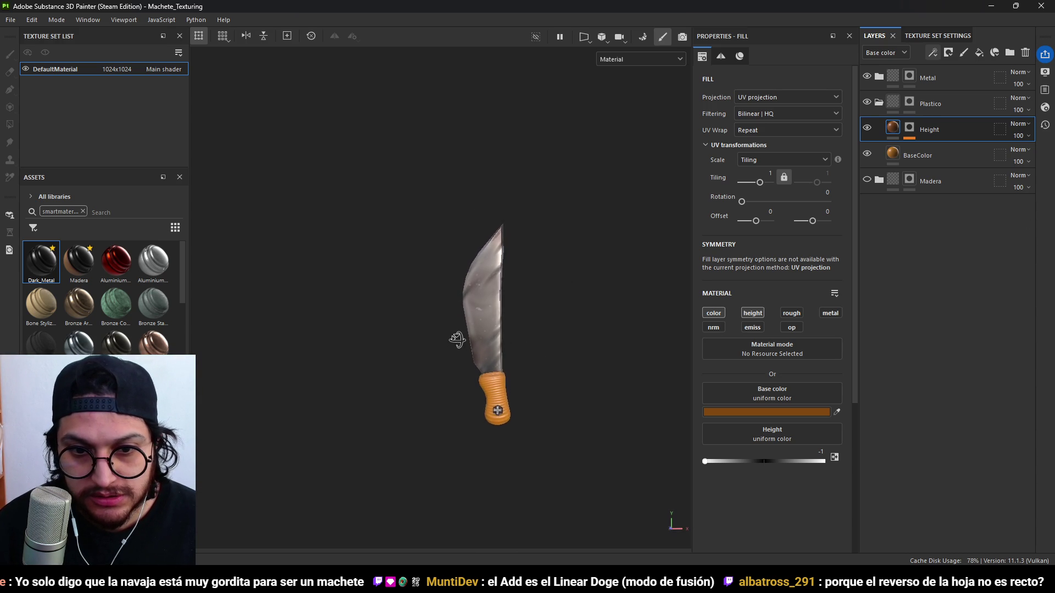
scroll(492, 372, up, 2)
scroll(522, 365, down, 2)
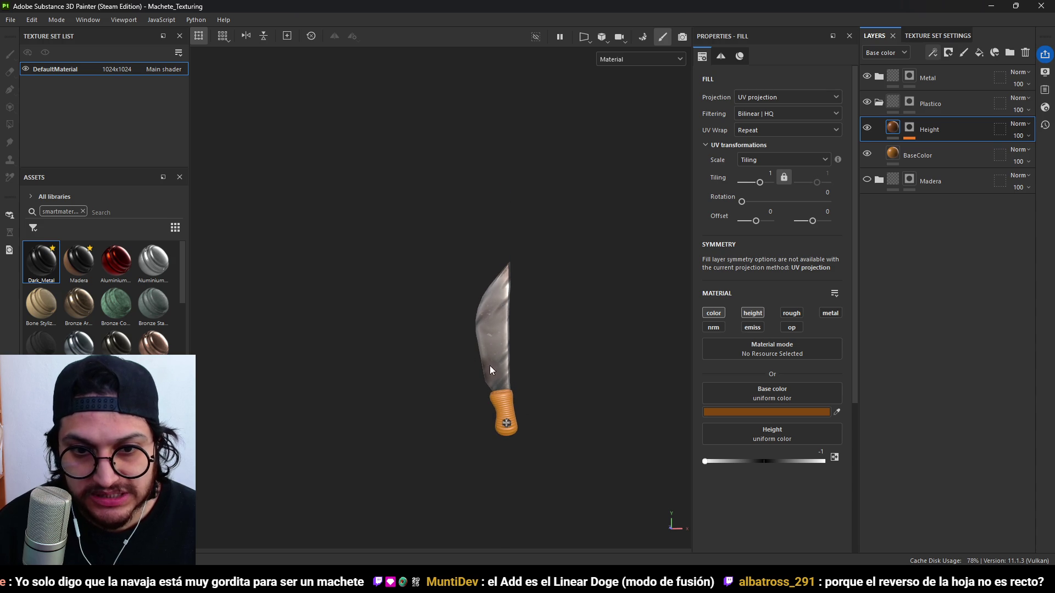
scroll(511, 394, down, 2)
alt+drag(511, 394, 547, 405)
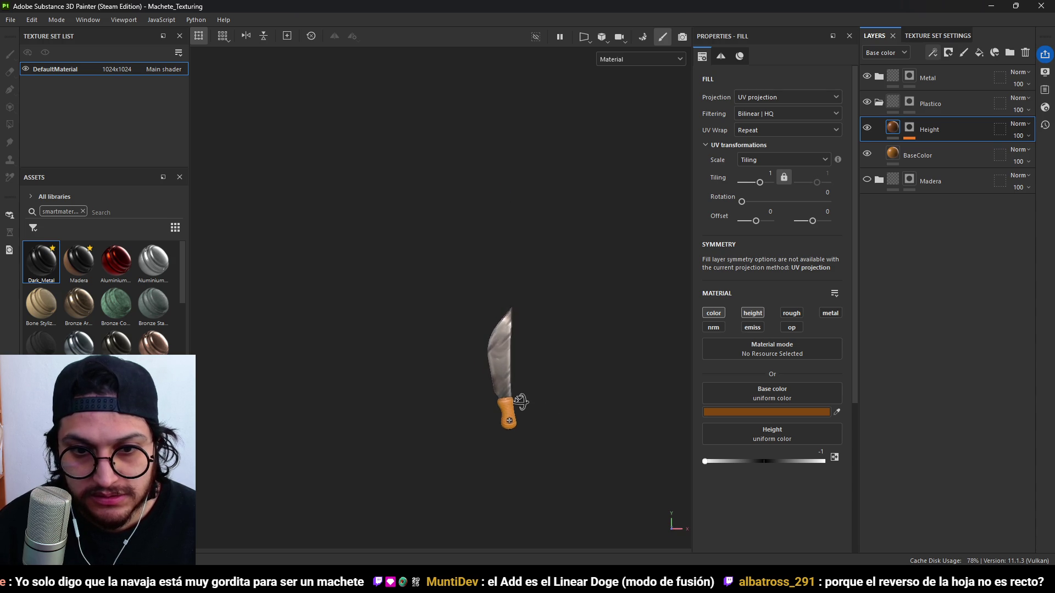
scroll(522, 401, up, 4)
mouse_move(572, 391)
alt+mouse_down()
mouse_move(551, 383)
mouse_move(565, 377)
mouse_move(534, 371)
alt+mouse_up()
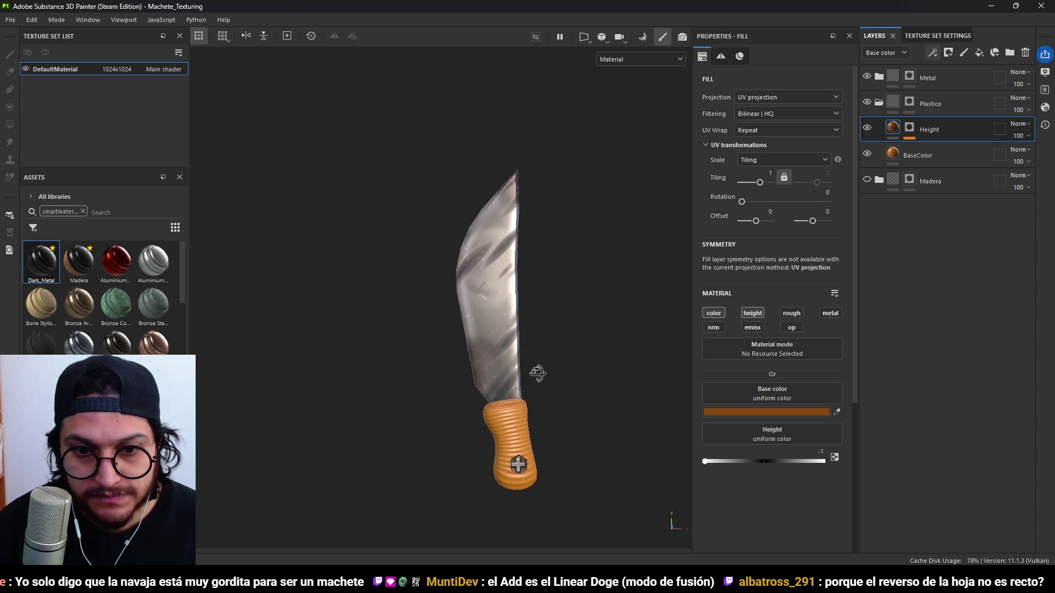
scroll(534, 372, down, 2)
alt+drag(537, 436, 528, 434)
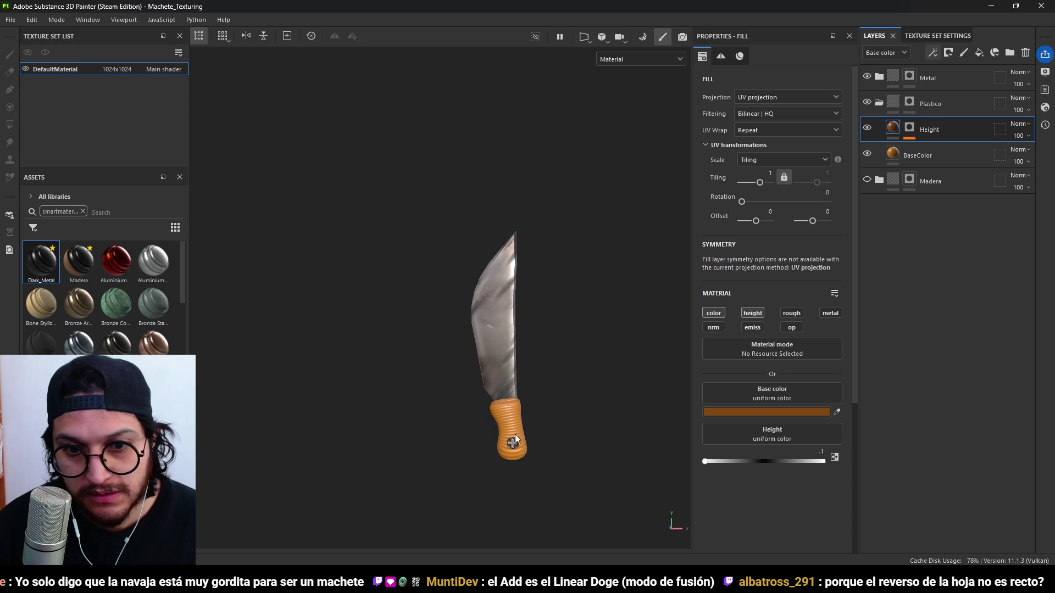
Inspect the Height layer's mask and its Lines Wave fill effect.
click(910, 128)
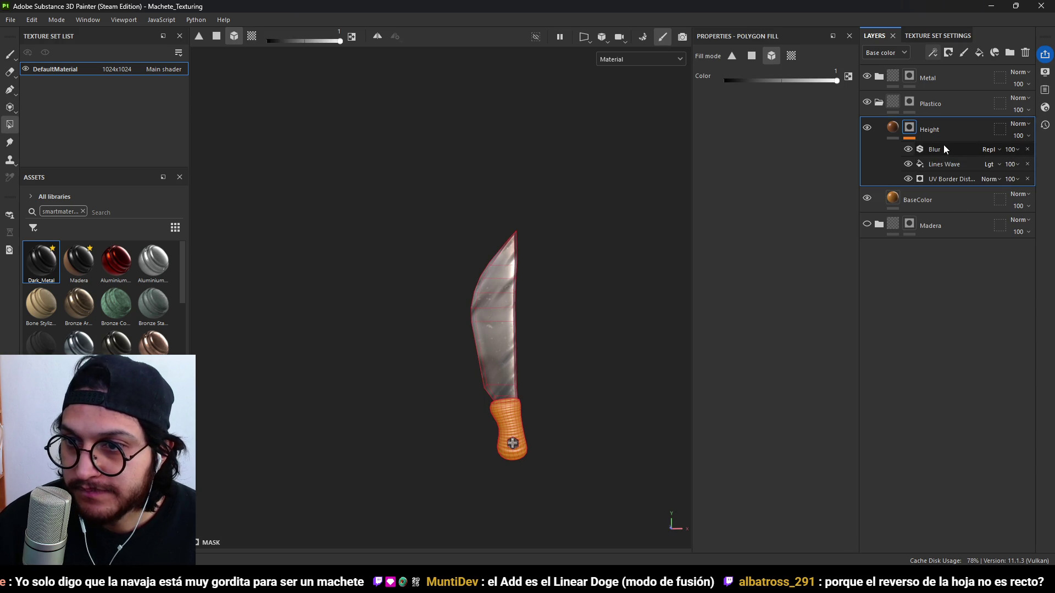
click(951, 161)
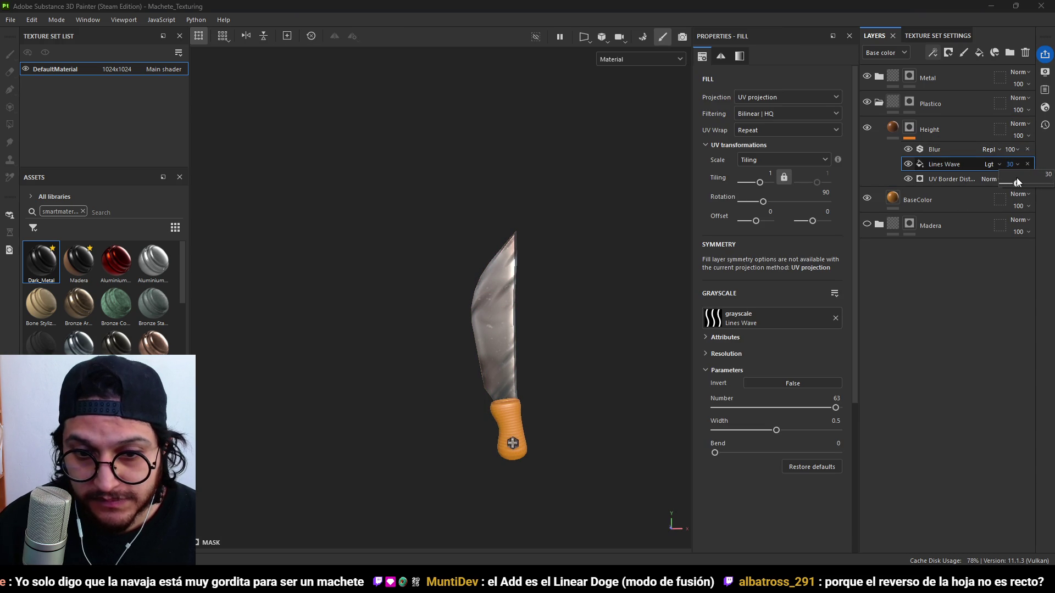
mouse_move(608, 307)
alt+mouse_down()
mouse_move(530, 291)
mouse_move(570, 311)
alt+mouse_up()
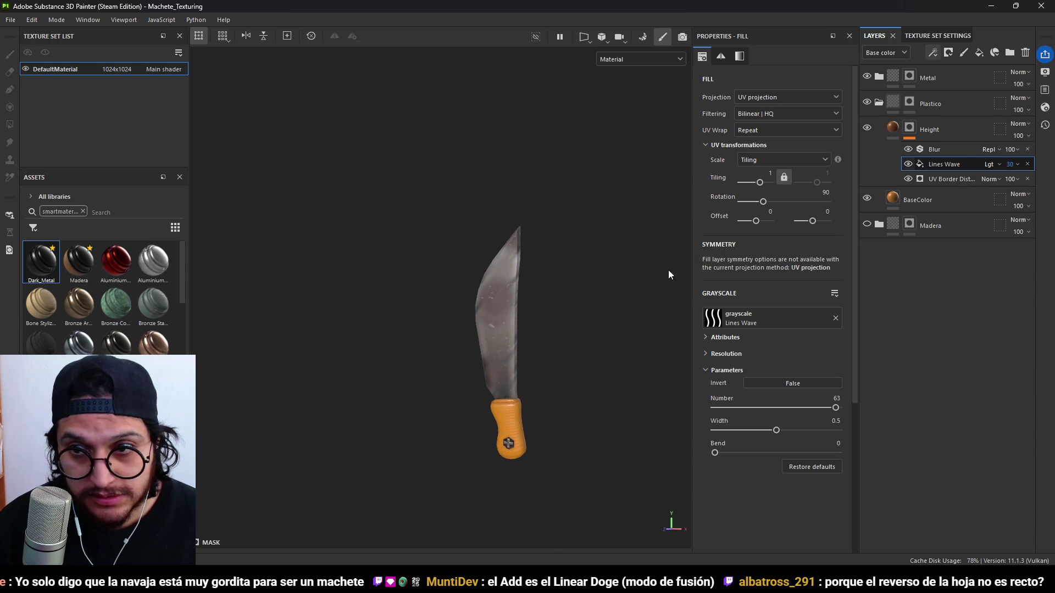
click(911, 128)
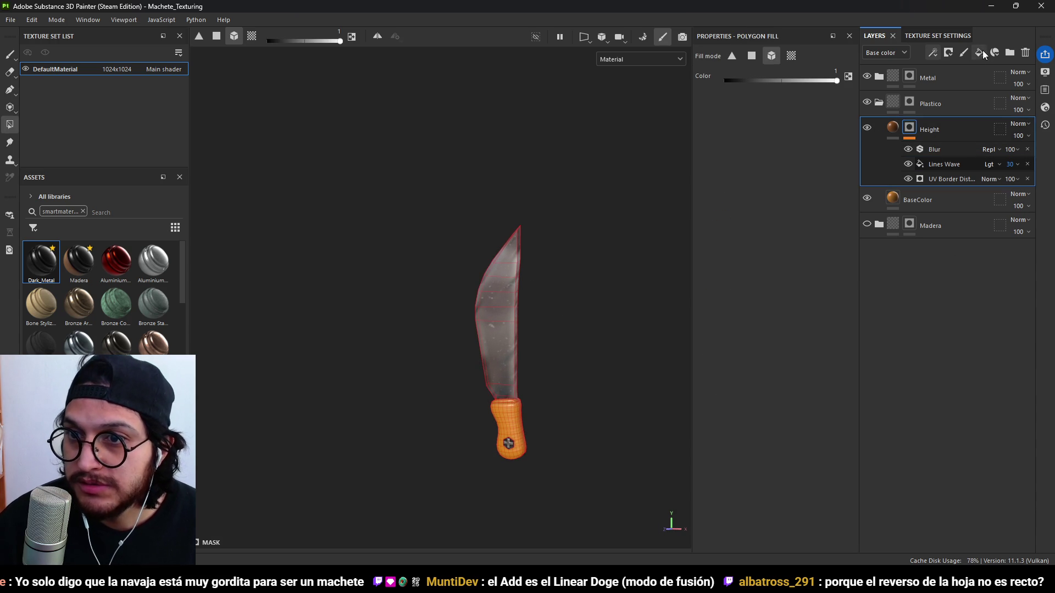
Add a fill layer named SecondaryColor with a black mask and an Ambient Occlusion generator.
click(979, 53)
double_click(926, 133)
text(SecondaryColor)
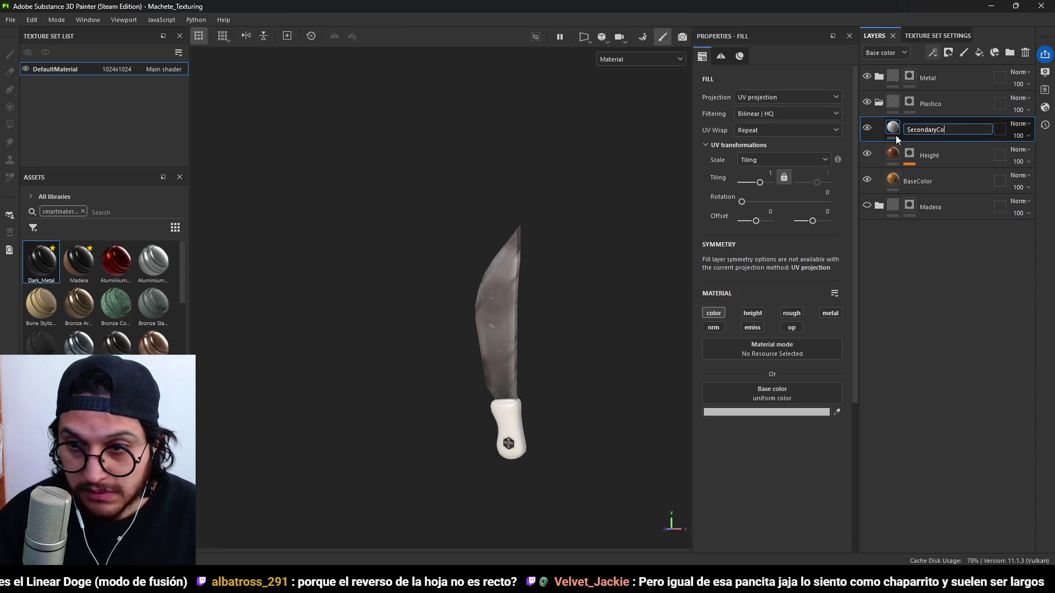
key(Return)
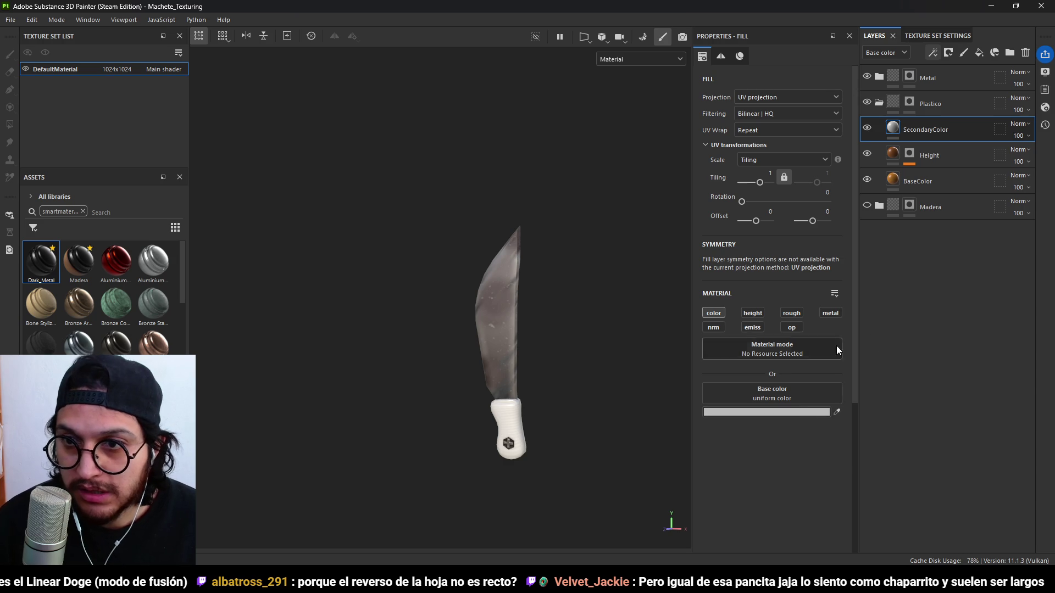
click(949, 53)
click(975, 80)
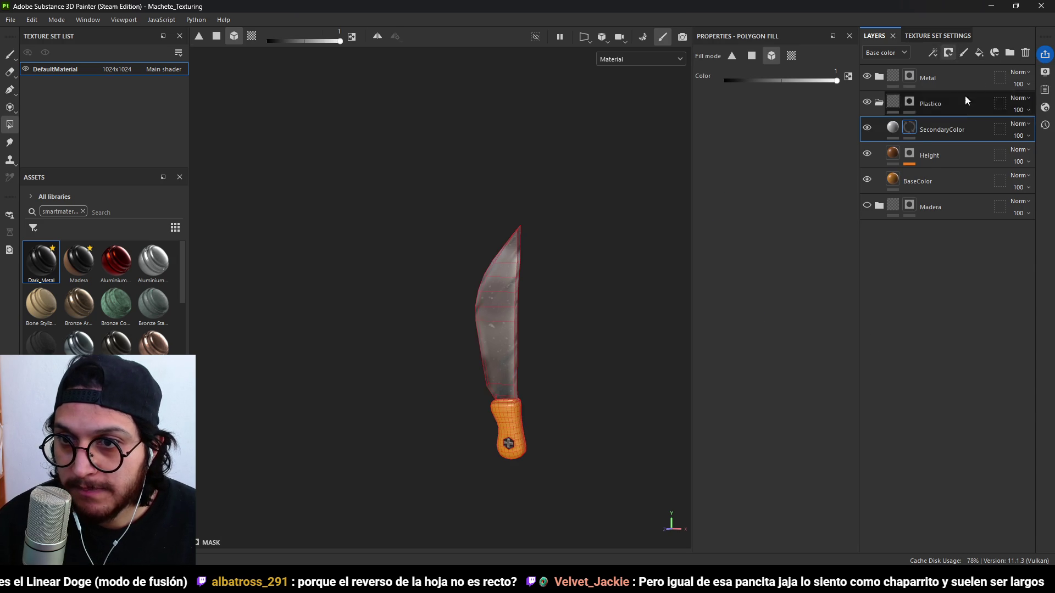
click(933, 52)
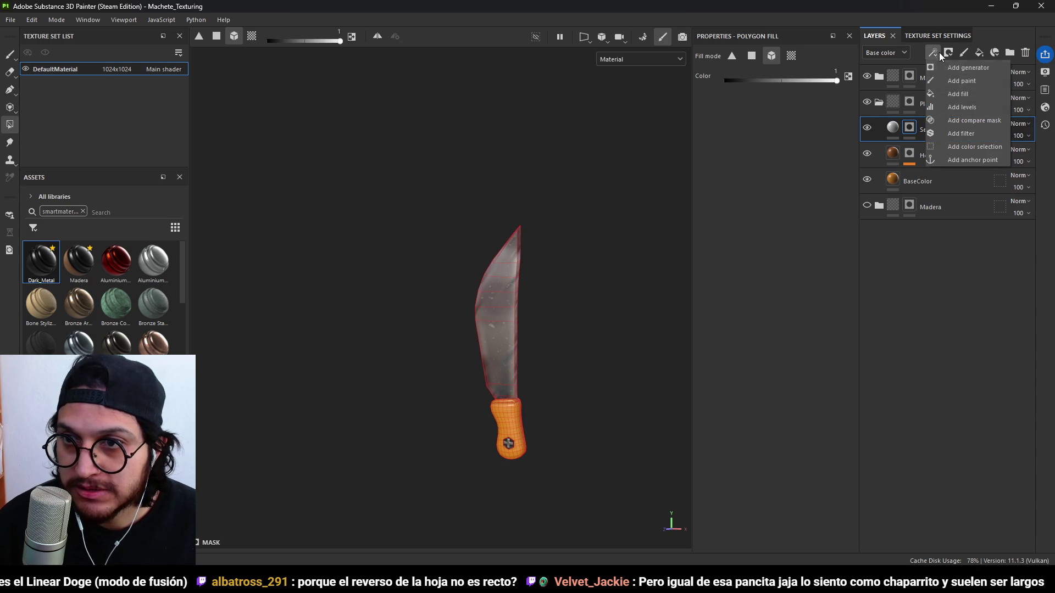
click(968, 70)
click(811, 93)
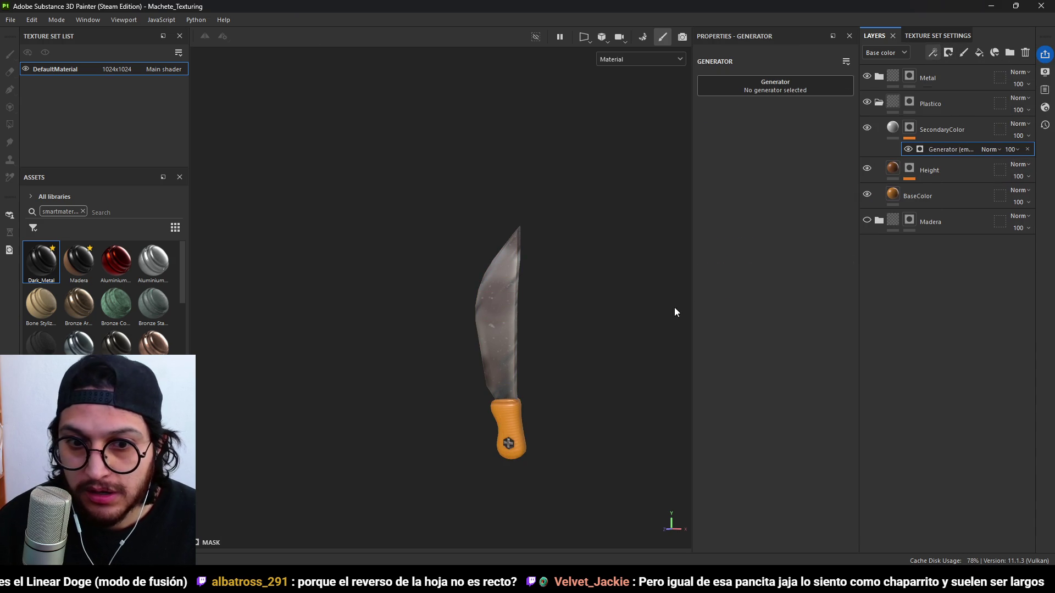
Invert the ambient occlusion mask, soften it, and lower its balance to 0.06.
alt+click(911, 134)
drag(726, 172, 747, 177)
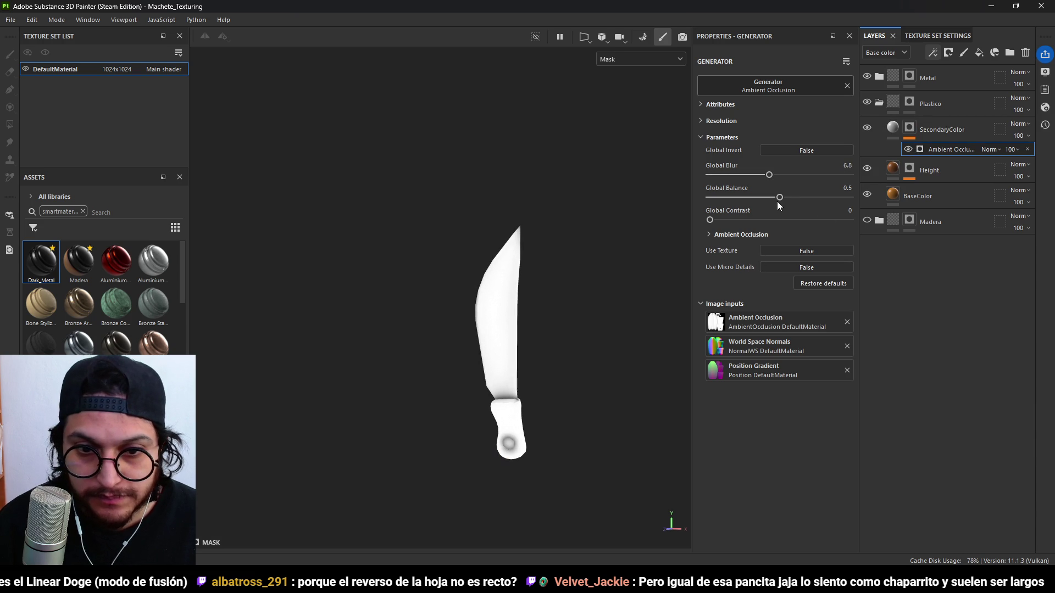
mouse_move(779, 197)
mouse_down()
mouse_move(819, 197)
mouse_move(726, 200)
mouse_move(737, 199)
mouse_move(733, 177)
mouse_move(828, 199)
mouse_up()
click(783, 152)
mouse_move(731, 197)
mouse_down()
mouse_move(765, 202)
mouse_move(718, 207)
mouse_up()
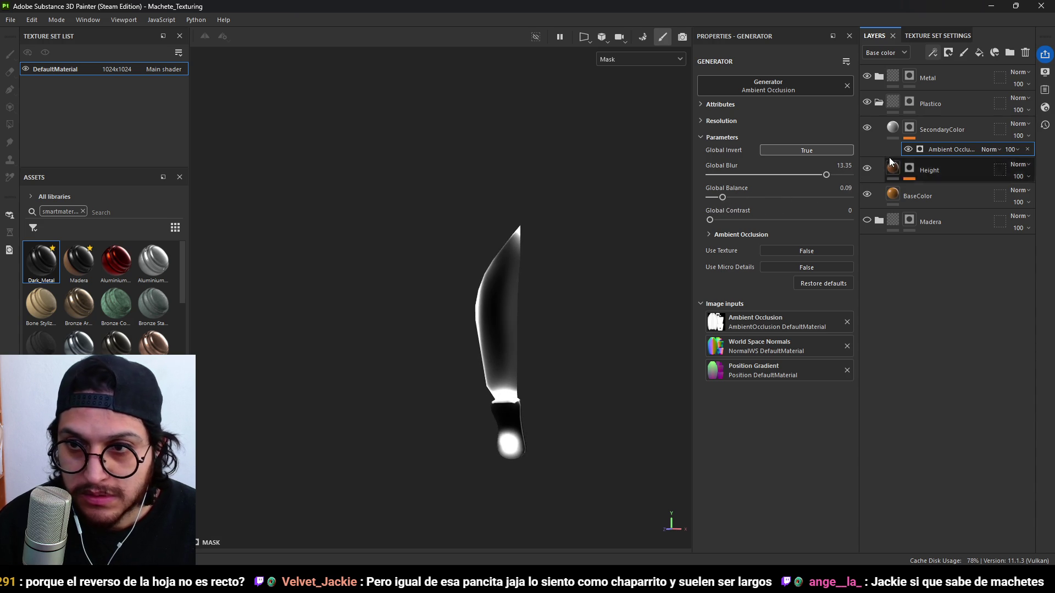
Reduce the ambient occlusion mask blur to about 1.5 and fine-tune its balance.
click(885, 134)
alt+drag(568, 322, 544, 278)
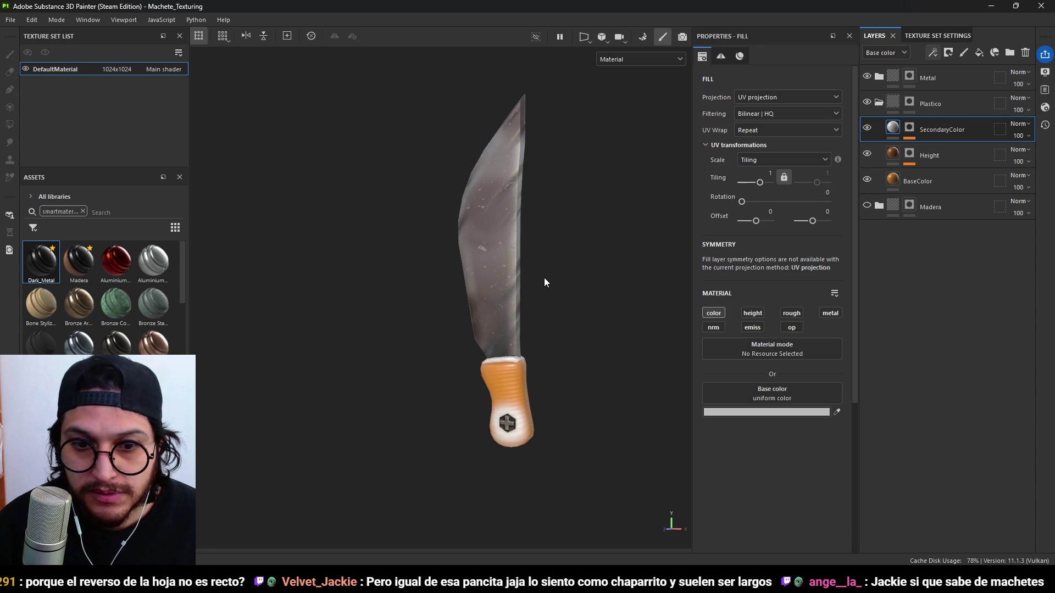
click(912, 131)
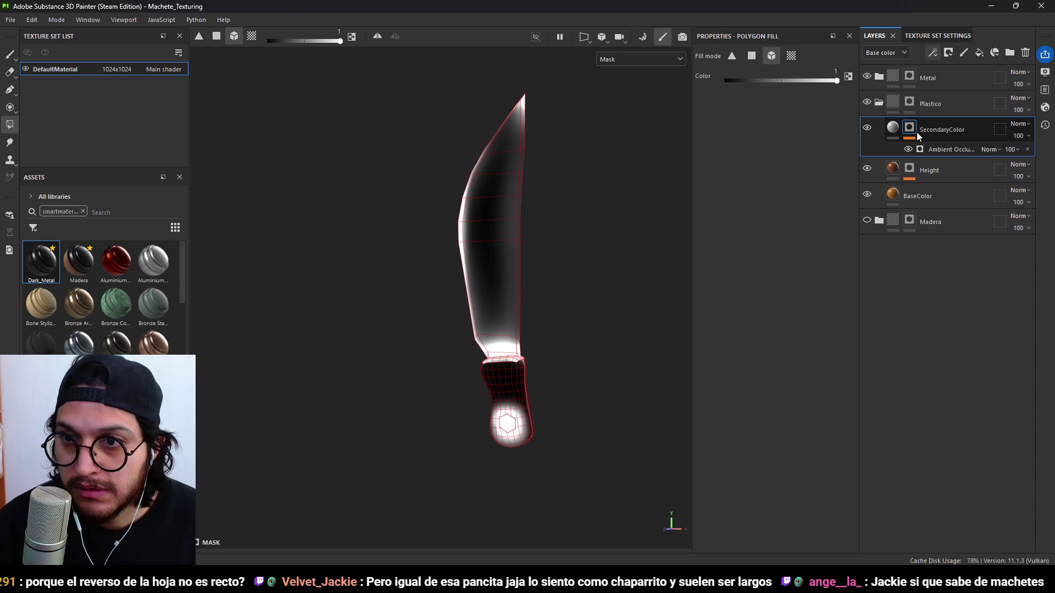
click(929, 137)
click(938, 147)
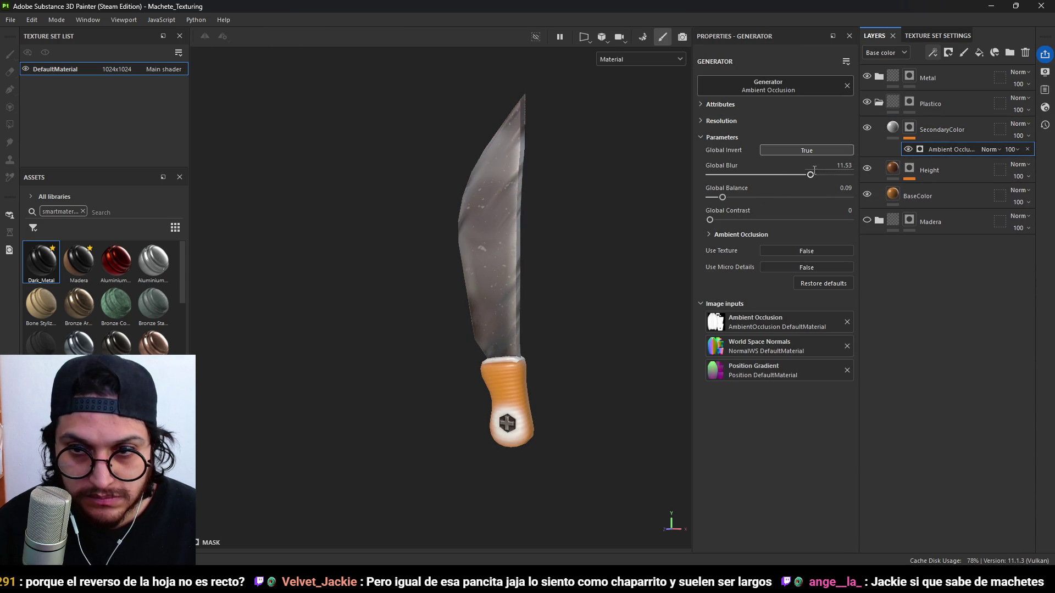
mouse_move(809, 175)
mouse_down()
mouse_move(724, 174)
mouse_move(736, 174)
mouse_move(718, 198)
mouse_move(771, 230)
mouse_up()
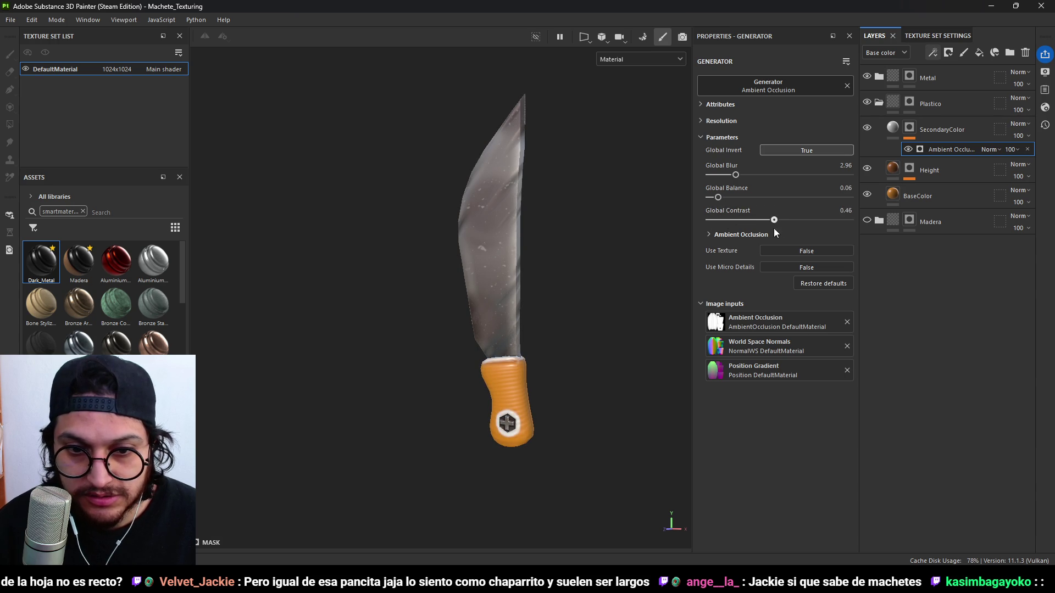
mouse_move(736, 176)
mouse_down()
mouse_move(712, 197)
mouse_move(766, 198)
mouse_move(785, 175)
mouse_move(741, 201)
mouse_up()
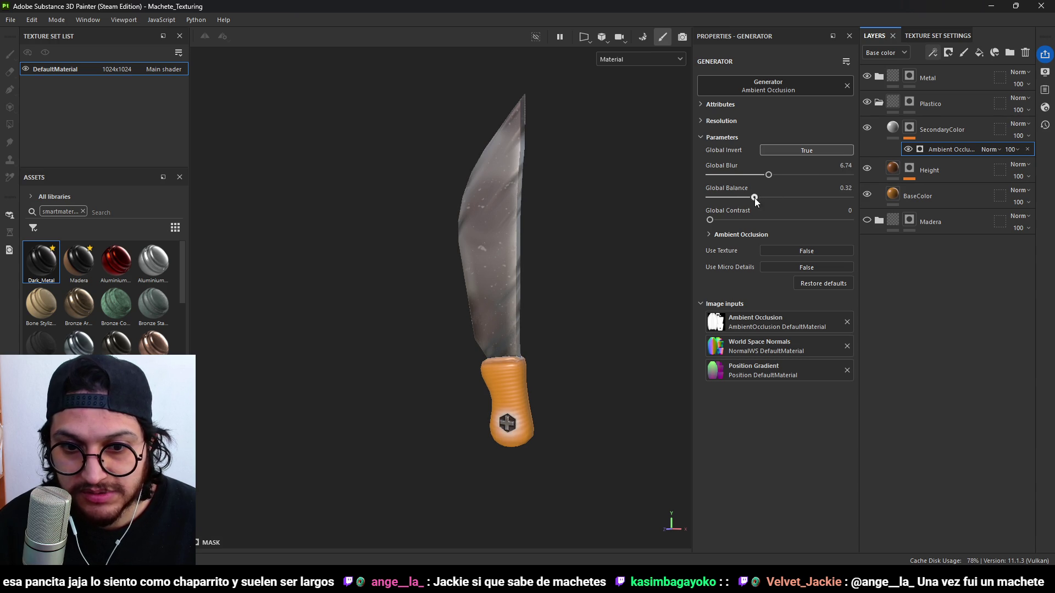
Set SecondaryColor's base colour to dark red 580E0E, then switch to Blender.
click(893, 130)
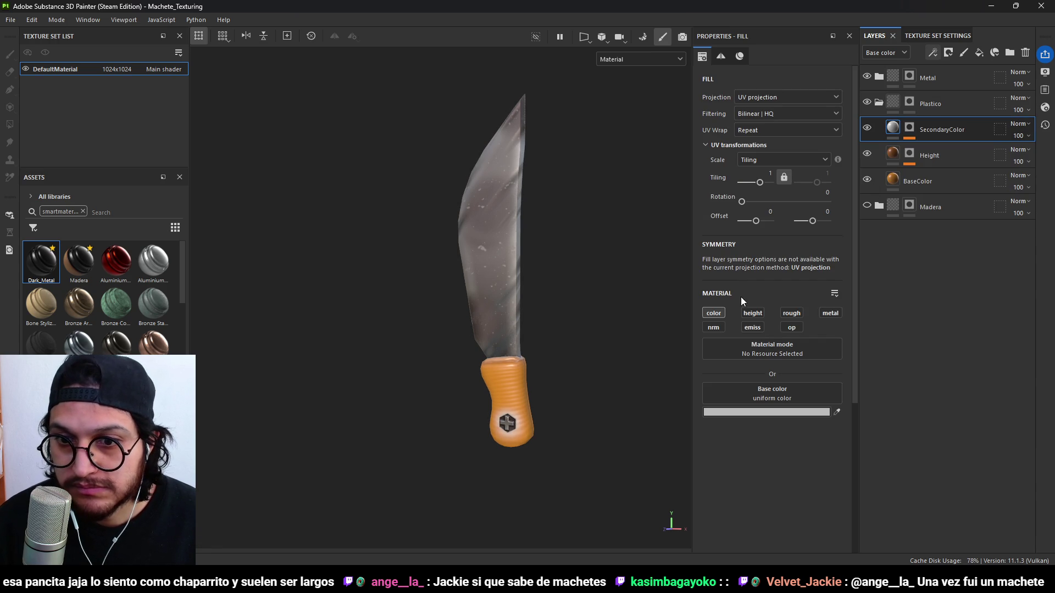
click(783, 411)
drag(895, 354, 889, 363)
mouse_move(471, 358)
alt+mouse_down()
mouse_move(572, 372)
mouse_move(474, 373)
mouse_move(552, 387)
mouse_move(437, 338)
mouse_move(679, 374)
mouse_move(459, 389)
mouse_move(261, 382)
mouse_move(622, 384)
alt+mouse_up()
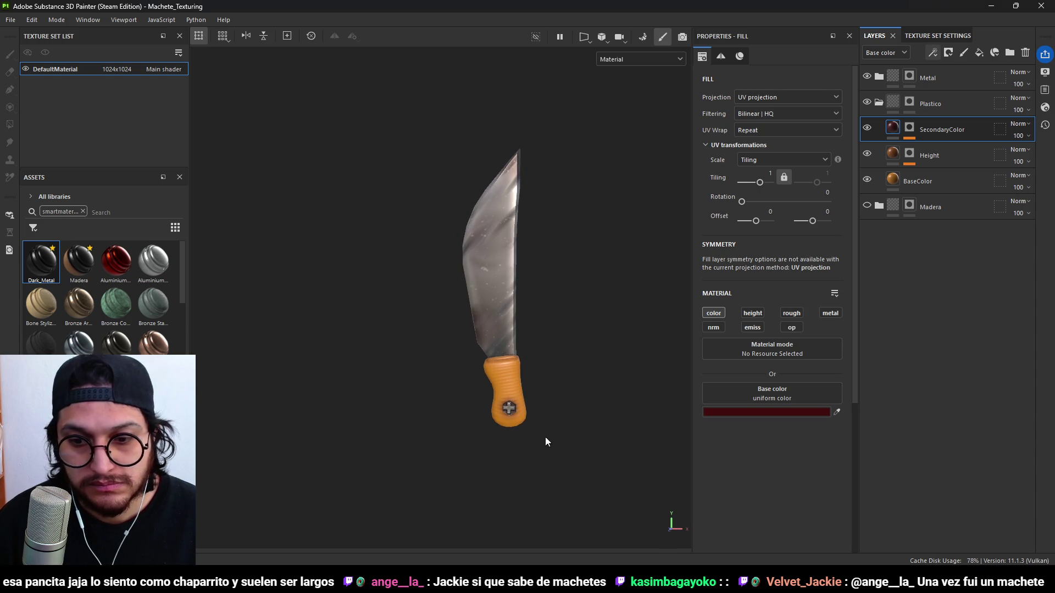
click(756, 529)
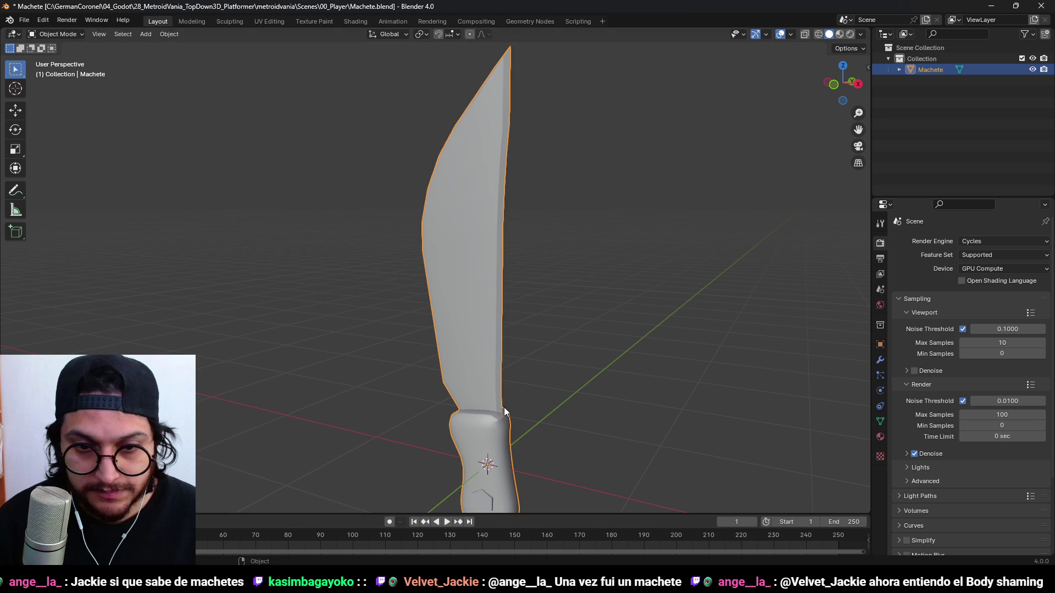
In Edit Mode, scale the selected handle face along the Y axis.
scroll(556, 361, up, 3)
key(Tab)
mouse_move(515, 334)
middle_down()
mouse_move(602, 335)
mouse_move(608, 360)
middle_up()
key(s)
key(y)
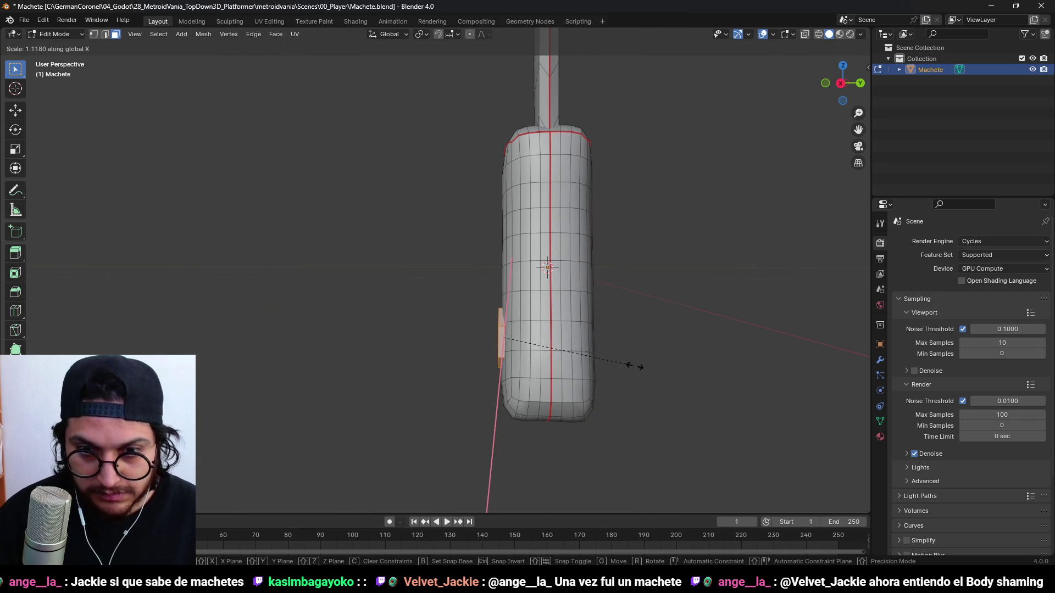
click(527, 349)
Select the small hexagon face on the handle and rotate it 180° around Z.
middle_drag(527, 349, 543, 347)
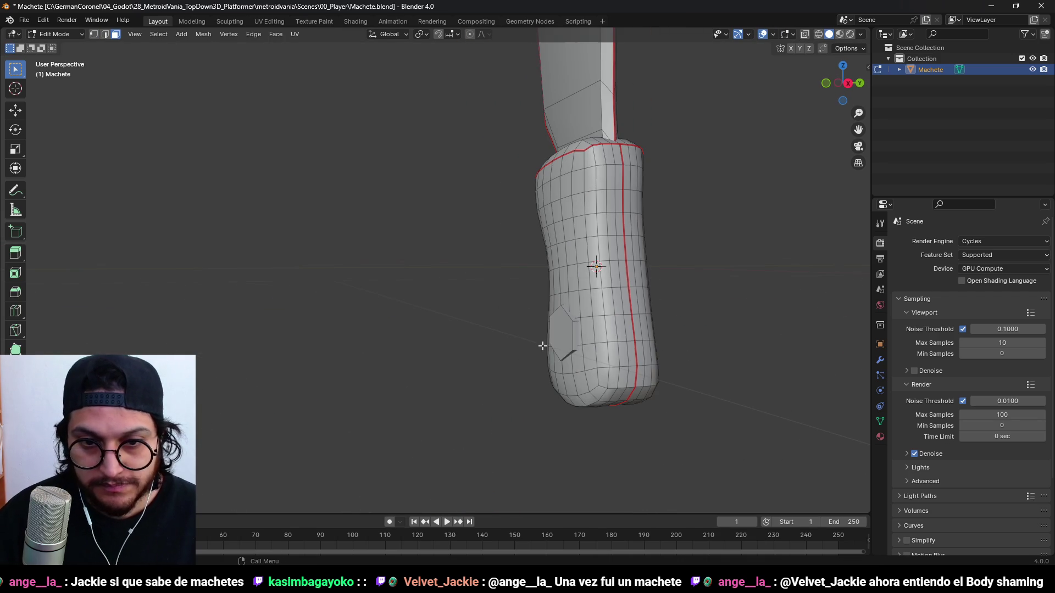
click(558, 339)
middle_drag(680, 325, 610, 360)
key(g)
key(Escape)
mouse_move(470, 364)
middle_down()
mouse_move(473, 356)
mouse_move(563, 377)
middle_up()
key(g)
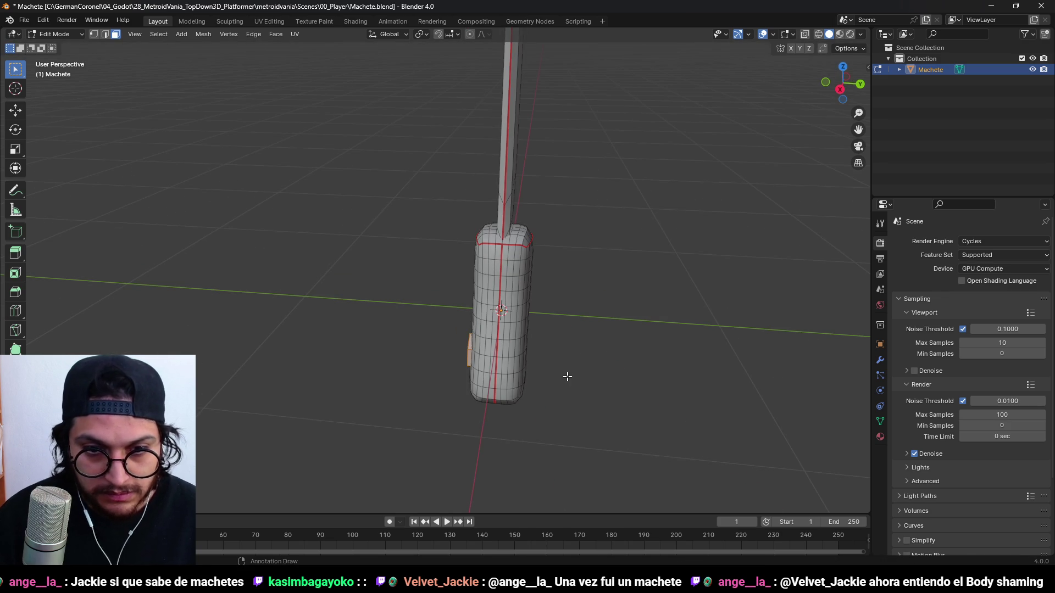
key(Escape)
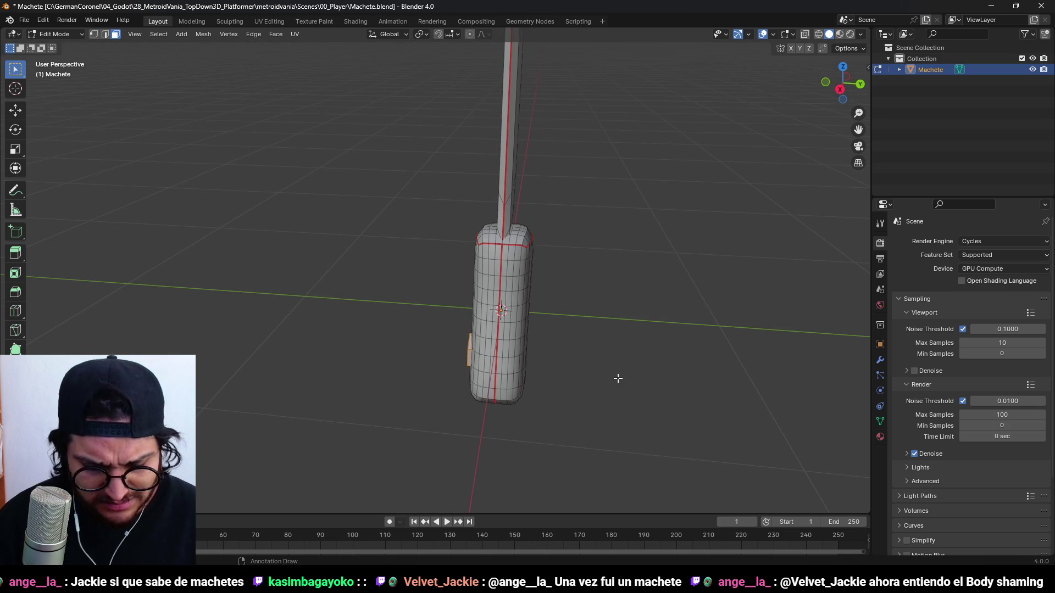
text(r)
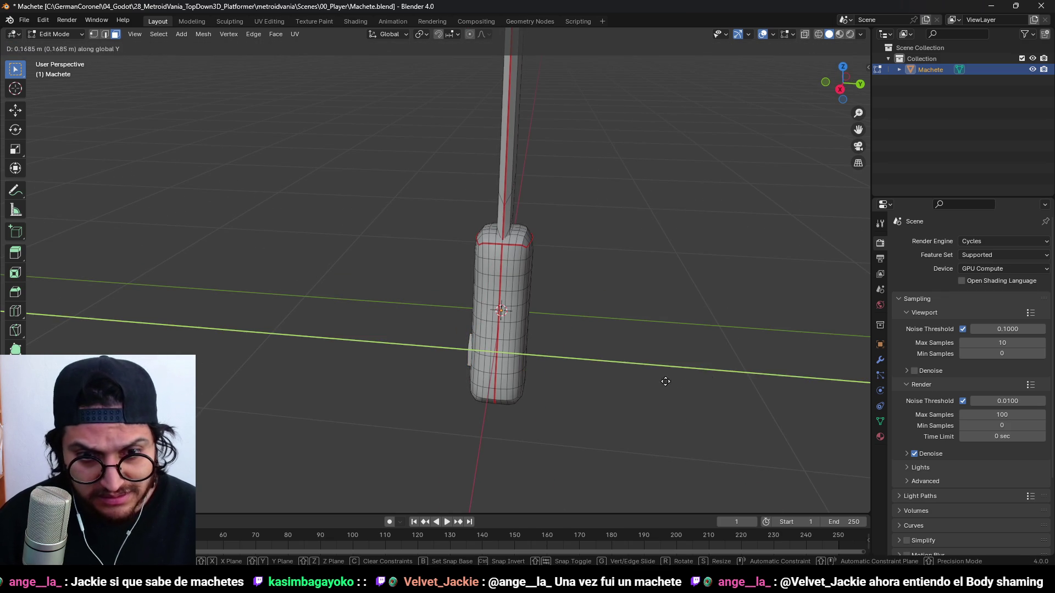
text(180z)
key(Return)
Move the hexagon face along Y to the other side of the handle.
scroll(698, 378, up, 5)
key(g)
key(y)
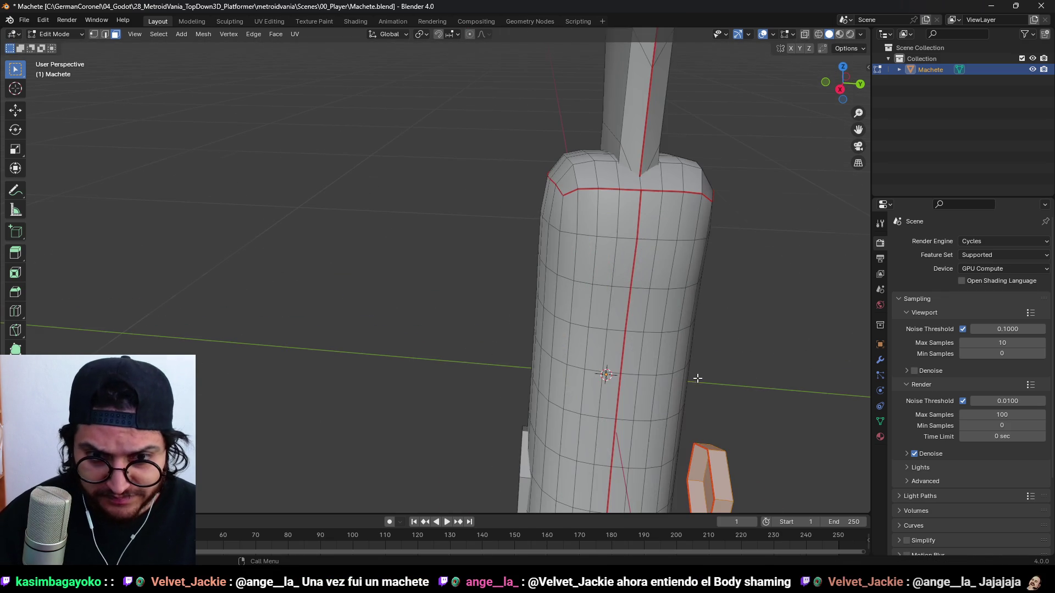
click(444, 357)
scroll(687, 348, down, 5)
scroll(604, 318, up, 4)
mouse_move(687, 348)
middle_down()
mouse_move(570, 297)
mouse_move(707, 304)
mouse_move(563, 348)
mouse_move(518, 337)
mouse_move(561, 311)
middle_up()
scroll(562, 348, up, 3)
Invert the selection, switch to UV Editing, and view the machete from the side in Object Mode.
key(ctrl+i)
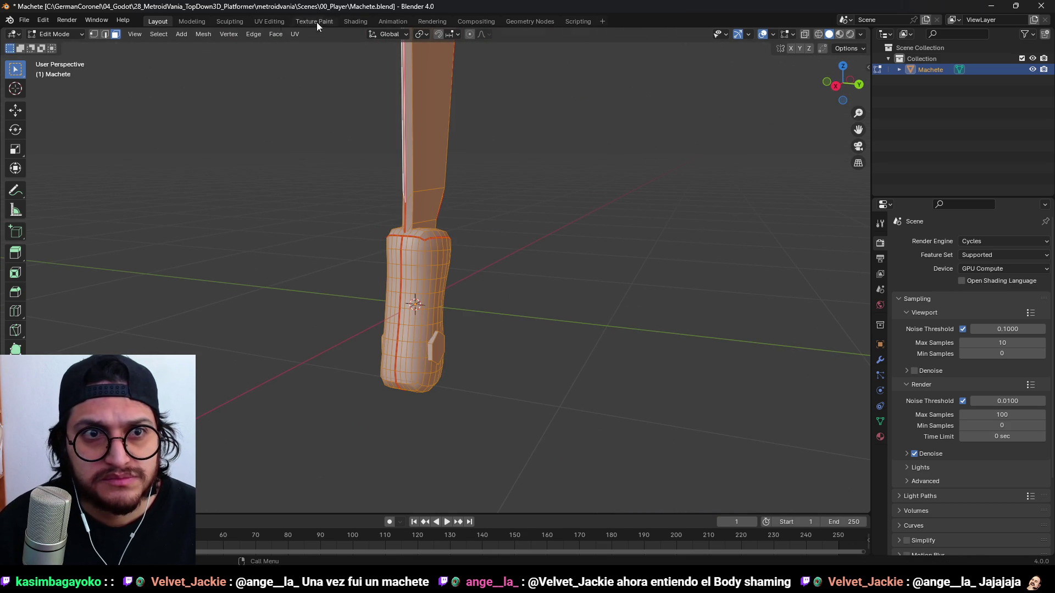
click(270, 22)
key(Tab)
key(grave)
click(713, 273)
middle_drag(713, 273, 647, 311)
Save Machete.blend and export the model as Machete.fbx.
key(ctrl+s)
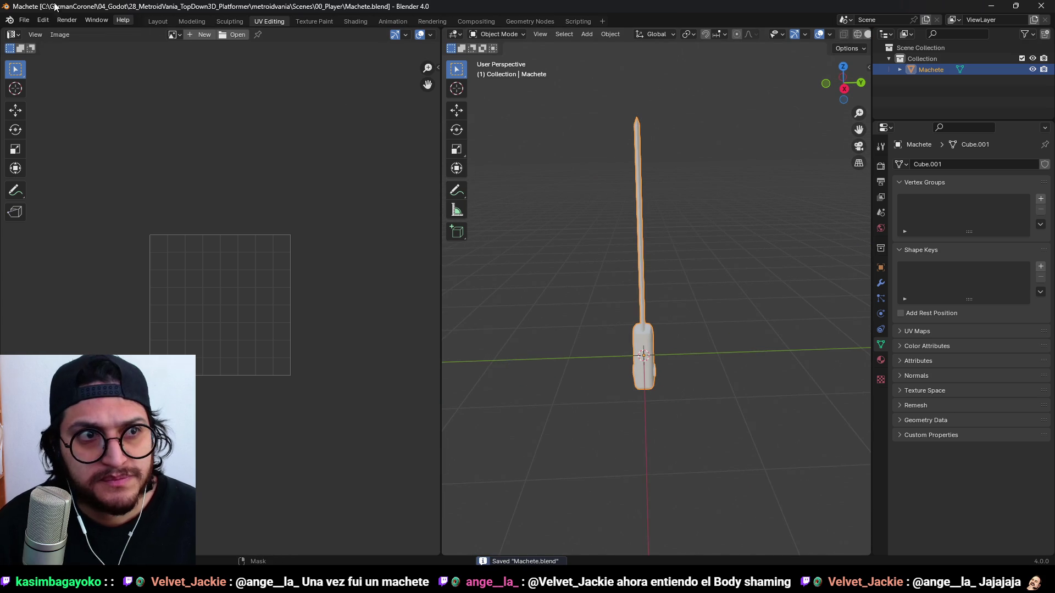
click(24, 19)
mouse_move(77, 187)
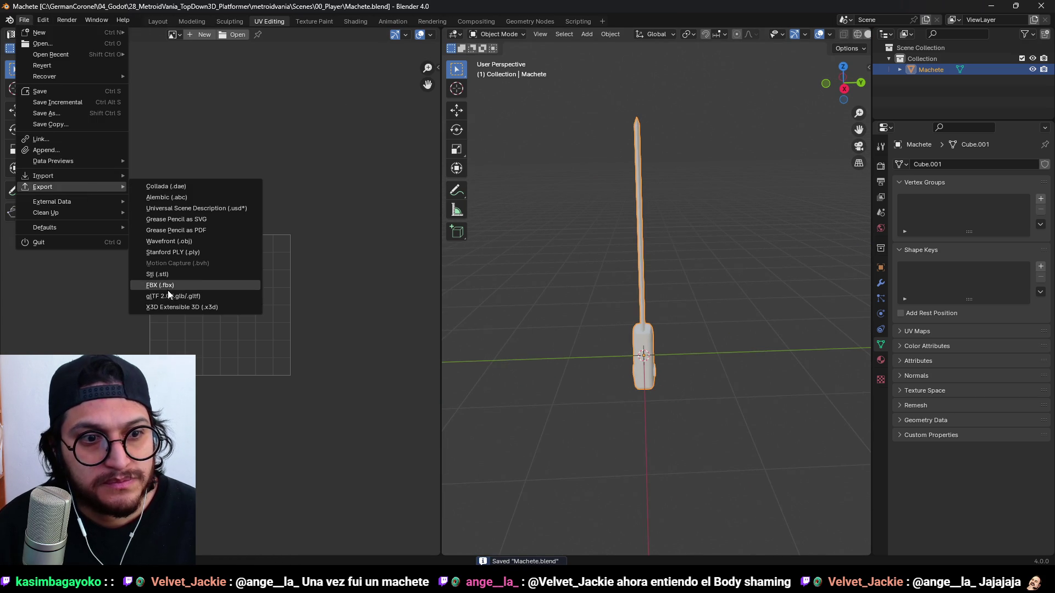
click(187, 286)
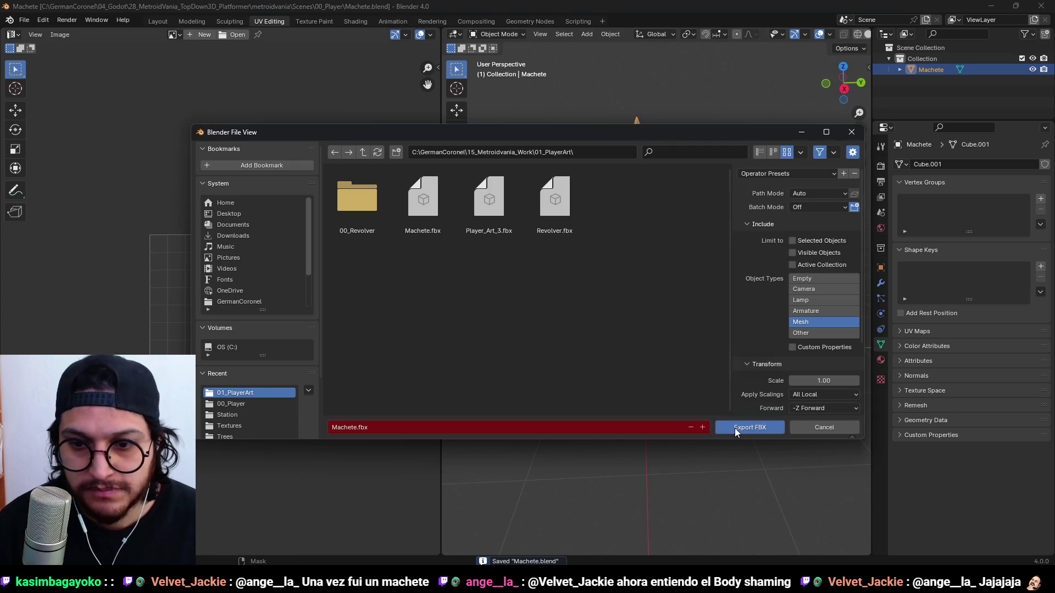
click(734, 428)
Back in Painter, bake the selected mesh map textures for the new mesh and return to painting mode.
key(alt+Tab)
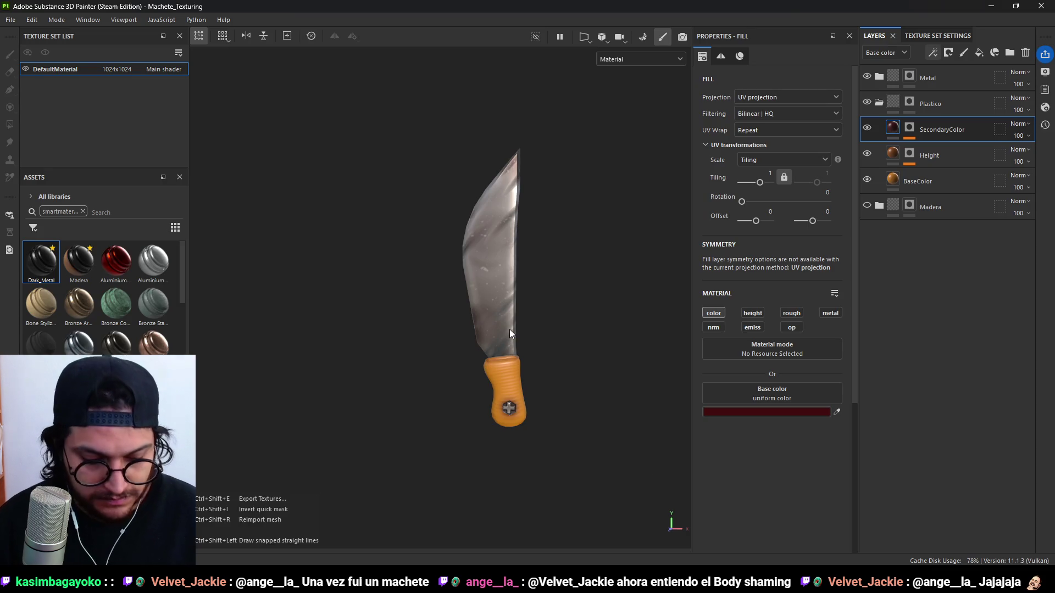
mouse_move(589, 352)
alt+mouse_down()
mouse_move(282, 330)
mouse_move(341, 322)
mouse_move(433, 338)
mouse_move(426, 365)
mouse_move(249, 311)
mouse_move(574, 350)
alt+mouse_up()
click(642, 38)
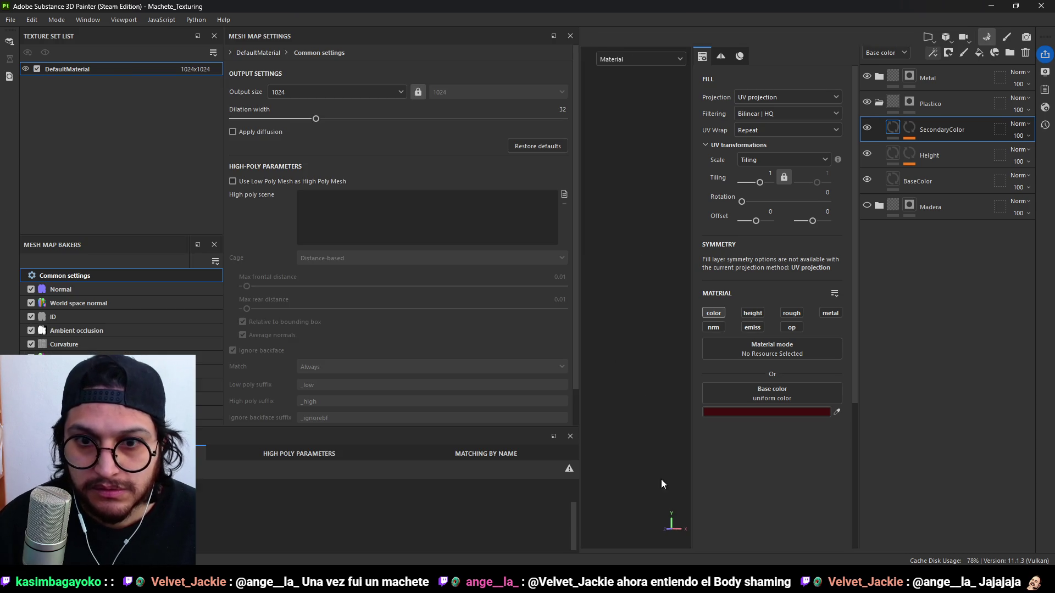
click(748, 524)
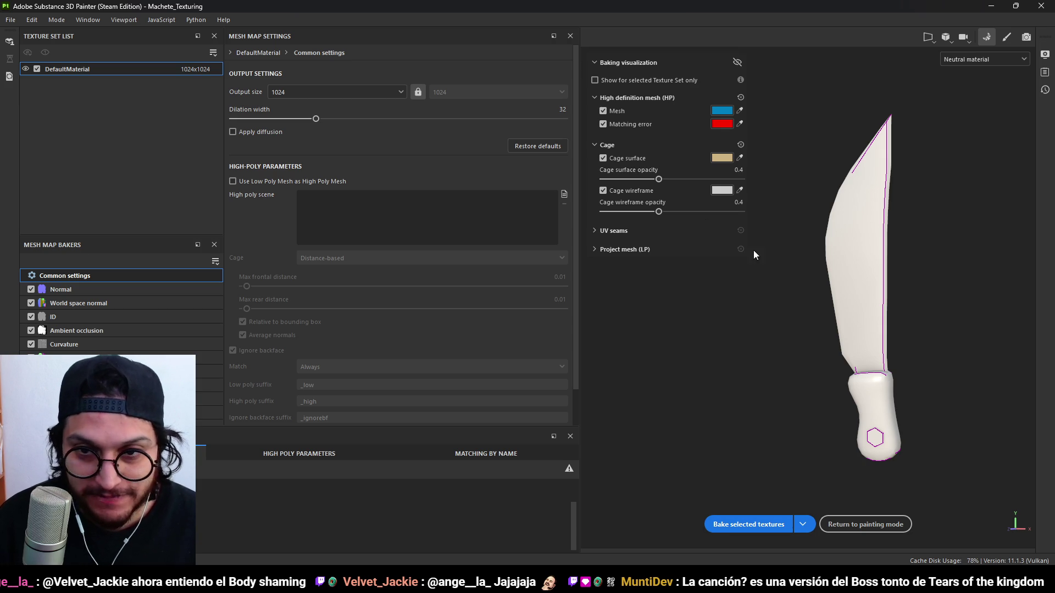
click(849, 525)
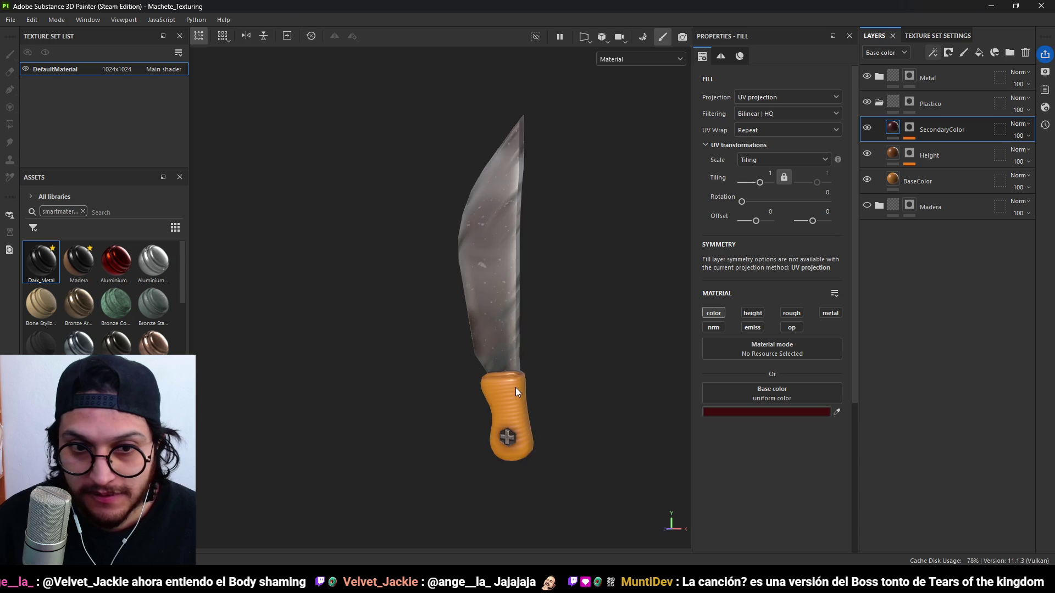
Change the BaseColor layer's orange to darker red-orange A45321, then add a fill layer above SecondaryColor.
mouse_move(513, 384)
alt+mouse_down()
mouse_move(558, 400)
mouse_move(335, 417)
mouse_move(635, 416)
alt+mouse_up()
mouse_move(635, 416)
alt+right_down()
mouse_move(546, 363)
mouse_move(513, 407)
mouse_move(431, 396)
mouse_move(456, 404)
mouse_move(493, 306)
mouse_move(608, 361)
alt+right_up()
click(887, 186)
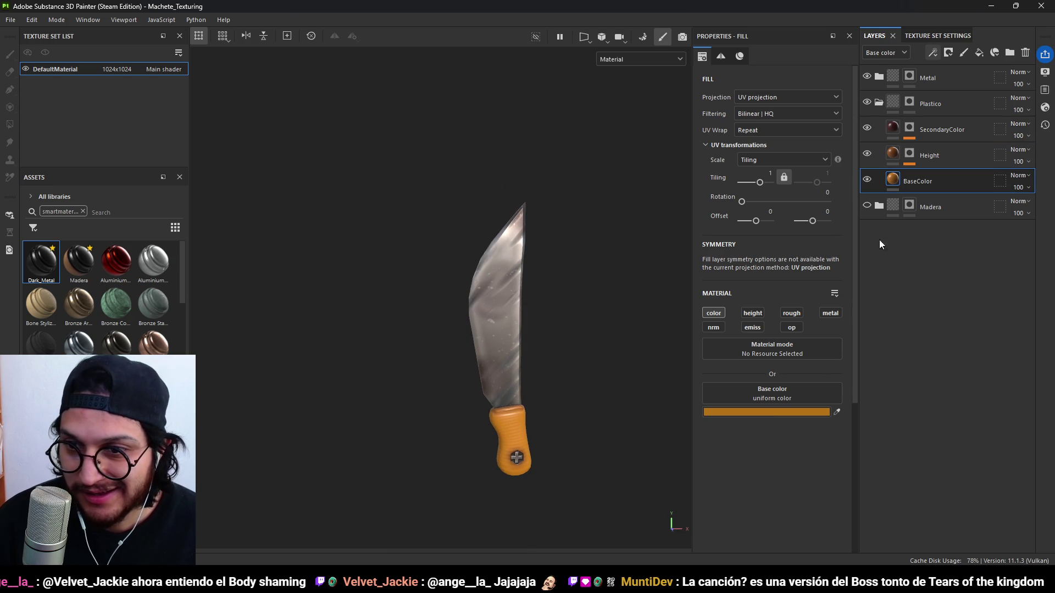
click(762, 411)
click(902, 387)
drag(887, 319, 869, 317)
click(918, 239)
click(909, 243)
scroll(612, 365, down, 3)
mouse_move(612, 365)
alt+mouse_down()
mouse_move(322, 313)
mouse_move(500, 343)
mouse_move(348, 312)
mouse_move(542, 446)
mouse_move(511, 395)
mouse_move(522, 375)
mouse_move(527, 405)
mouse_move(473, 359)
mouse_move(446, 414)
mouse_move(581, 419)
mouse_move(396, 406)
mouse_move(571, 406)
mouse_move(538, 411)
alt+mouse_up()
scroll(519, 441, up, 4)
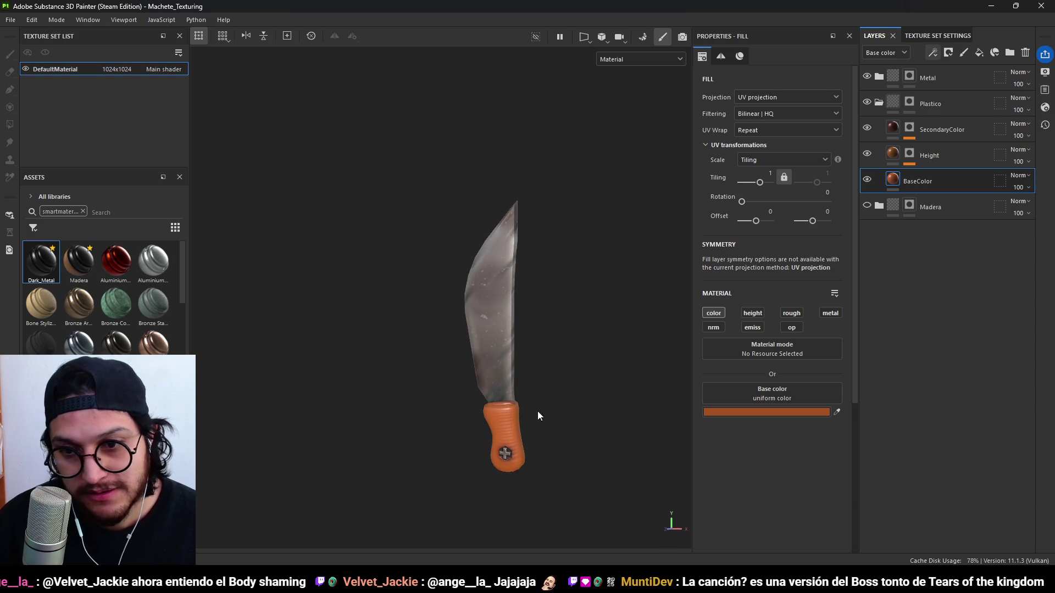
click(942, 130)
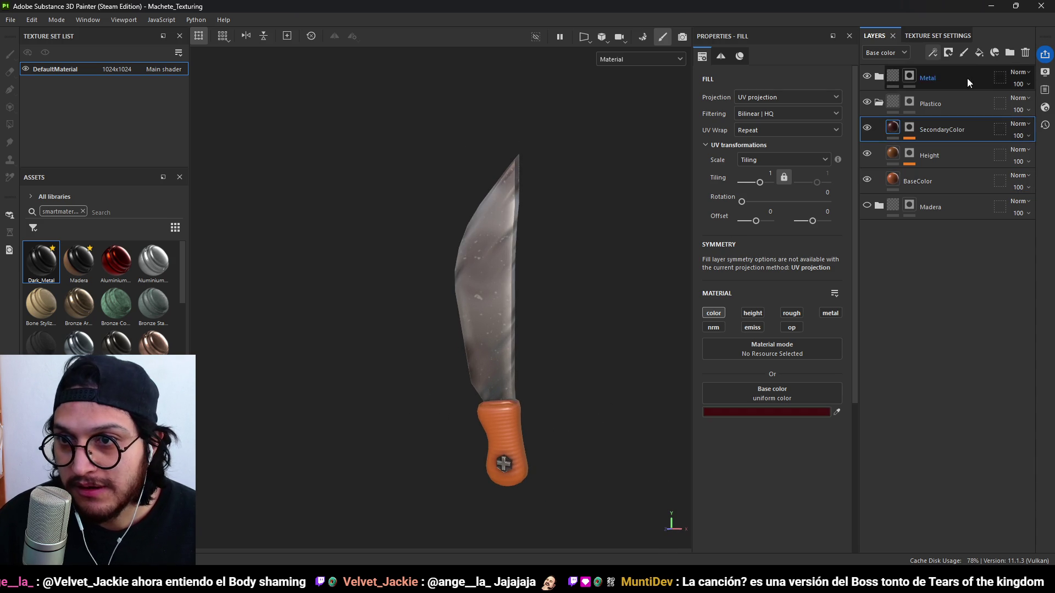
click(984, 49)
Name the new fill layer Light and give it a black mask.
double_click(927, 132)
text(Light)
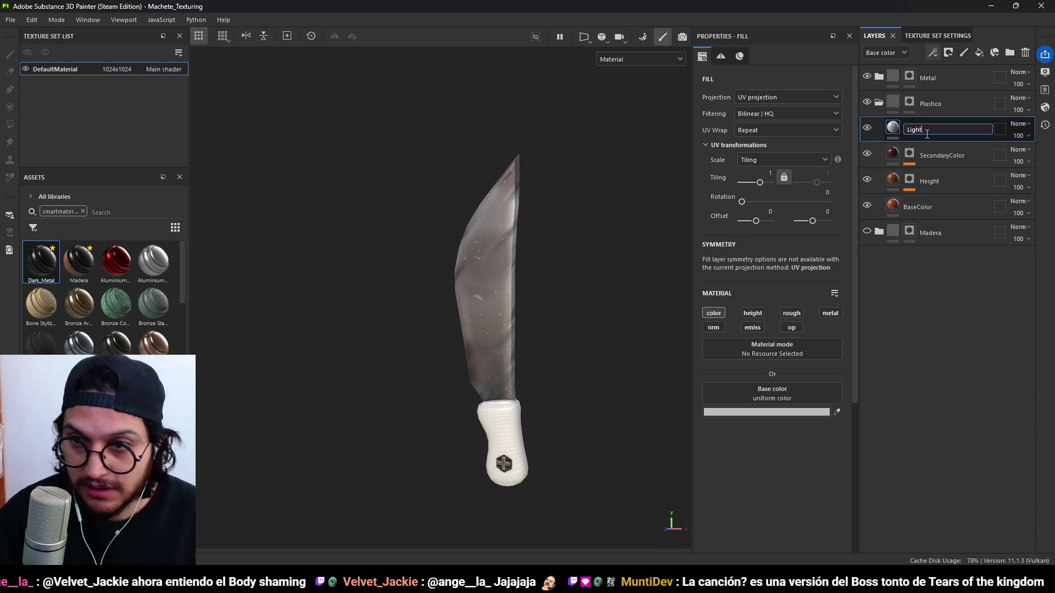
key(Return)
click(948, 52)
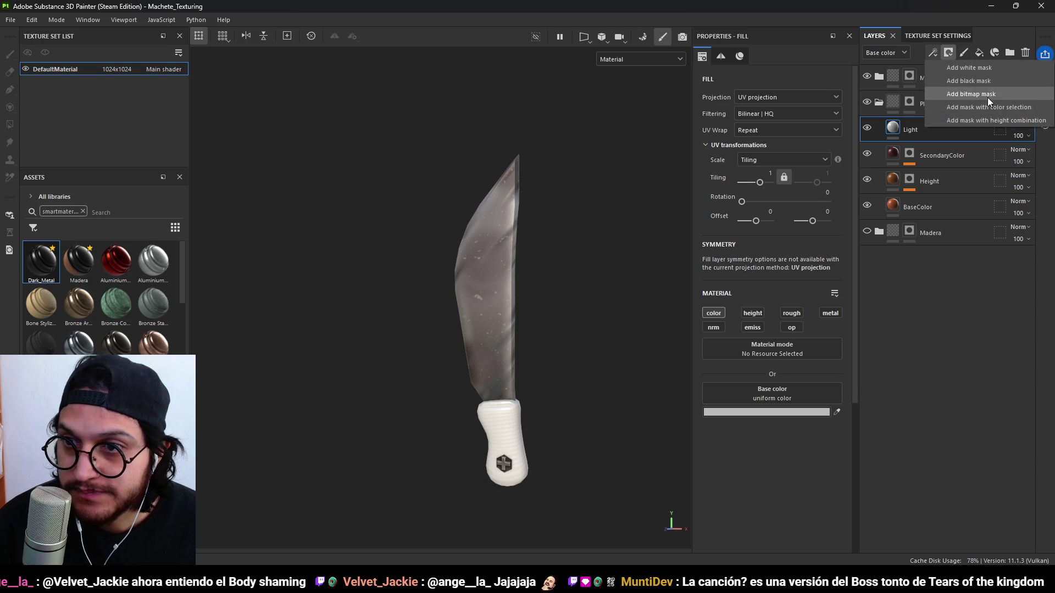
click(984, 80)
key(4)
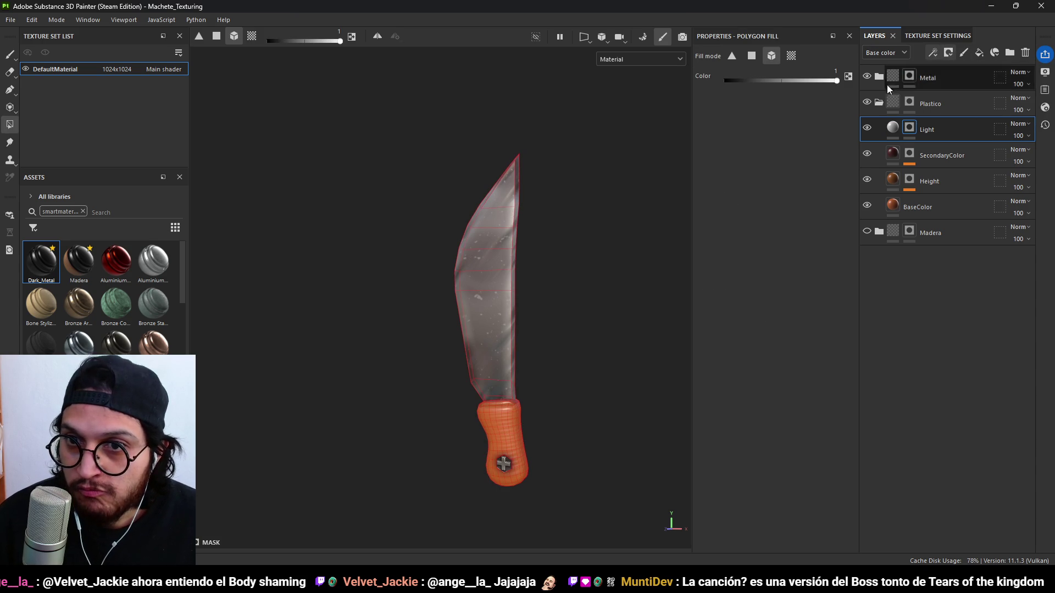
Add a generator to the Light mask and set it to Metal Edge Wear.
click(932, 52)
click(956, 66)
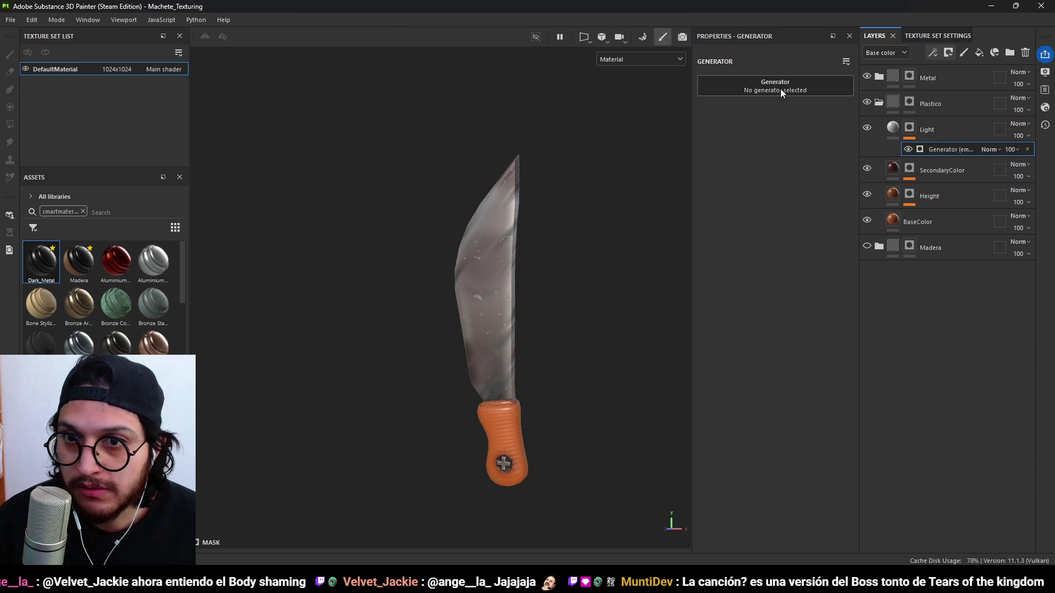
click(777, 88)
click(807, 183)
mouse_move(611, 334)
alt+mouse_down()
mouse_move(548, 370)
mouse_move(352, 369)
mouse_move(532, 367)
mouse_move(447, 377)
mouse_move(463, 384)
mouse_move(422, 380)
alt+mouse_up()
click(809, 84)
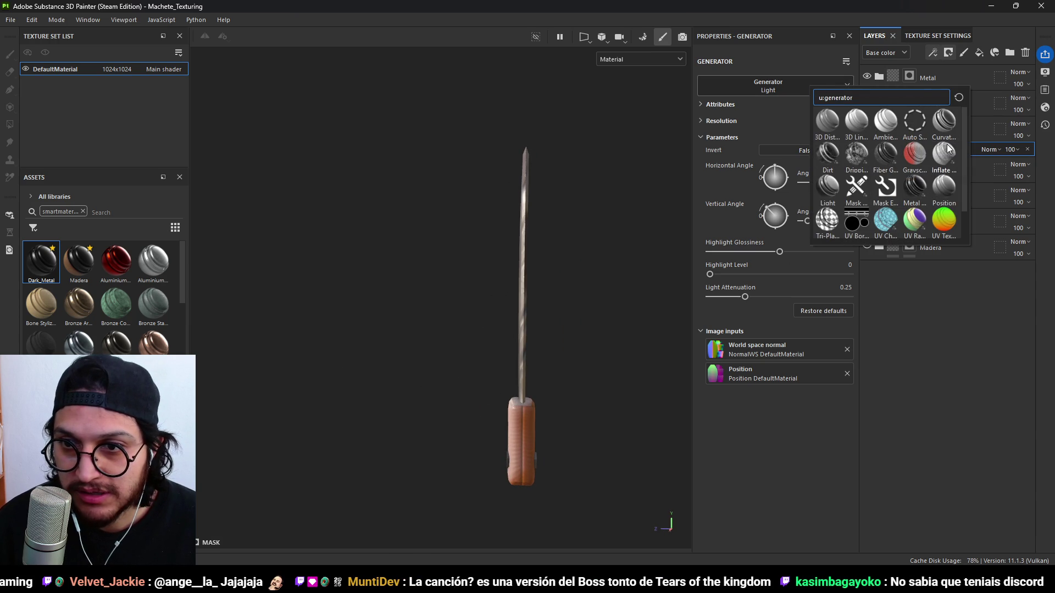
click(916, 189)
mouse_move(532, 384)
alt+mouse_down()
mouse_move(720, 349)
mouse_move(624, 353)
mouse_move(637, 360)
alt+mouse_up()
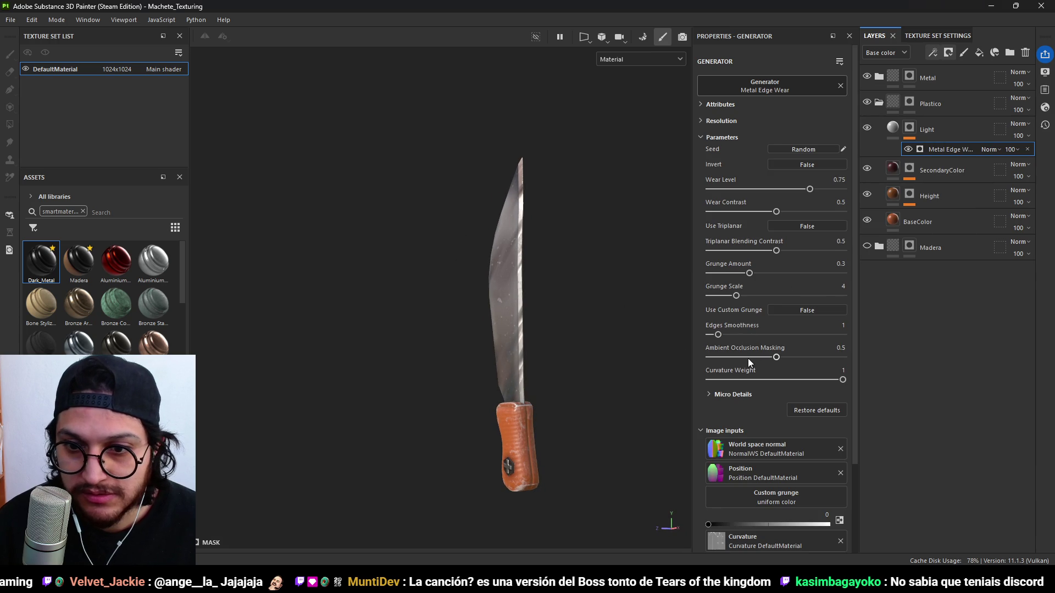
Tune the edge wear: Wear Level 0.74, Wear Contrast 0.21, triplanar contrast and grunge.
mouse_move(802, 192)
mouse_down()
mouse_move(826, 187)
mouse_move(748, 213)
mouse_up()
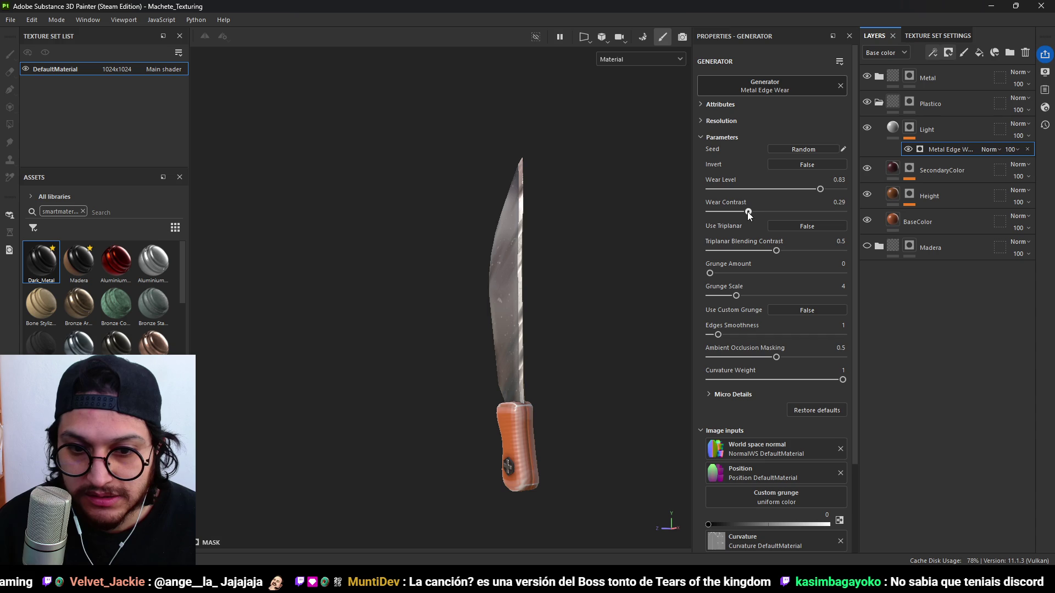
drag(820, 190, 783, 189)
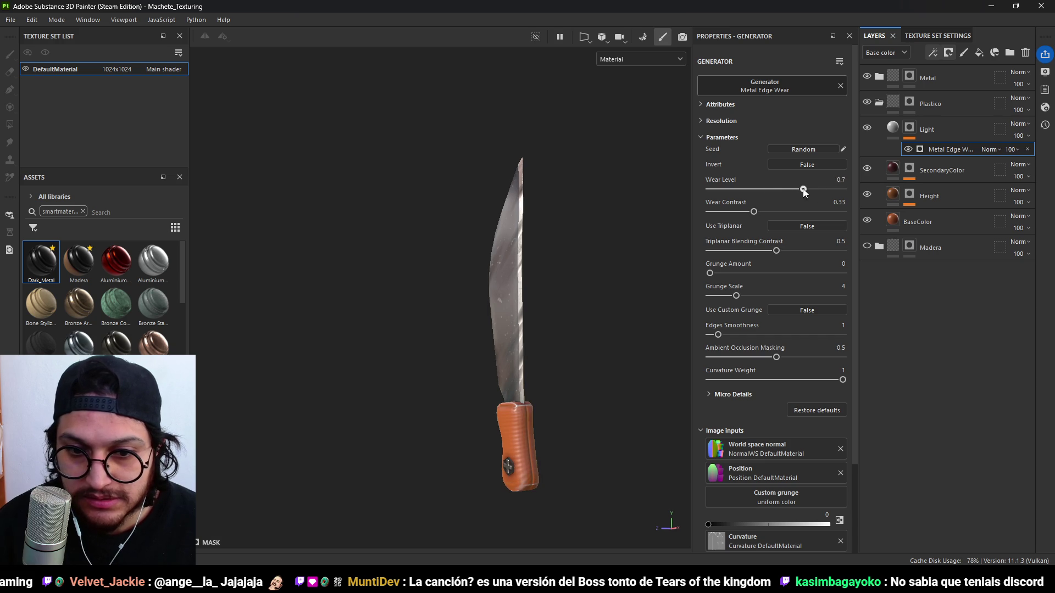
mouse_move(571, 385)
alt+mouse_down()
mouse_move(553, 438)
mouse_move(460, 389)
mouse_move(648, 334)
mouse_move(631, 365)
mouse_move(643, 357)
alt+mouse_up()
mouse_move(756, 211)
mouse_down()
mouse_move(775, 211)
mouse_move(713, 215)
mouse_move(738, 219)
mouse_up()
drag(775, 251, 820, 250)
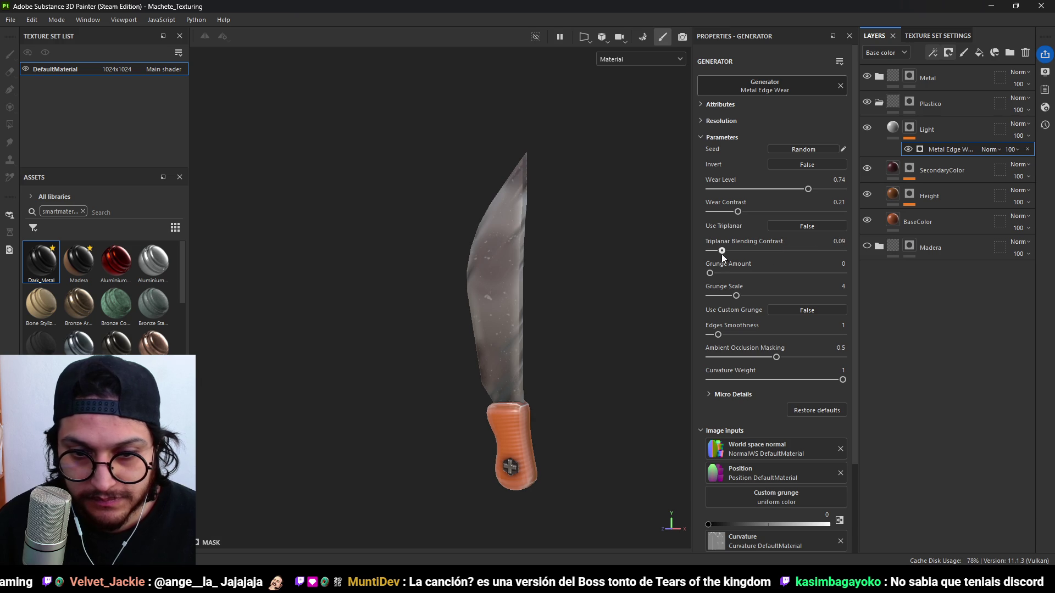
drag(732, 273, 731, 272)
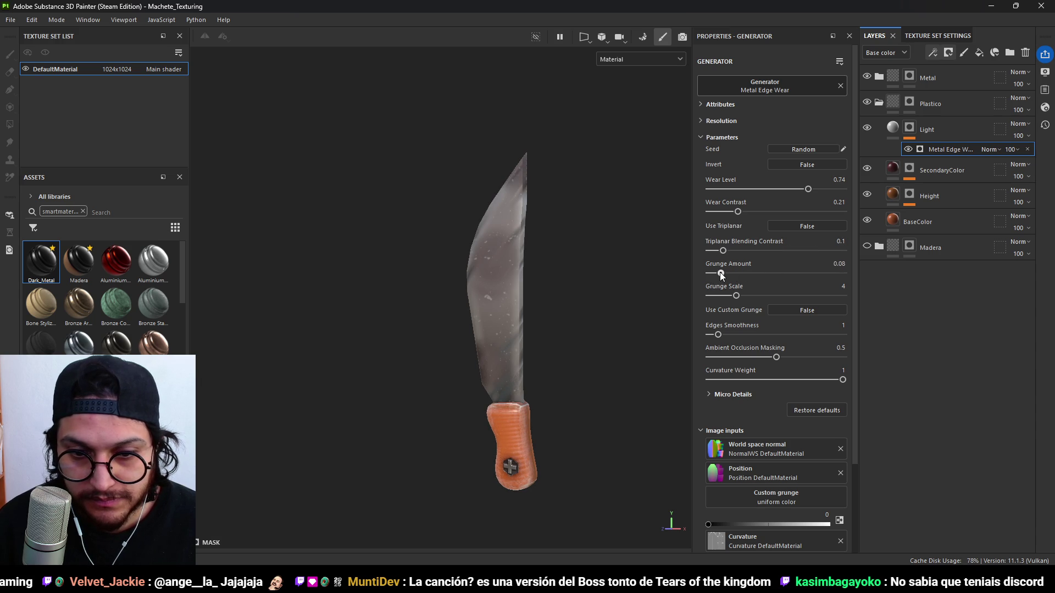
Set the Light layer's base colour to light tan BCBCBC.
click(888, 134)
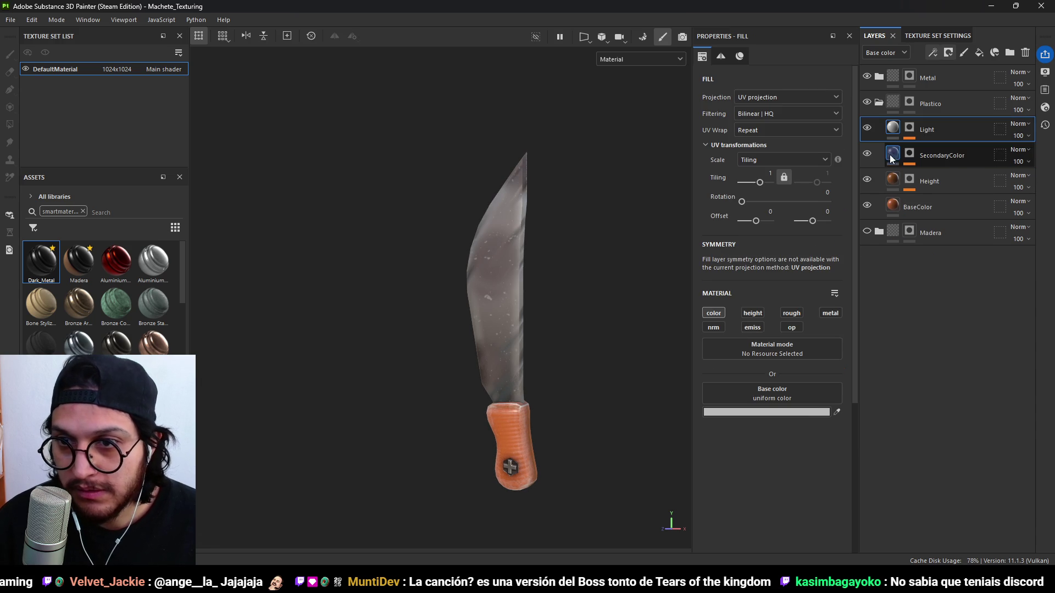
click(780, 413)
click(938, 382)
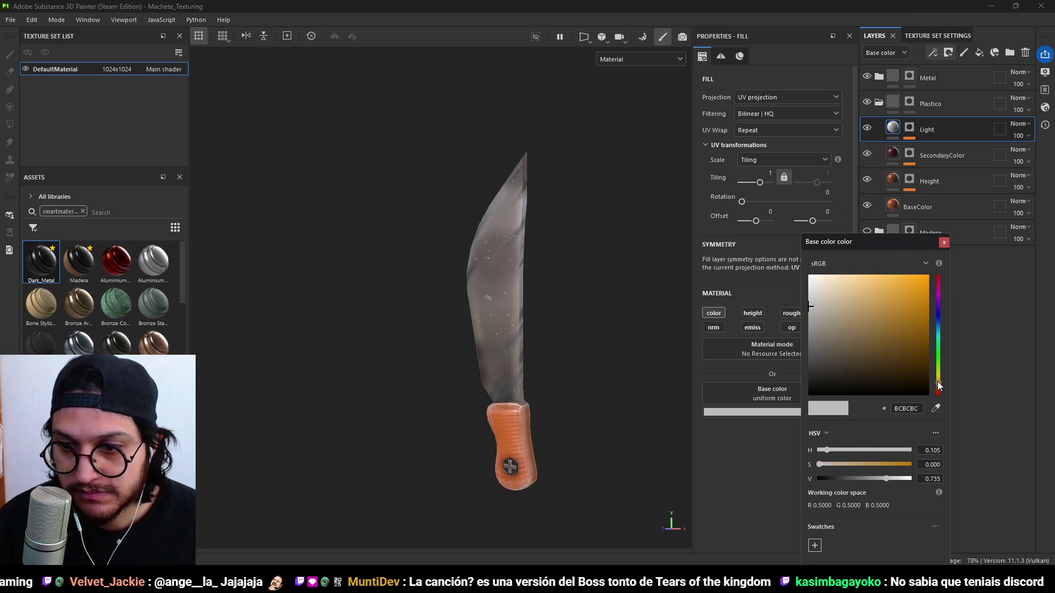